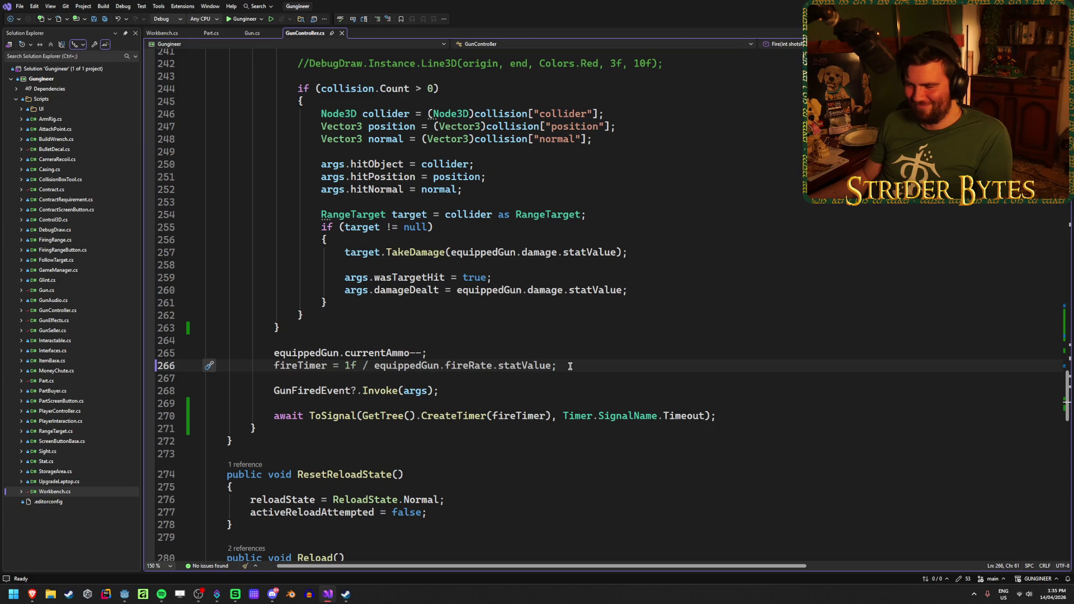
Place the cursor right after fireTimer in line 270's CreateTimer call
click(456, 389)
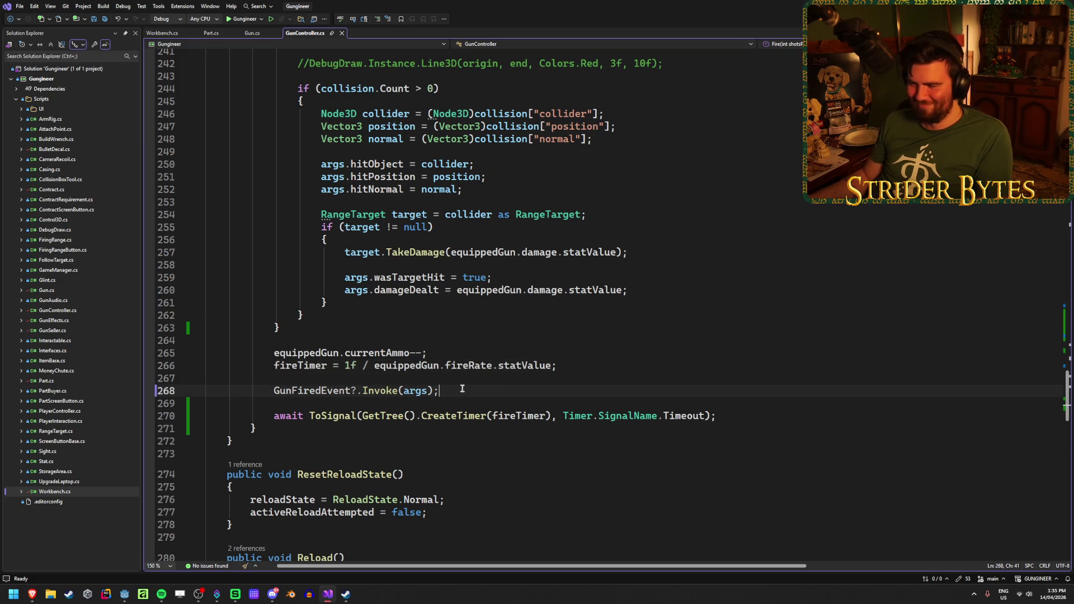
click(605, 365)
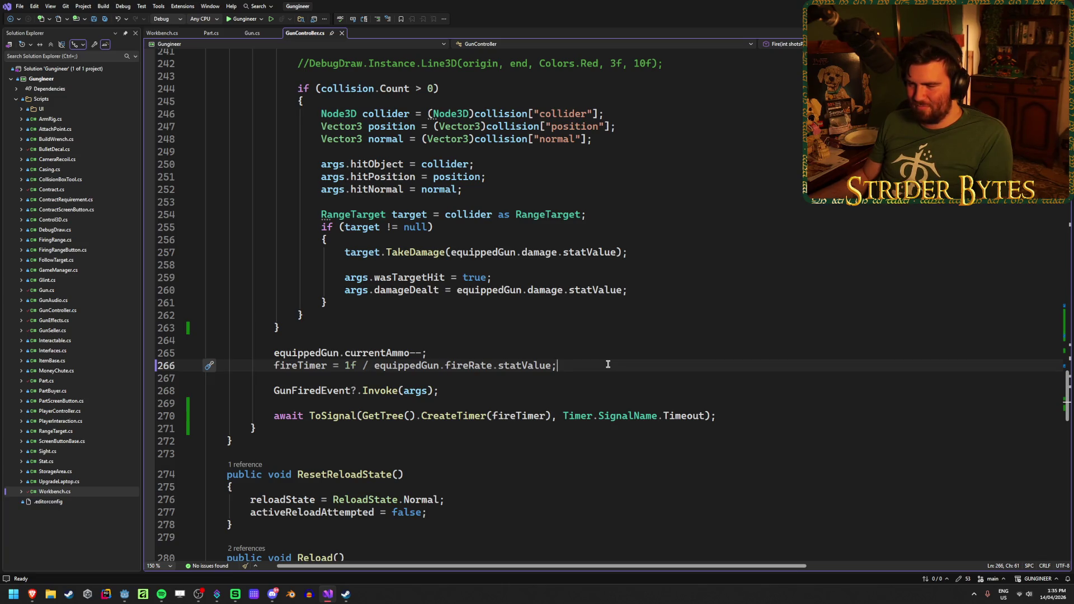
click(450, 389)
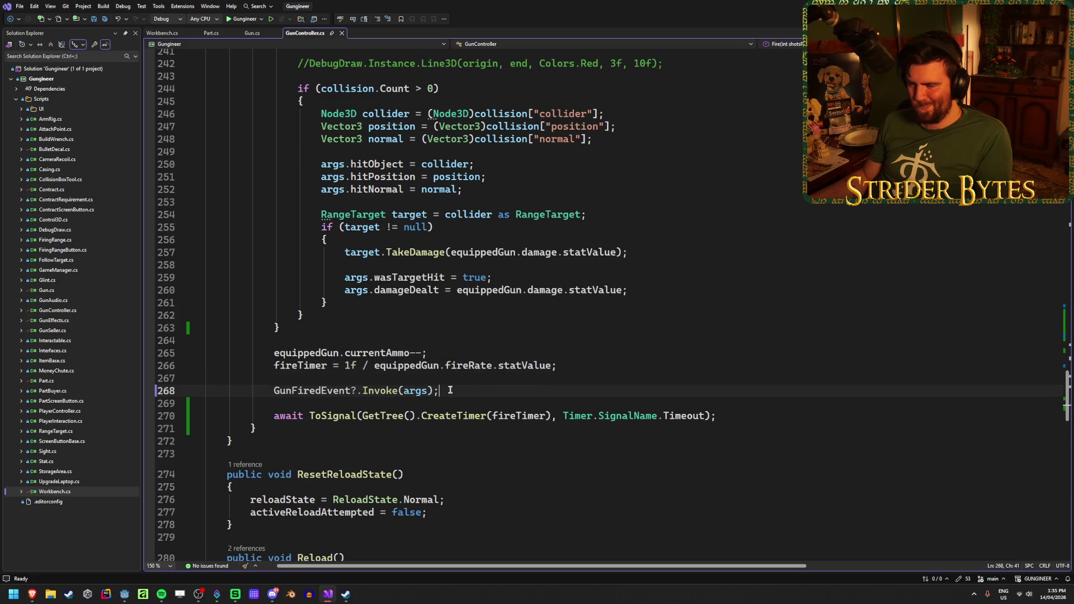
click(584, 367)
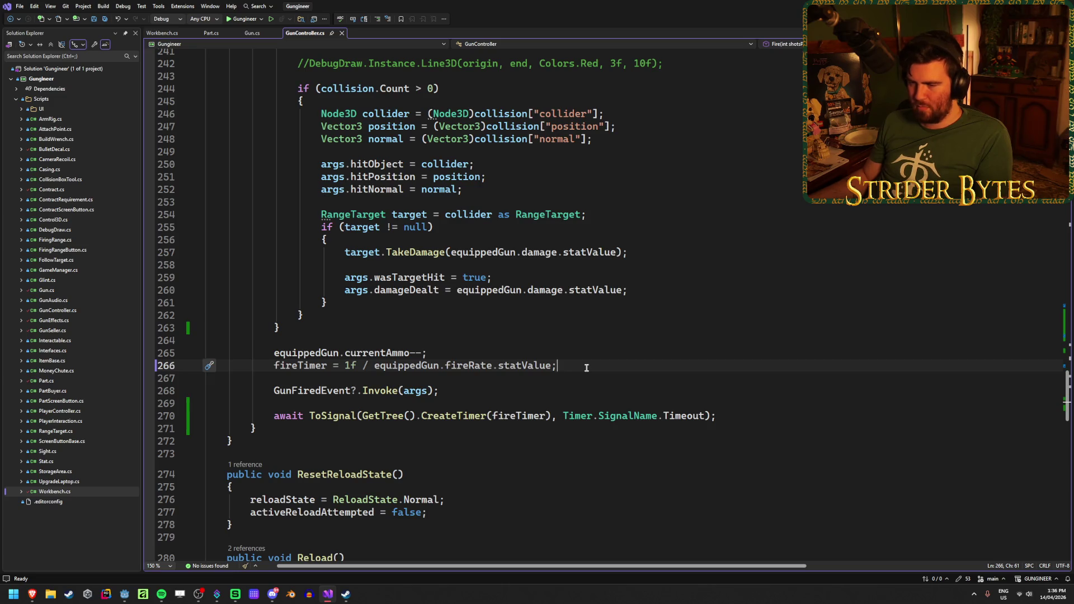
double_click(515, 419)
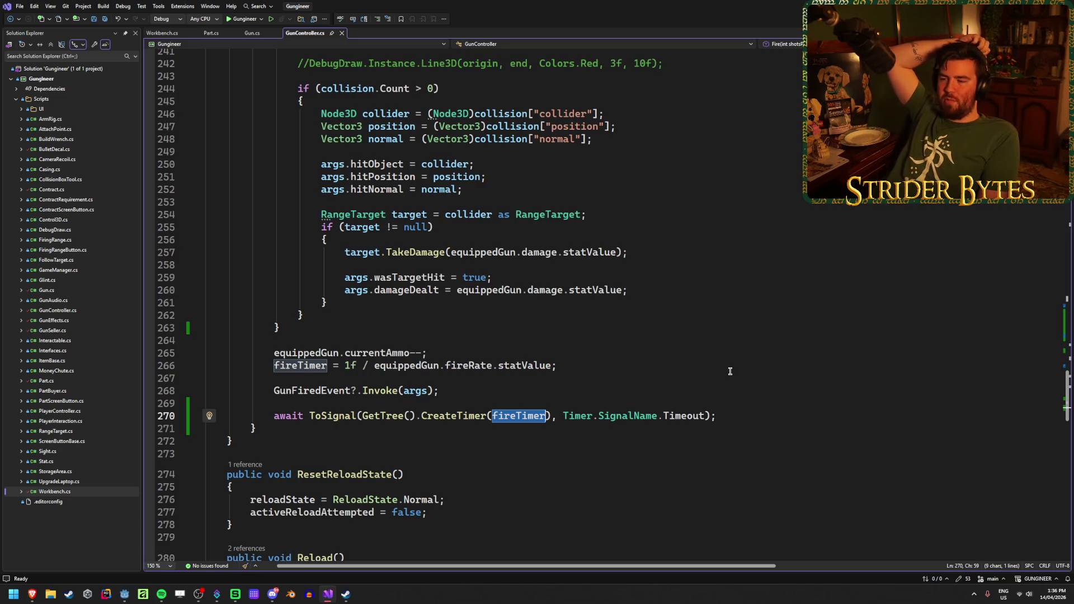
key(Right)
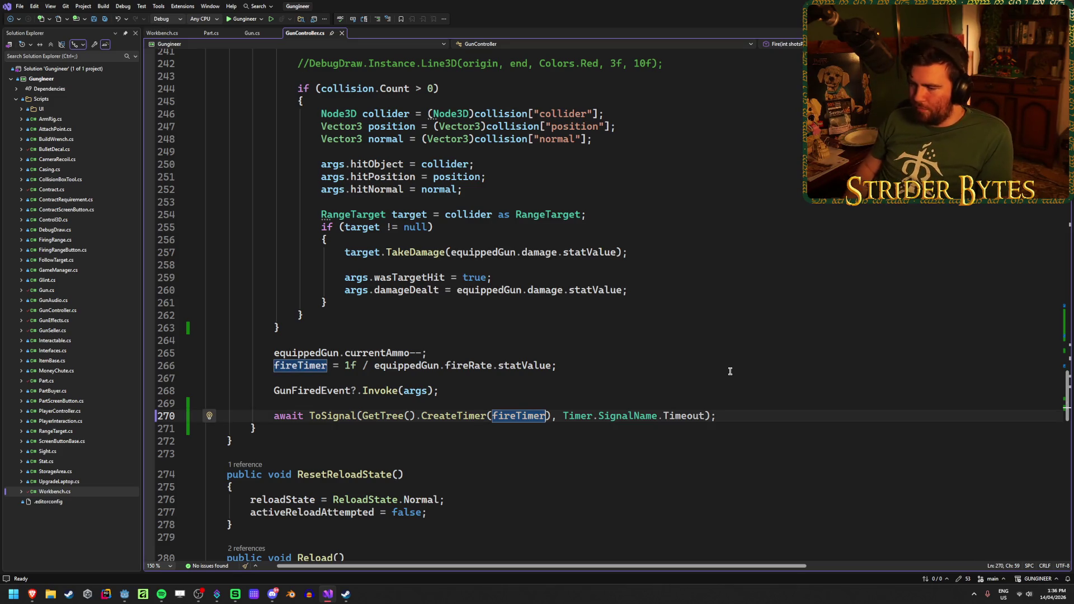
Make the delay fireTimer / shotsPerFire using the shotsPerFire completion, then return to Godot
text(/)
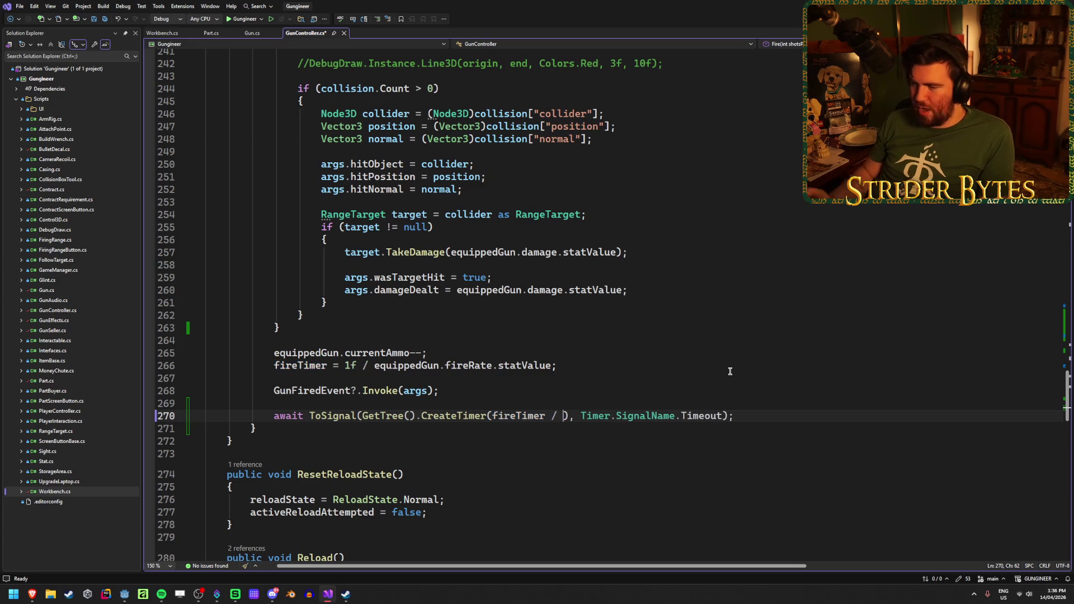
scroll(729, 371, up, 10)
scroll(728, 371, down, 2)
scroll(727, 371, down, 18)
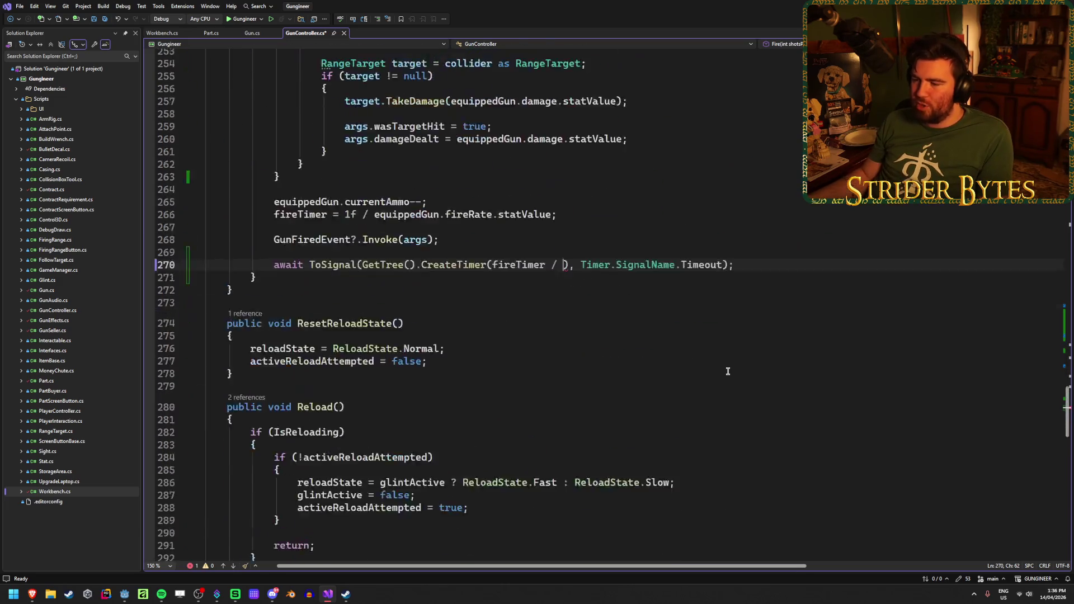
scroll(738, 341, up, 2)
text(shotsperf)
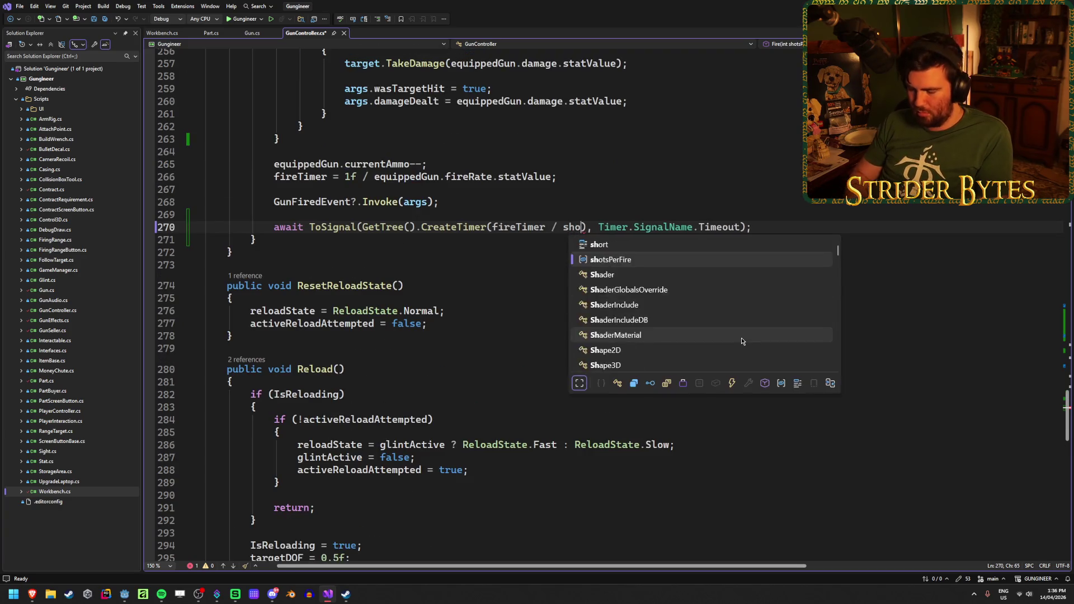
key(Tab)
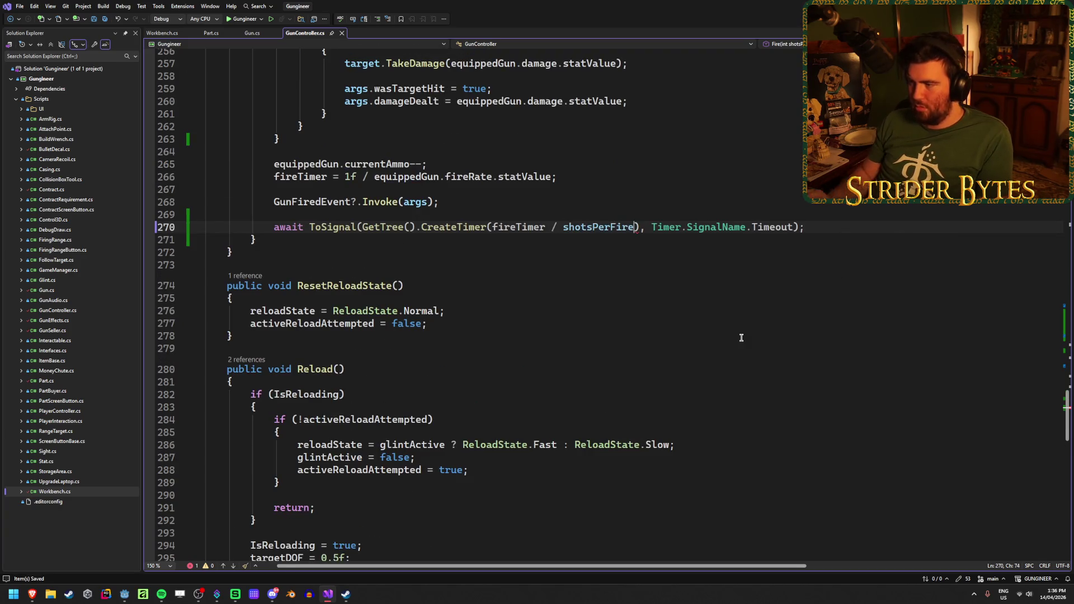
key(alt+Tab)
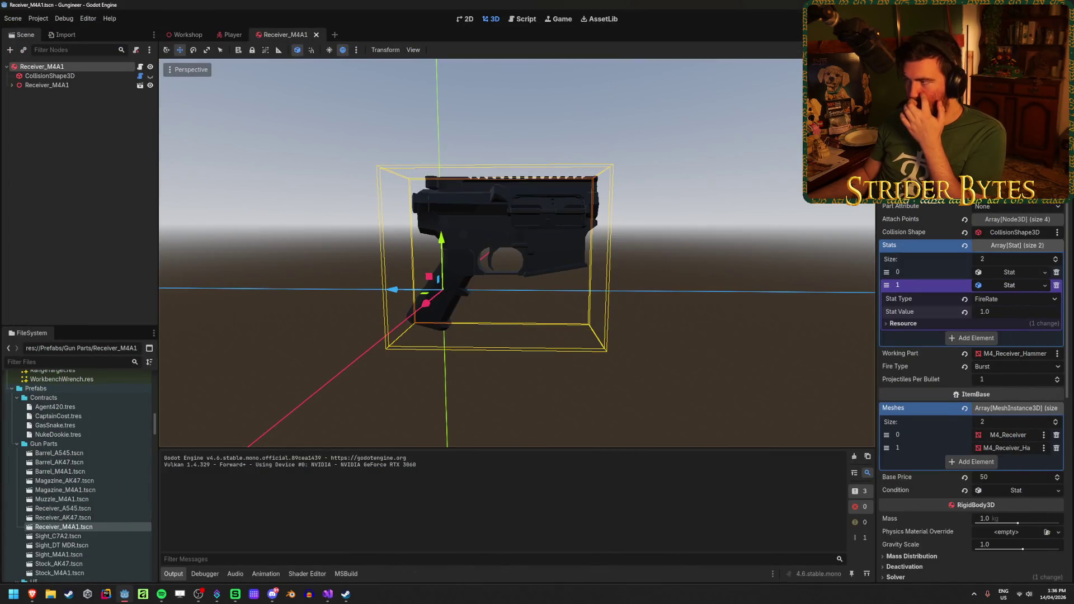
key(F5)
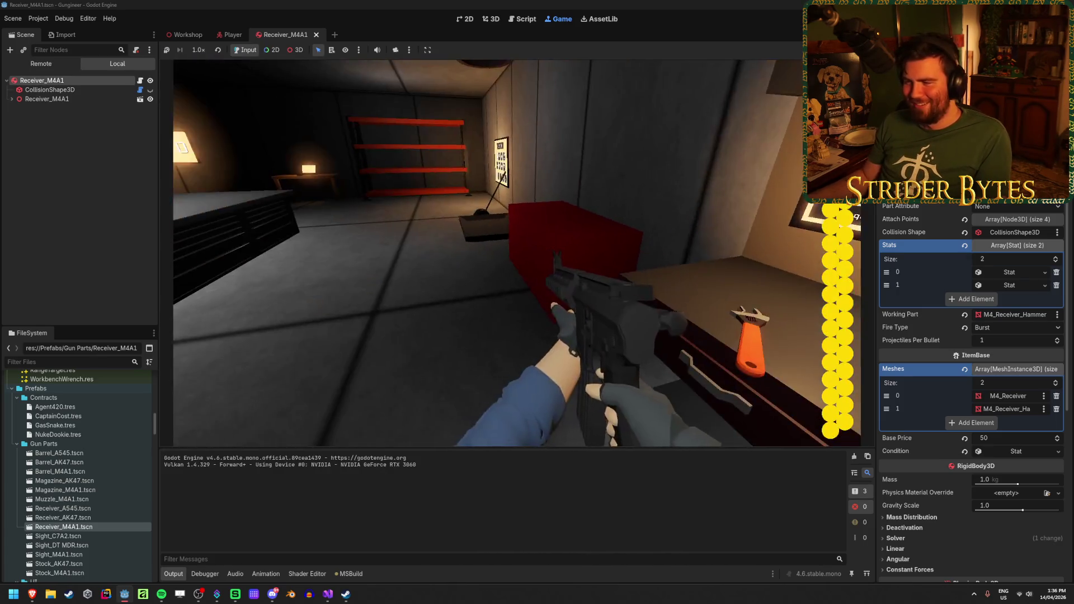
click(516, 253)
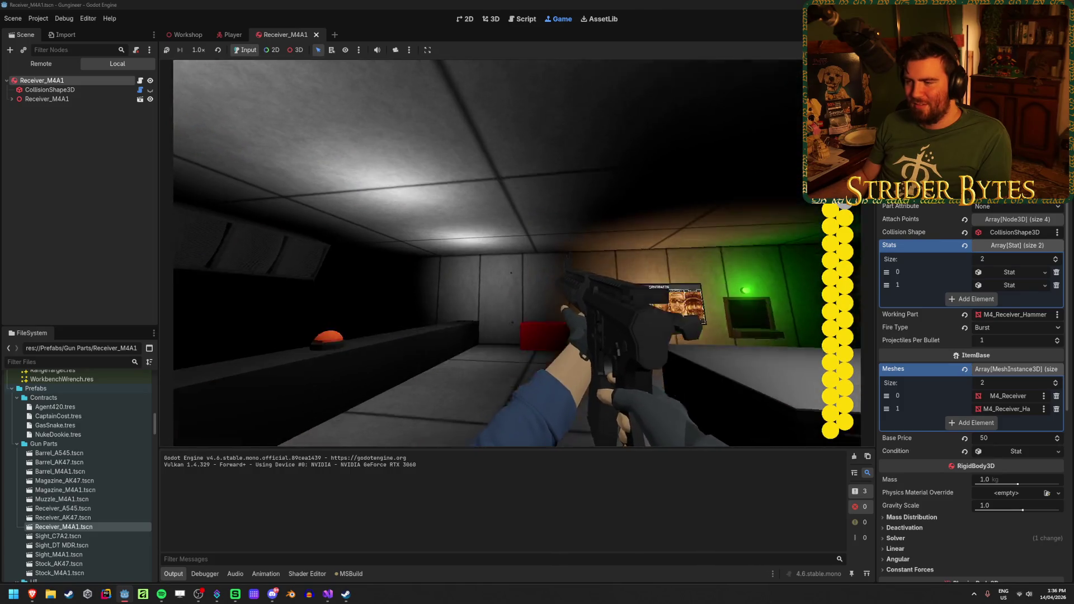
click(517, 252)
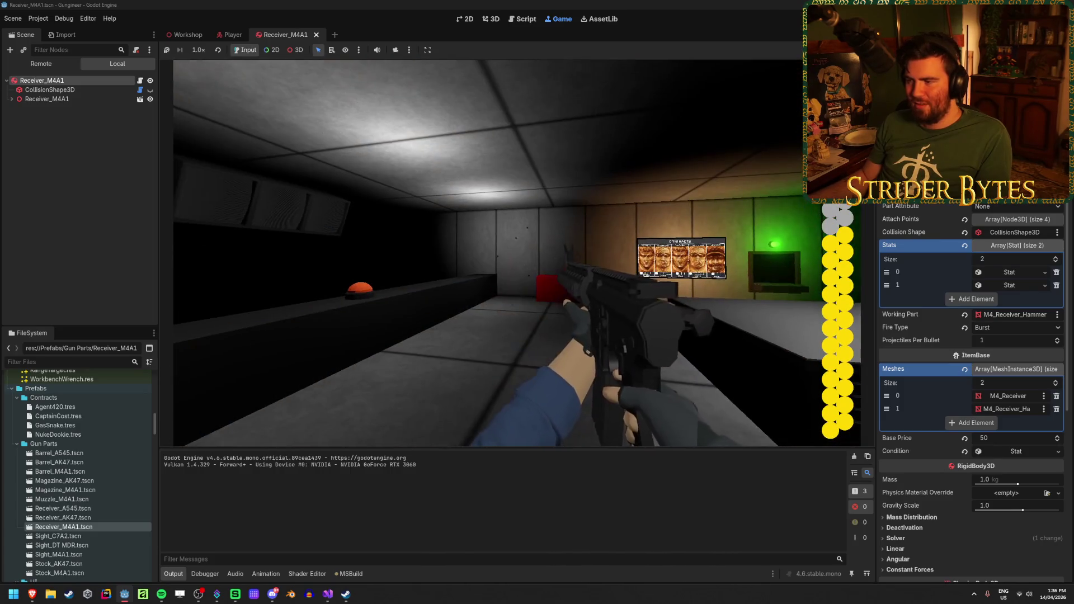
click(517, 252)
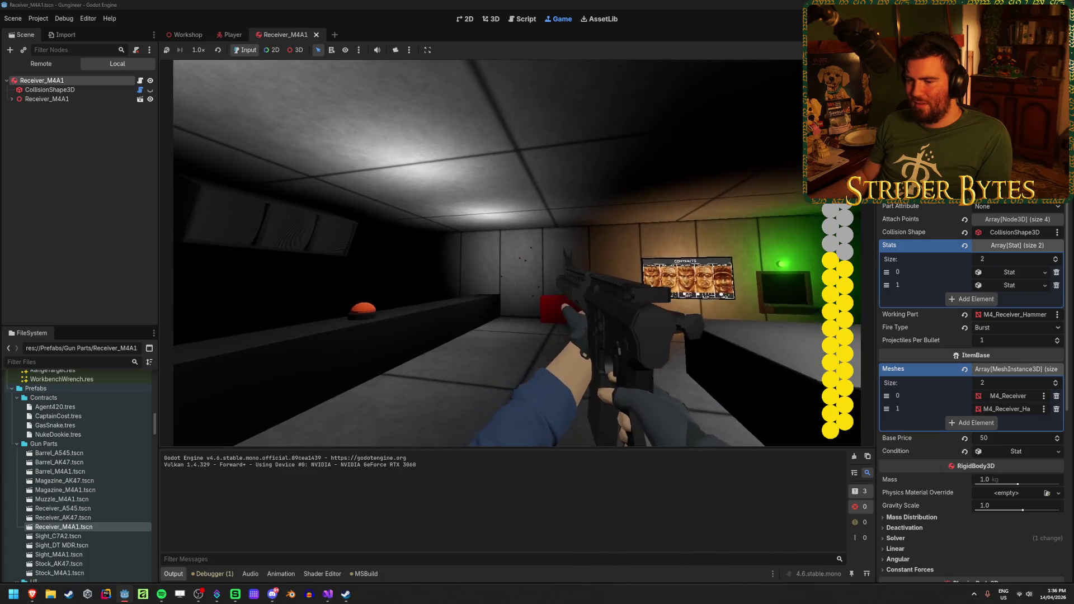
click(517, 252)
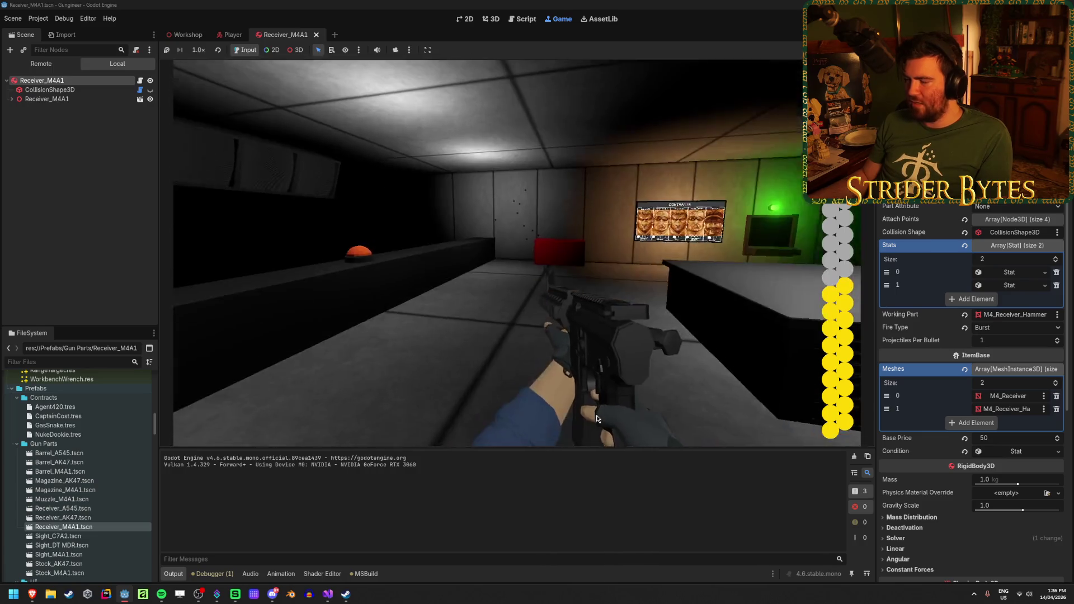
click(596, 418)
click(516, 252)
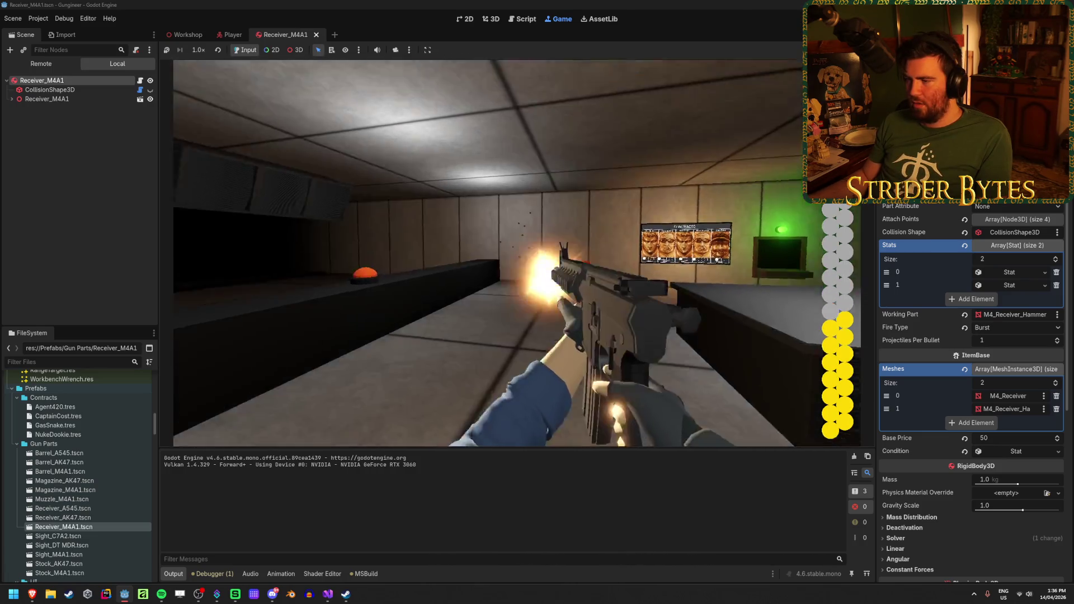
click(516, 252)
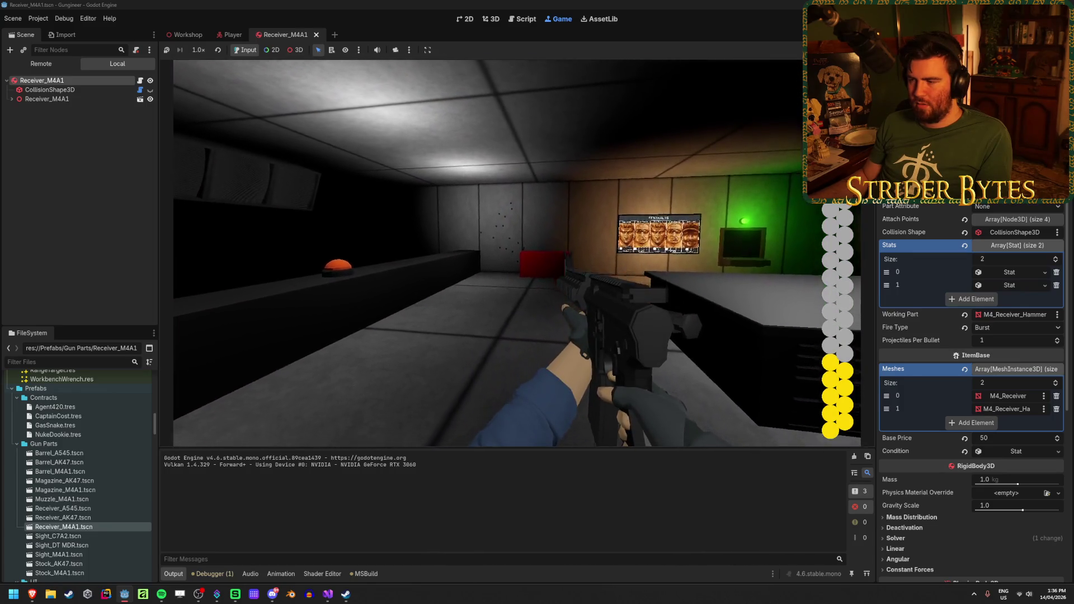
click(517, 252)
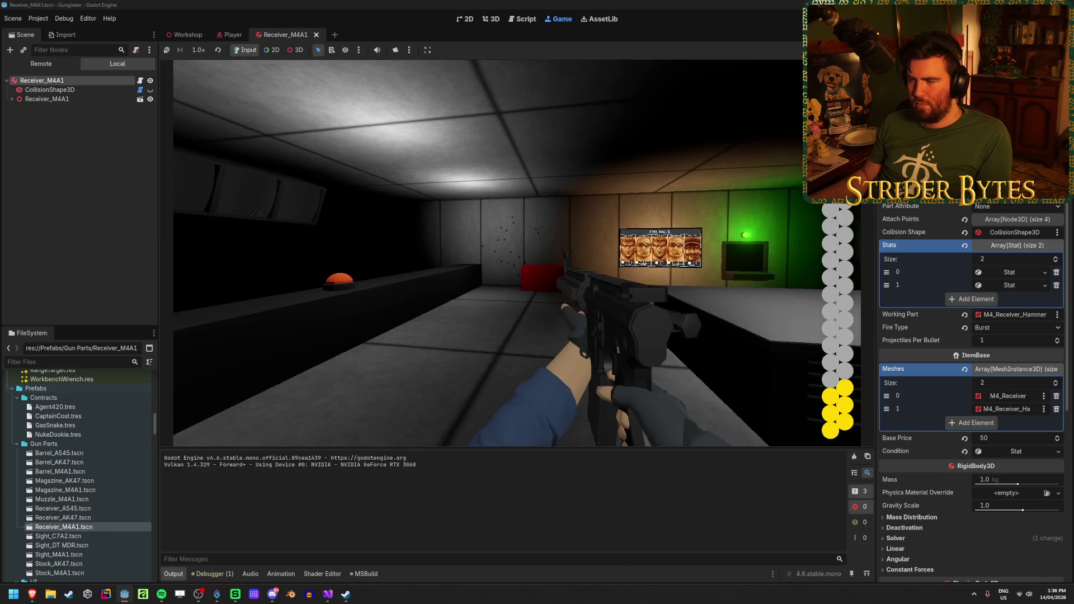
click(516, 252)
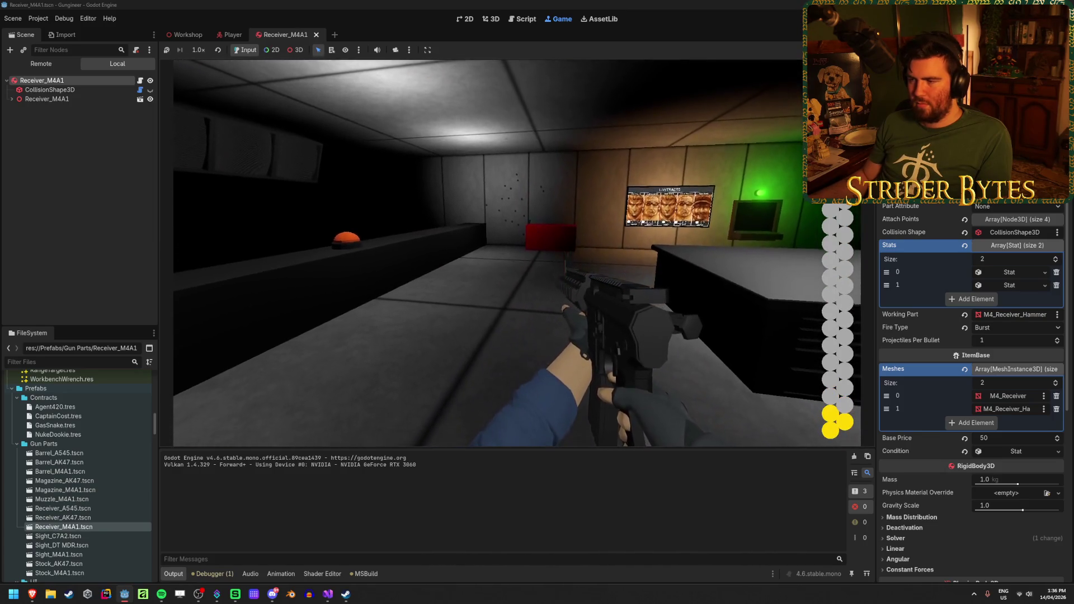
click(517, 252)
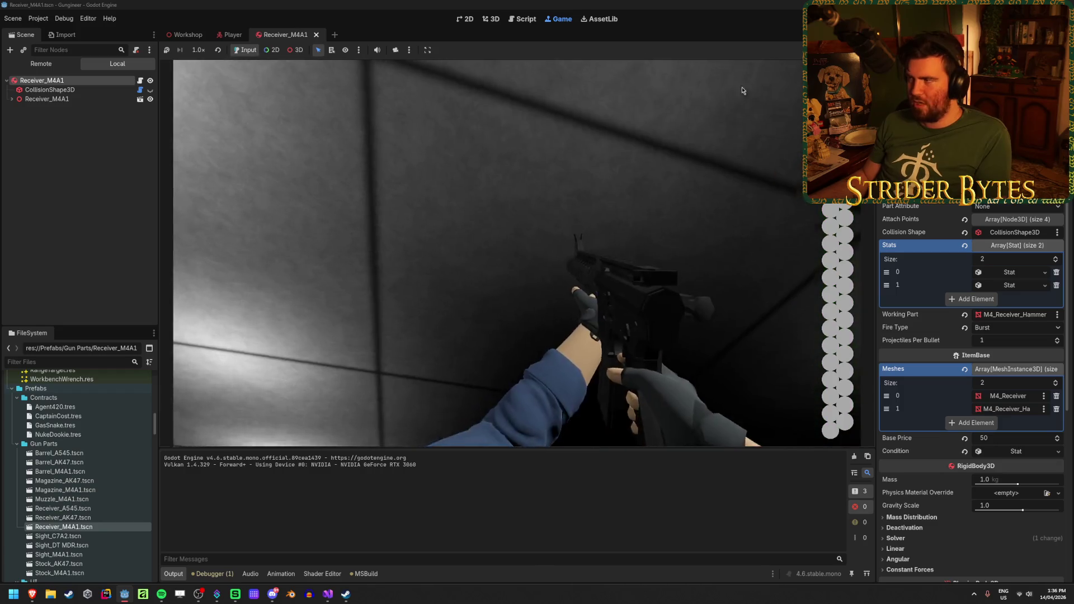
key(F8)
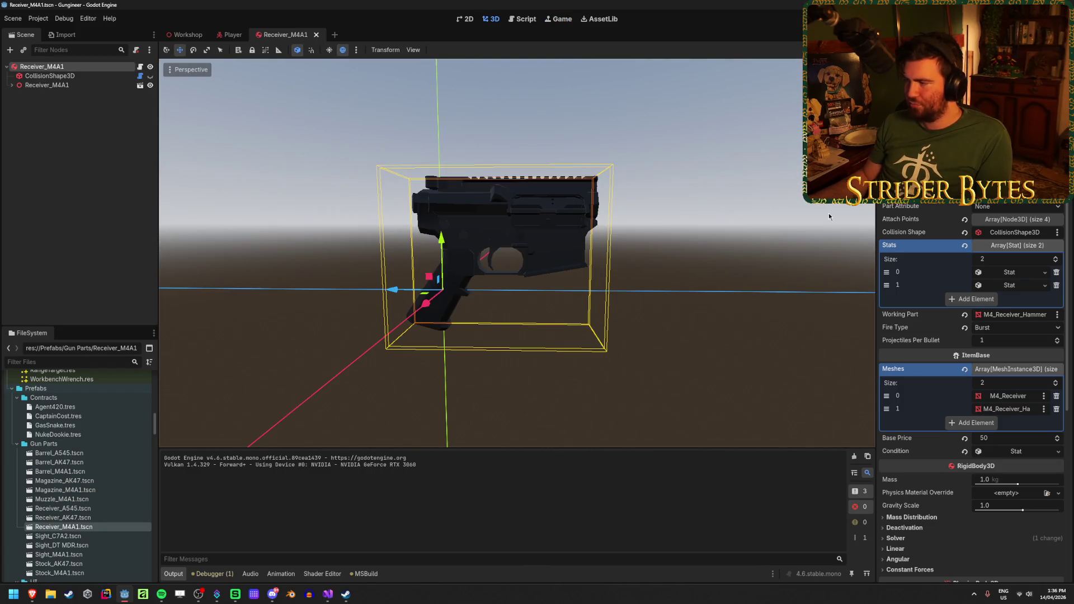
Set the FireRate stat to 5.0 and fire bursts in a test run until the ammo runs out
click(1009, 285)
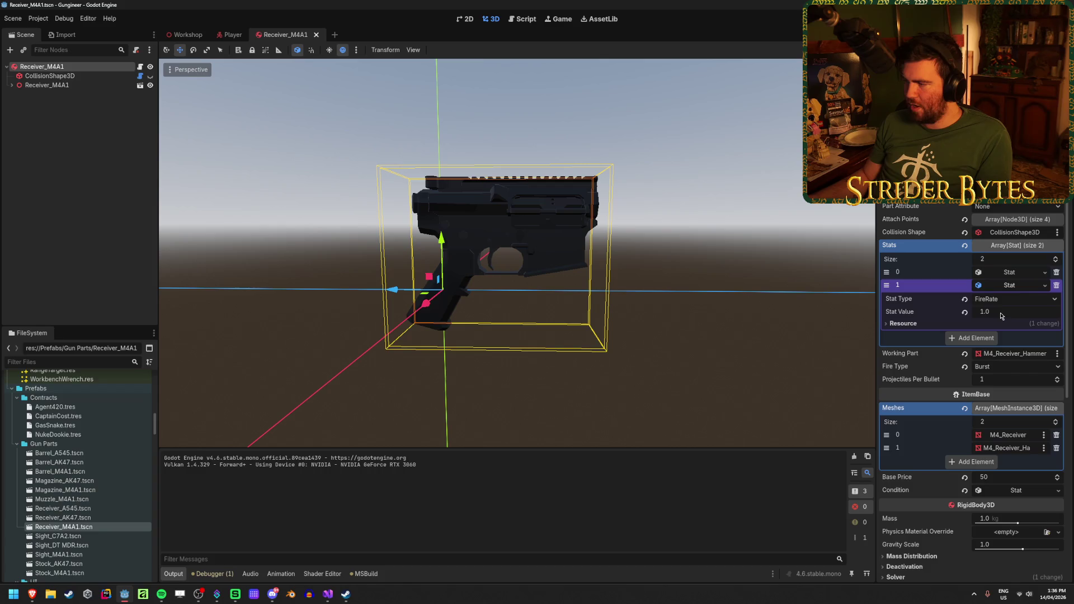
click(1001, 314)
text(5)
key(Return)
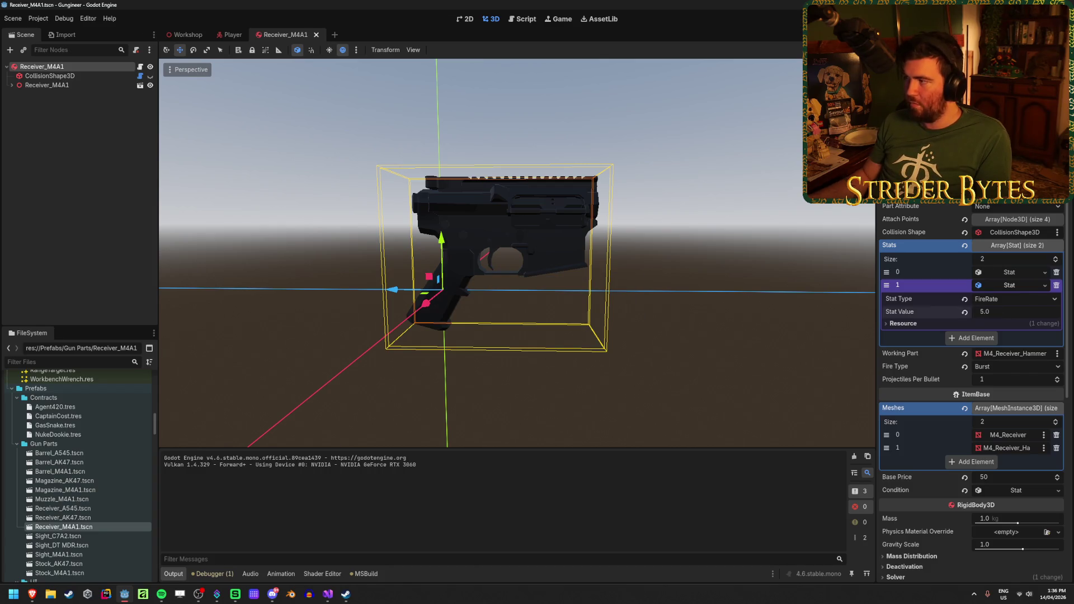
key(F5)
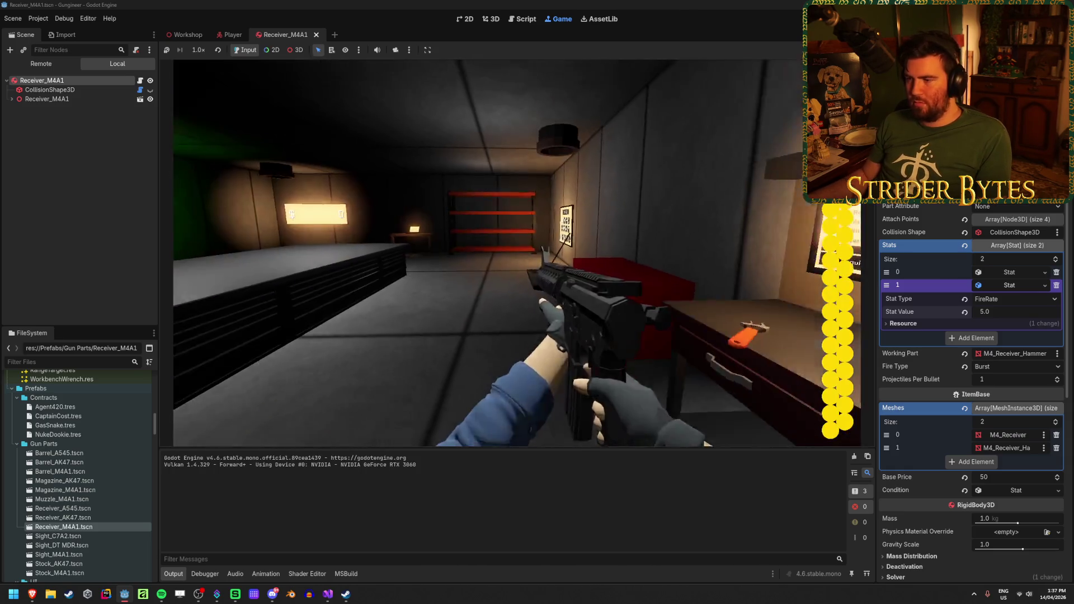
click(500, 253)
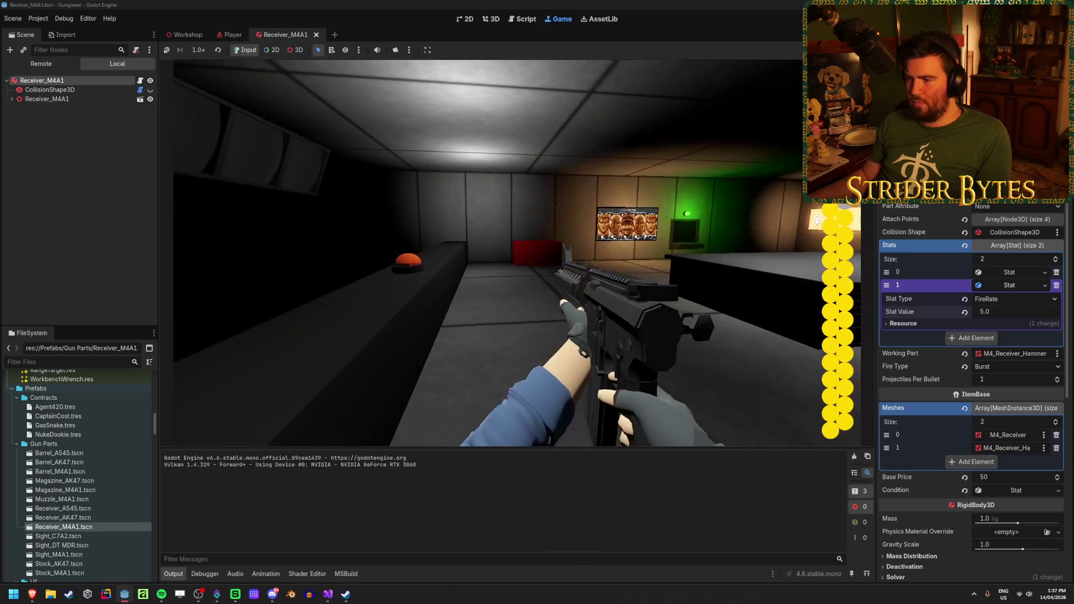
click(501, 253)
click(517, 253)
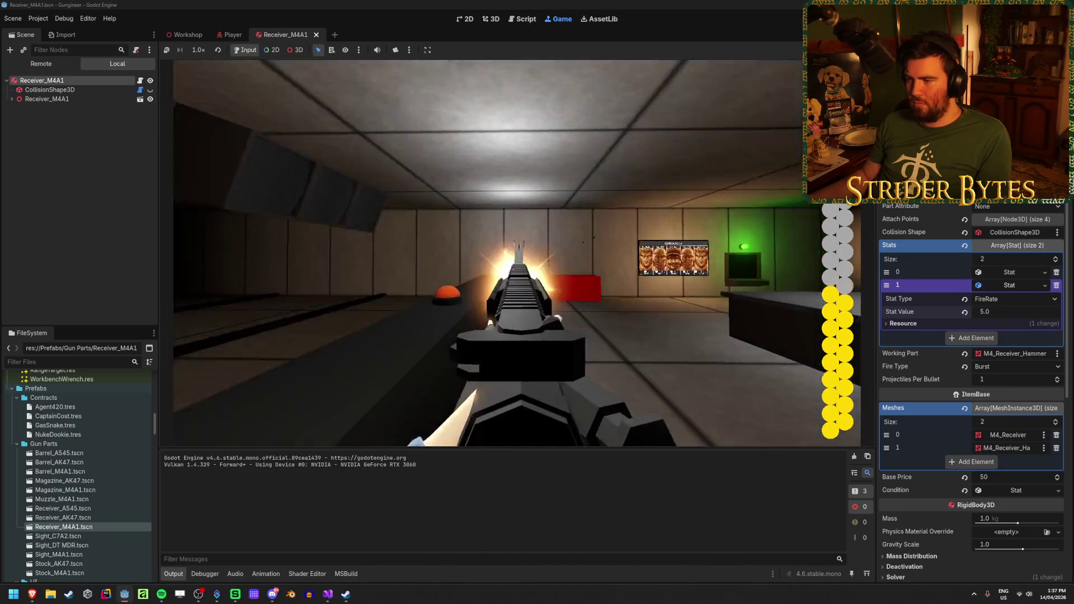
click(516, 253)
click(517, 252)
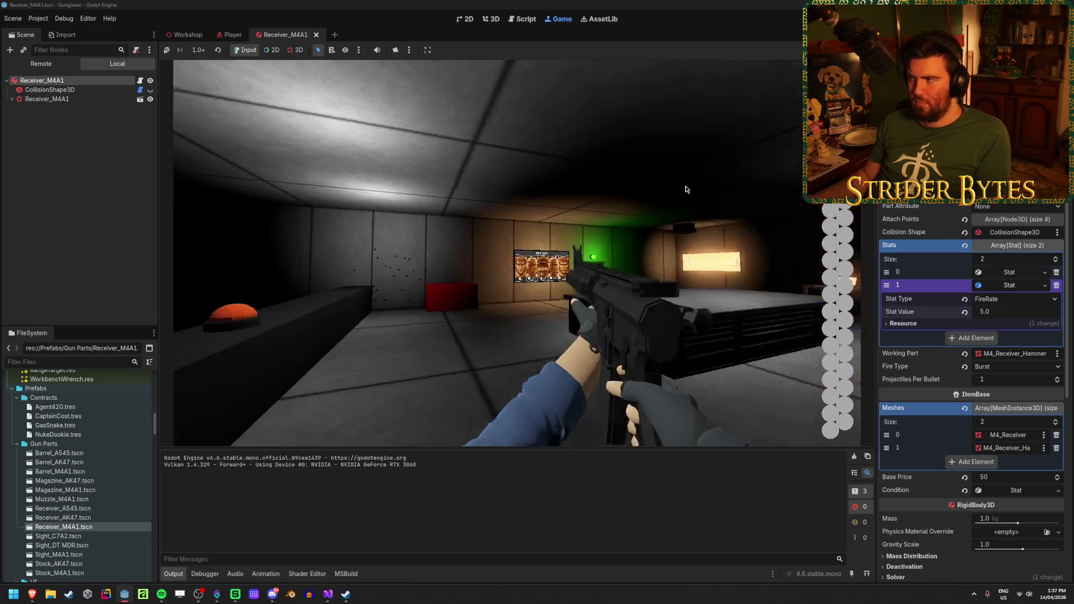
key(F8)
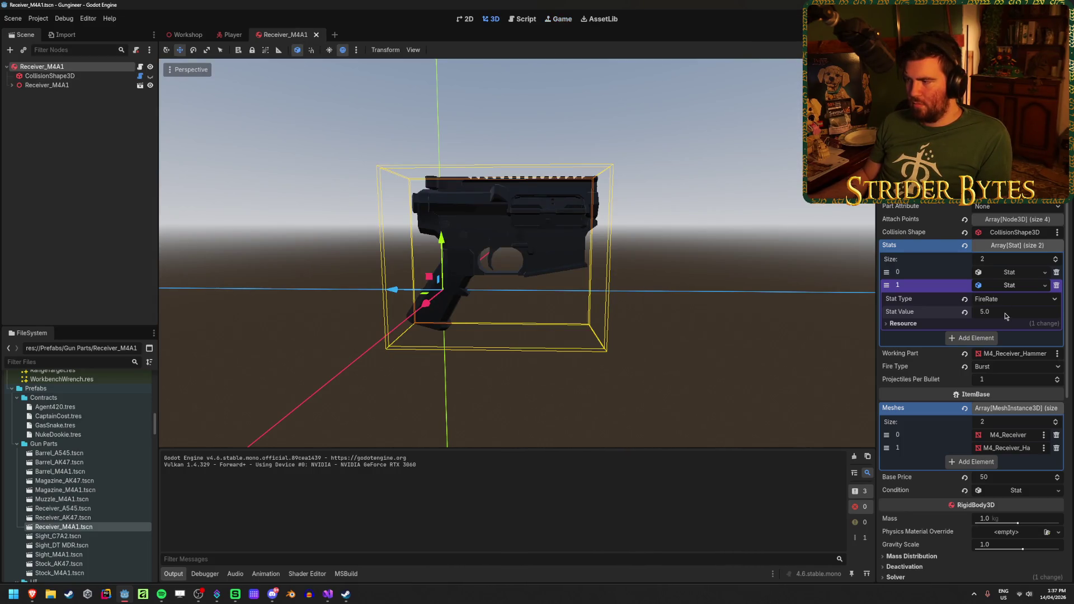
Change FireRate to 12.0, then playtest bursts and a reload before stopping the game
click(1005, 315)
text(12)
key(Return)
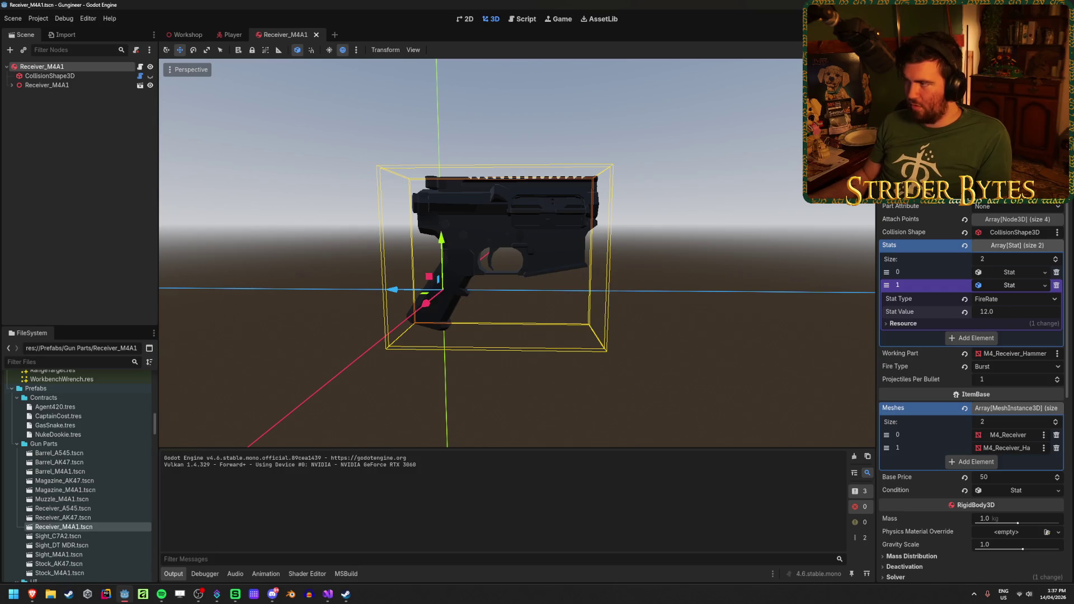
key(F5)
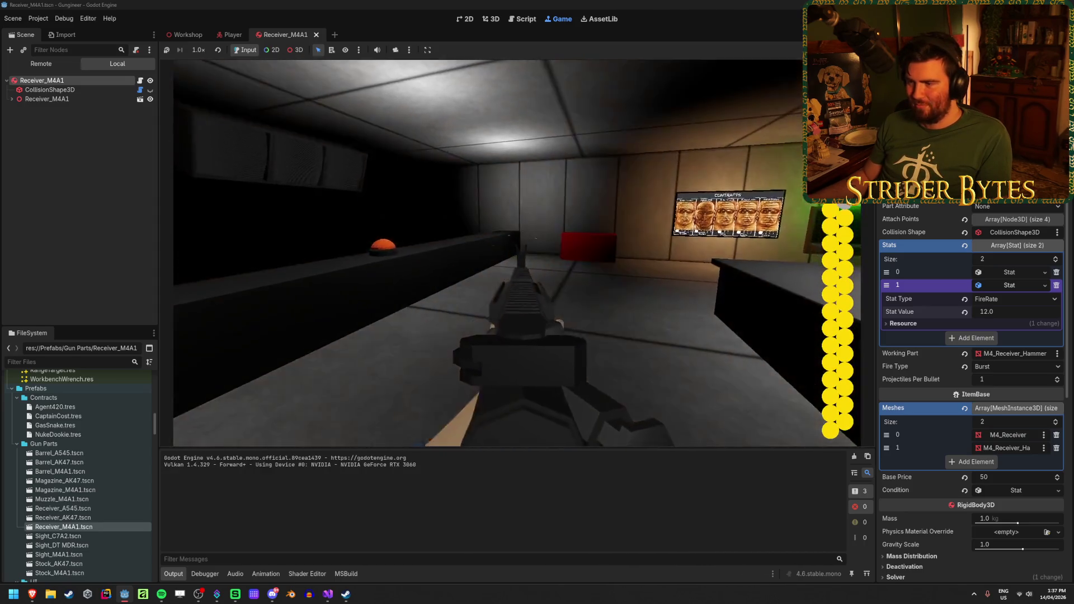
click(509, 253)
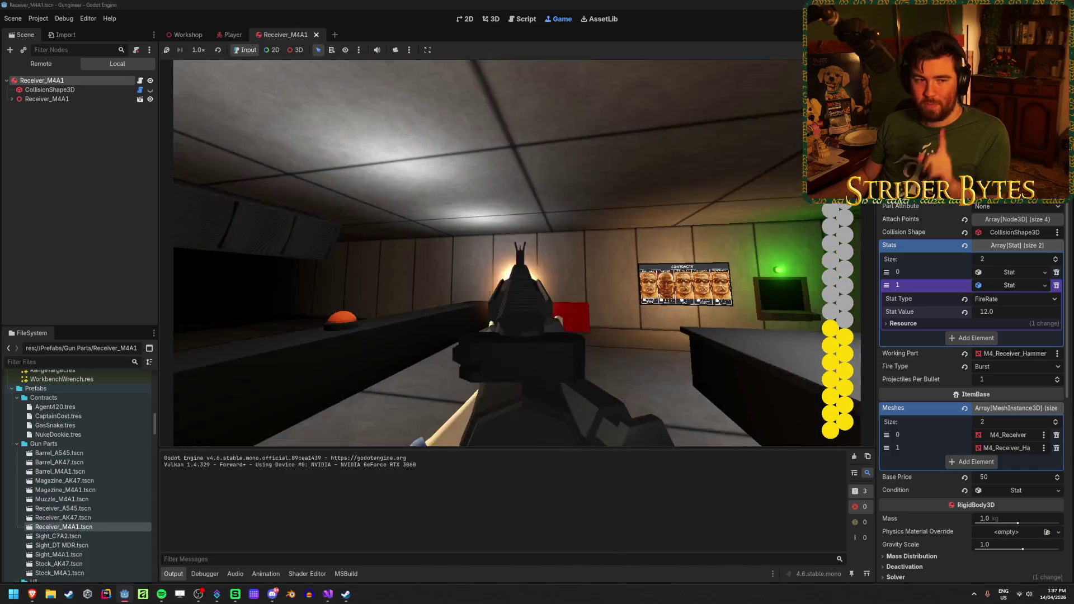
click(517, 252)
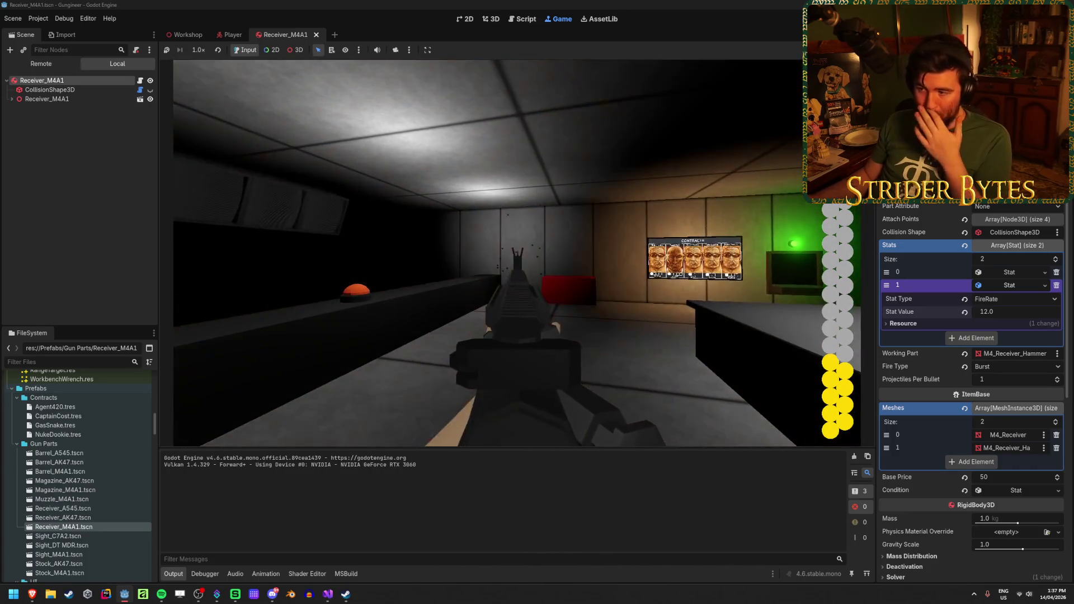
click(517, 253)
click(517, 252)
key(r)
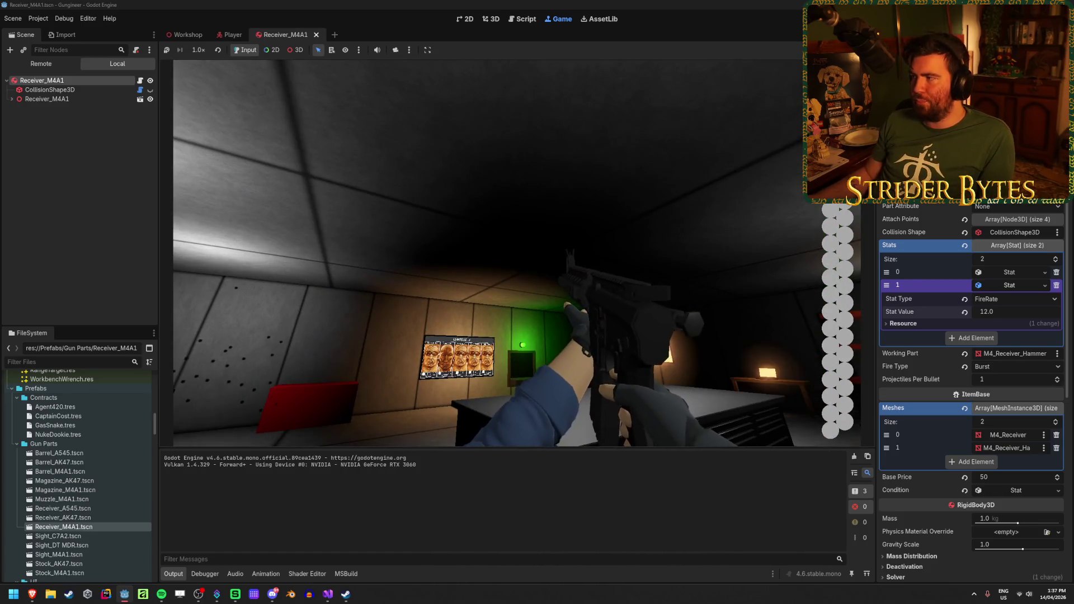
key(F8)
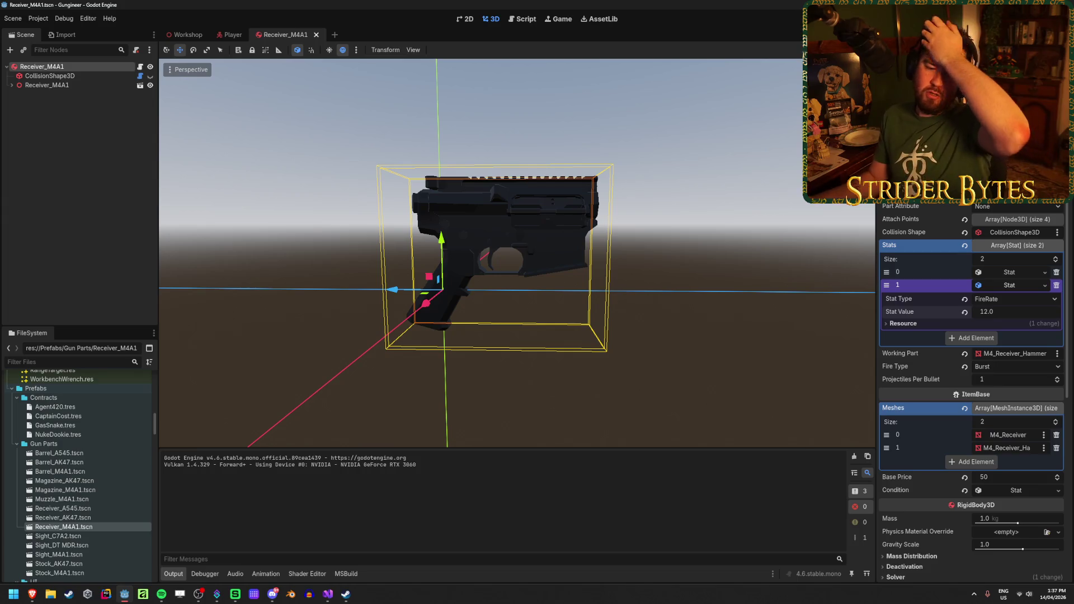
key(F5)
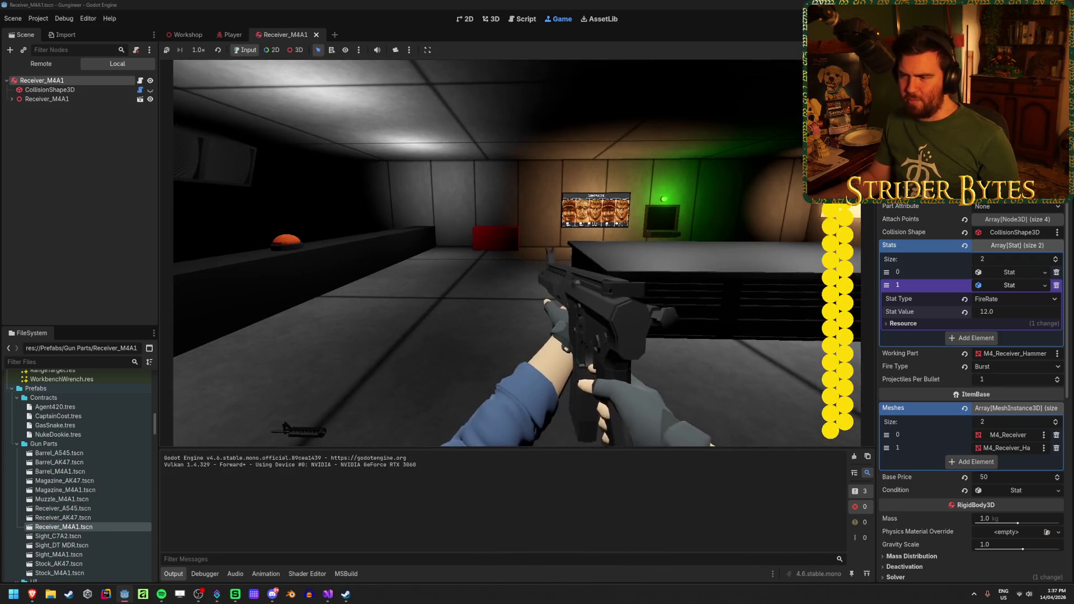
right_click(517, 253)
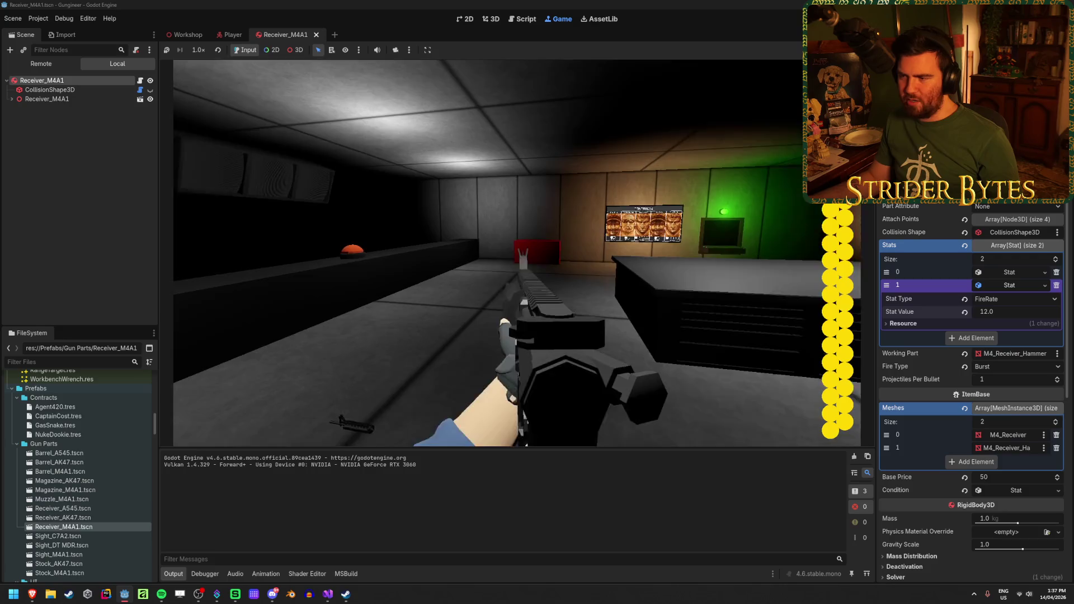
click(517, 253)
click(517, 253)
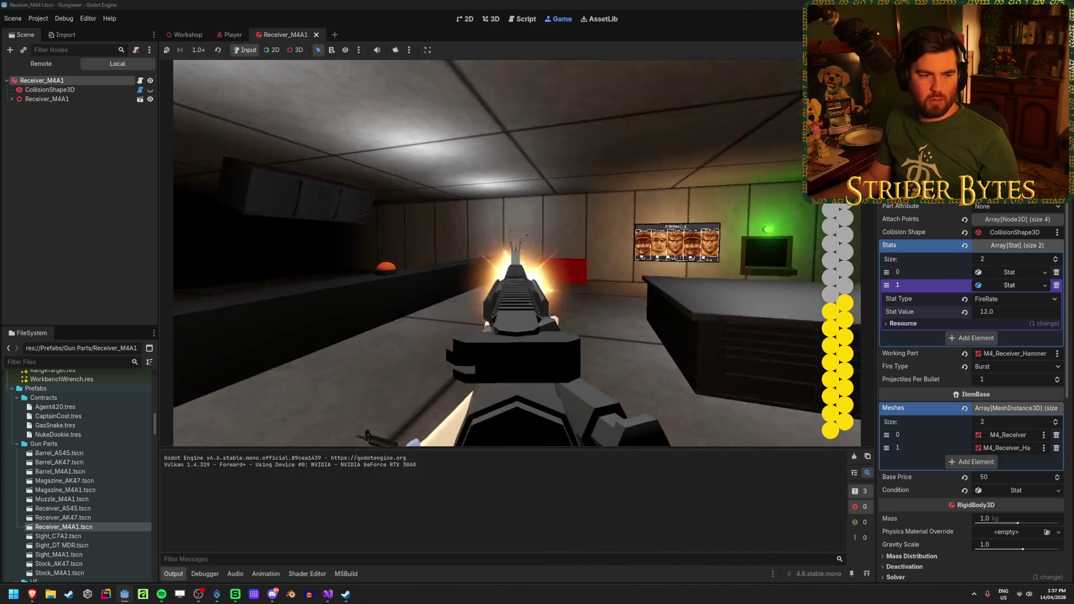
click(516, 253)
click(517, 253)
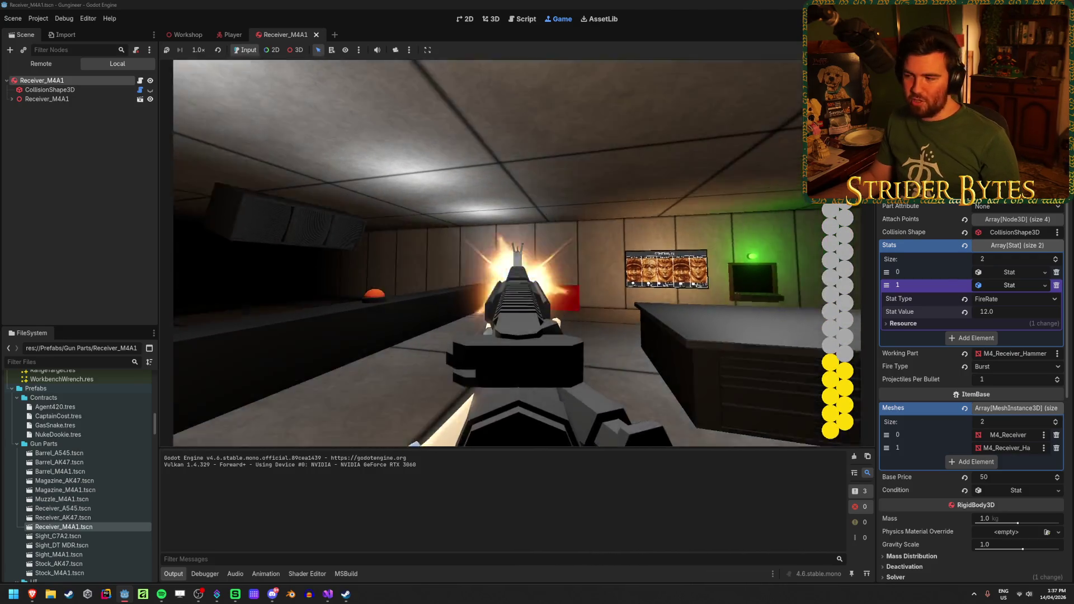
click(517, 252)
key(r)
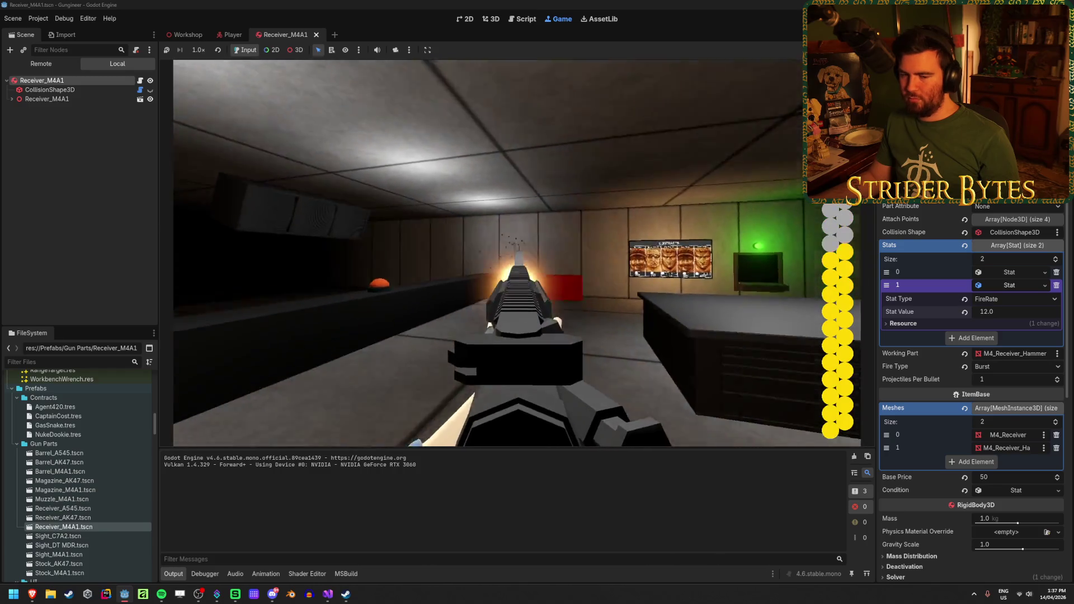
click(517, 253)
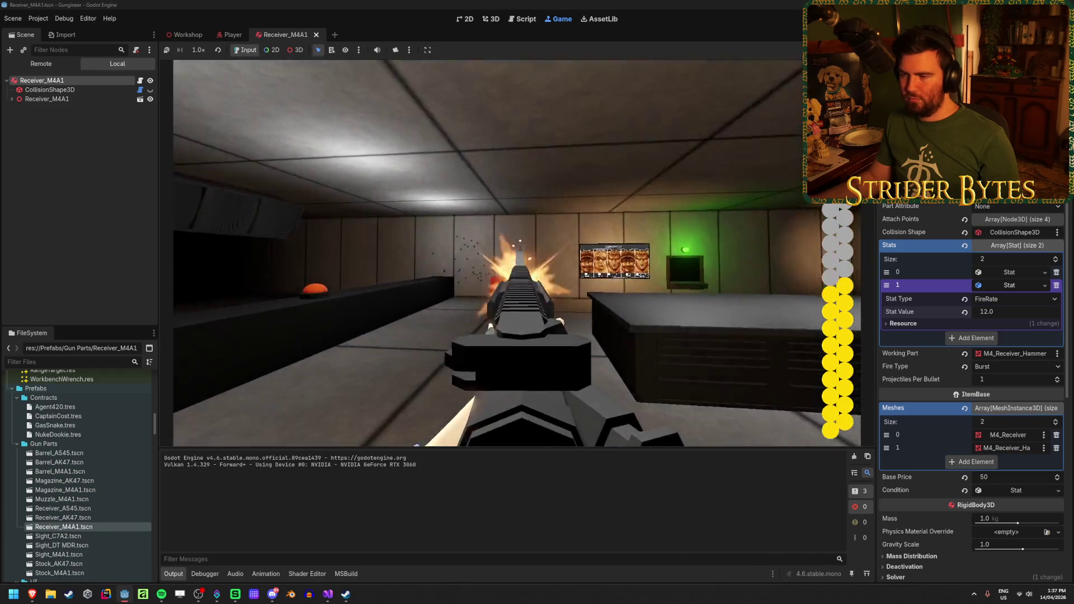
click(517, 253)
click(517, 253)
click(517, 253)
click(517, 253)
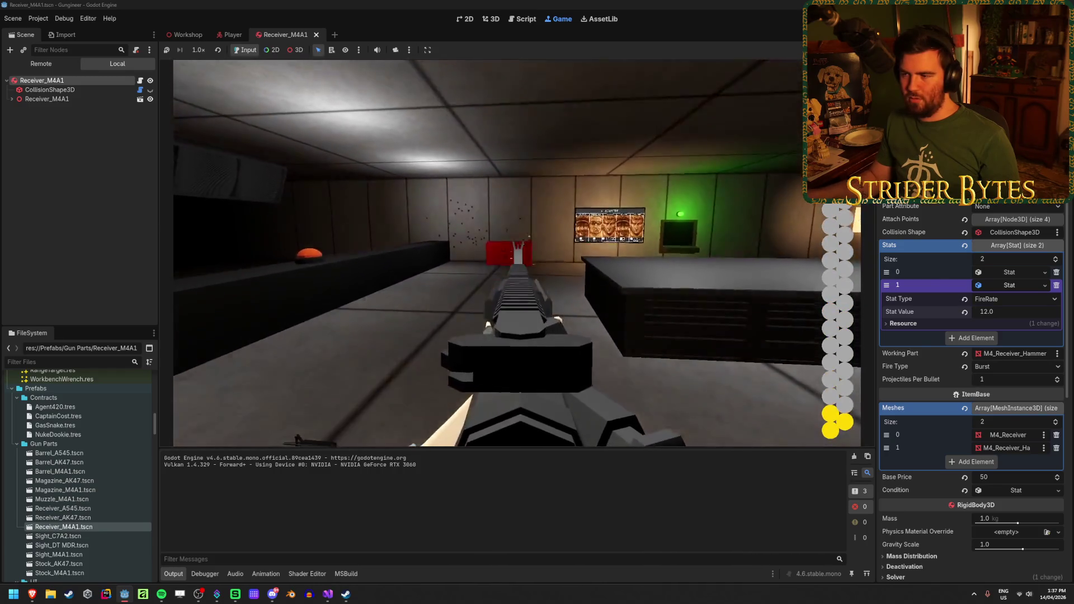
click(517, 253)
key(Escape)
click(736, 102)
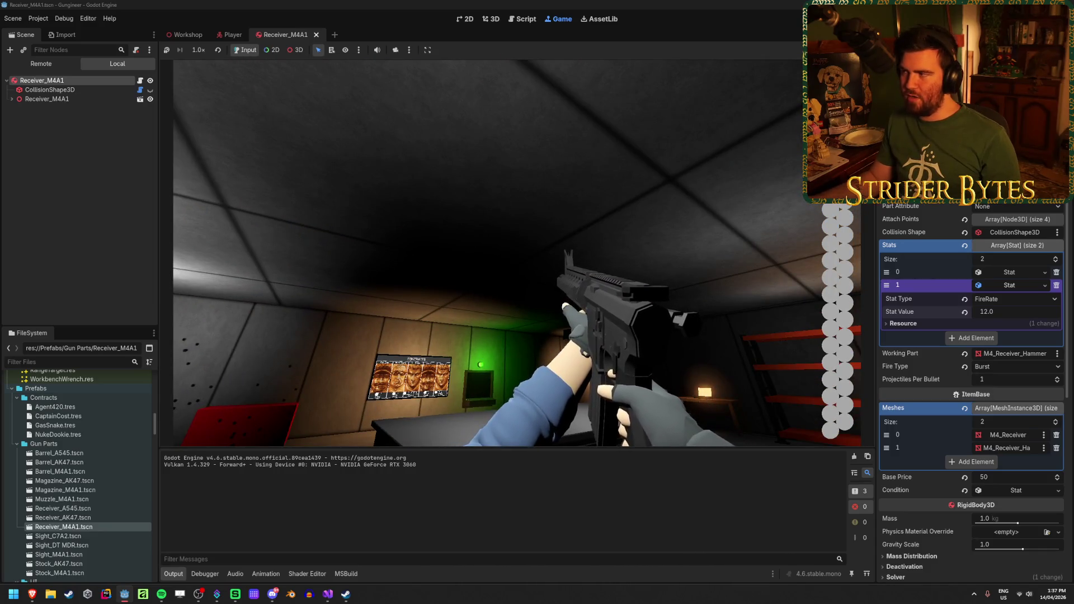
key(F8)
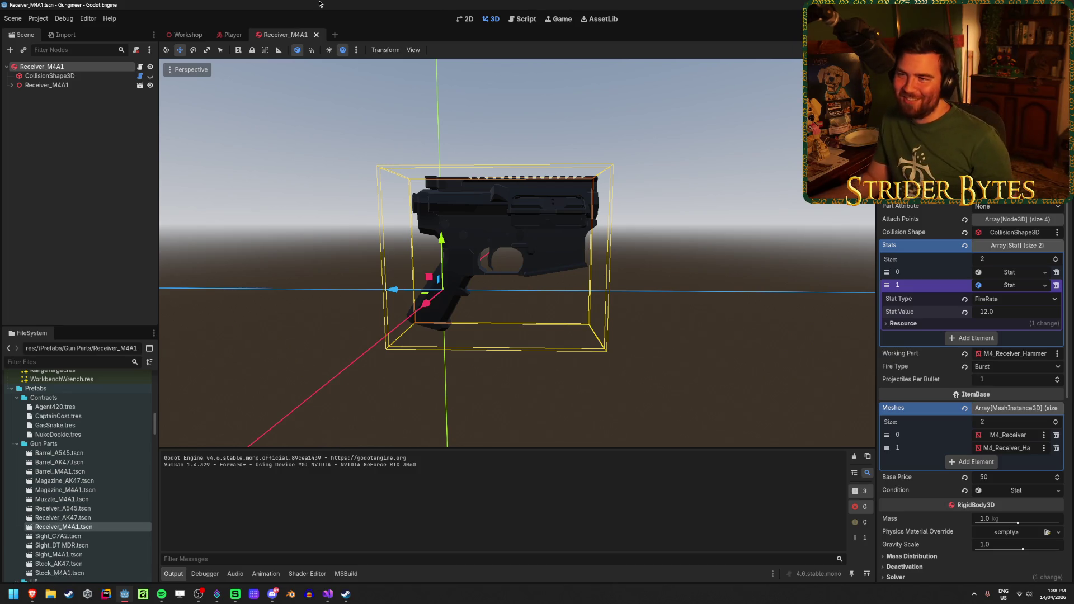
Wrap line 270's fireTimer / shotsPerFire in Mathf.Max( with a blank second argument, and launch Calculator
click(328, 595)
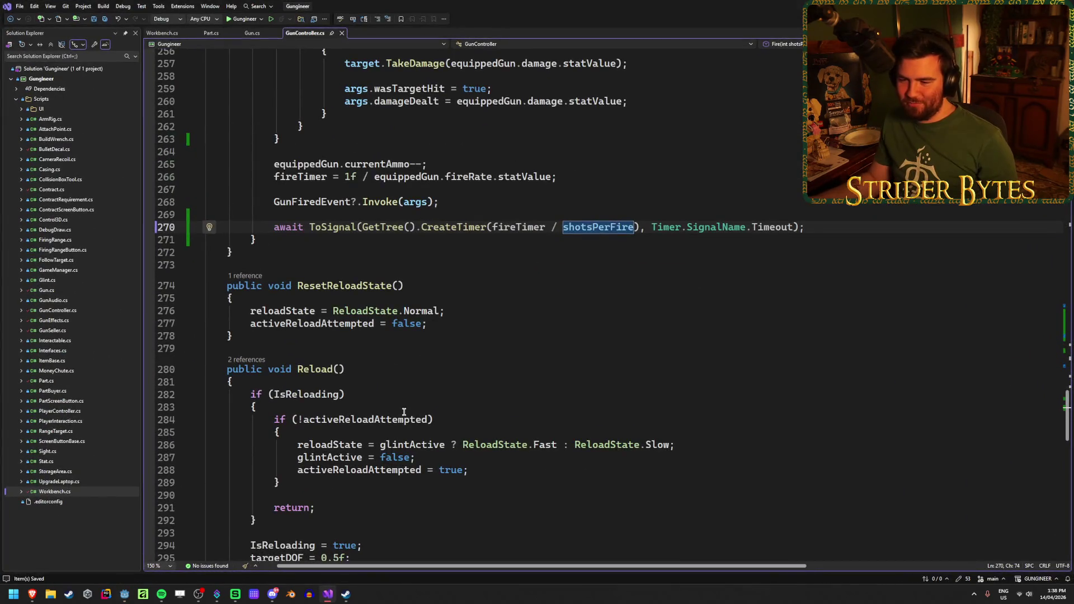
scroll(612, 334, up, 3)
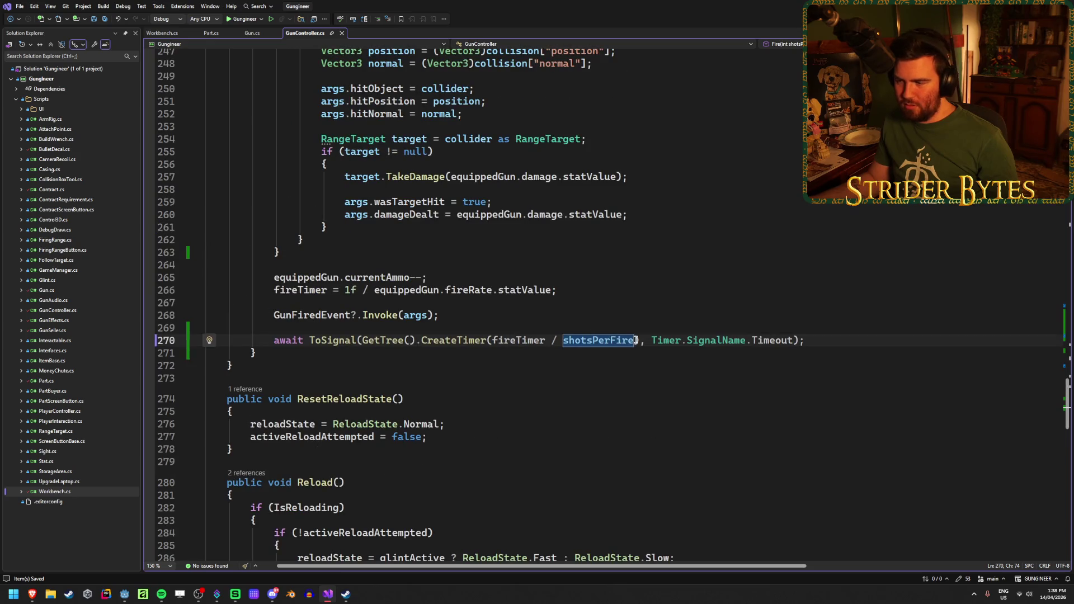
drag(636, 340, 492, 341)
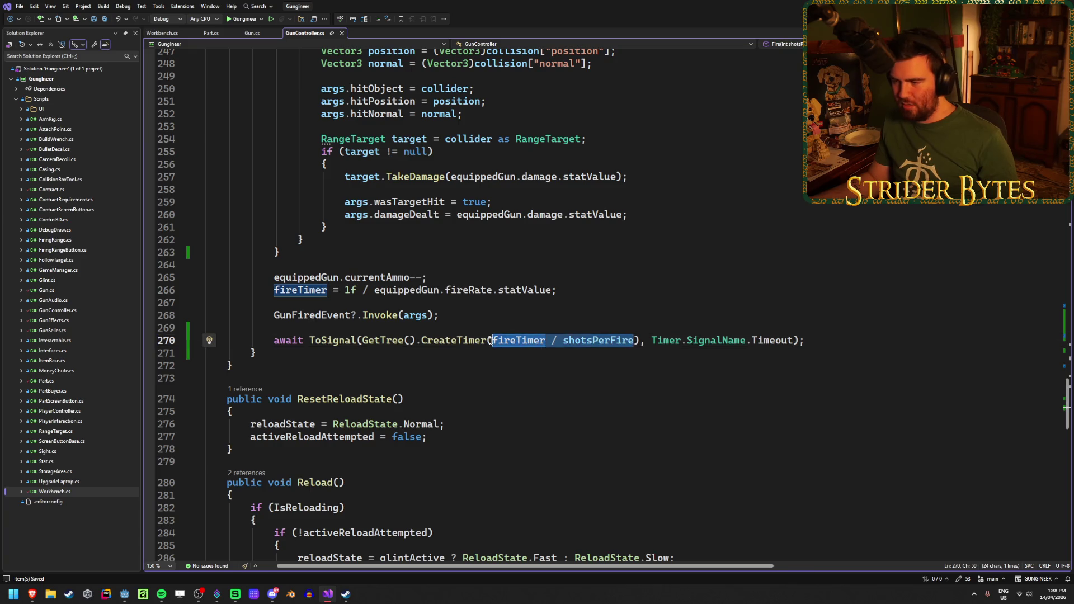
click(867, 343)
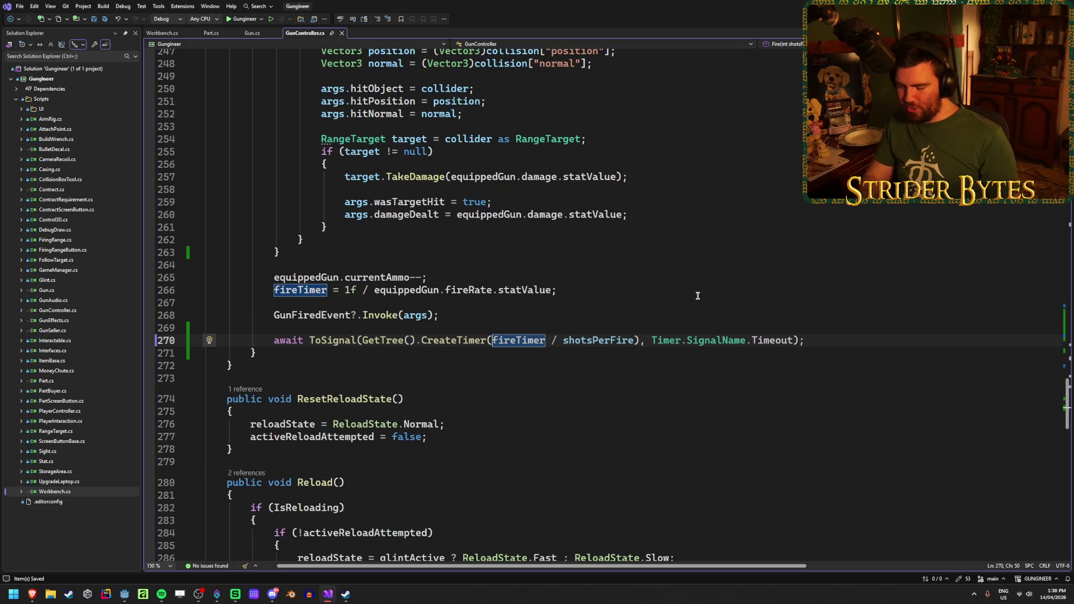
text(Mathf.M)
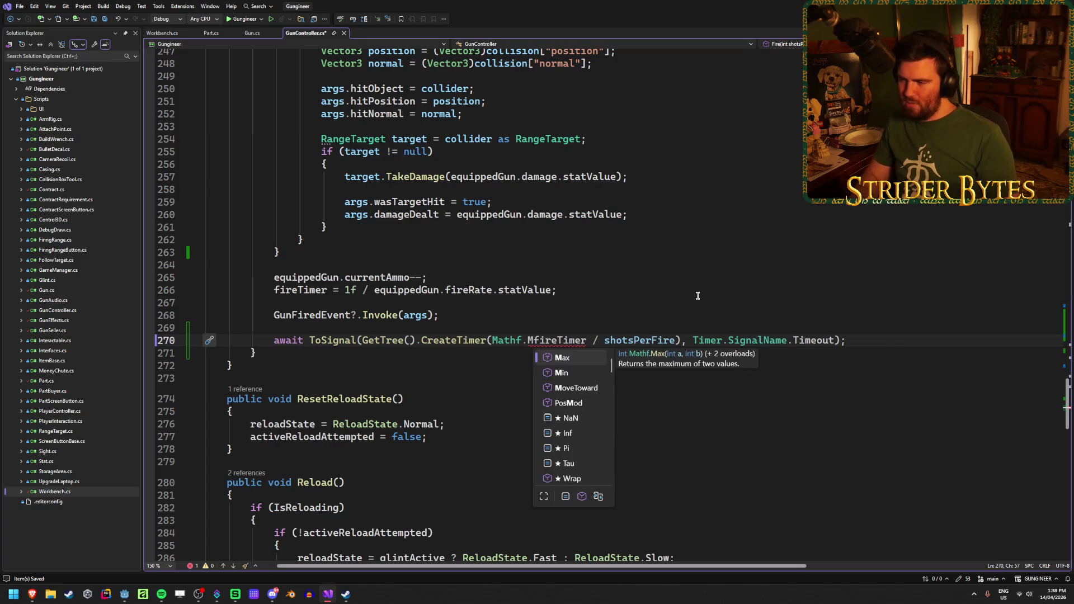
key(Tab)
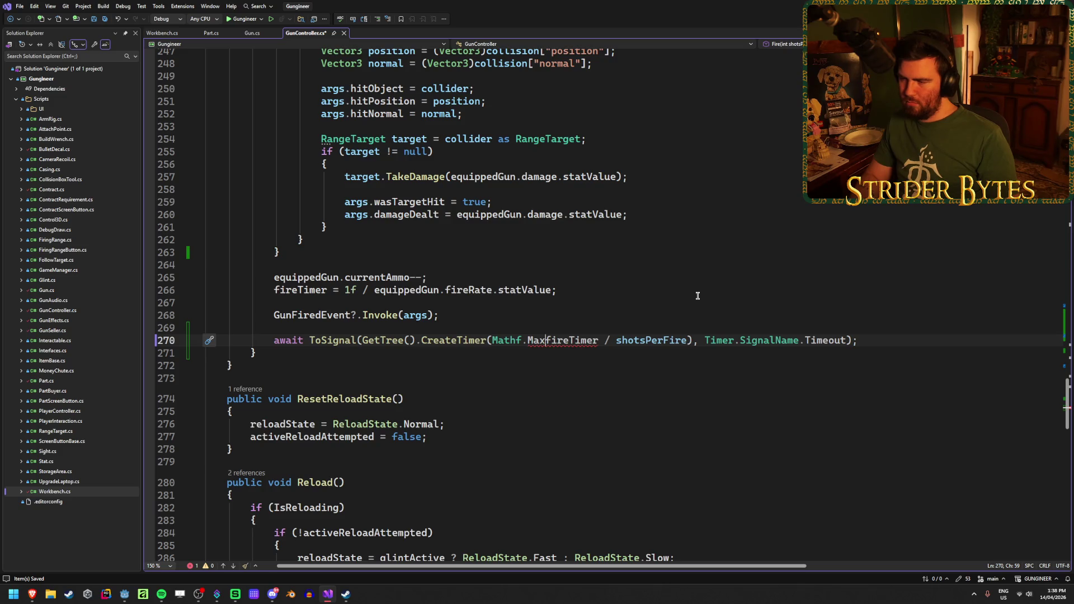
text(()
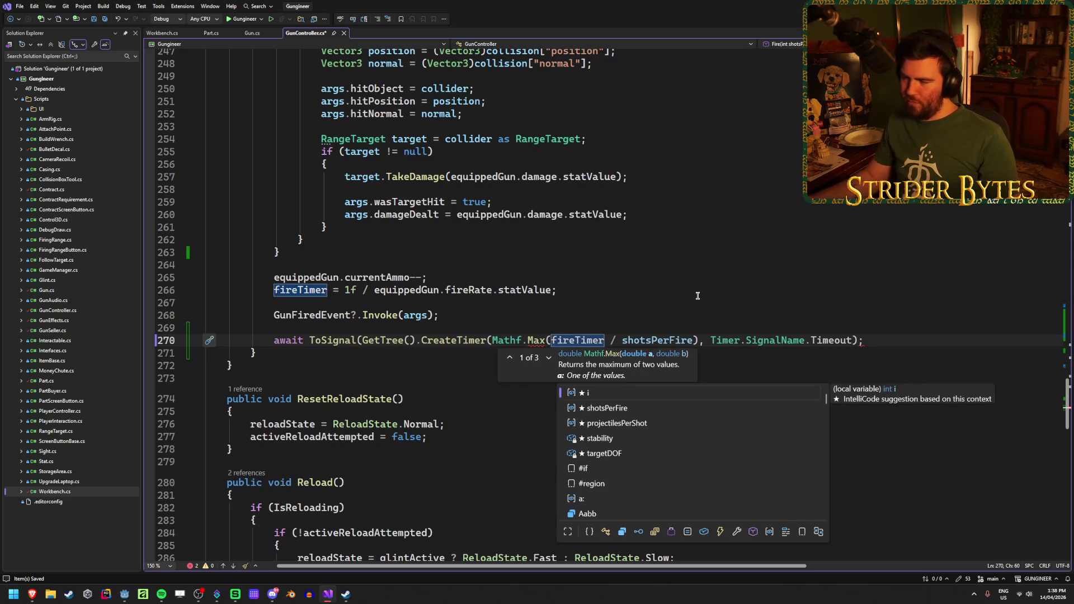
click(693, 341)
text(,)
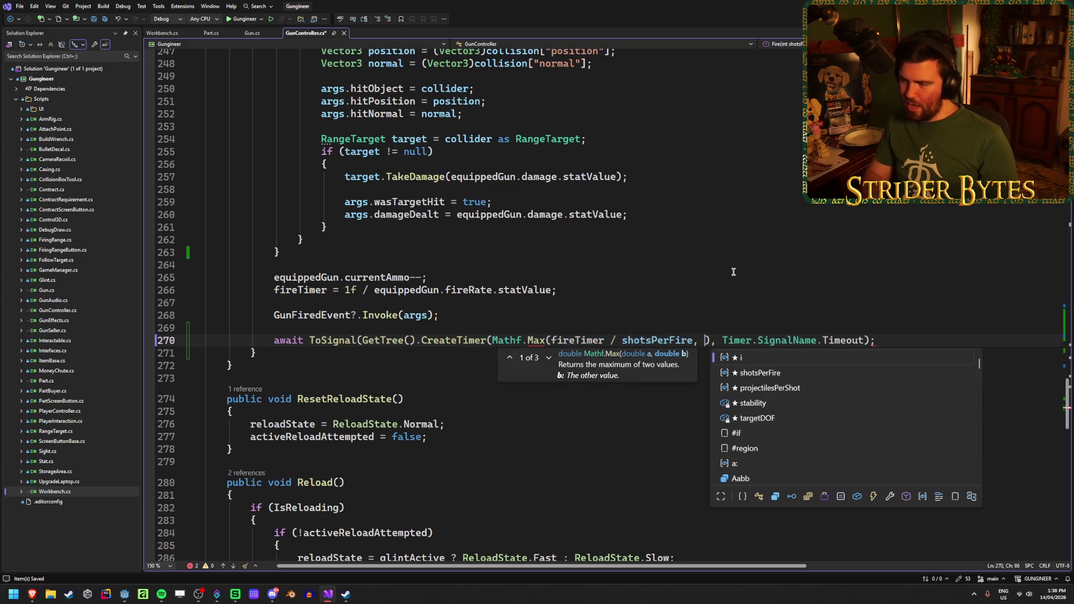
key(Escape)
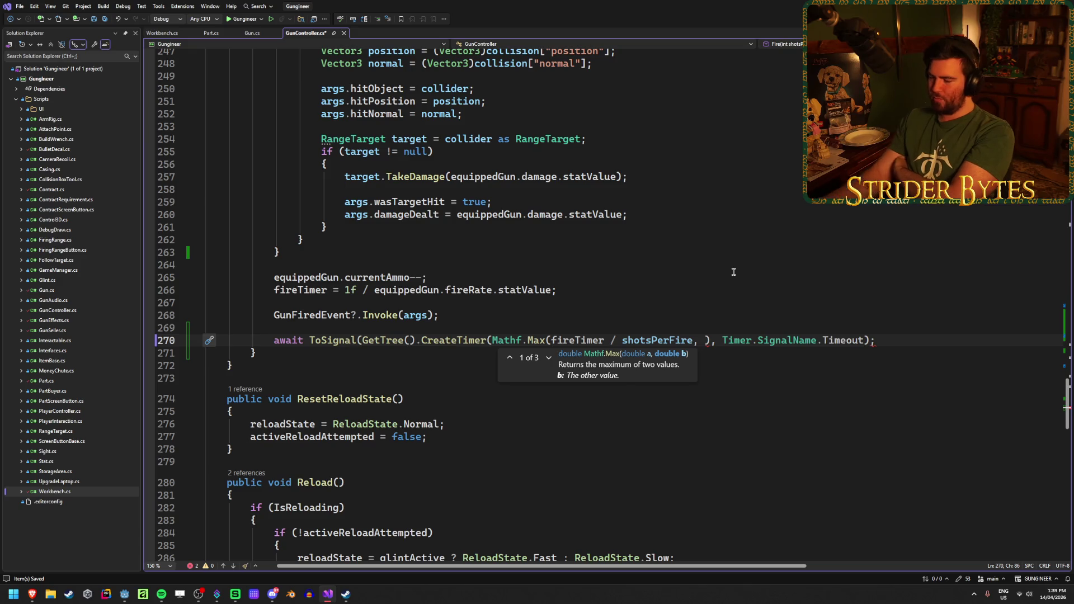
key(XF86Calculator)
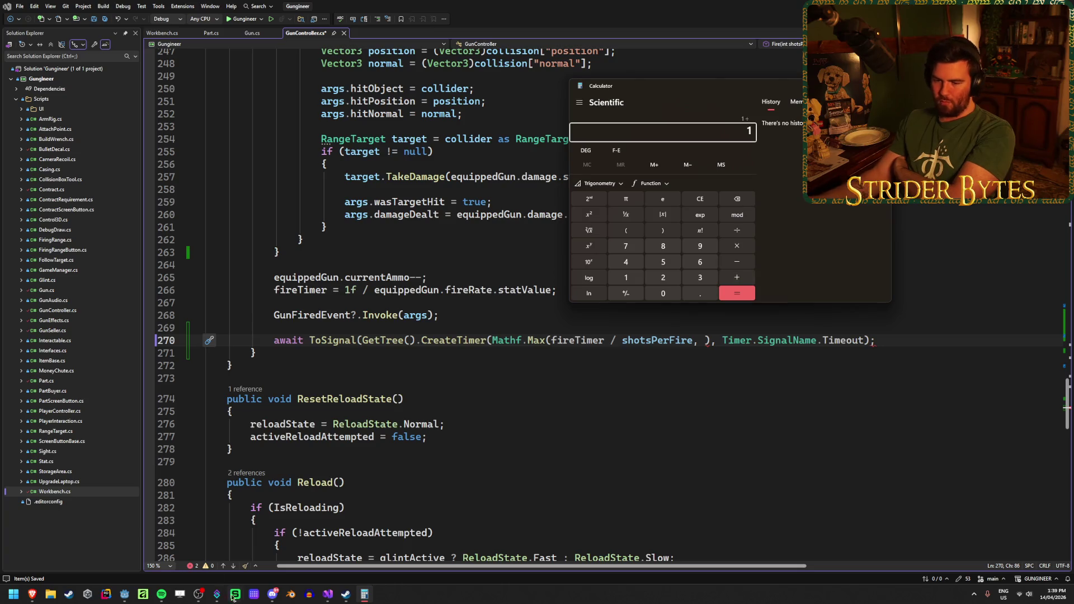
Work out 1 ÷ 5 ÷ 3 in Calculator, then close it
mouse_move(39, 601)
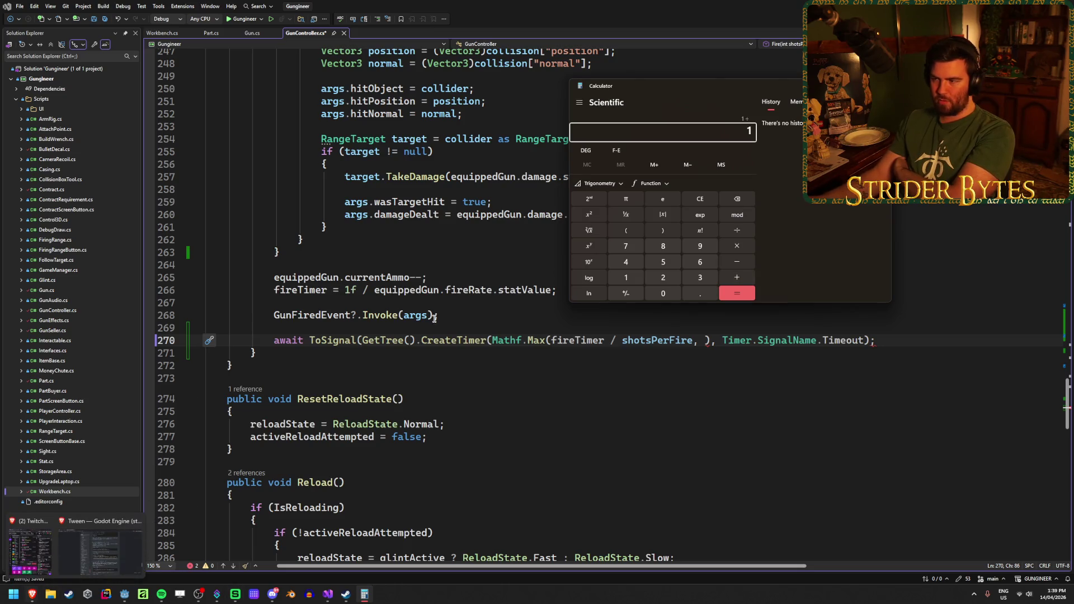
text(5)
key(Return)
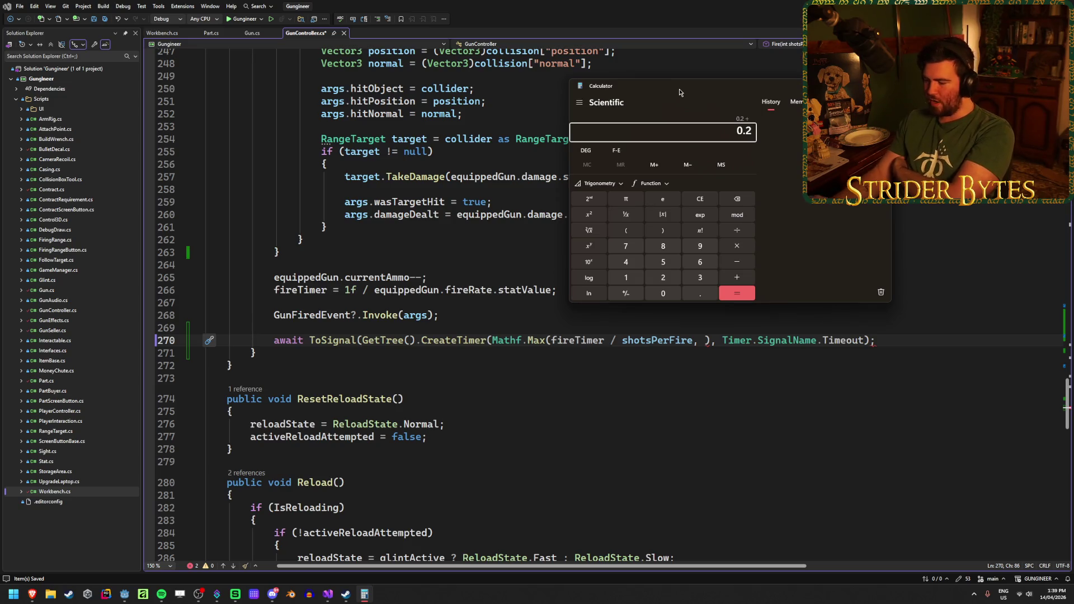
text(3)
key(Return)
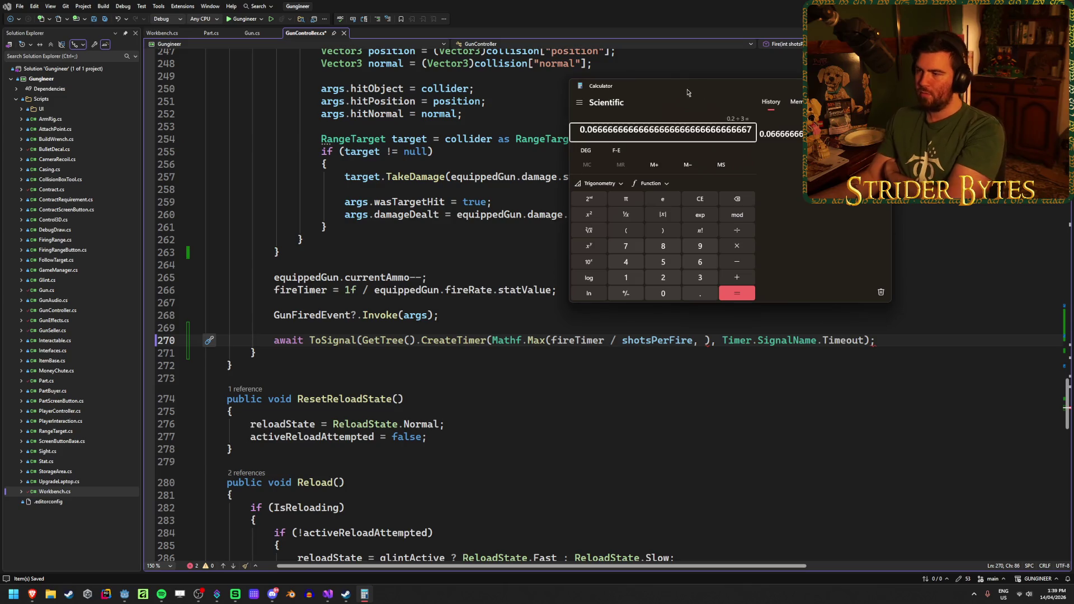
key(alt+F4)
Enter 0.05f as the Mathf.Max minimum, close the parenthesis, and return to Godot
text(0.05f)
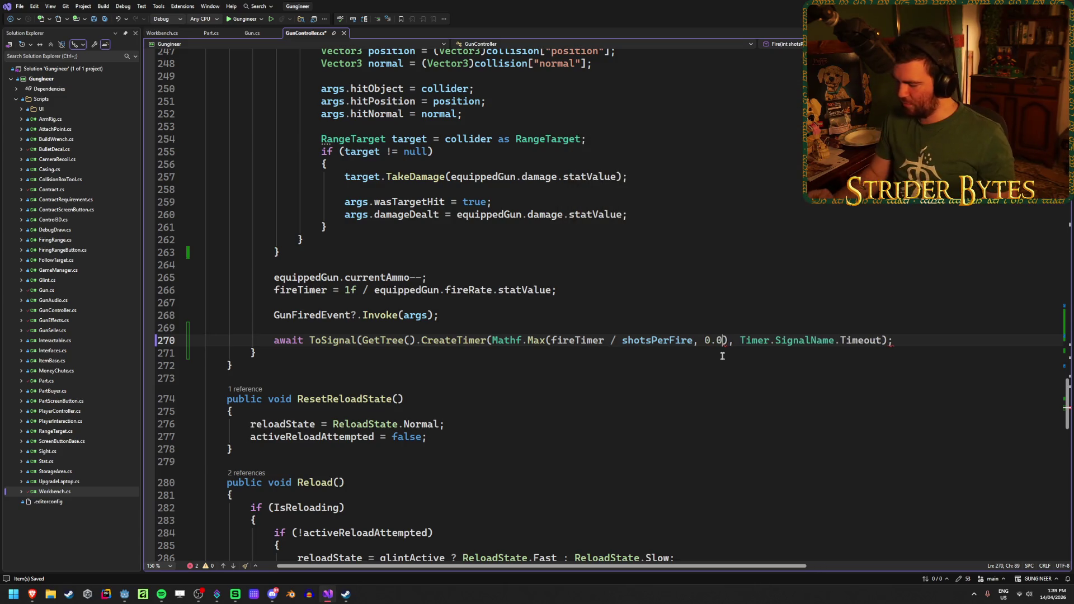
key(End)
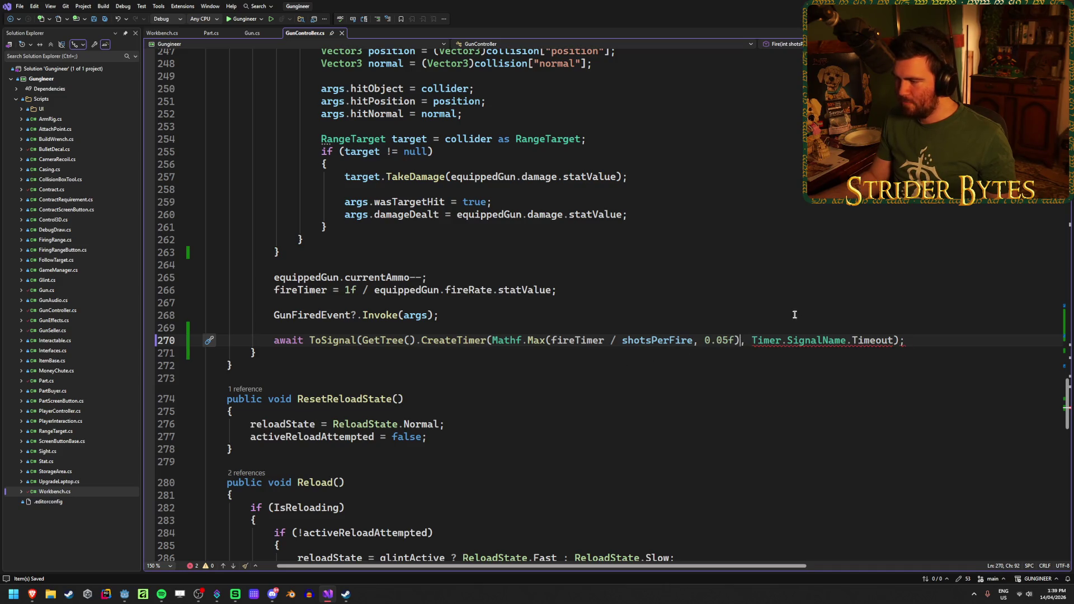
text())
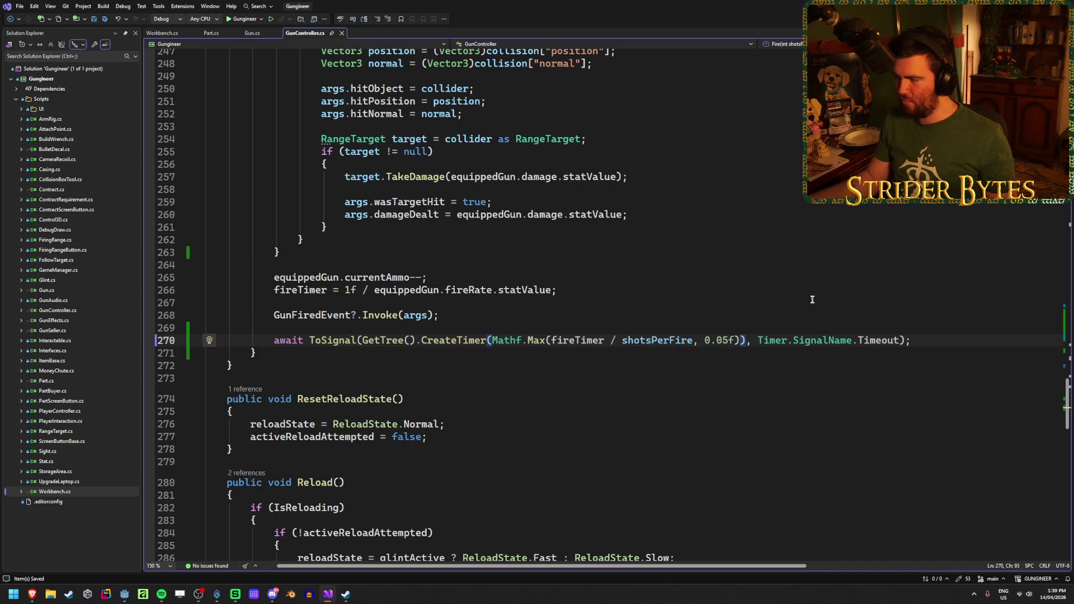
key(alt+Tab)
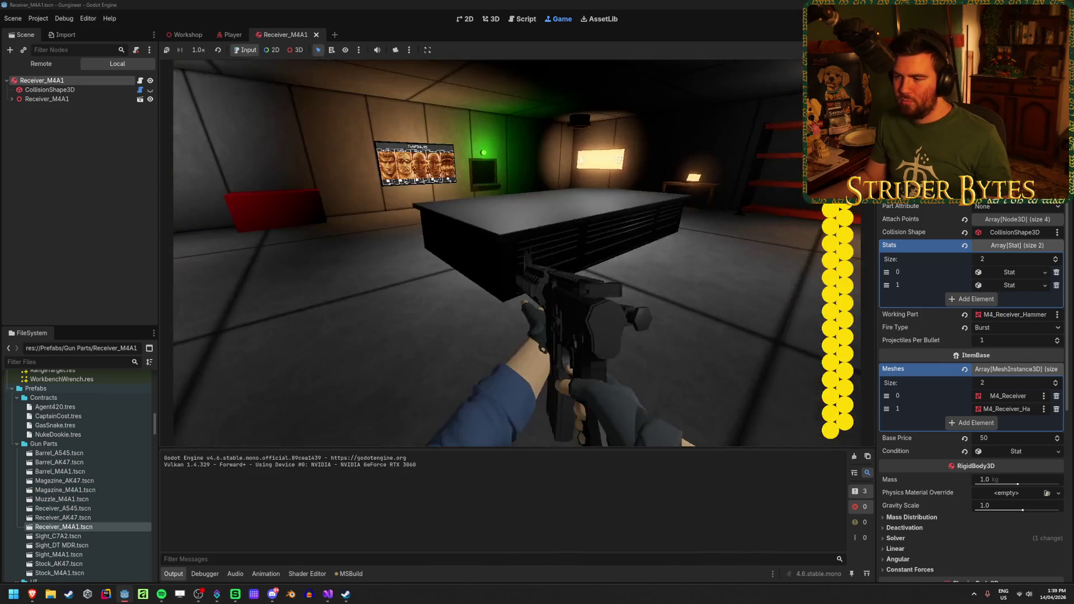
Test-fire burst mode with the 0.05f minimum delay until the magazine empties, then stop
click(517, 253)
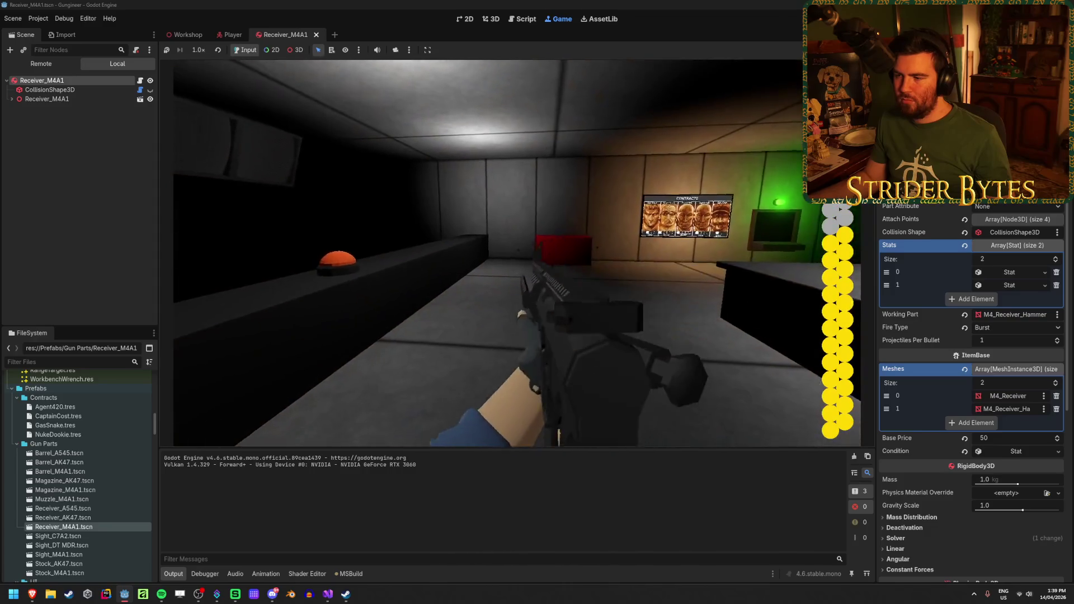
click(516, 253)
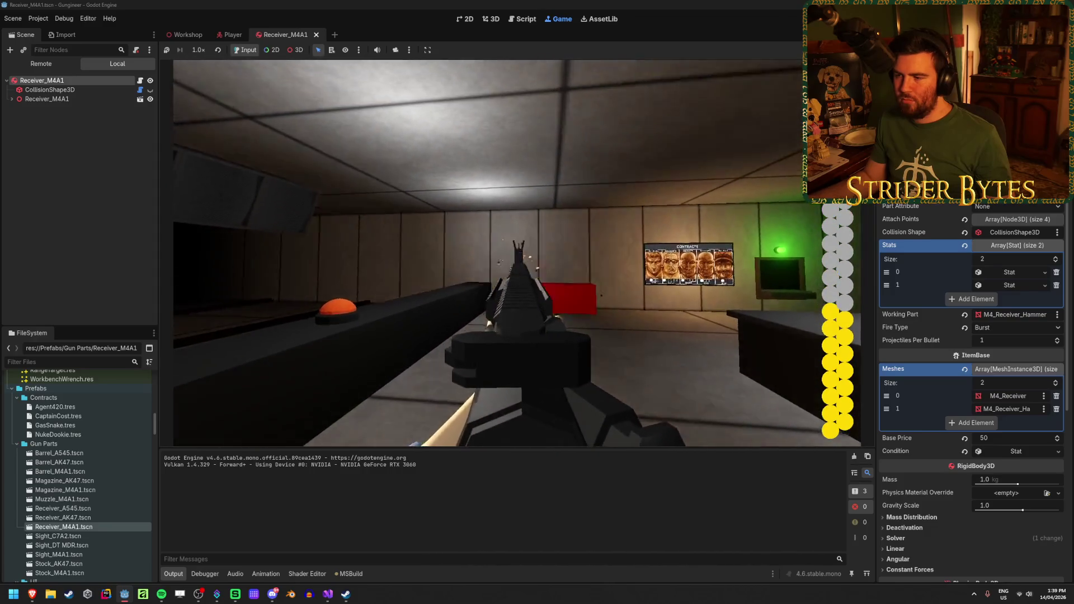
click(516, 253)
click(516, 253)
click(516, 253)
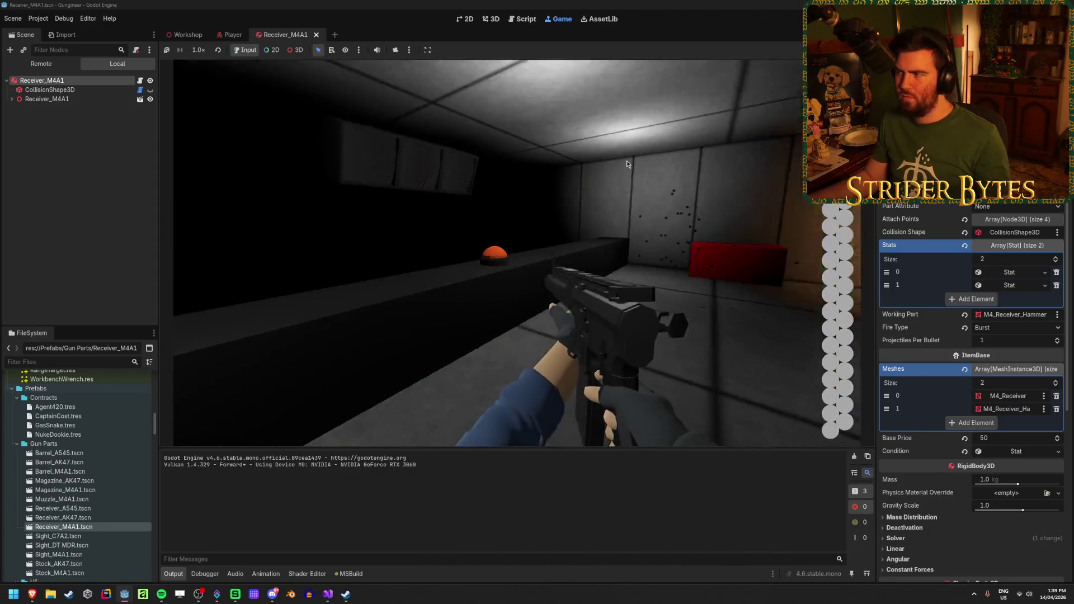
key(F8)
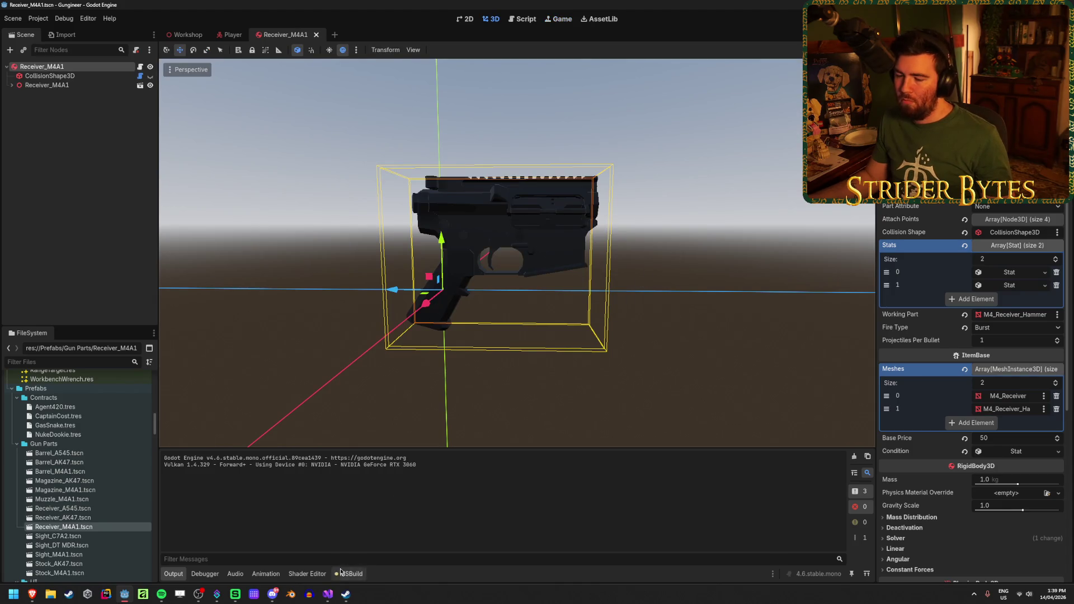
Set the FireRate stat to 5.0 and test-fire the receiver in a game run
click(1010, 286)
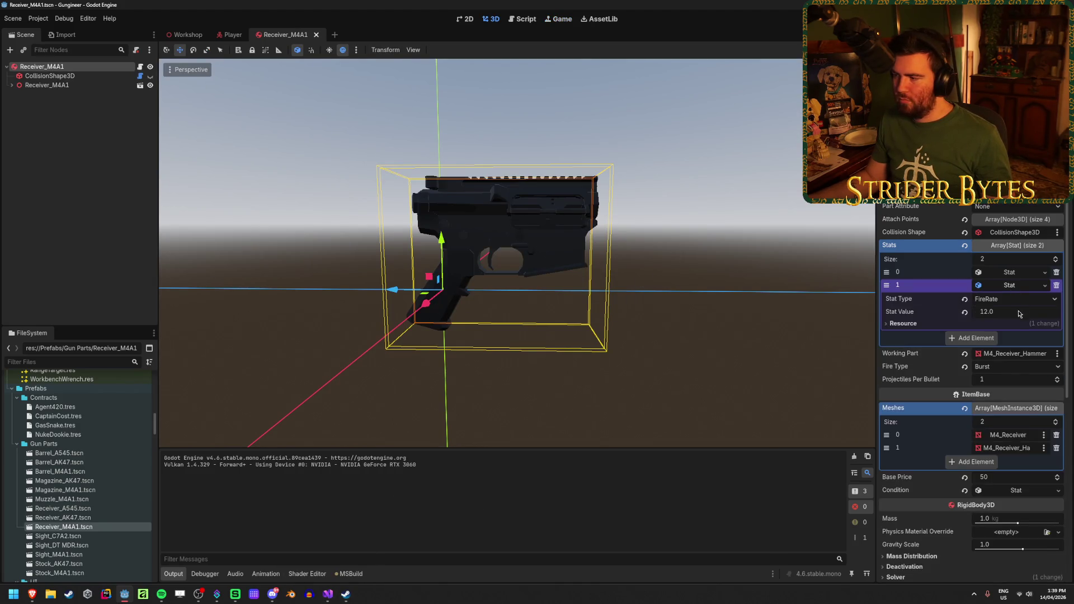
click(1016, 314)
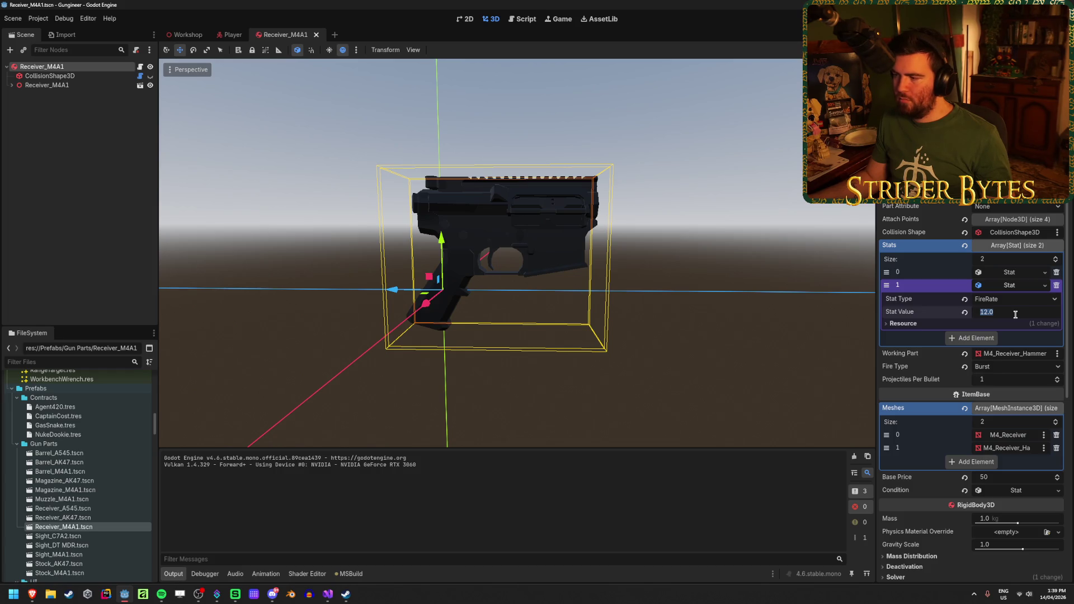
text(5)
key(Return)
key(F5)
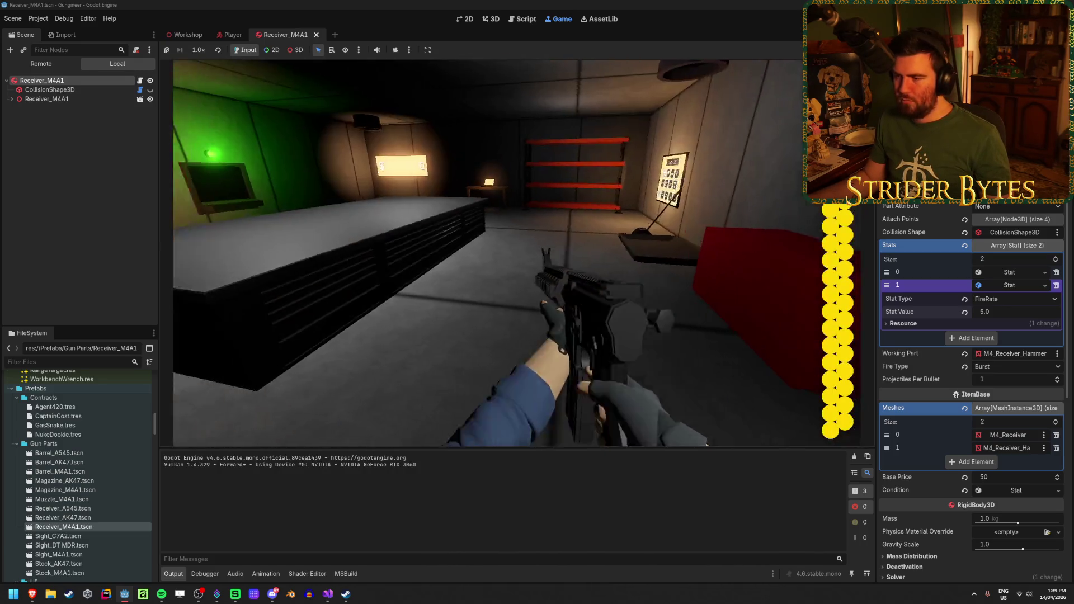
click(487, 253)
click(487, 253)
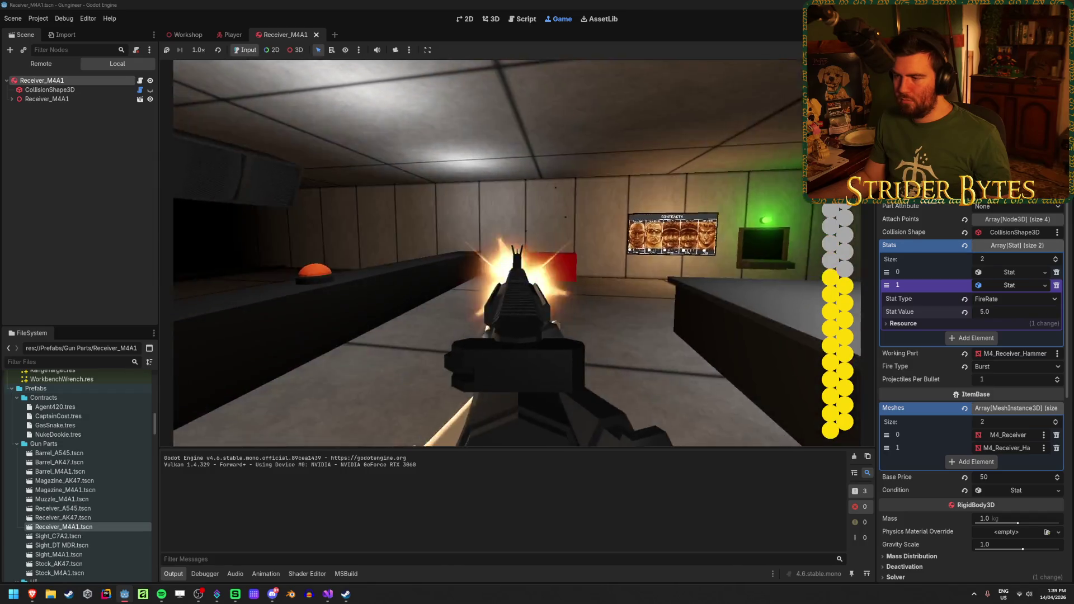
click(488, 252)
click(488, 252)
click(488, 252)
click(488, 253)
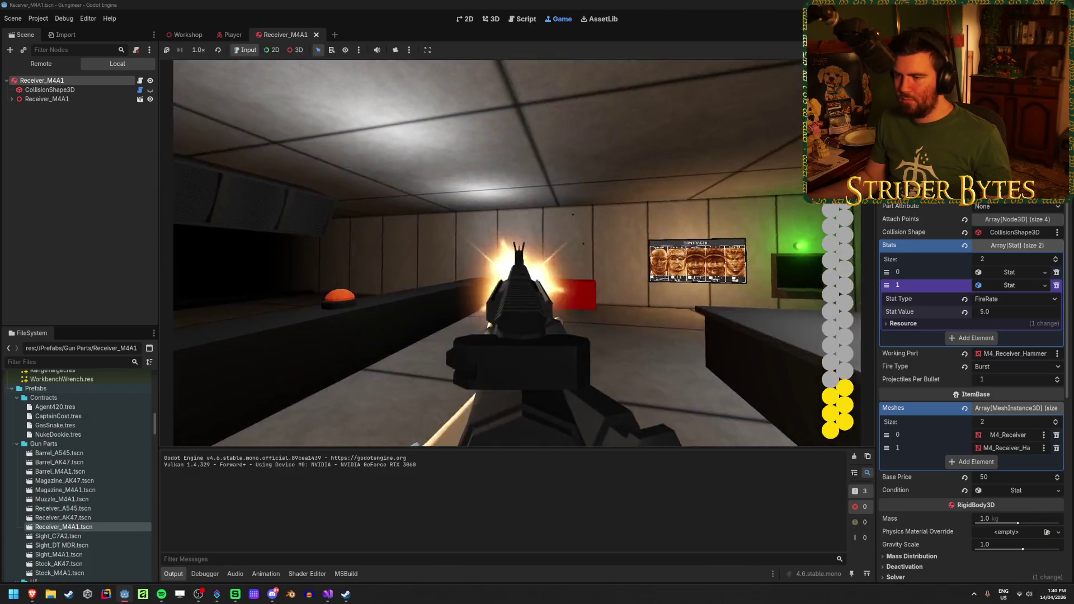
click(488, 253)
click(487, 253)
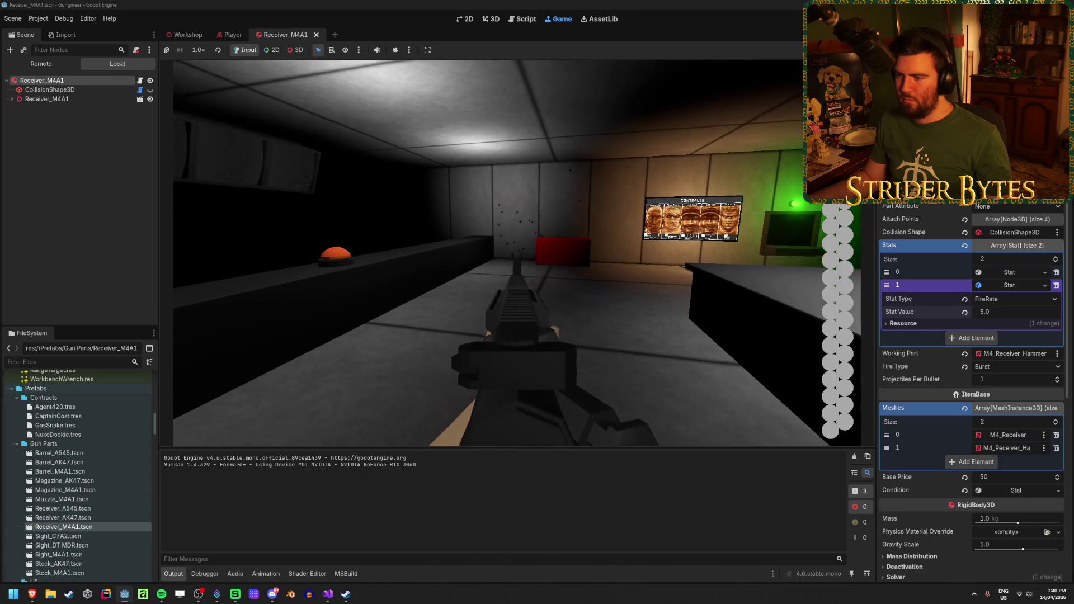
key(F8)
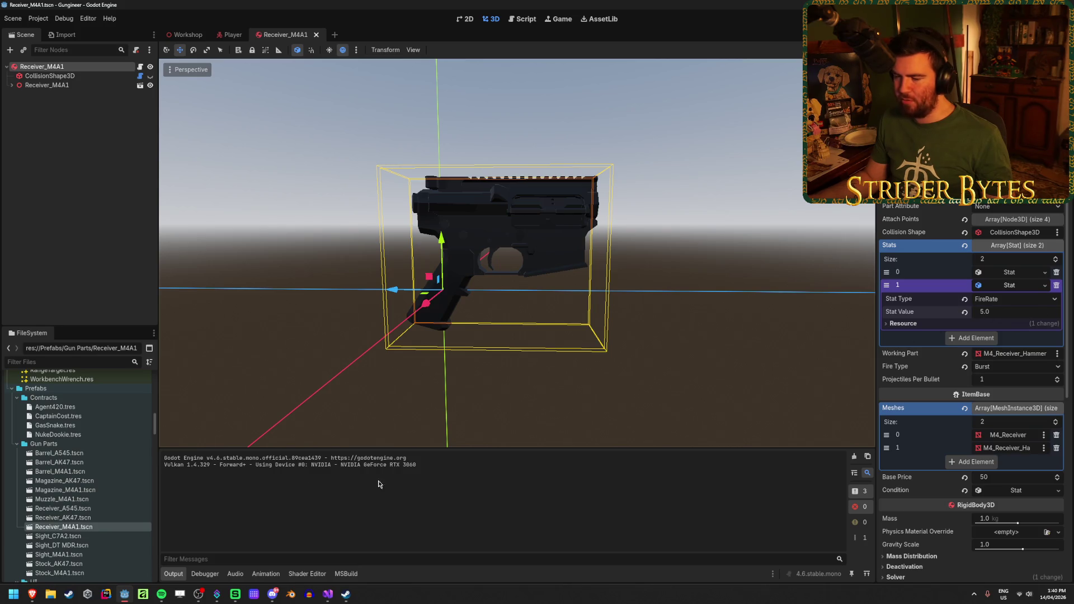
text(1)
Apply a FireRate of 1.0, save, and test bursts from the hip and while aiming
key(Return)
key(ctrl+s)
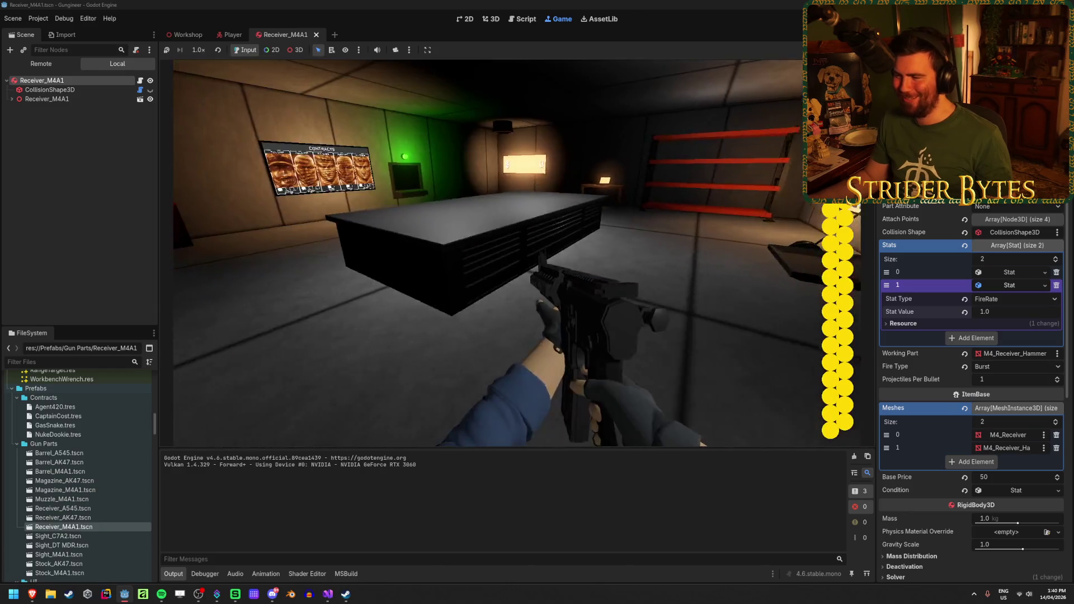
click(517, 253)
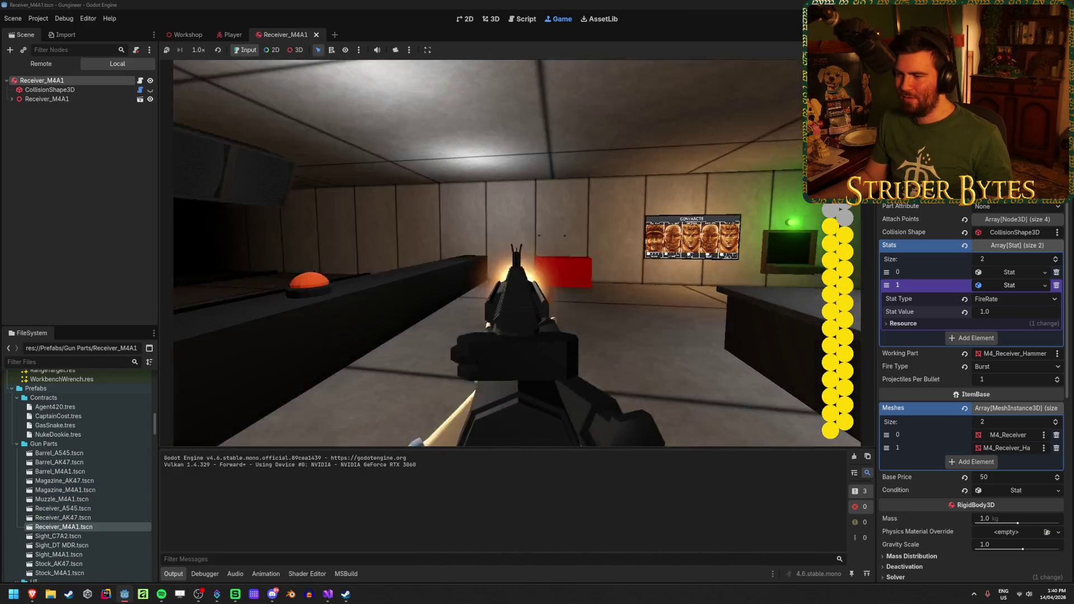
click(517, 253)
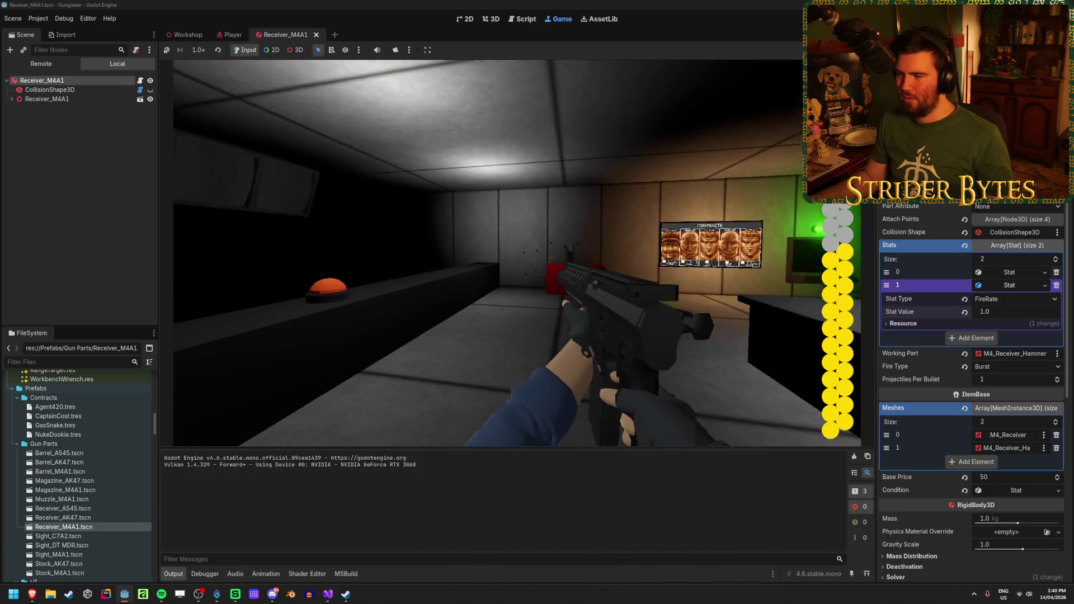
right_click(517, 253)
click(517, 253)
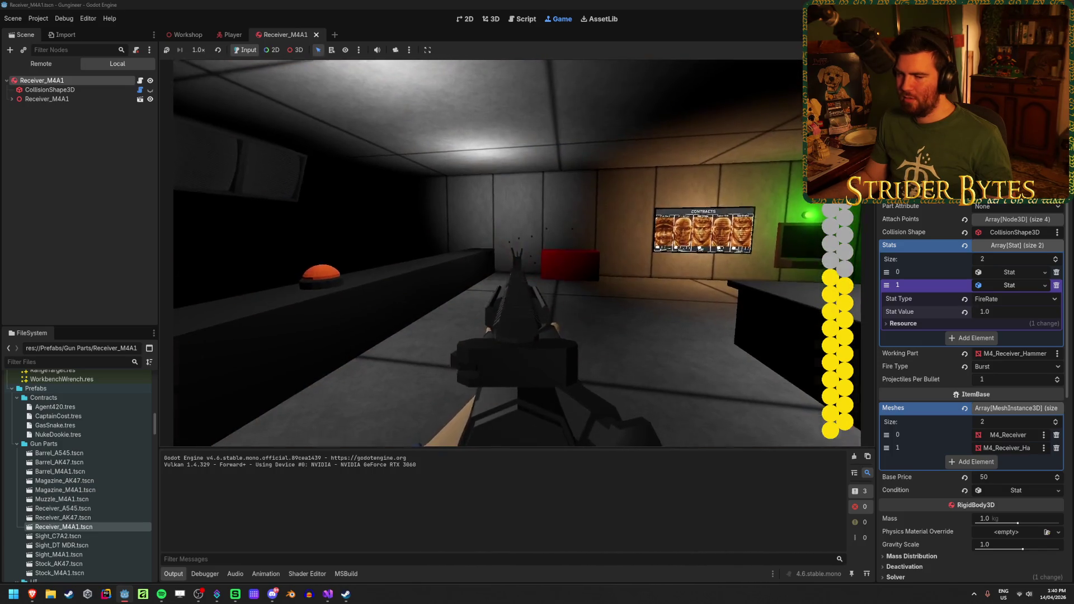
right_click(517, 253)
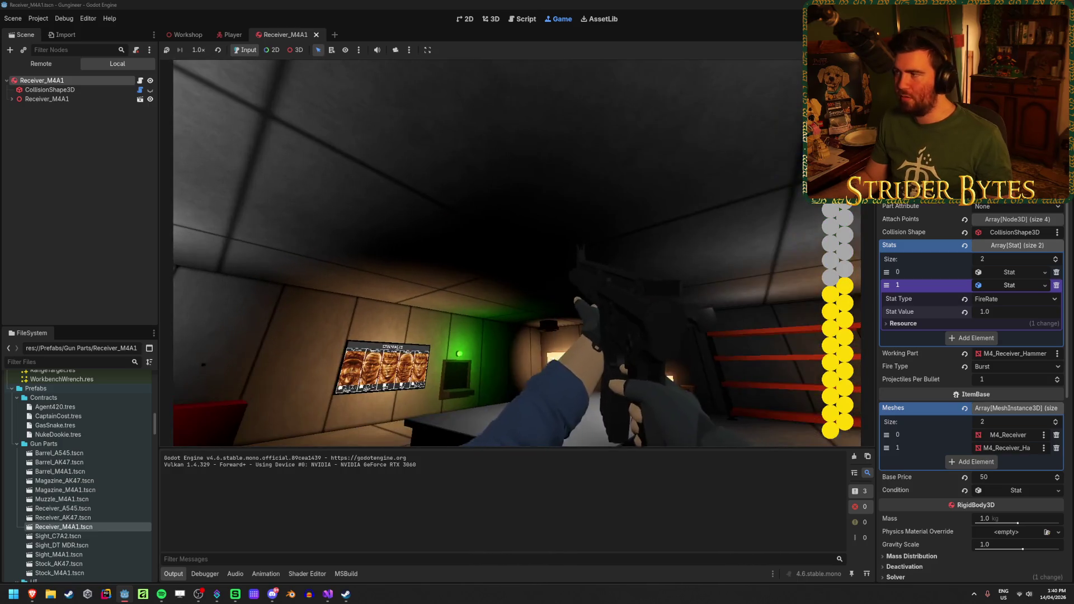
key(F8)
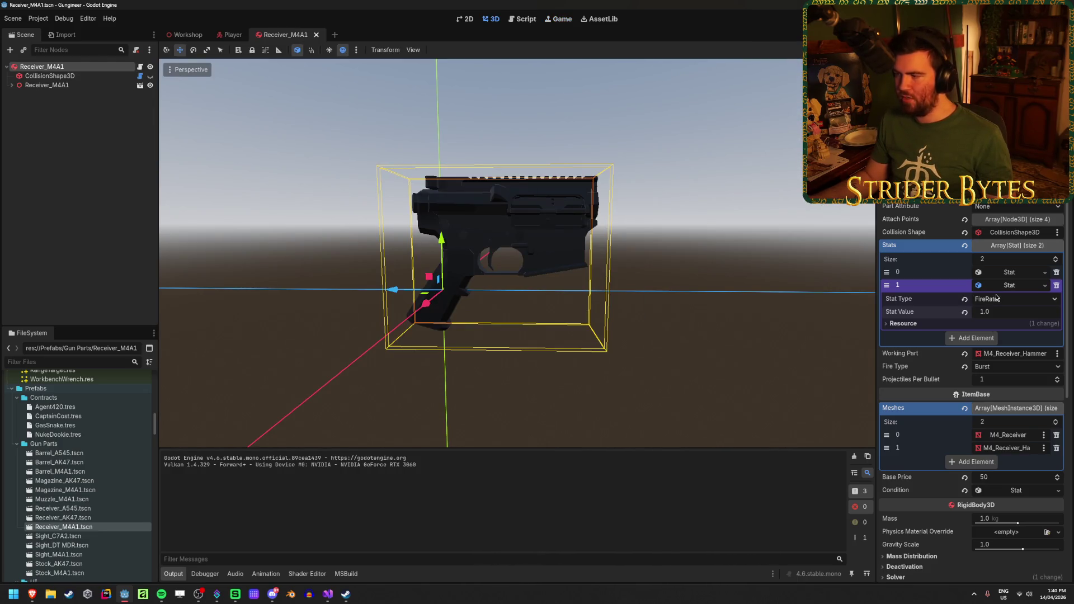
Set FireRate to 3.0 and test-fire it in a game run
click(1005, 312)
text(3)
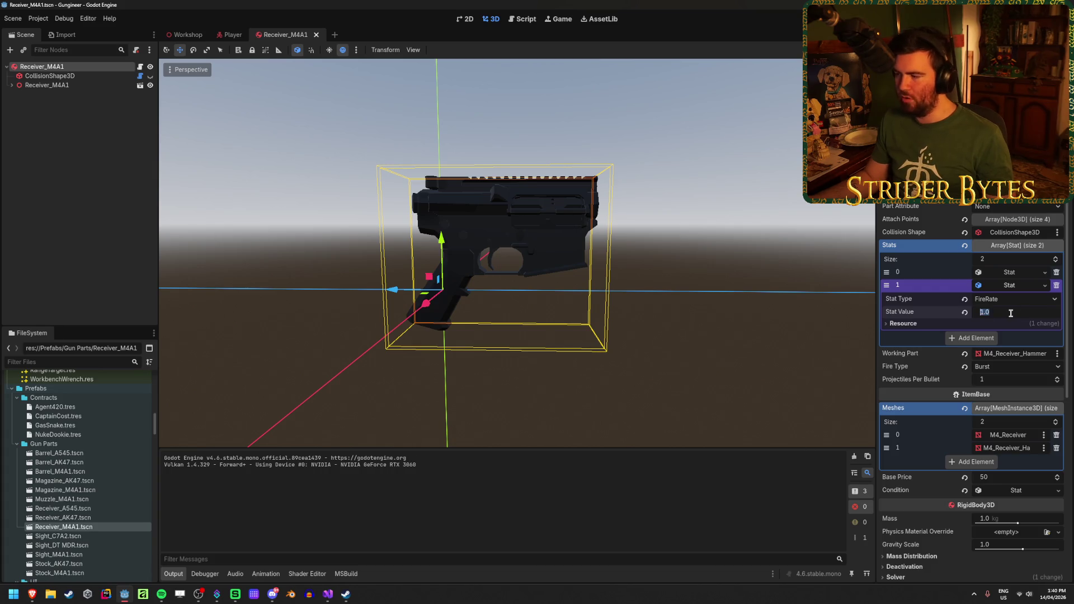
key(Return)
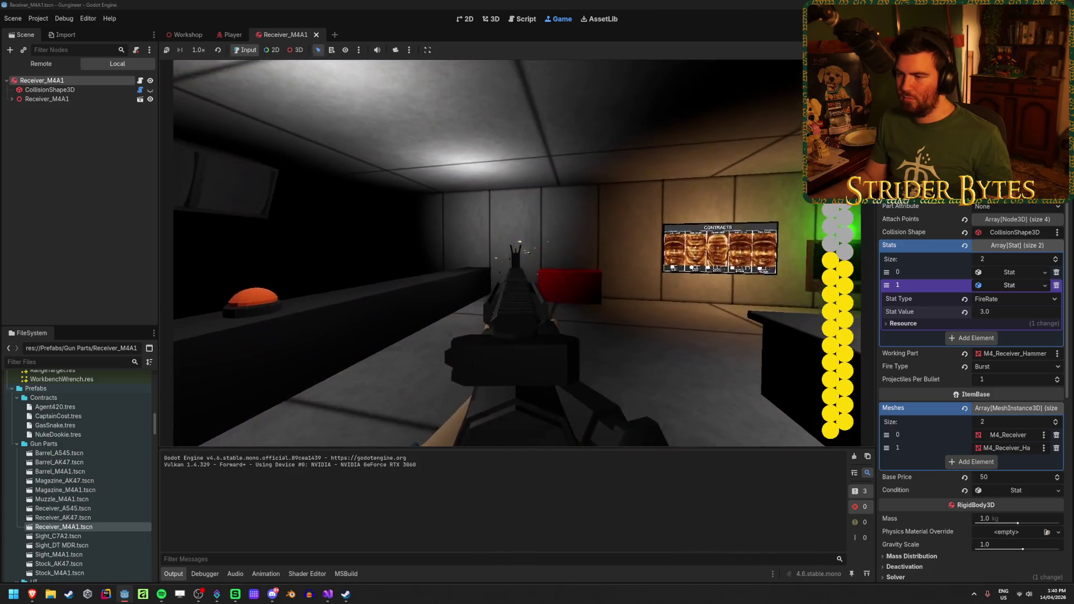
click(519, 255)
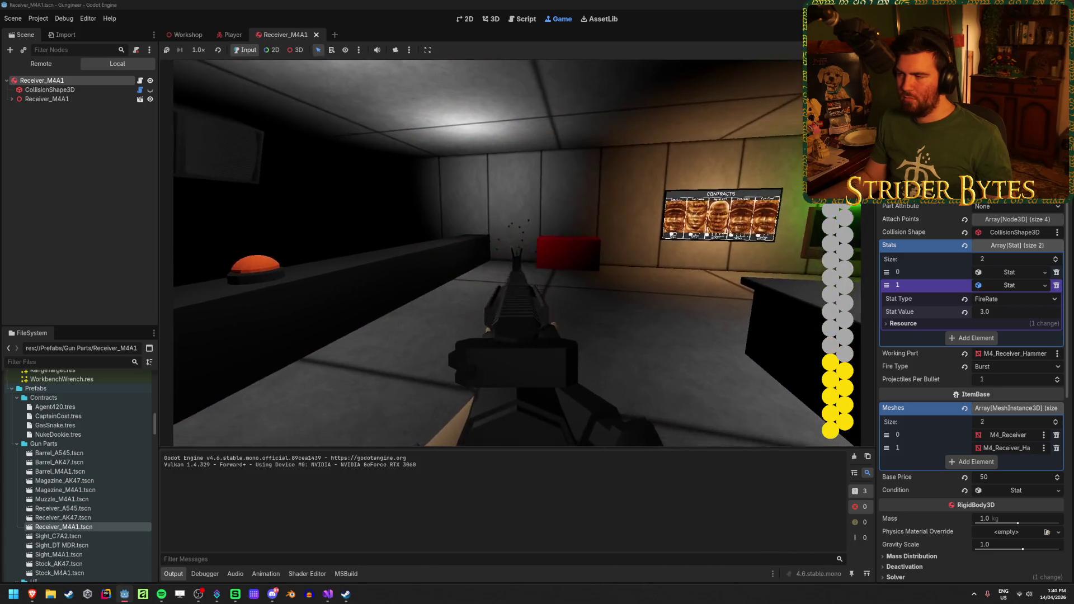
click(500, 252)
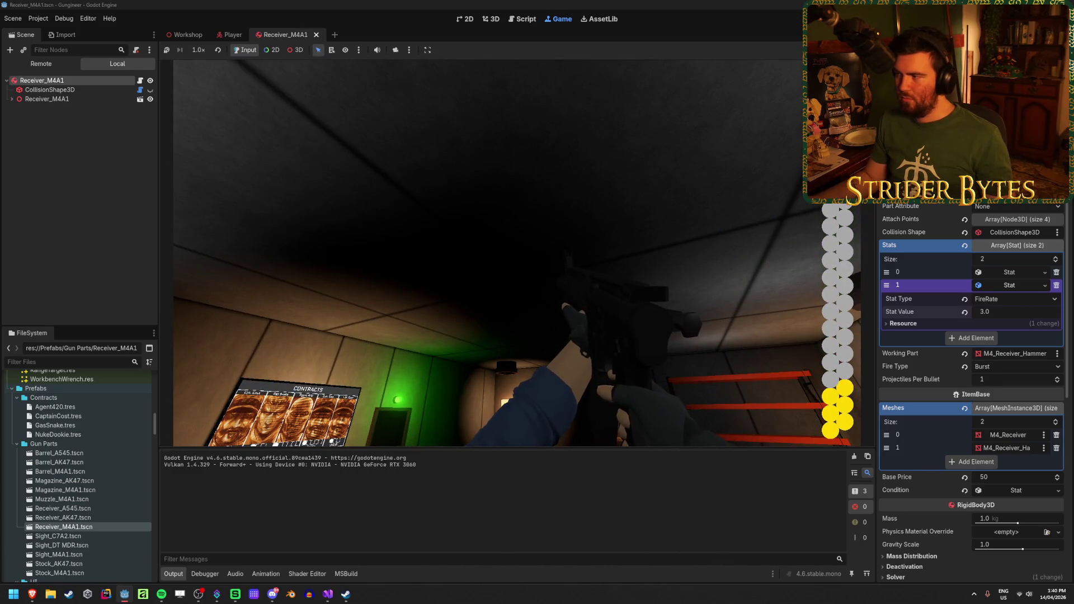
key(F8)
Change FireRate to 8.0 and empty a magazine at the red target to test it
click(1002, 311)
text(8)
key(Return)
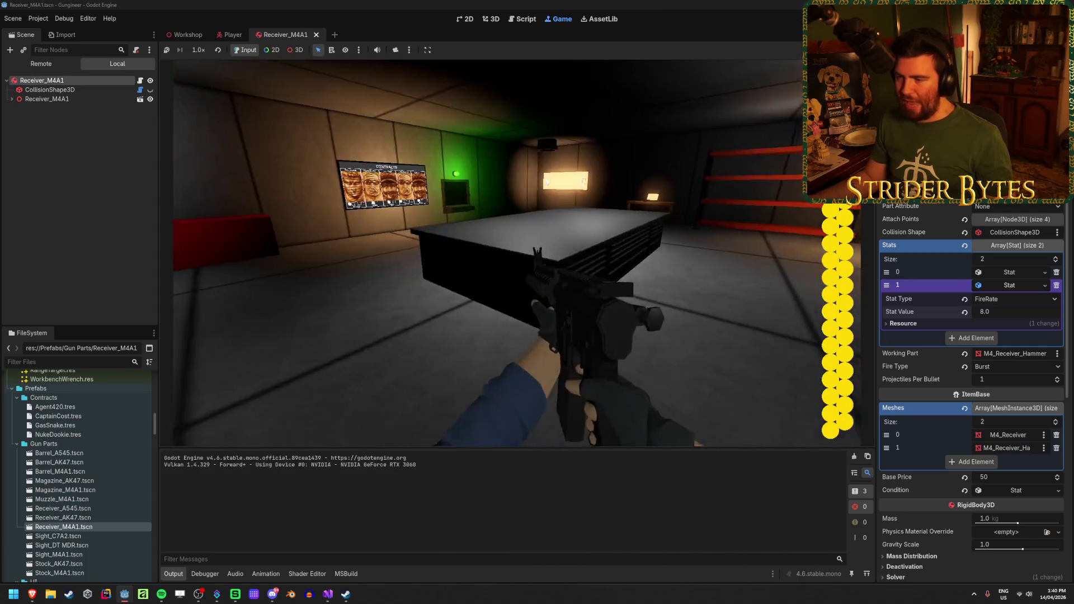
click(517, 253)
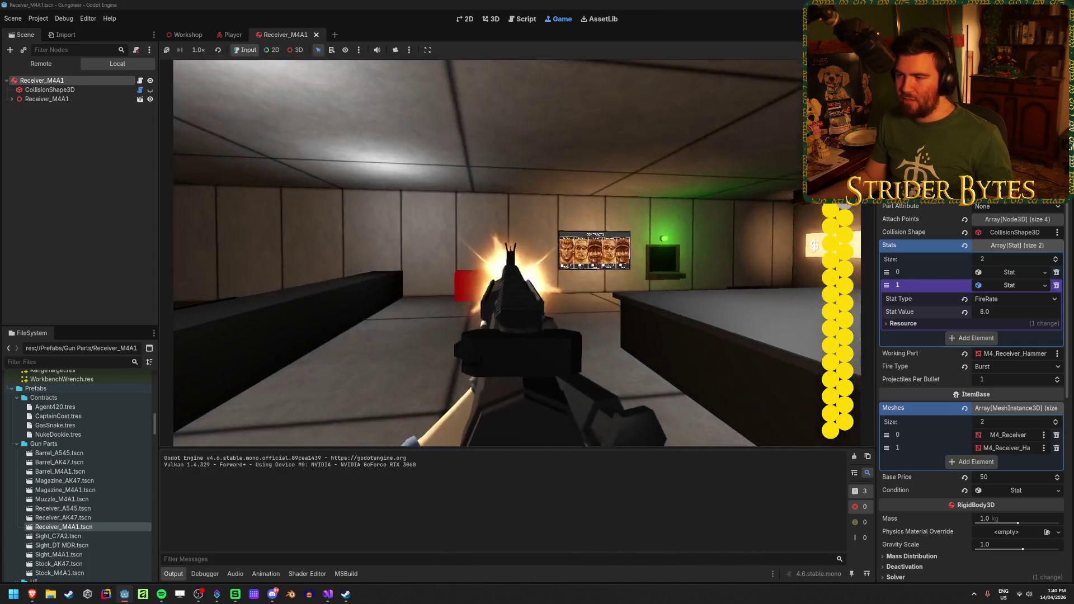
click(516, 253)
click(517, 253)
click(517, 253)
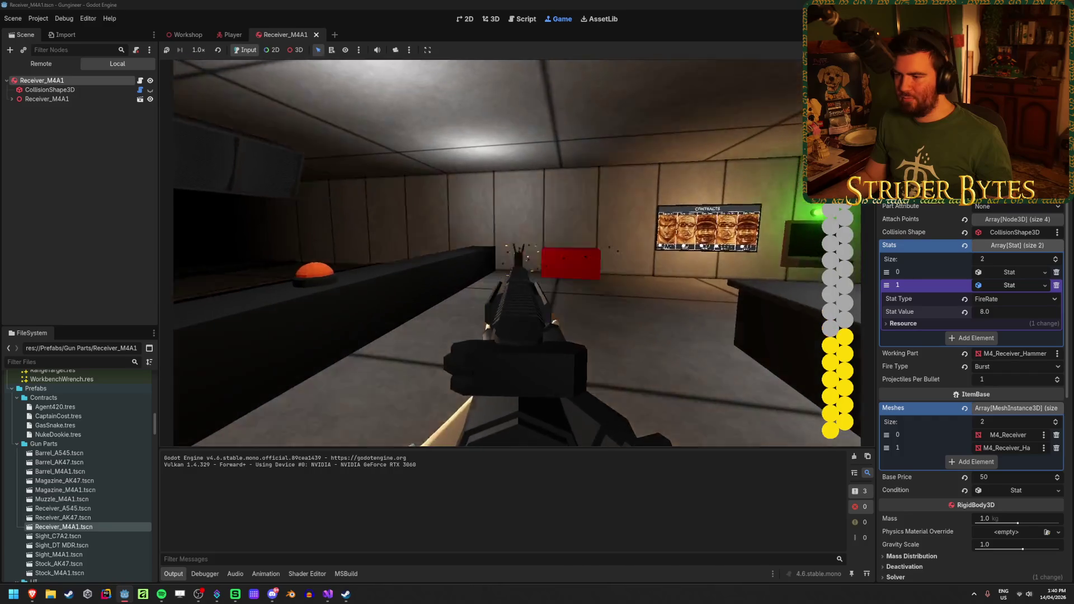
click(517, 253)
click(516, 253)
click(517, 253)
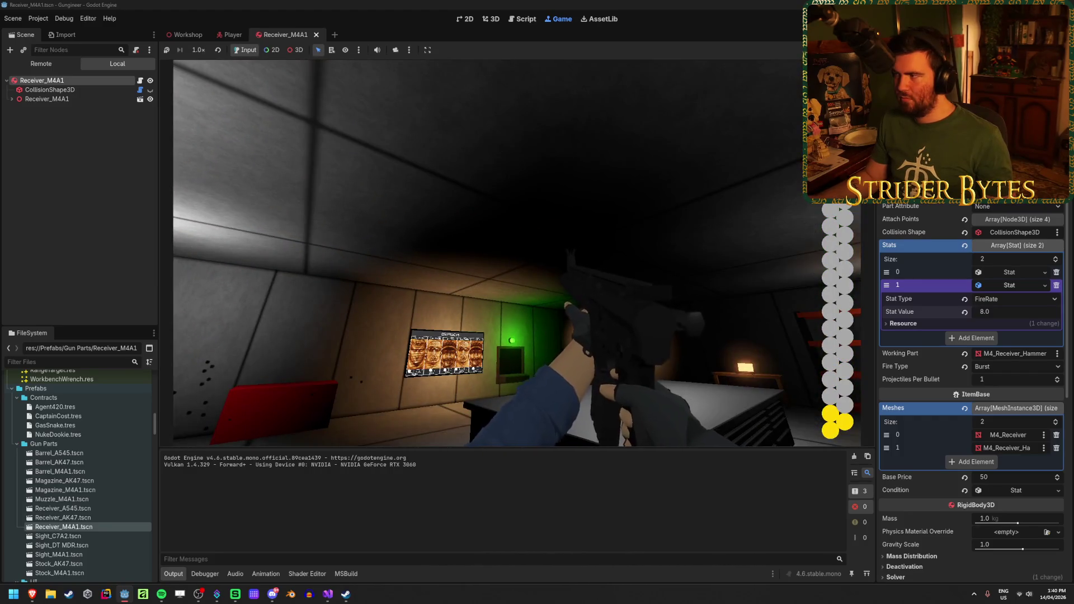
key(F8)
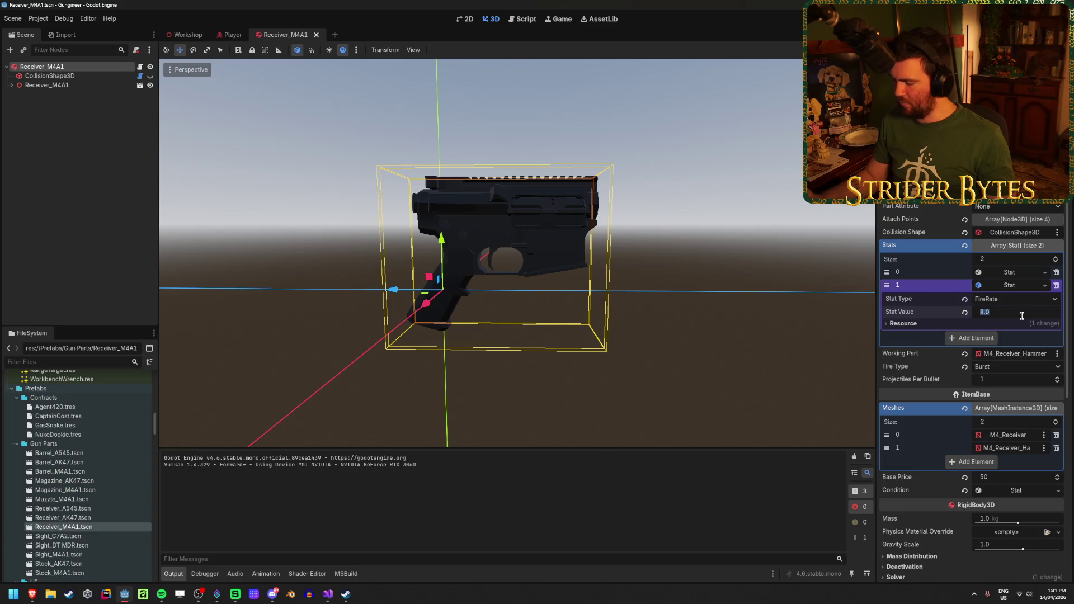
Set FireRate to 20.0 and fire continuously in a test run until the magazine empties
text(20)
key(Return)
key(F5)
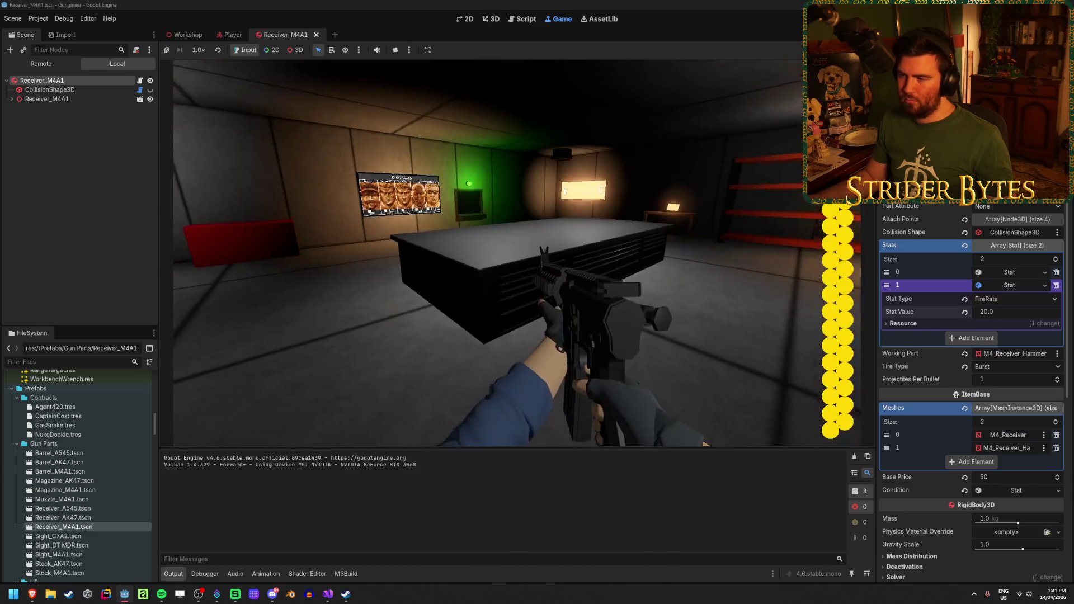
click(517, 253)
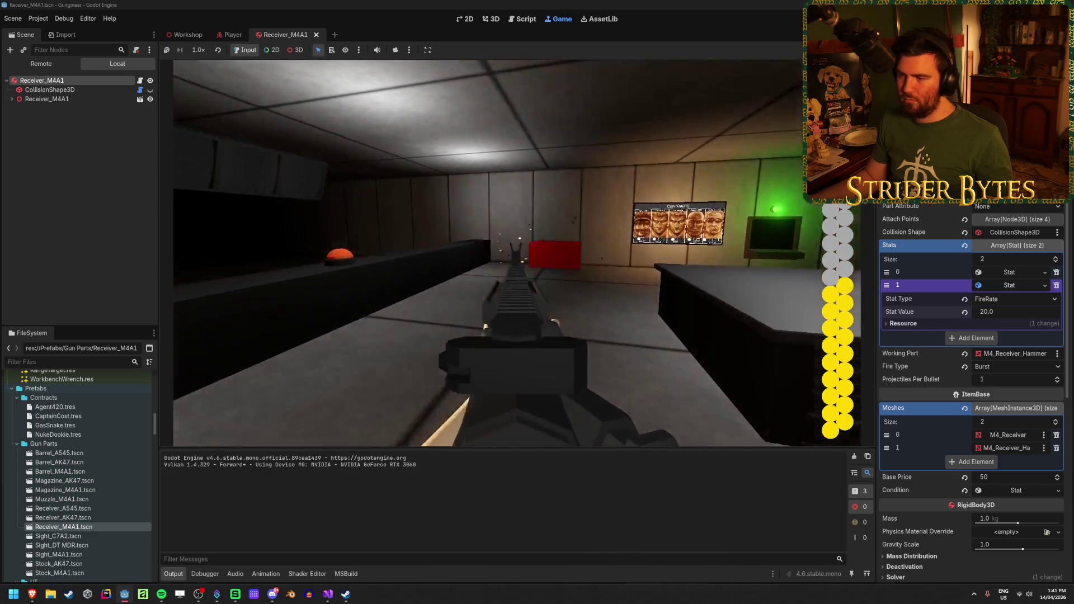
drag(516, 252, 517, 253)
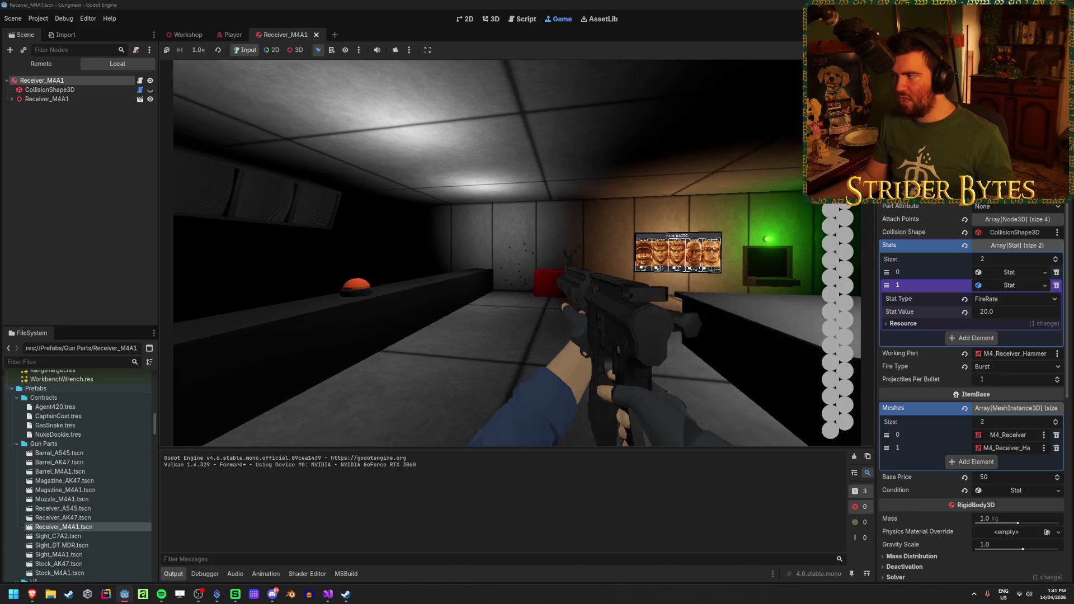
key(F8)
Save the scene, then set the FireRate stat back to 12.0
key(ctrl+s)
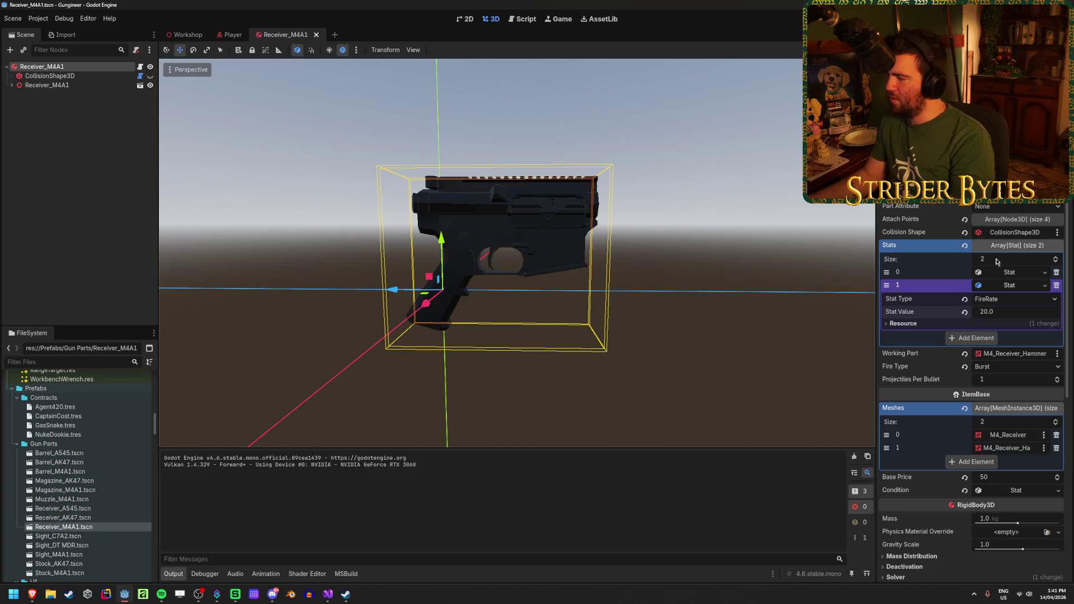
text(12)
key(Return)
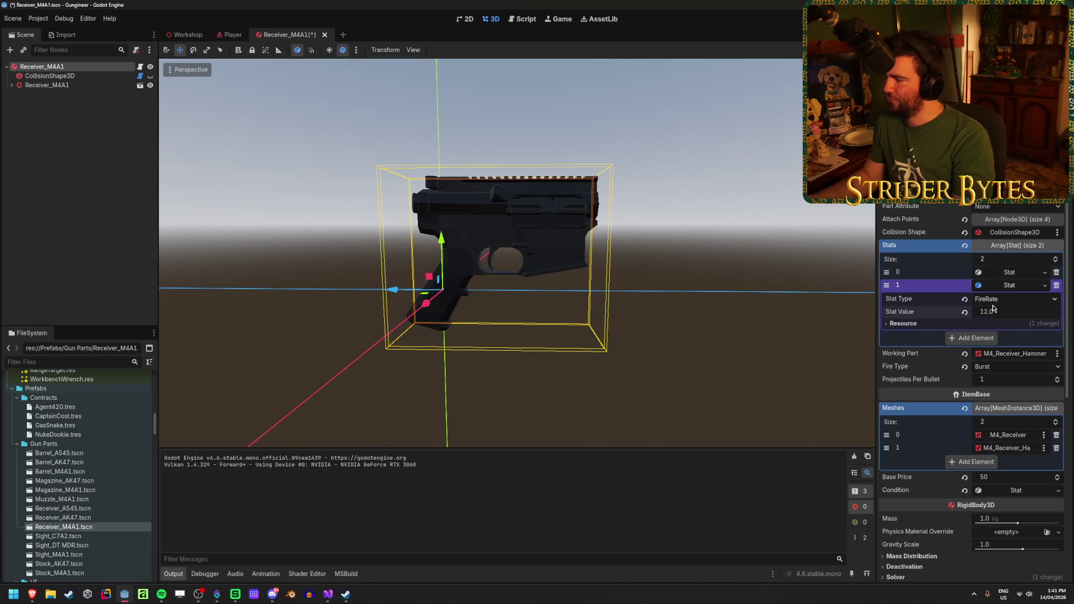
Switch the receiver's Fire Type to SemiAuto, save, and do a quick game run
click(1001, 366)
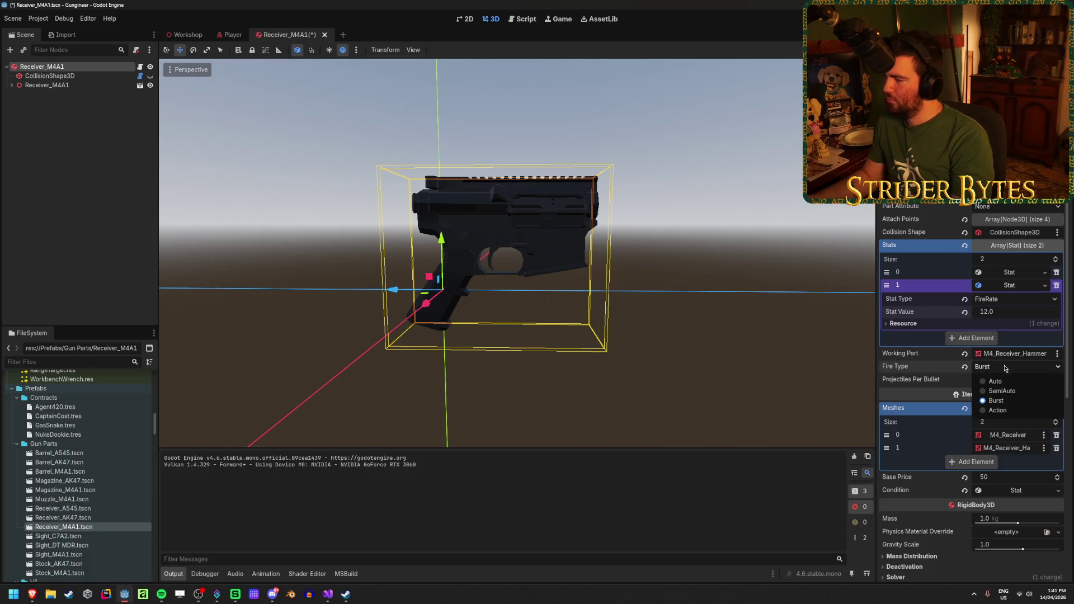
click(1005, 395)
key(ctrl+s)
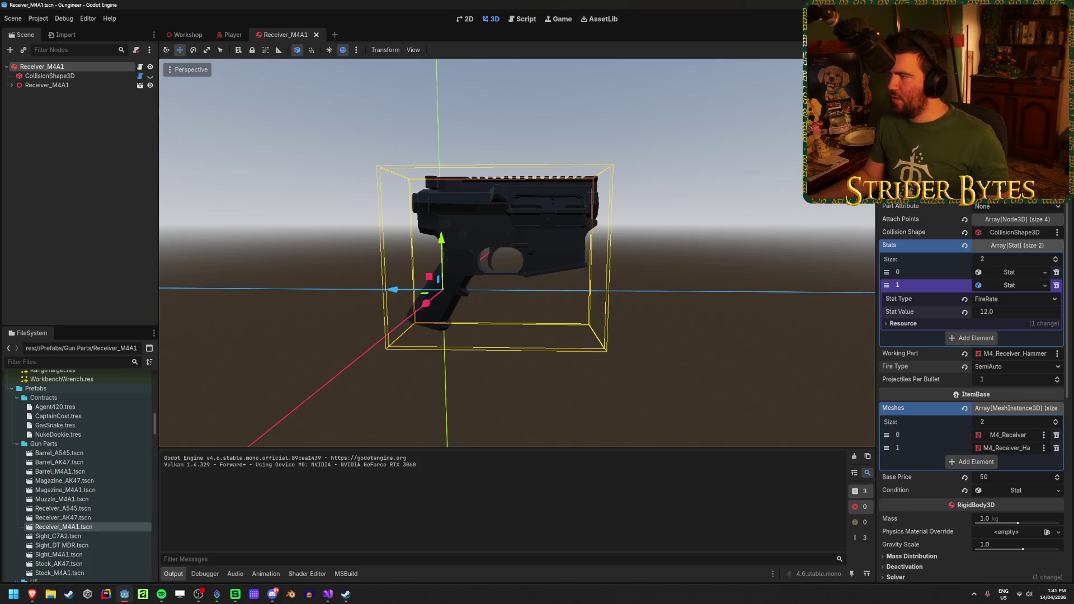
key(F5)
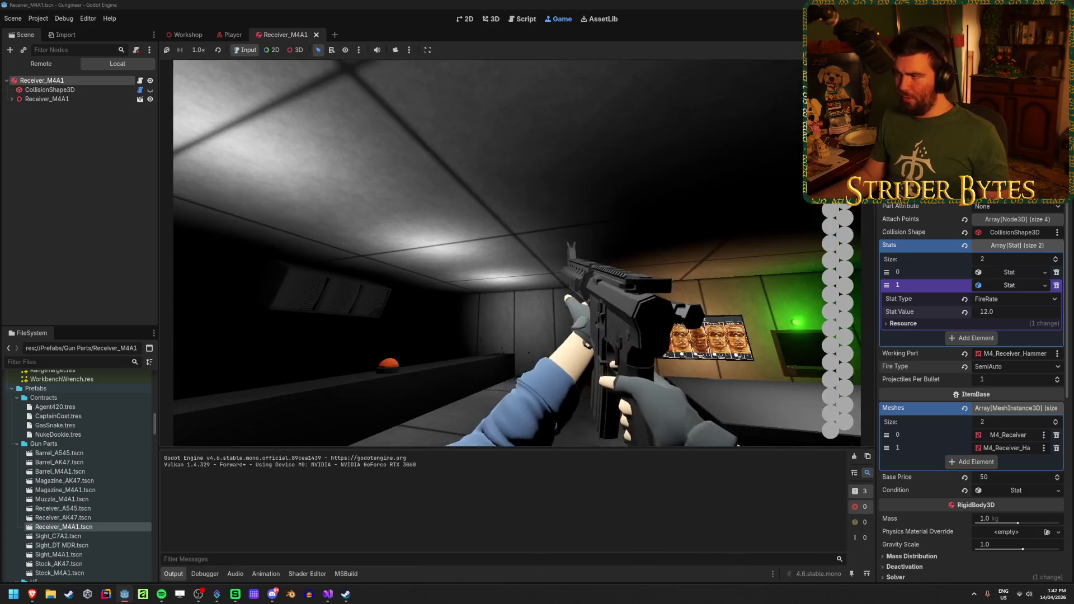
key(F8)
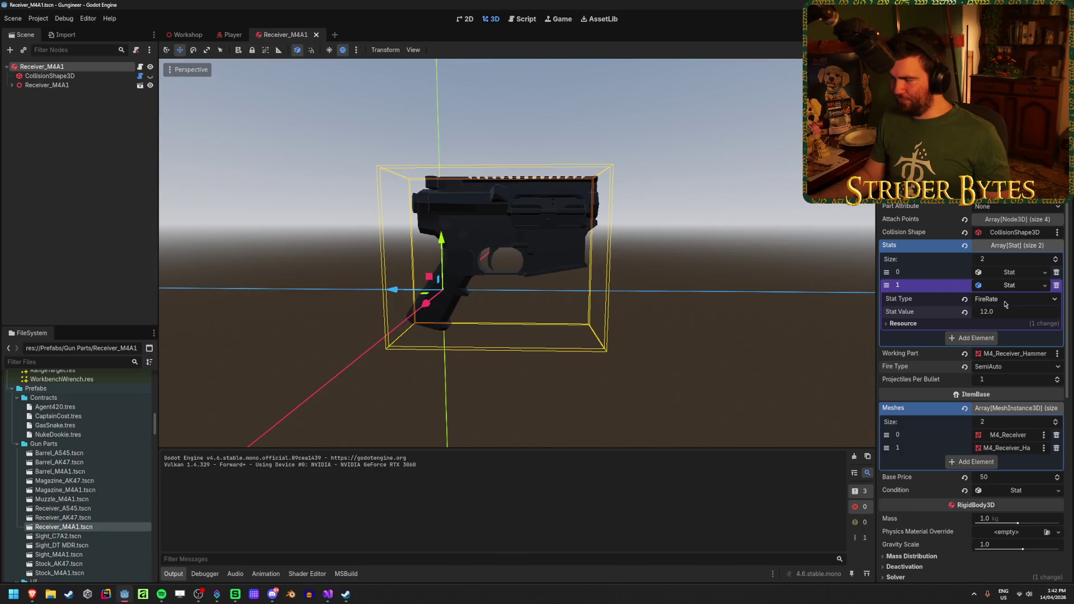
Set FireRate to 1.0, test-fire three shots, then bring up GunController.cs in Visual Studio
text(1)
key(Return)
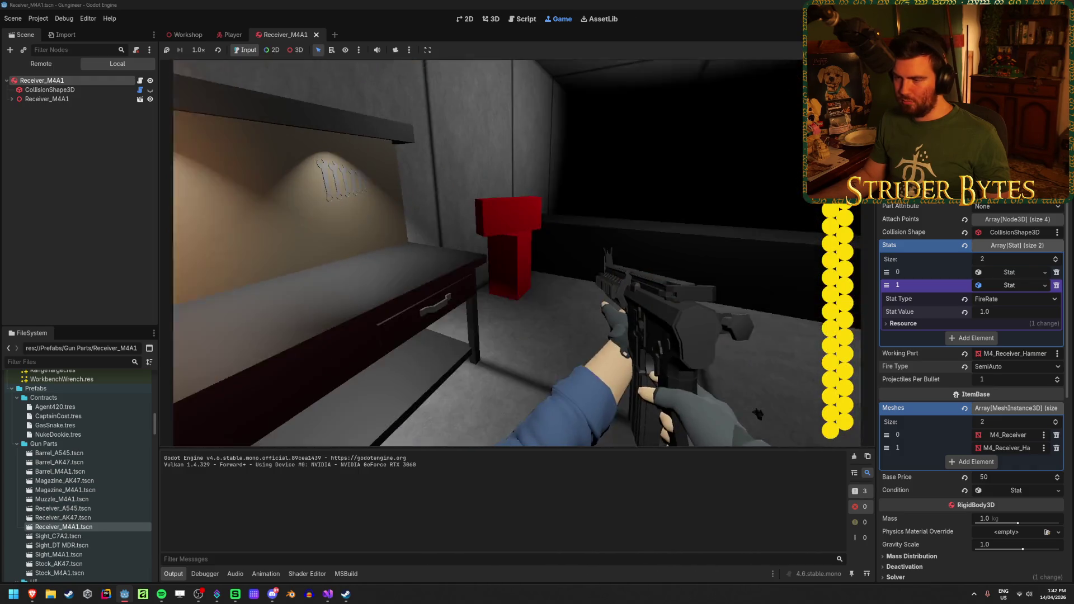
click(517, 252)
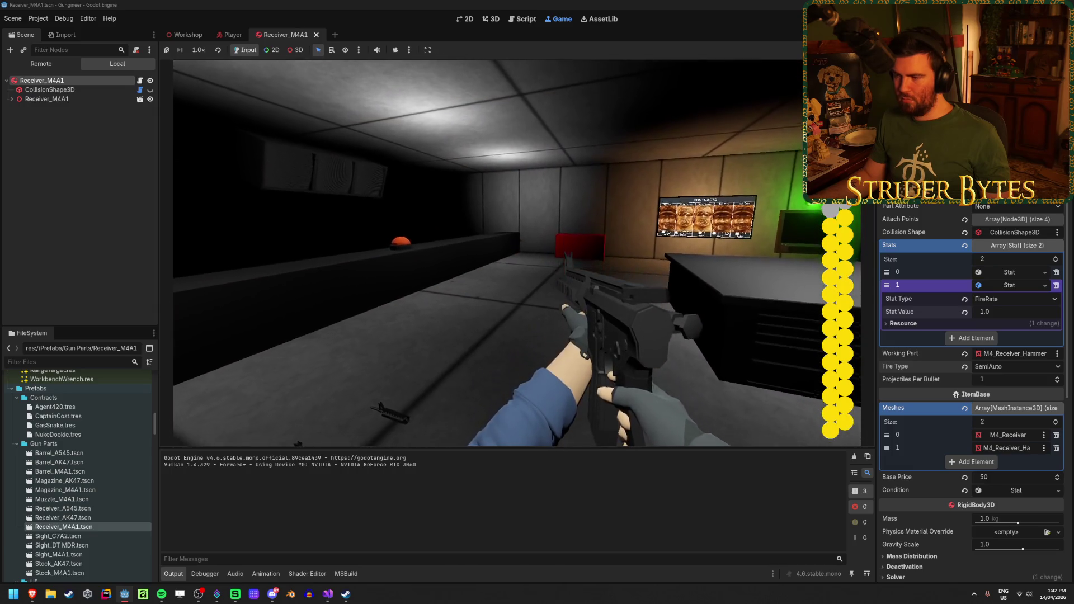
click(516, 253)
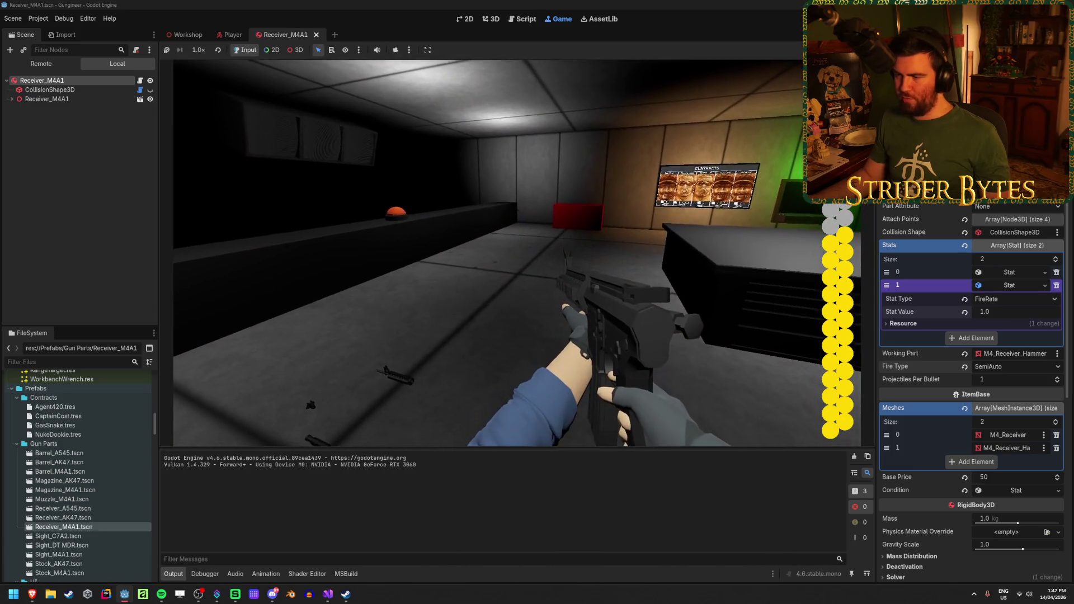
click(517, 252)
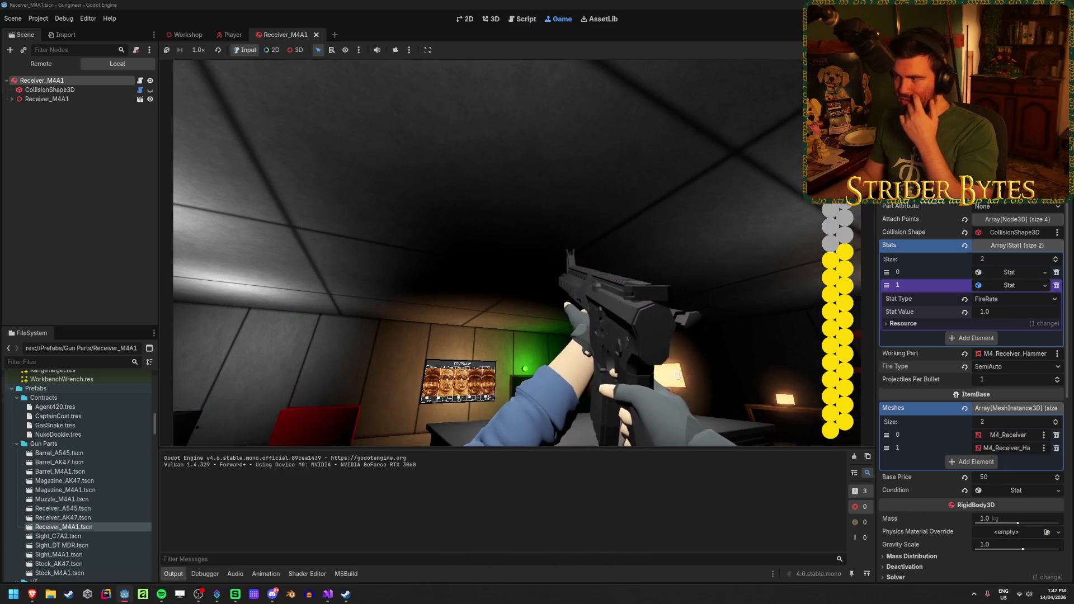
key(F8)
click(327, 594)
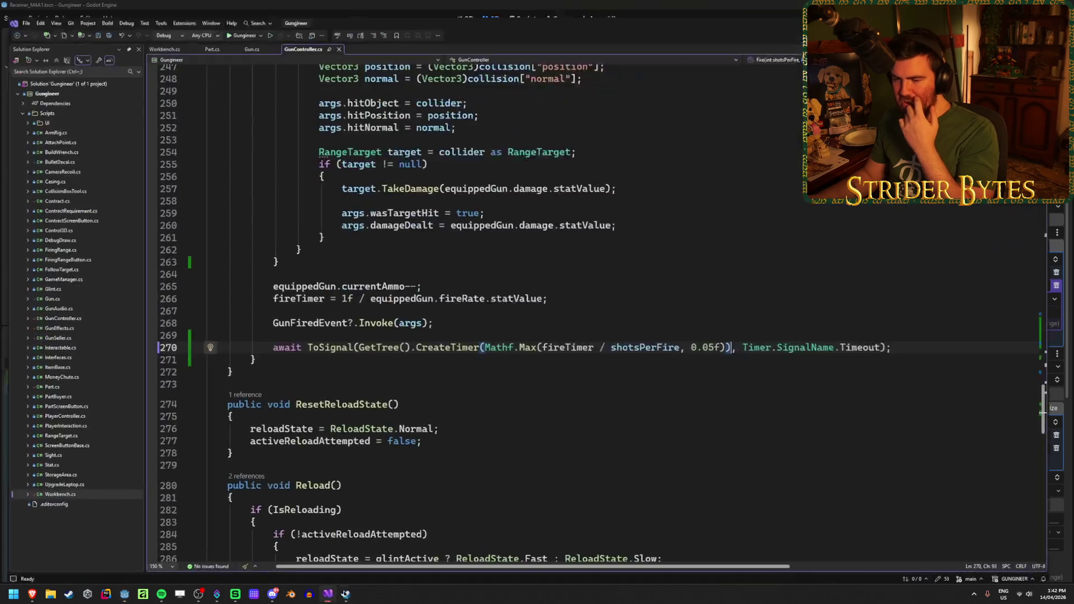
Put the caret at the end of line 270's fire timer, then return to Godot's Receiver_M4A1 scene
click(932, 344)
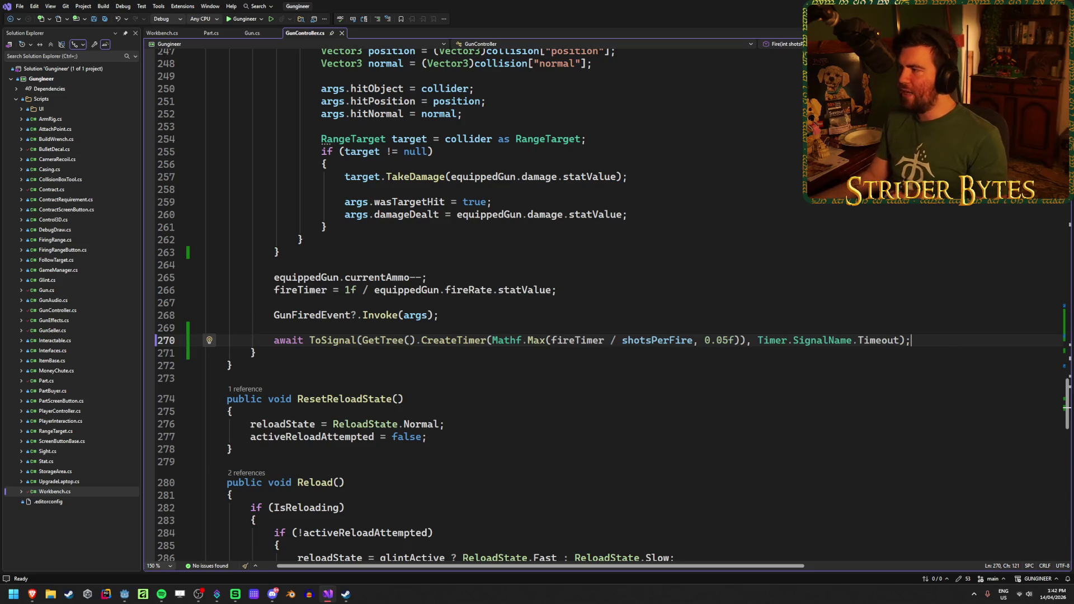
key(alt+Tab)
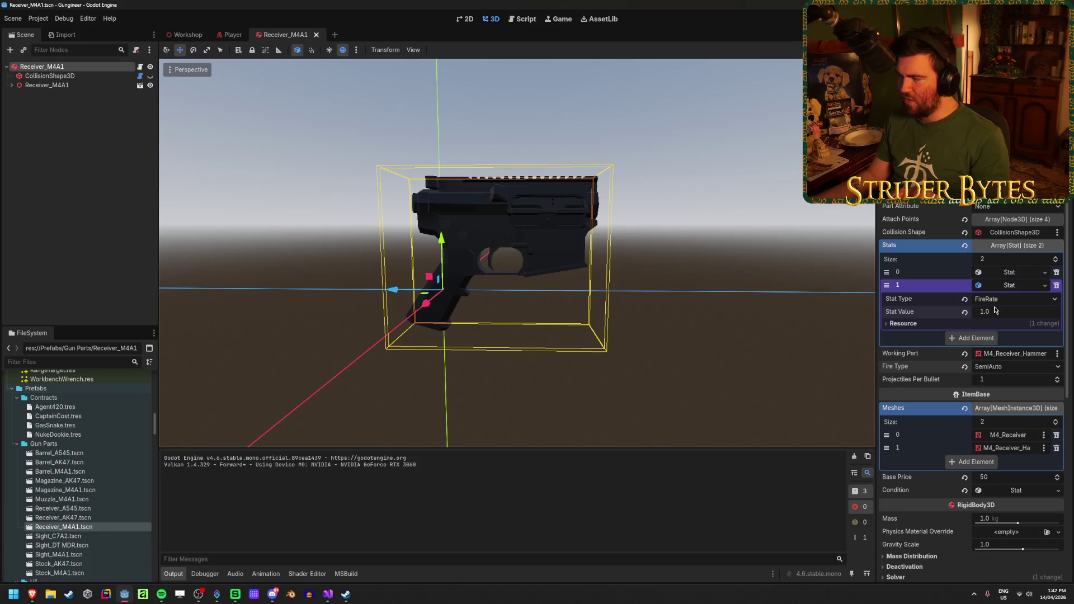
Set FireRate to 5.0, then run the game, test-fire the receiver at the range and stop
text(5)
key(Return)
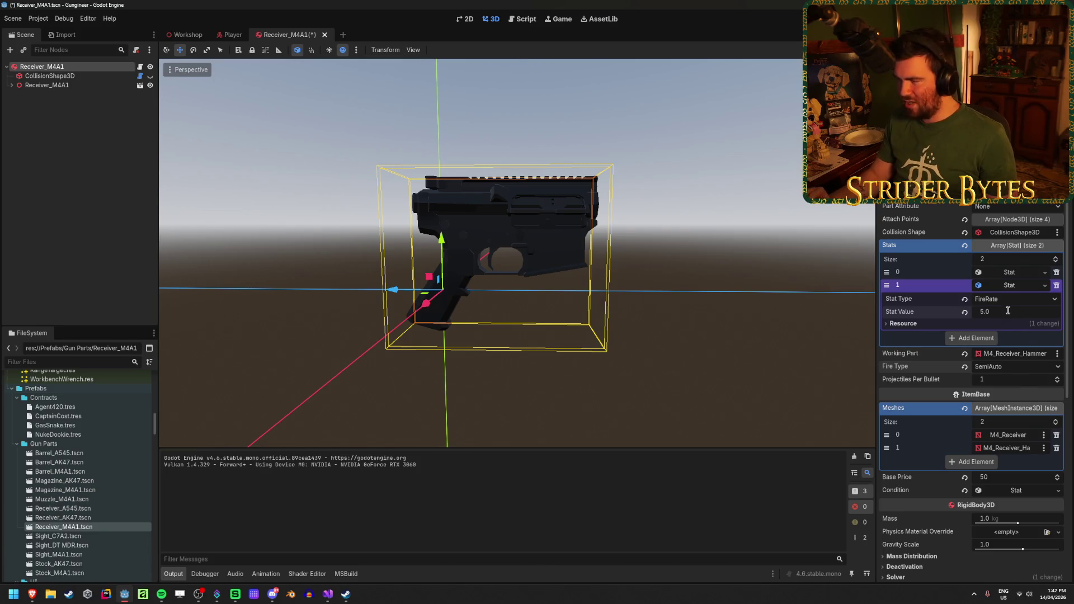
key(F5)
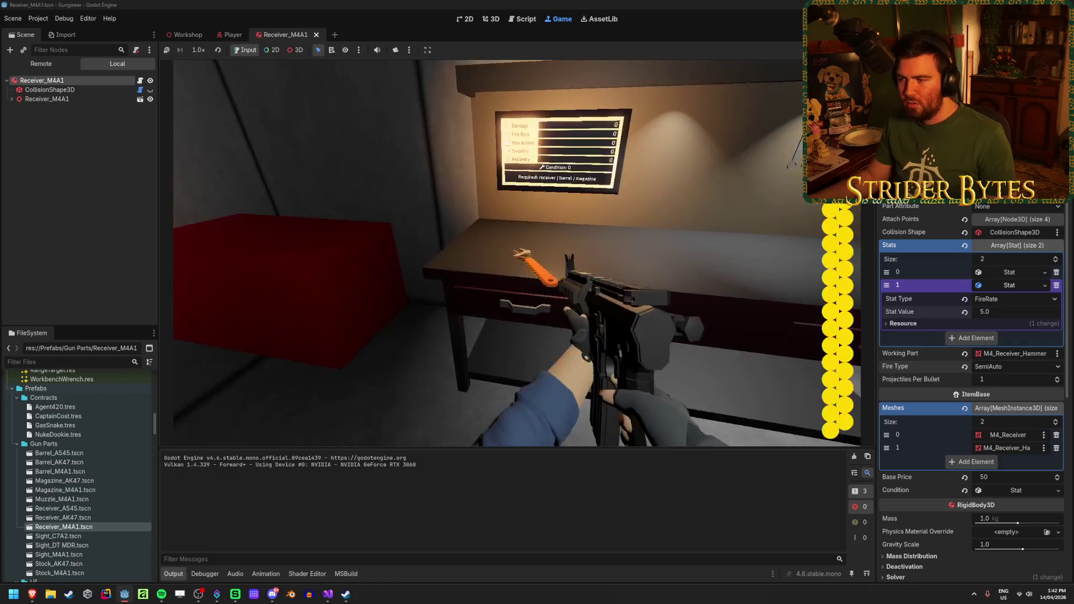
click(517, 253)
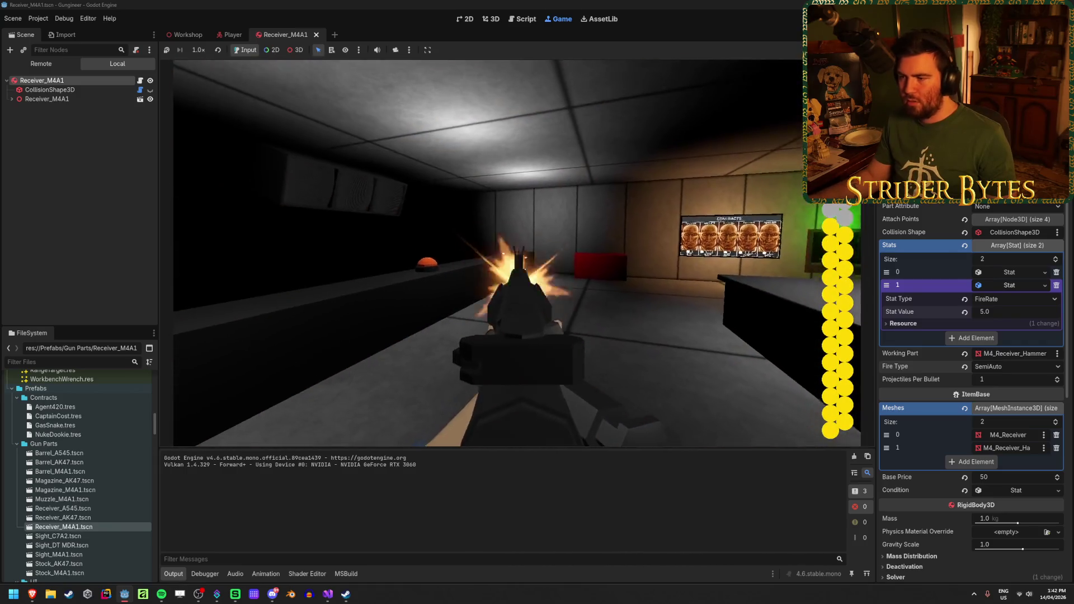
click(517, 252)
click(516, 253)
click(517, 252)
click(517, 253)
click(517, 253)
click(517, 253)
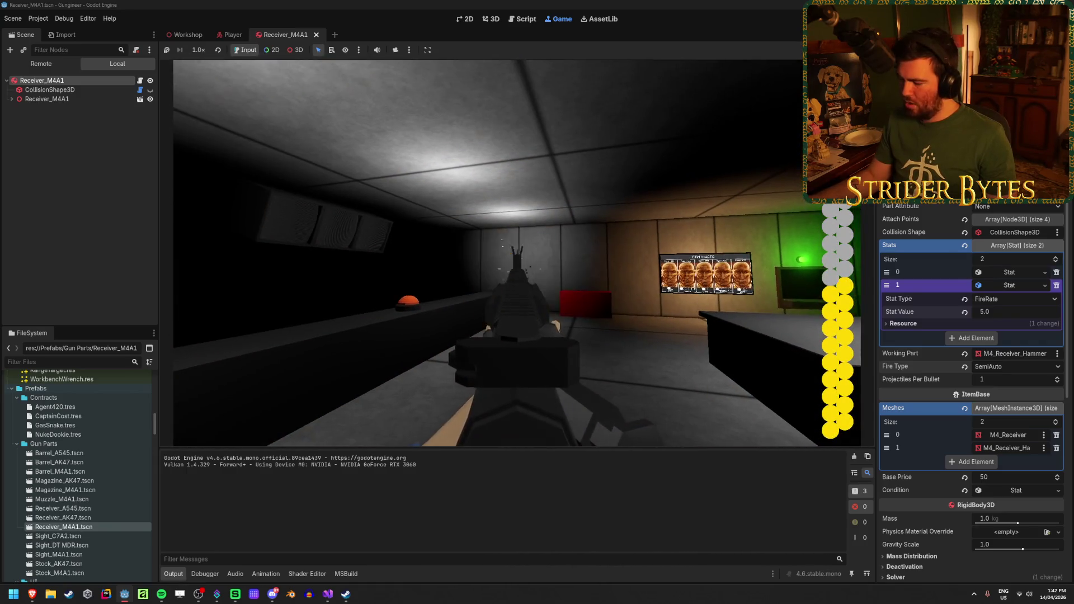
click(517, 253)
click(516, 252)
click(517, 252)
click(517, 253)
click(516, 253)
click(517, 253)
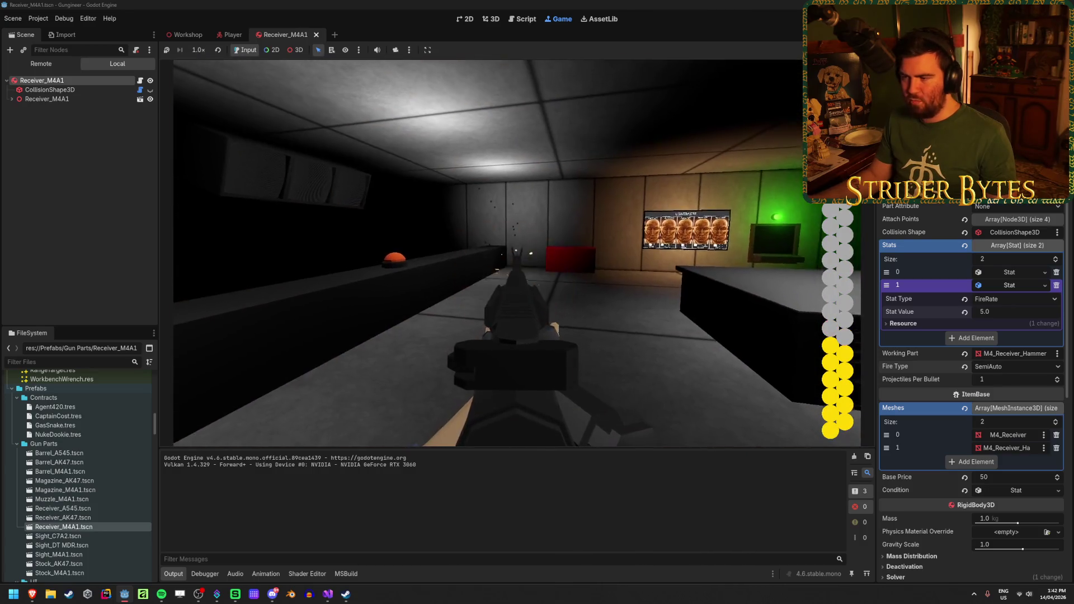
click(517, 253)
click(517, 253)
click(517, 253)
click(517, 253)
click(517, 253)
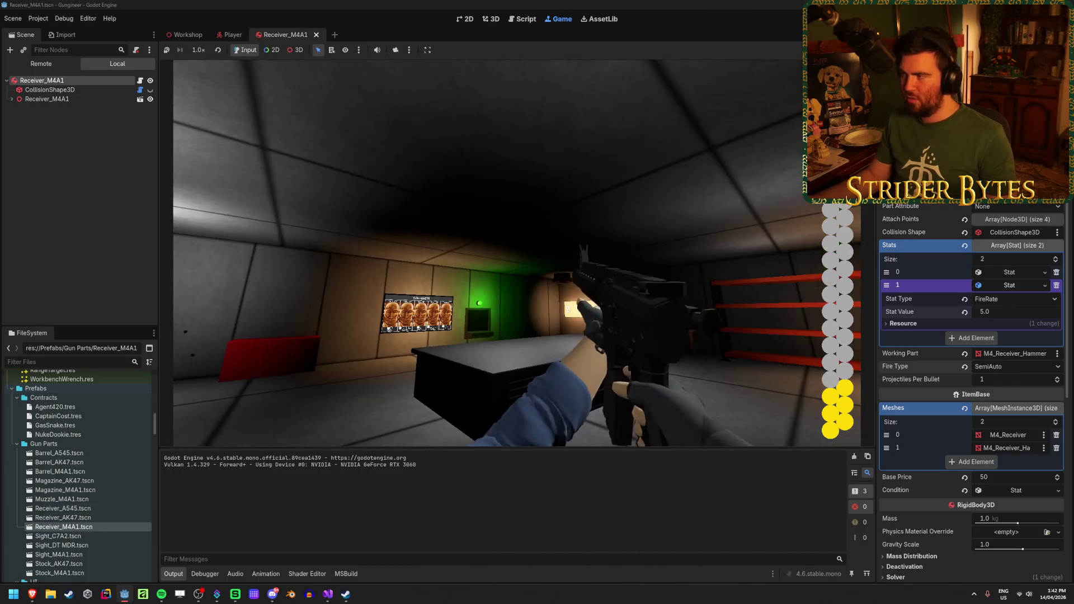
key(F8)
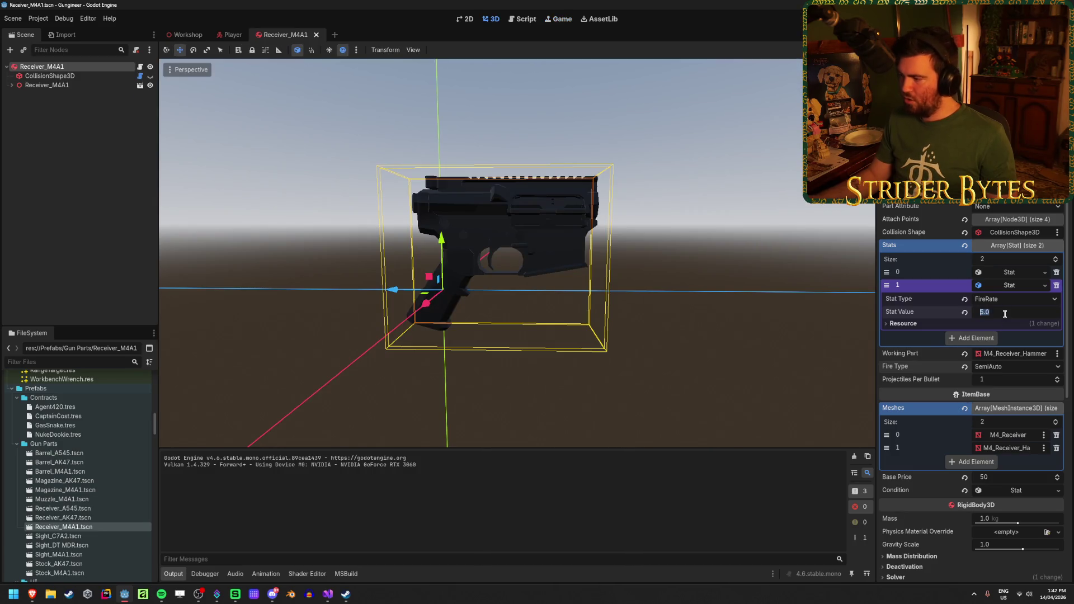
Save the receiver scene and test FireRate 20 until the magazine empties, reloading before stopping
key(ctrl+s)
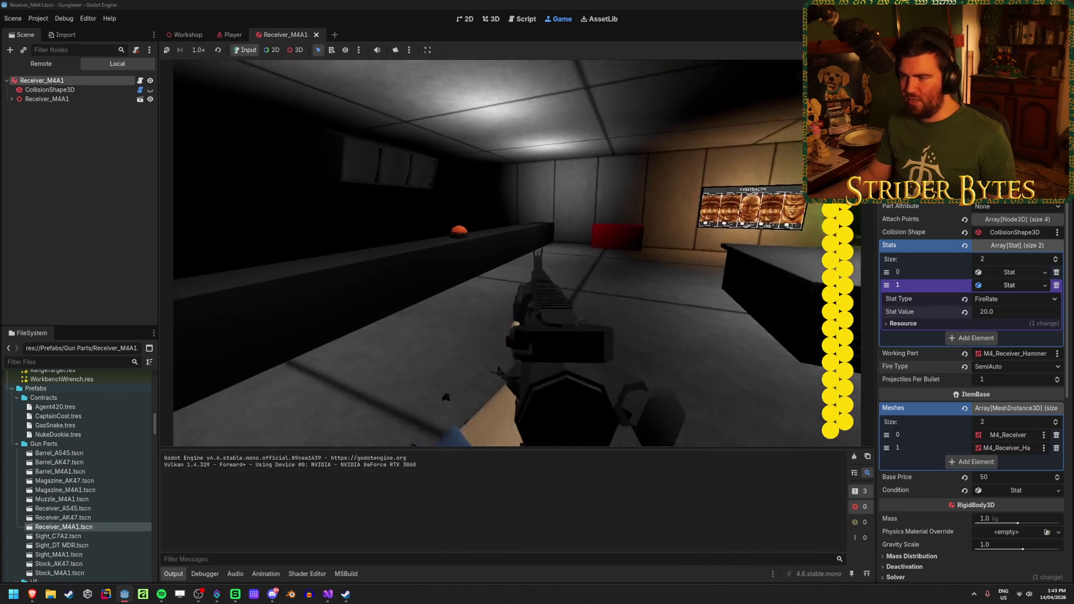
click(516, 253)
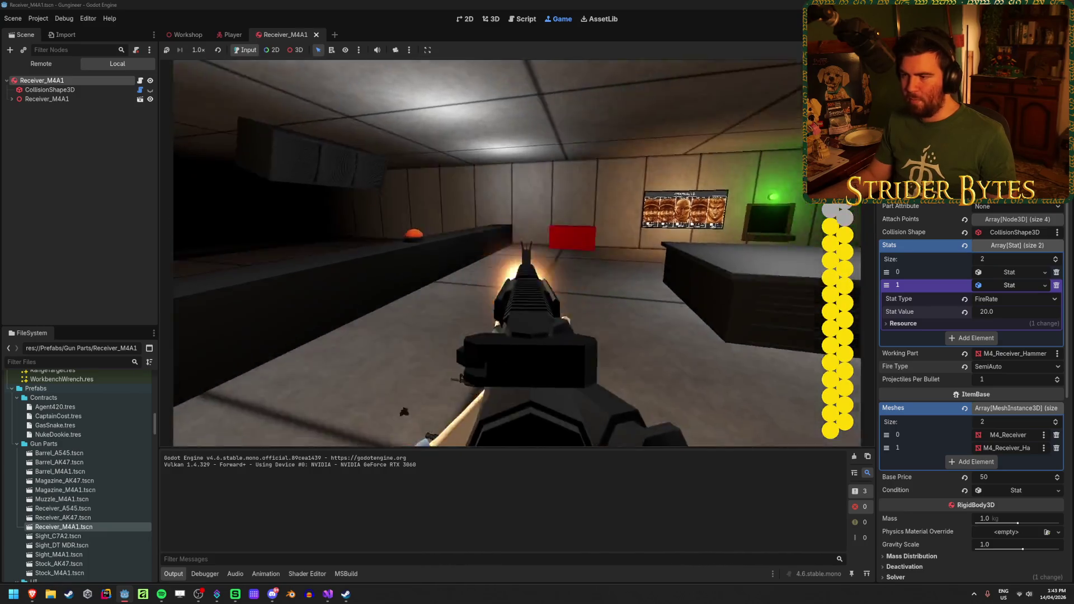
click(516, 253)
click(517, 252)
click(517, 252)
click(517, 252)
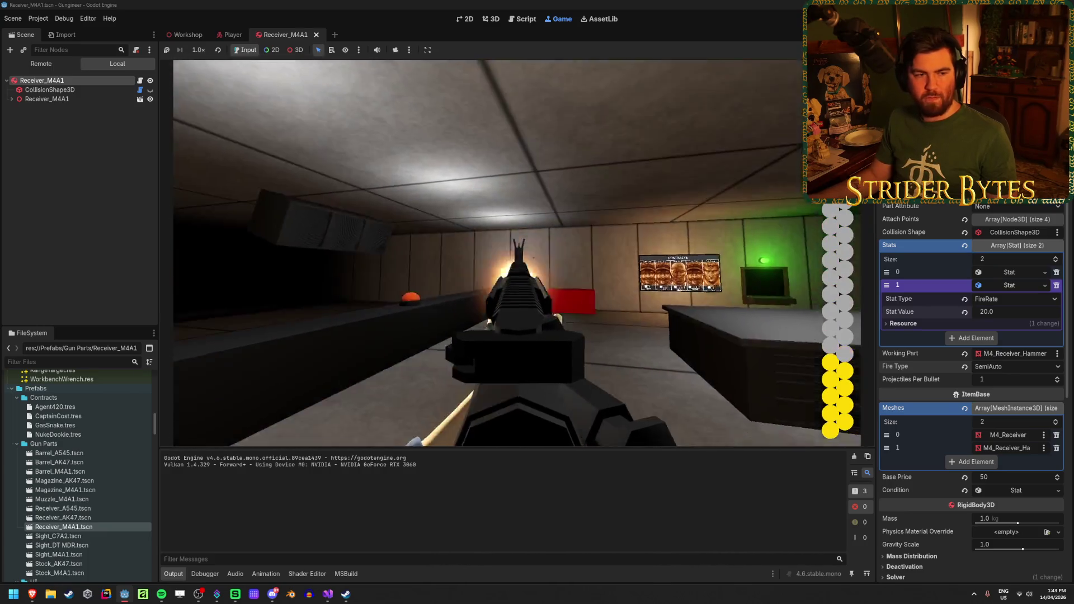
click(516, 252)
click(517, 252)
click(517, 252)
key(r)
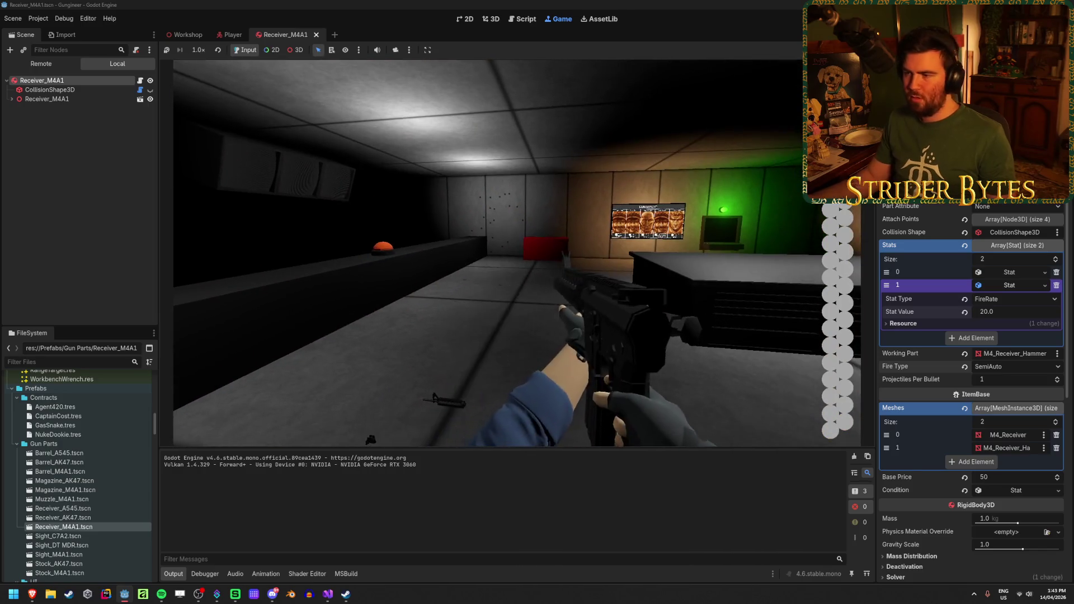
key(F8)
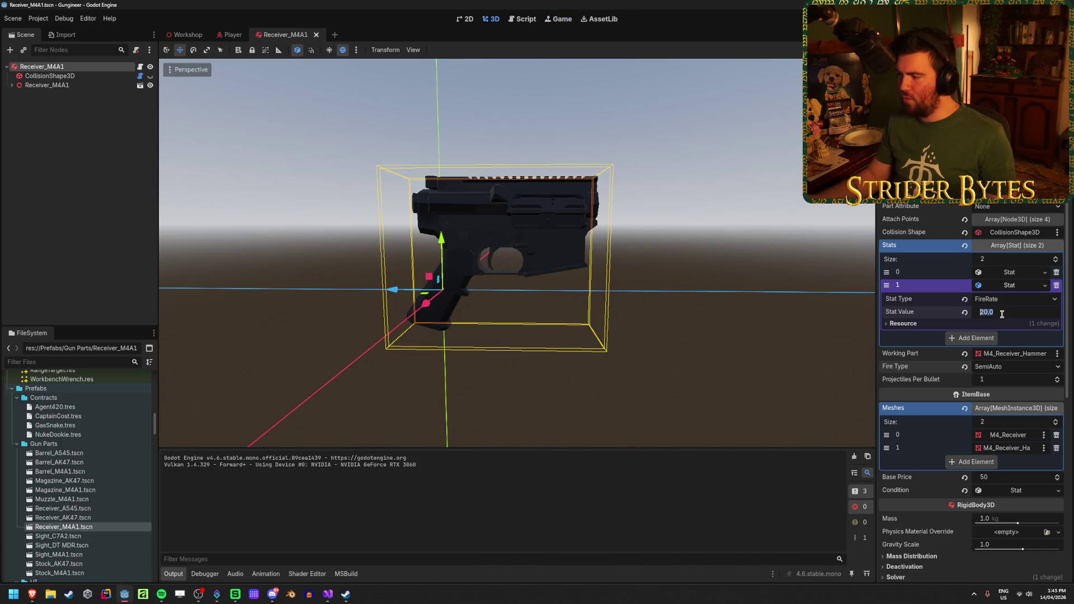
Change FireRate to 10.0, then run the game and test-fire a few shots
text(1)
key(Return)
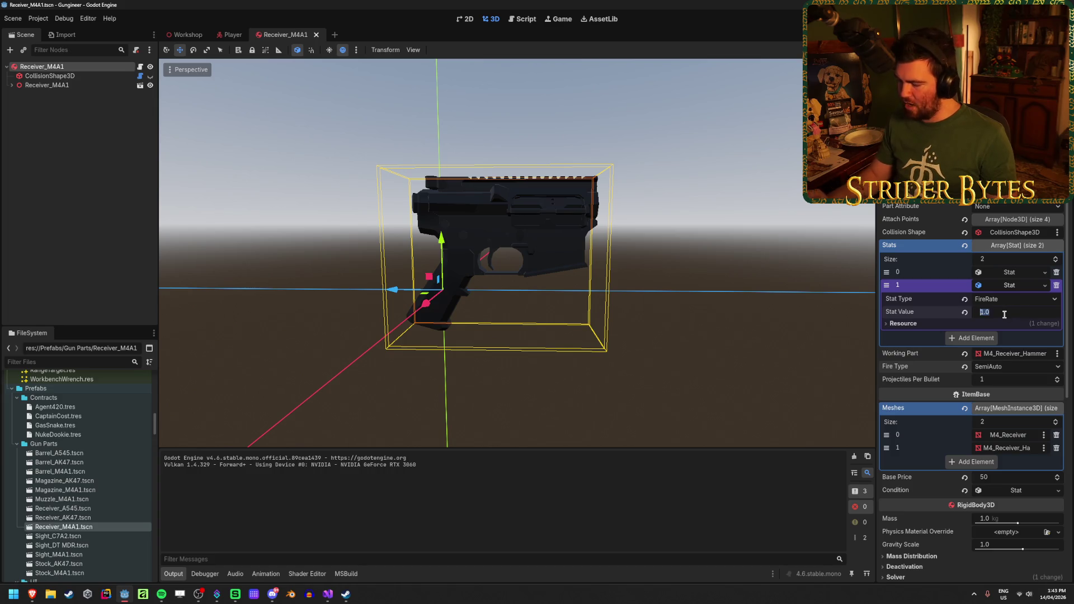
text(10)
key(Return)
key(F5)
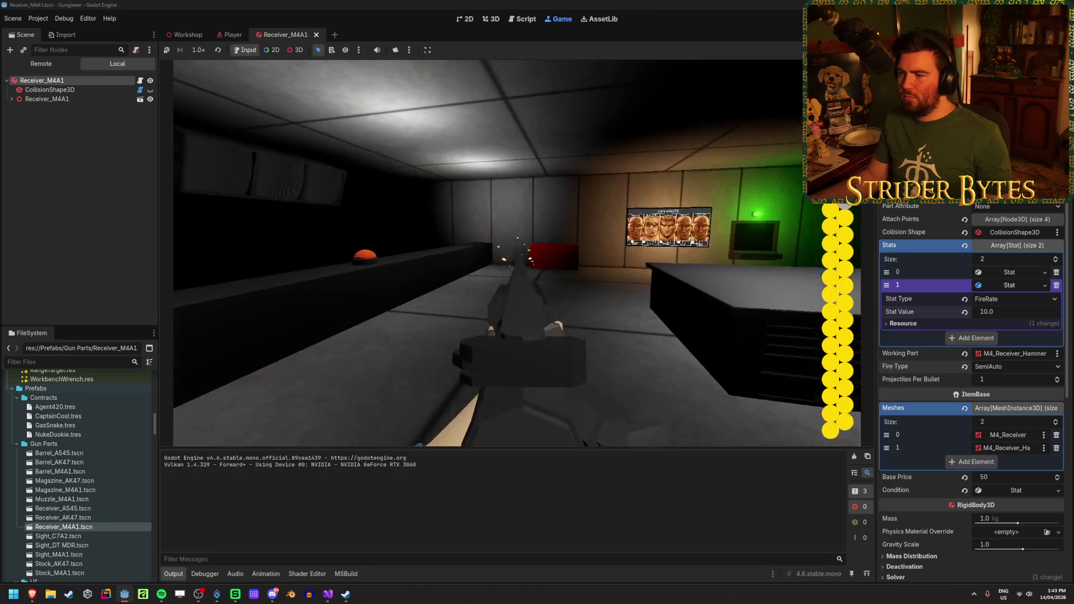
click(488, 253)
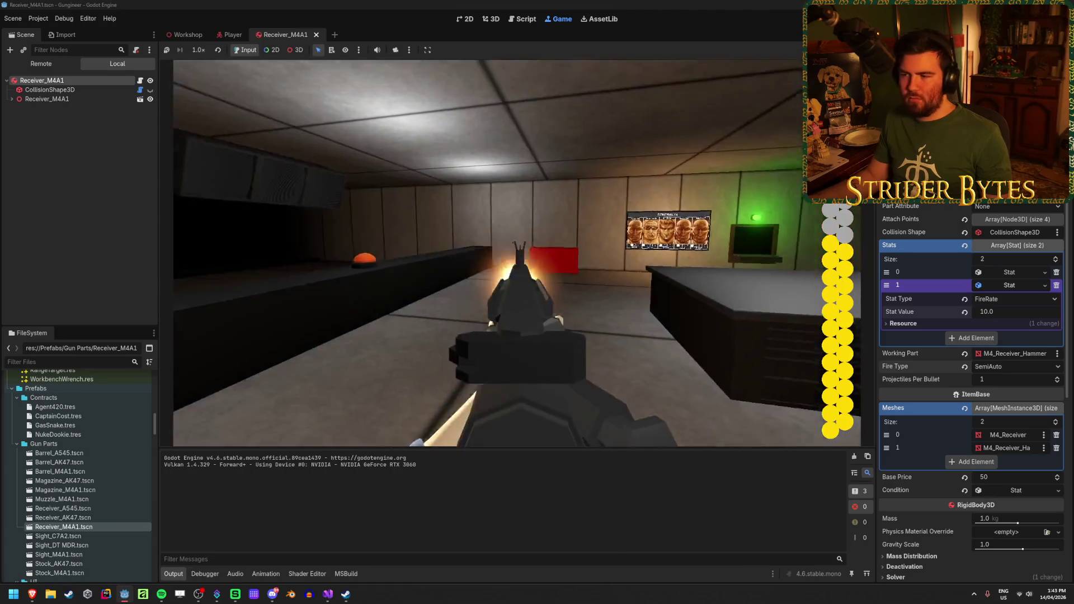
click(488, 252)
click(488, 253)
click(489, 253)
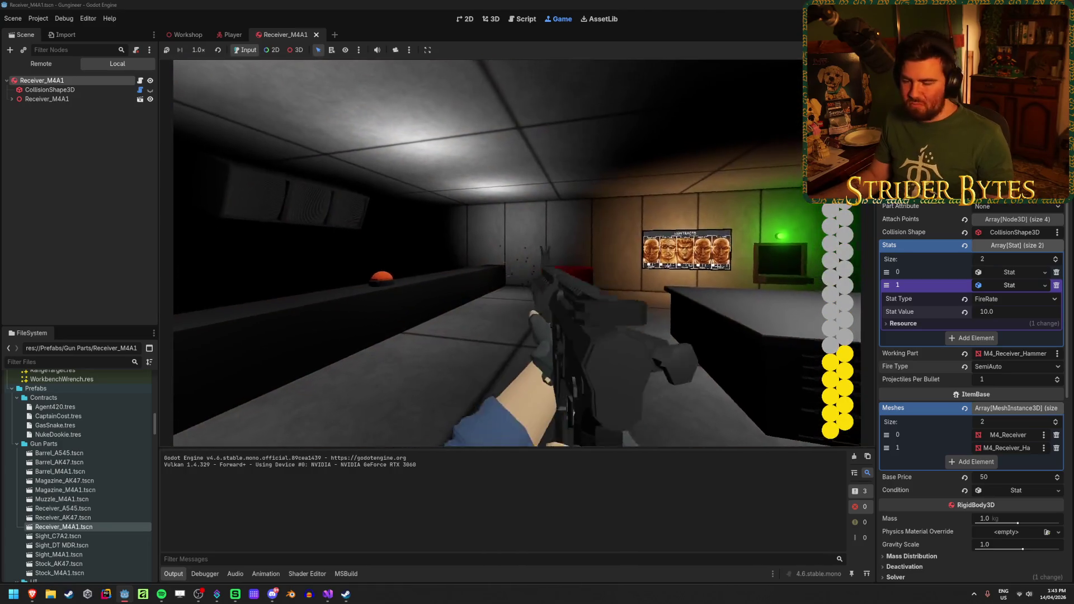
key(F8)
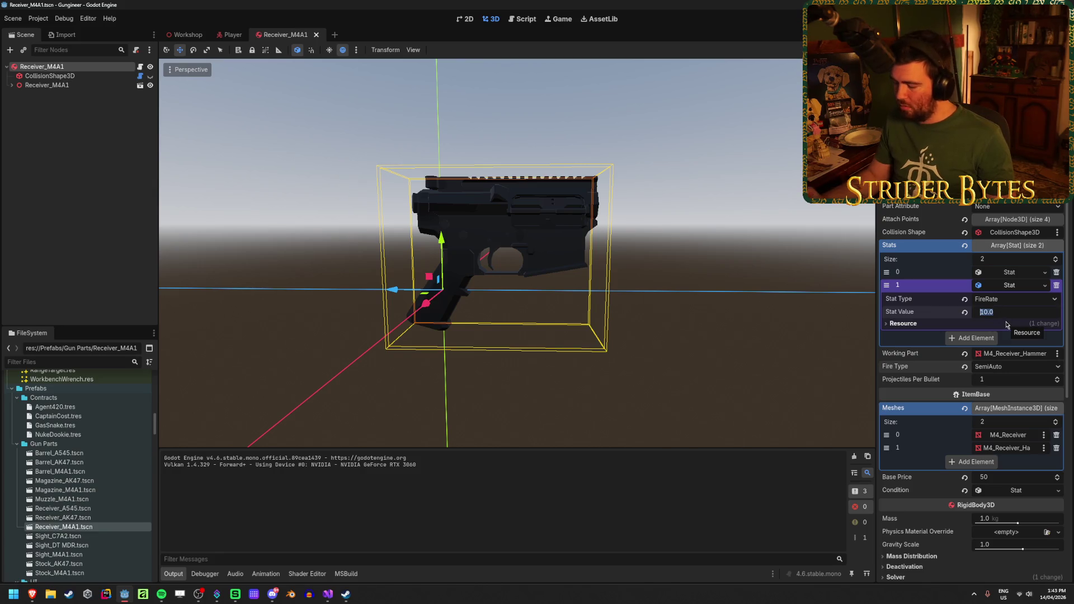
text(8)
Commit FireRate 8.0 and test-fire the semi-automatic rifle at the range, then stop the game
key(Return)
key(F5)
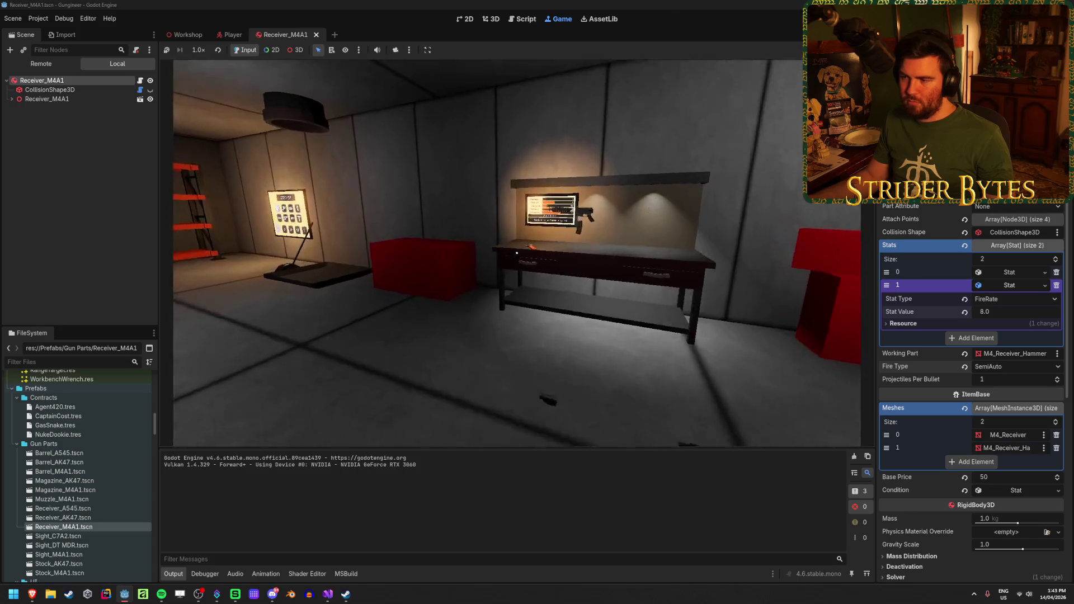
key(e)
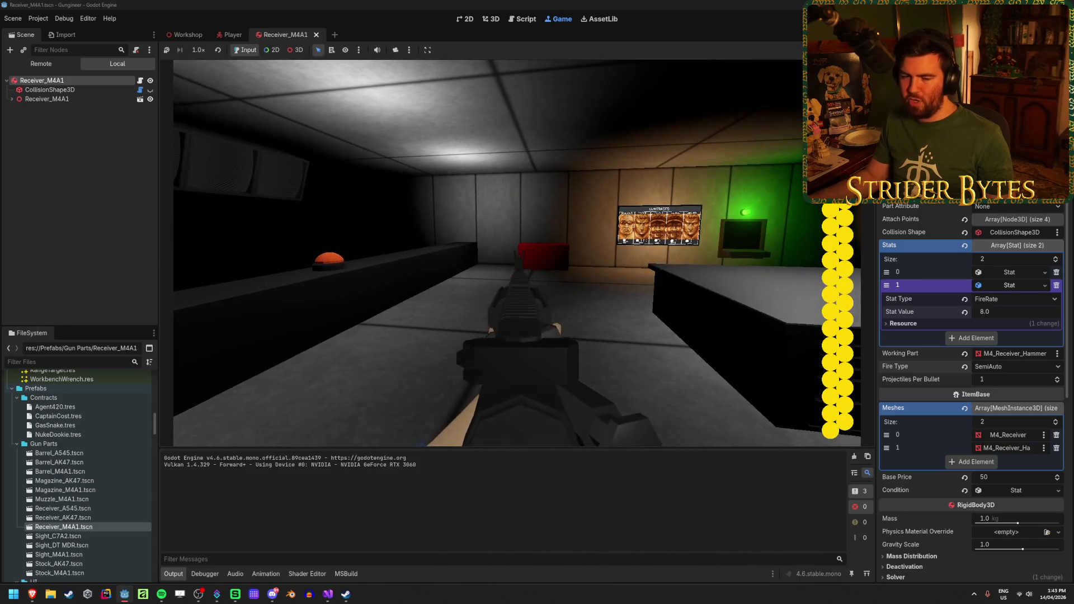
click(516, 252)
click(515, 251)
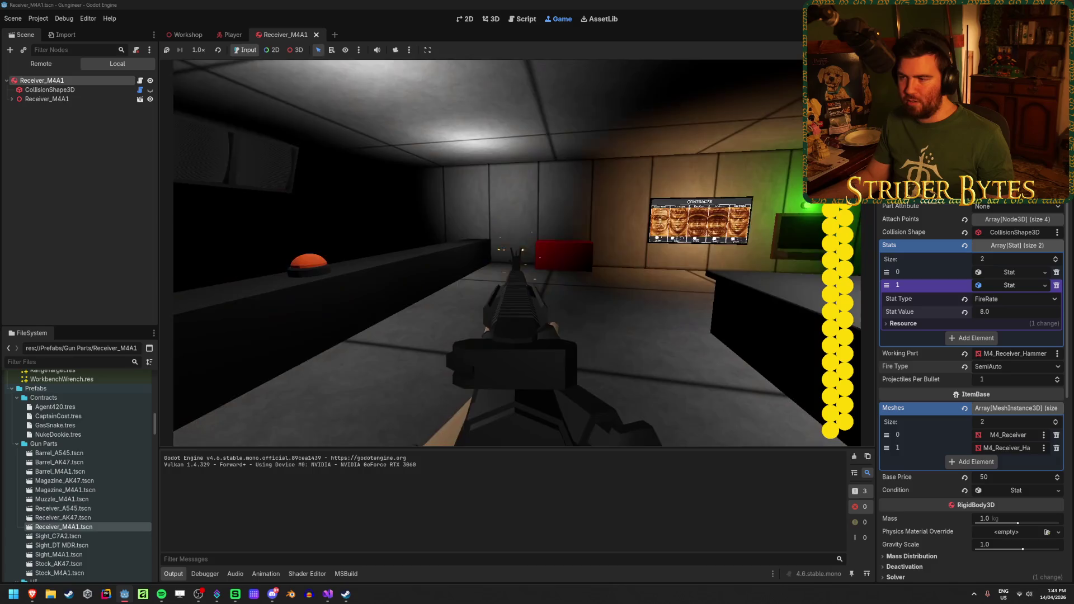
click(516, 252)
click(515, 252)
click(515, 252)
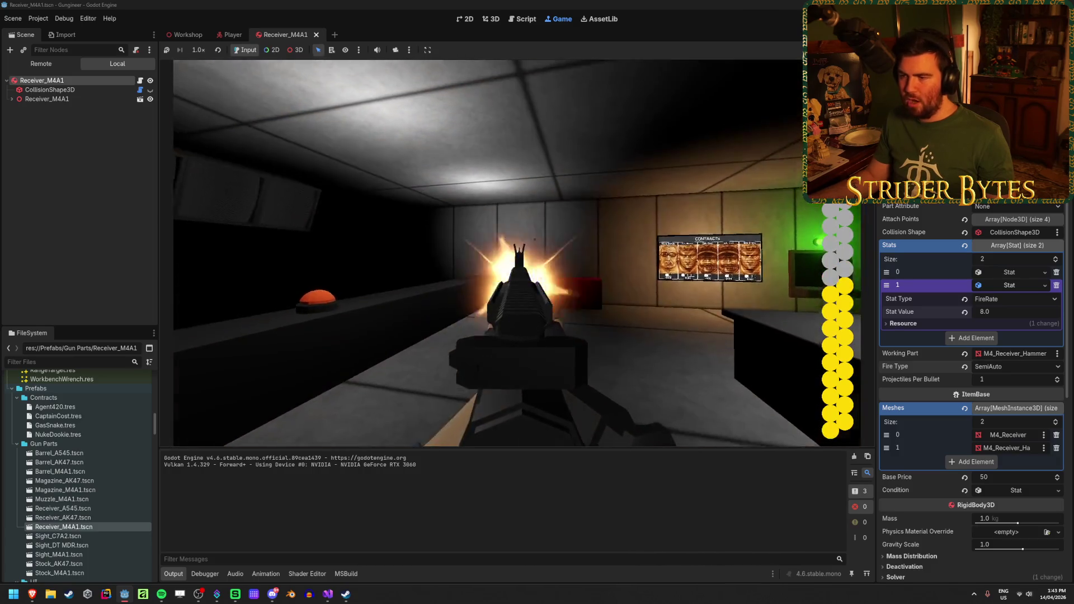
click(516, 252)
click(516, 252)
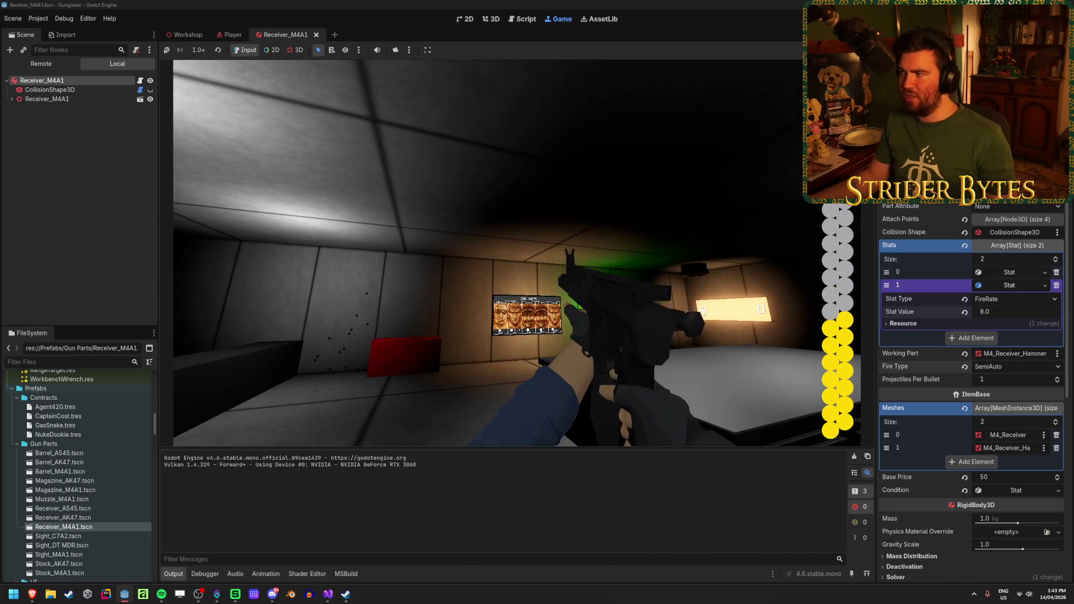
key(F8)
Select Receiver_M4A1, set its Fire Type to Auto, and spray-fire it at the range
click(684, 245)
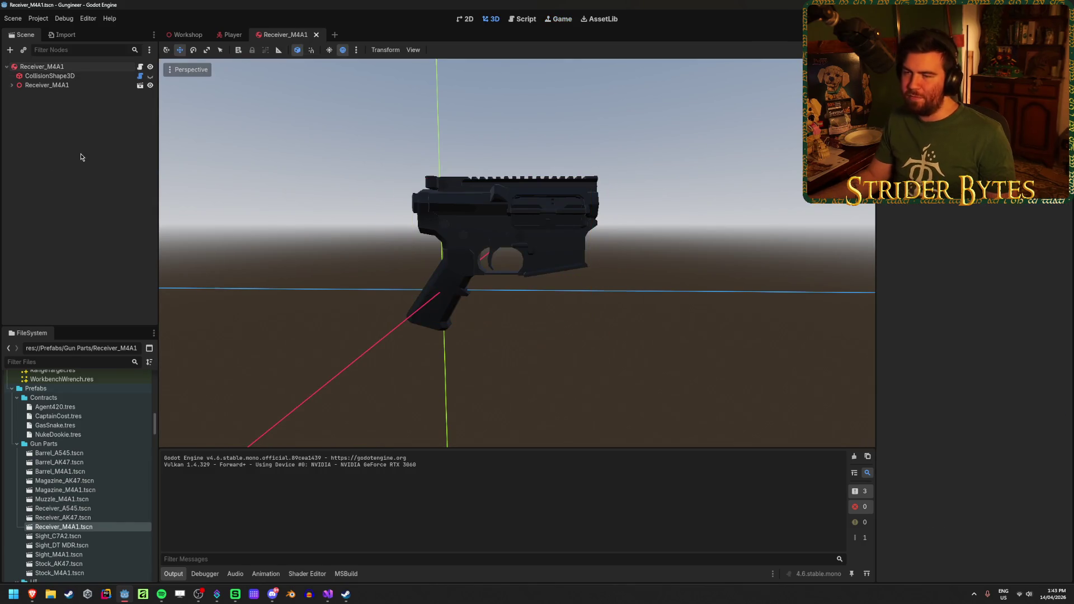
click(85, 77)
key(Up)
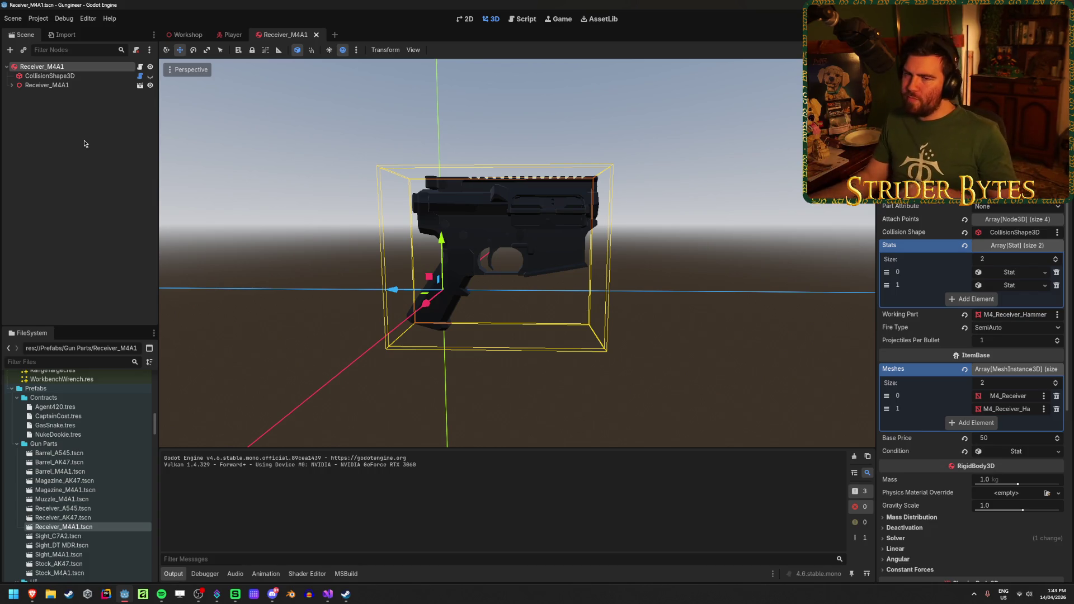
click(84, 145)
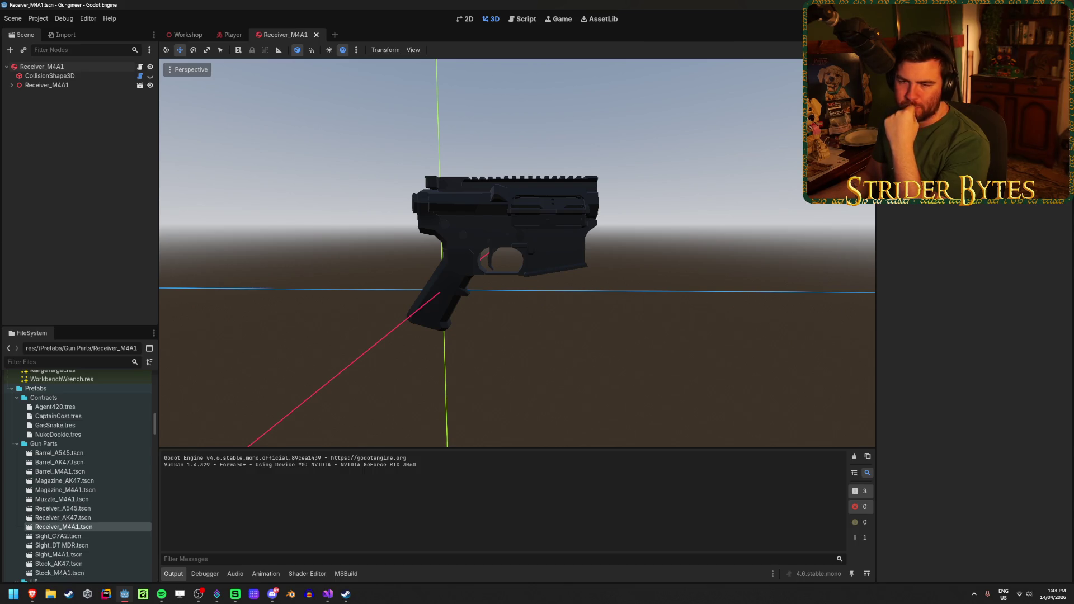
mouse_move(175, 36)
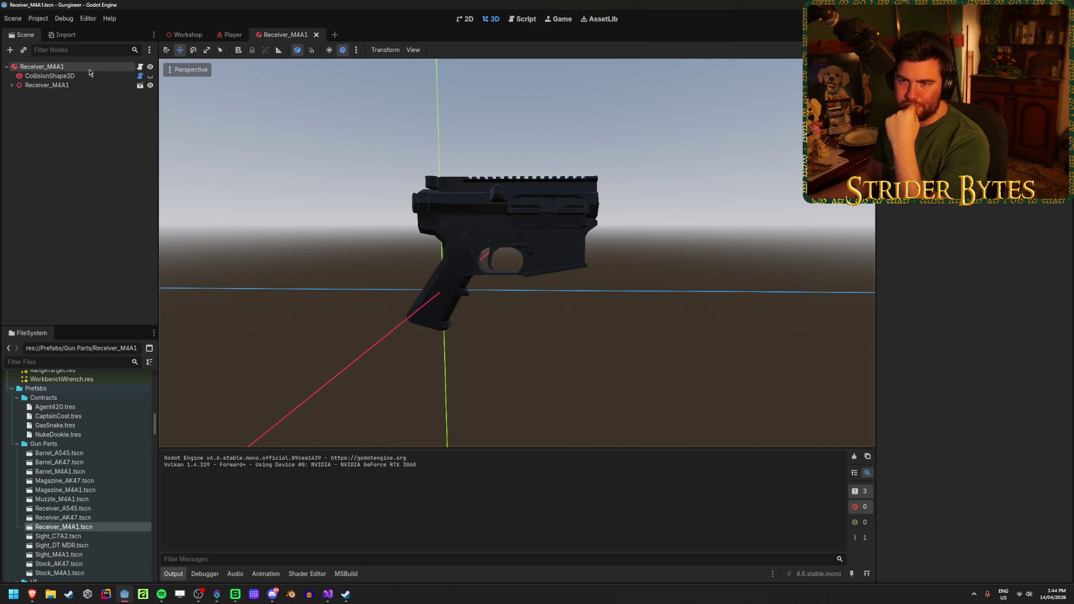
click(118, 67)
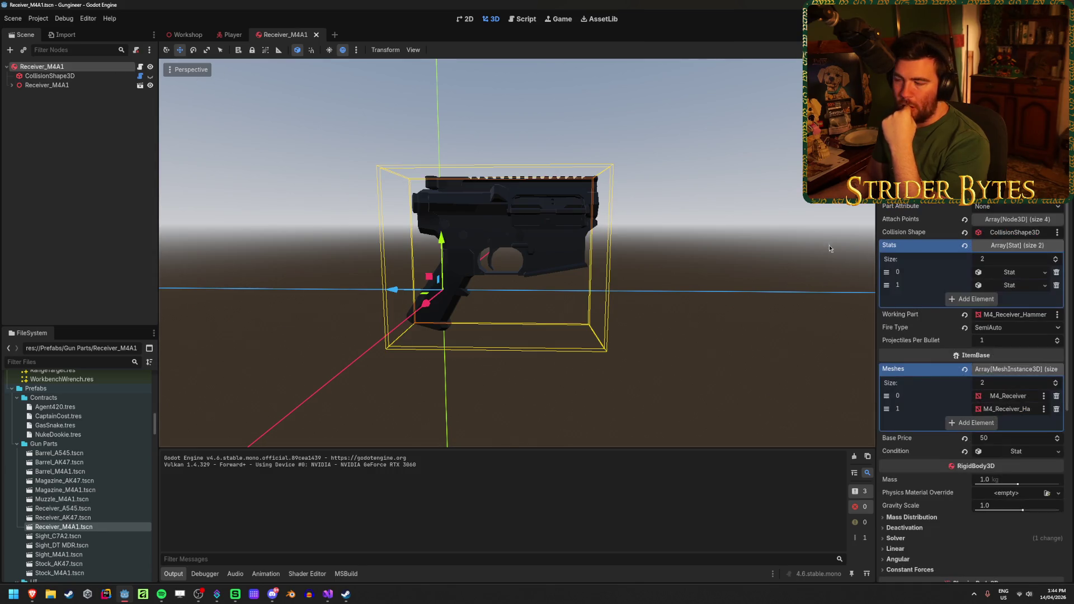
click(1014, 330)
click(1017, 342)
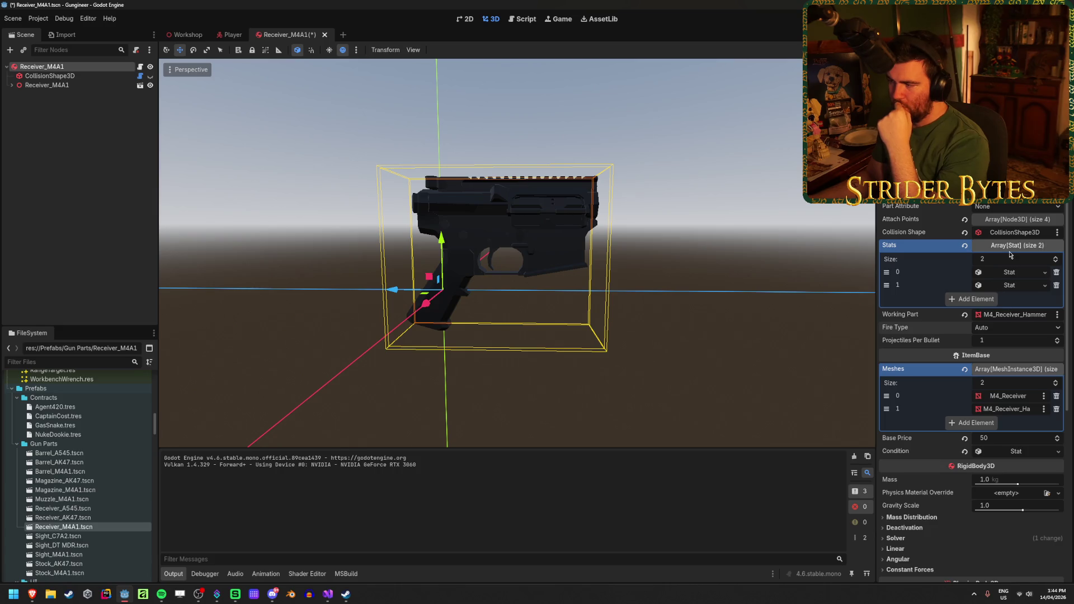
click(1012, 284)
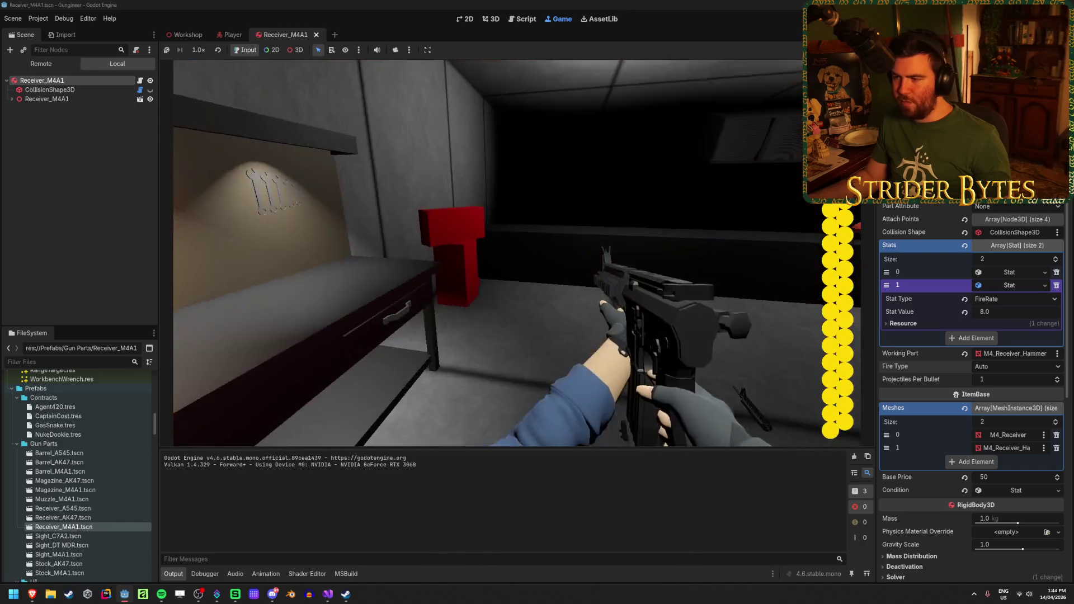
click(517, 253)
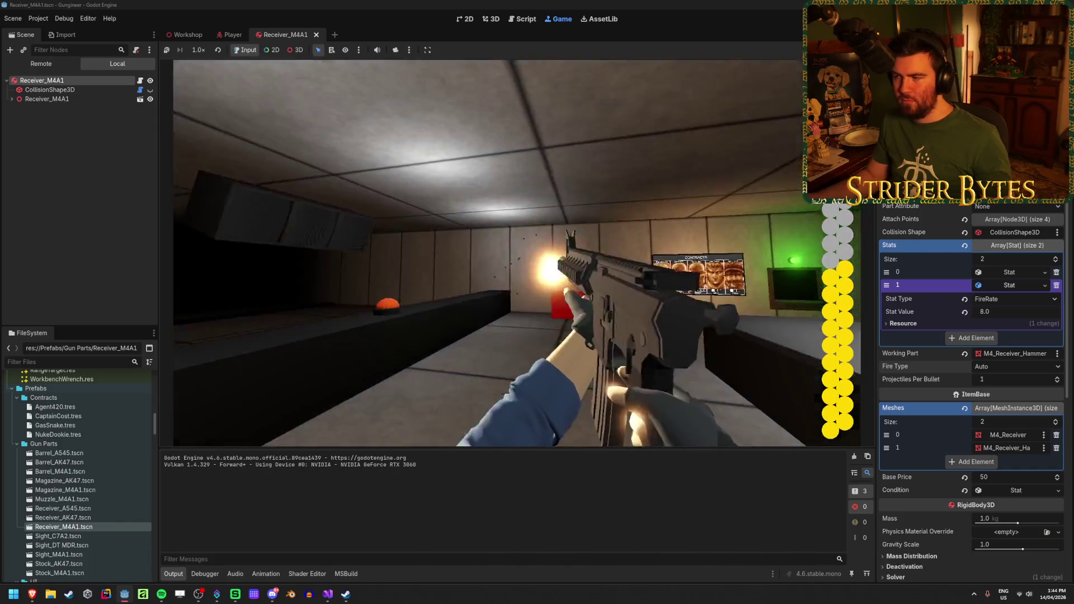
drag(517, 253, 517, 252)
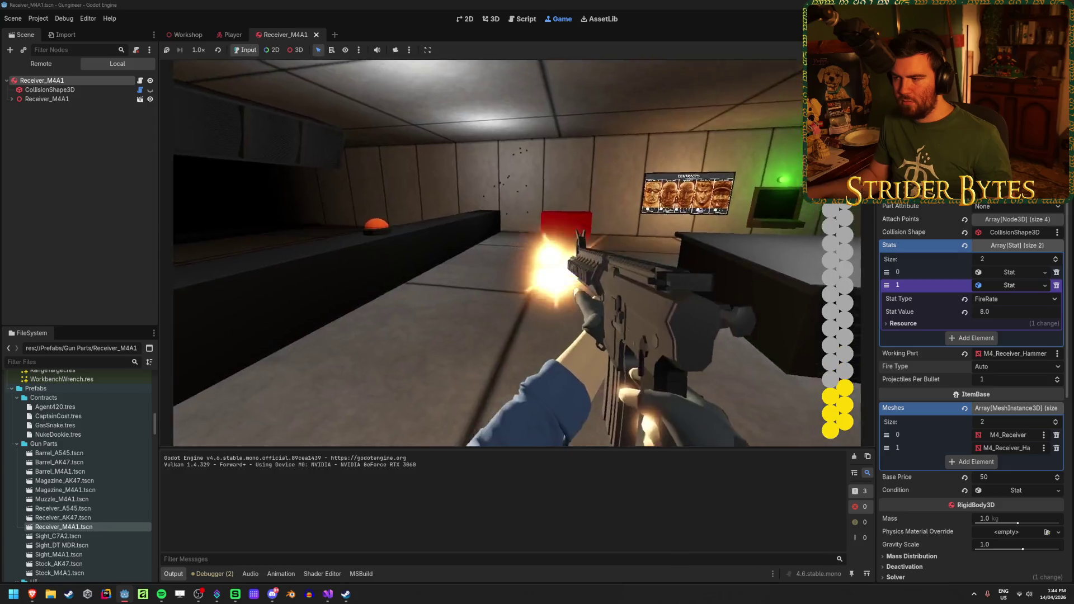
key(F8)
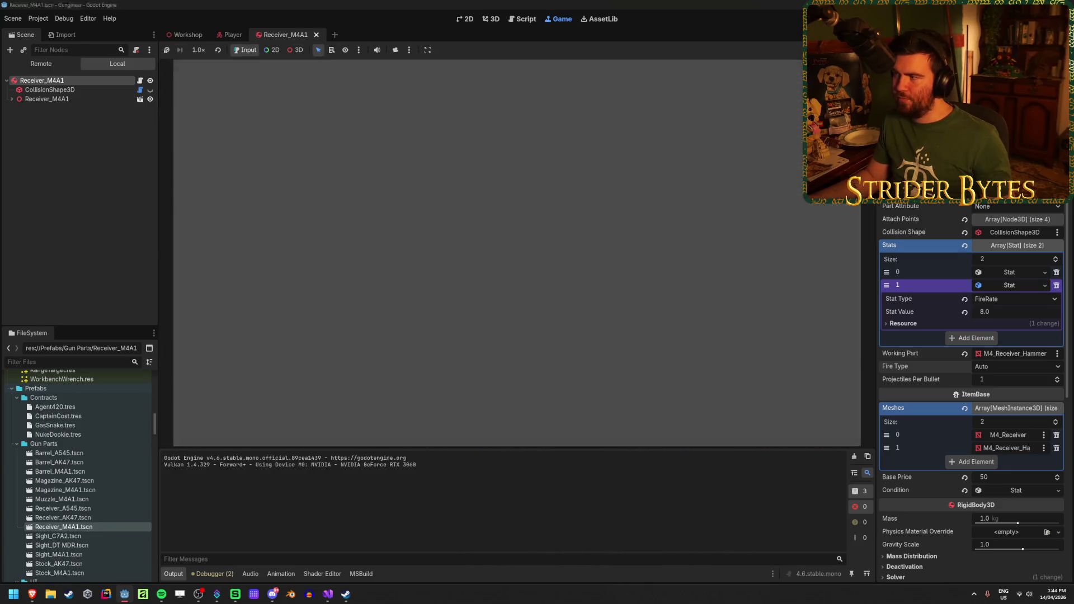
Set the FireRate stat to 20.0, save, and test the faster full-auto fire
click(1012, 315)
text(20)
key(Return)
key(ctrl+s)
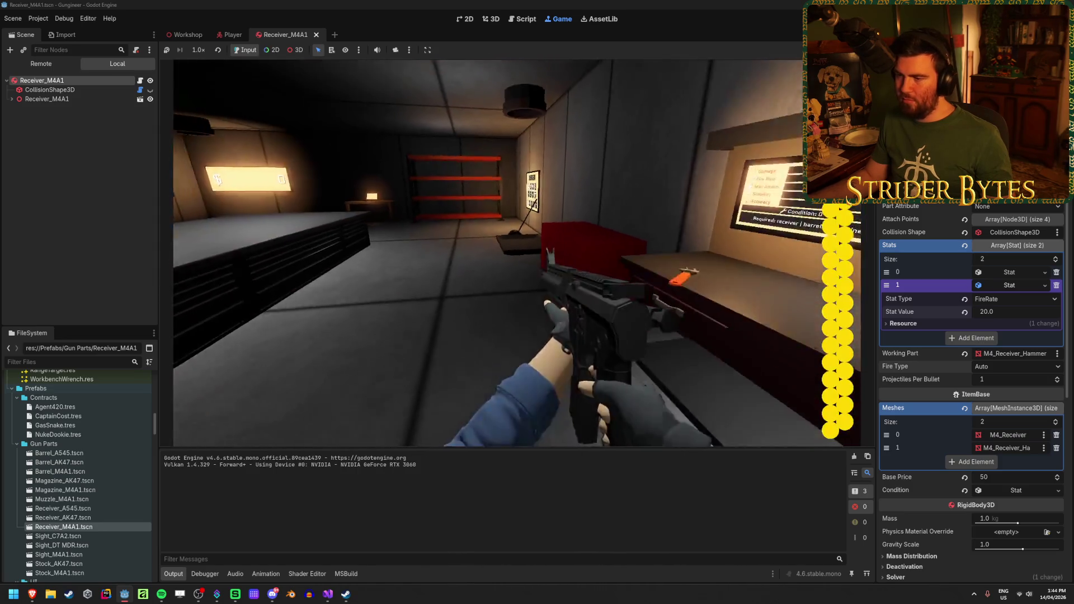
drag(517, 252, 517, 253)
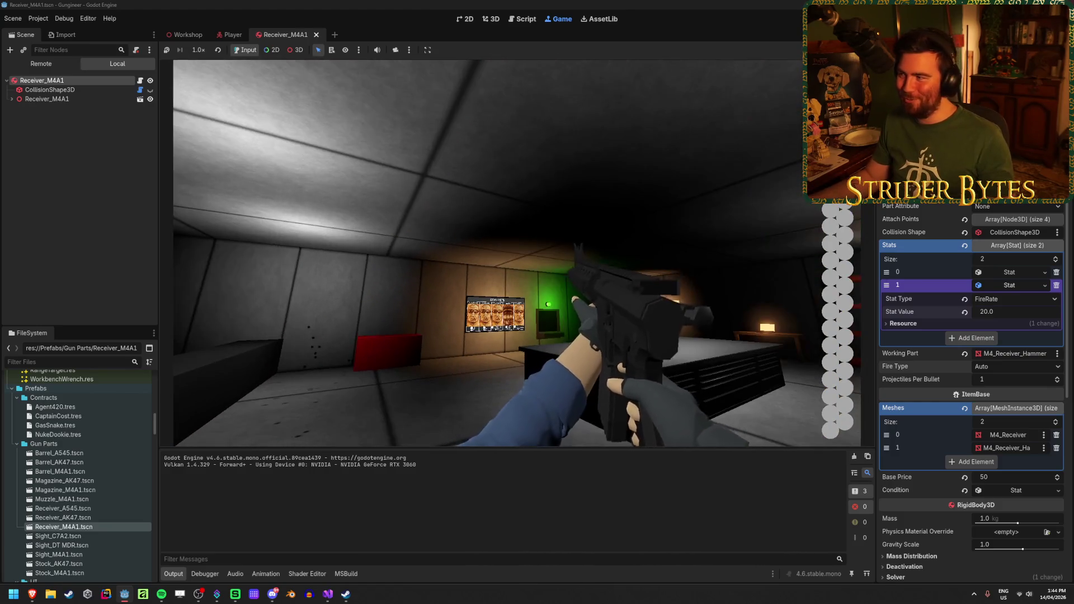
key(F5)
click(95, 192)
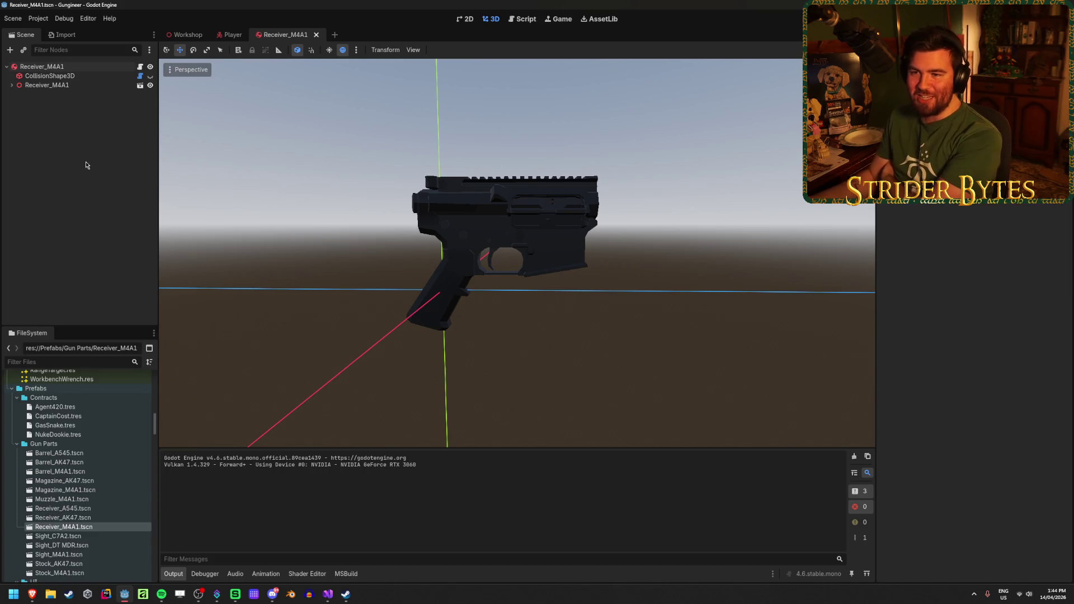
Choose Burst as Receiver_M4A1's fire type and enter 5.0 for its FireRate stat
click(73, 67)
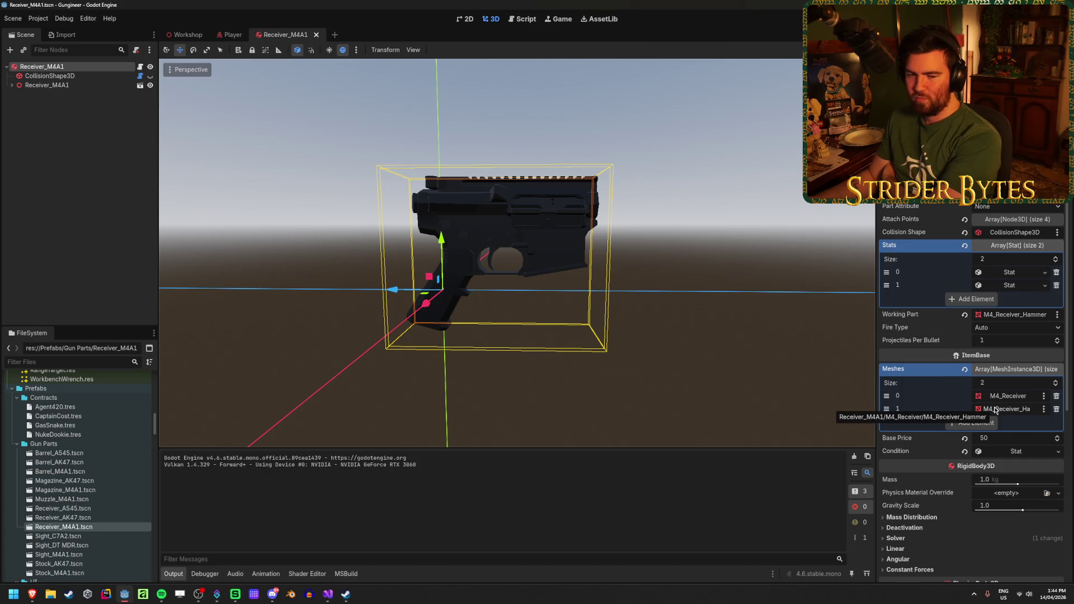
click(1005, 328)
click(1011, 362)
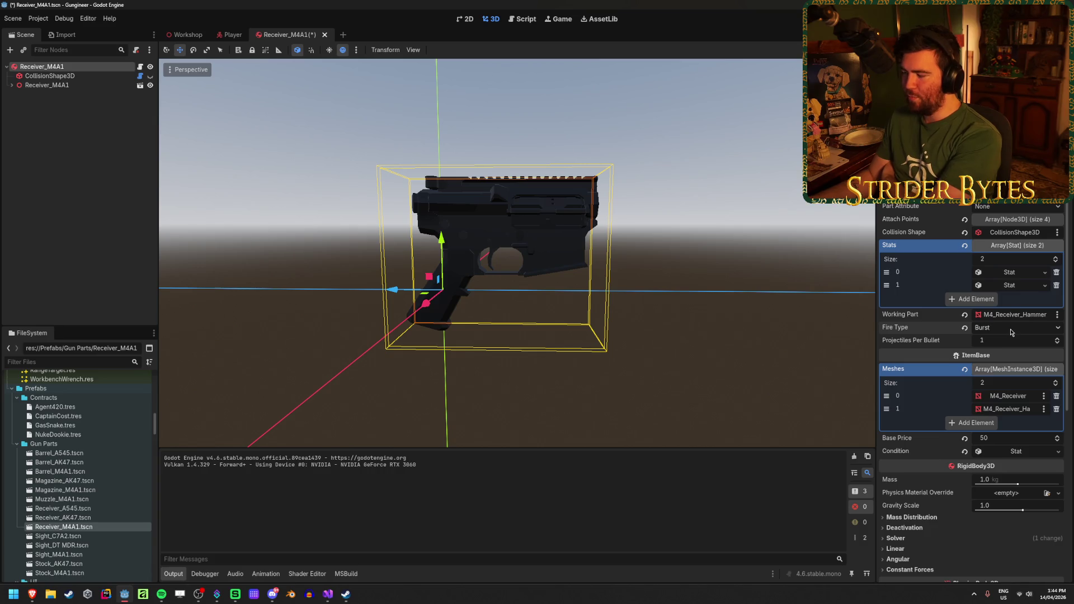
click(1009, 286)
click(1009, 313)
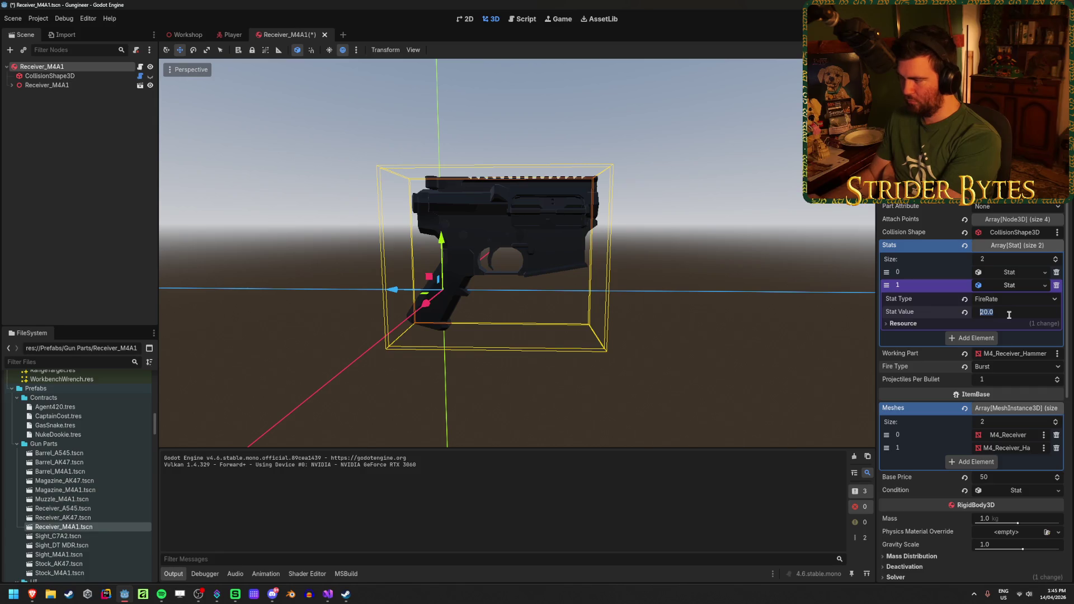
text(5)
key(Return)
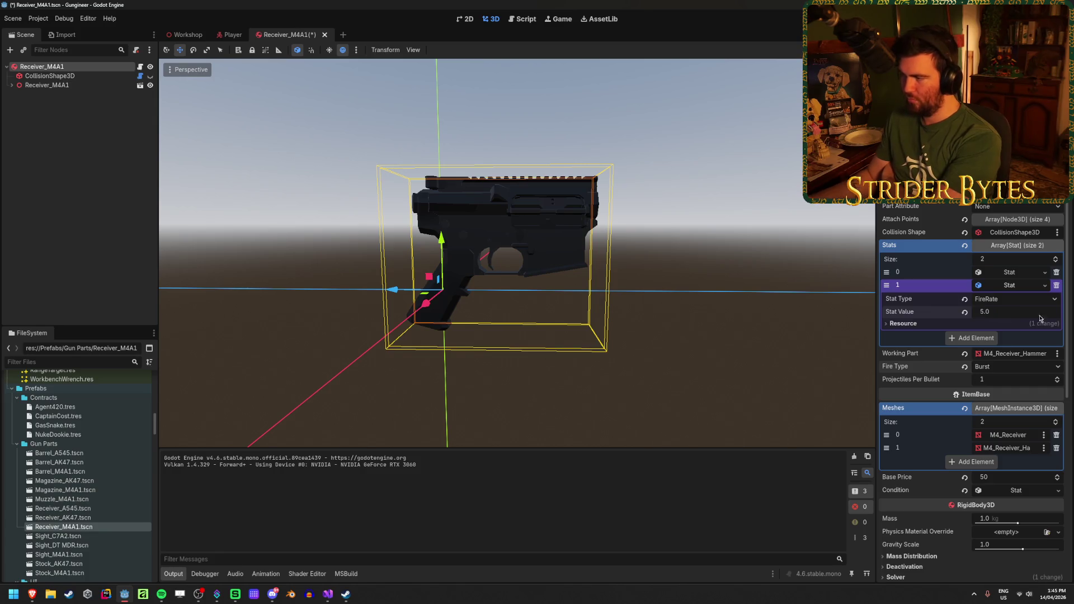
Test burst fire at FireRate 5.0, then set FireRate to 10.0 and fire two bursts
key(F5)
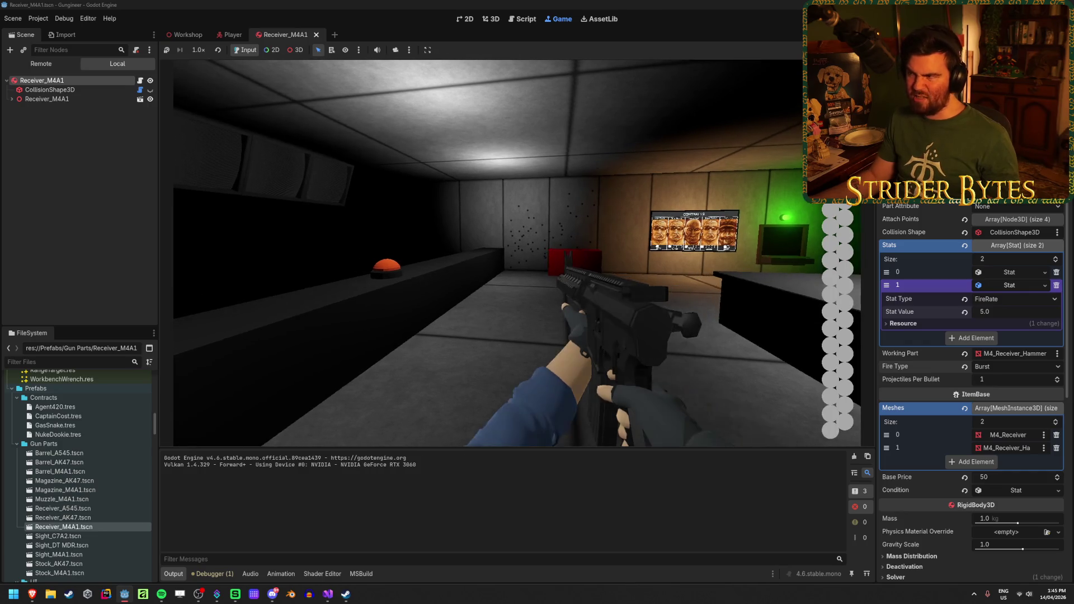
key(F8)
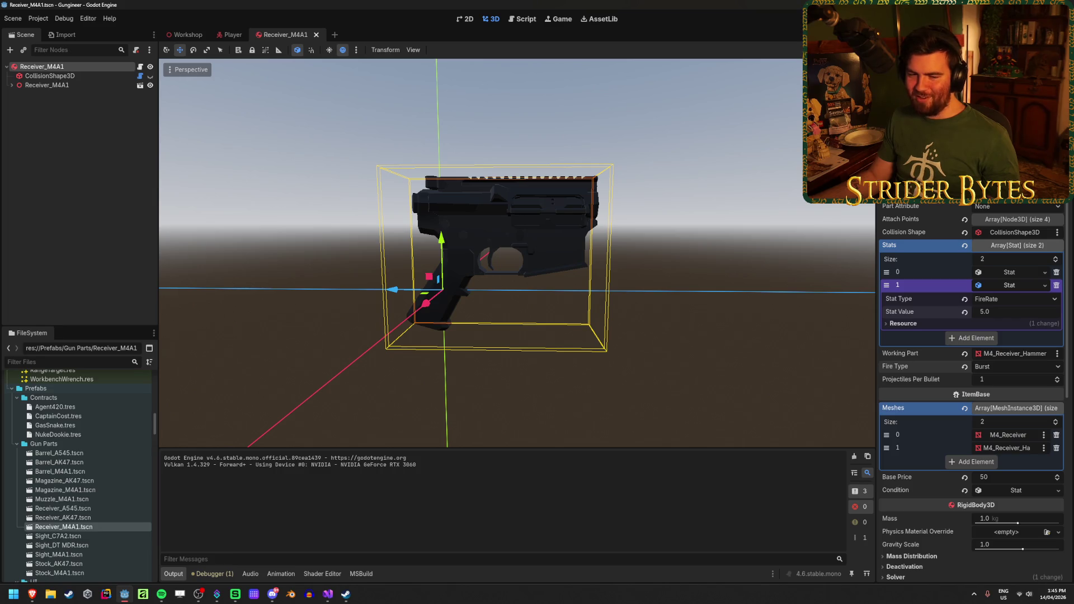
click(1022, 311)
text(10)
key(Return)
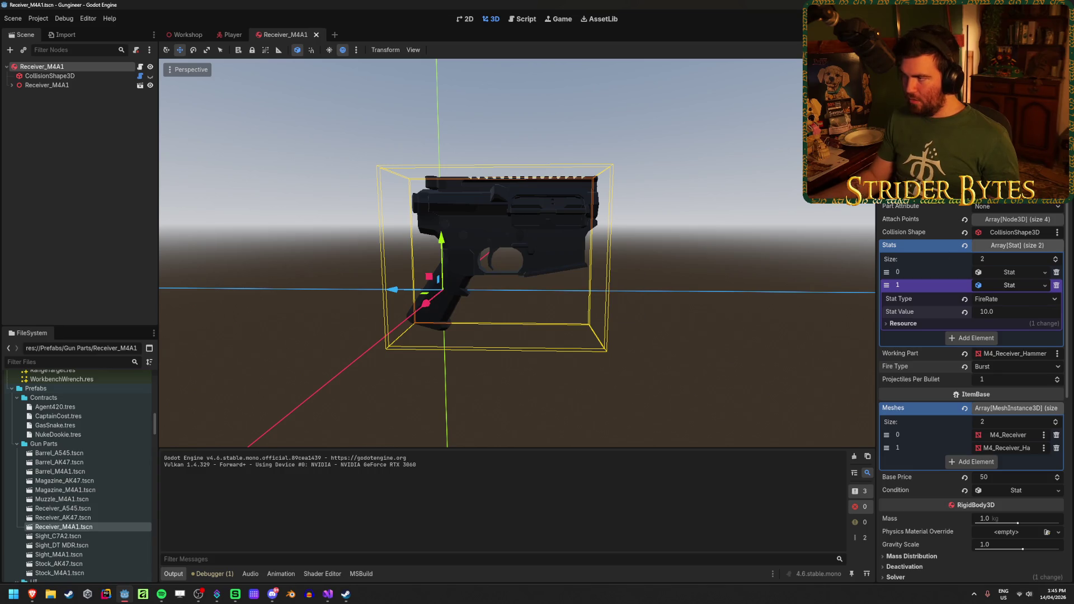
key(F5)
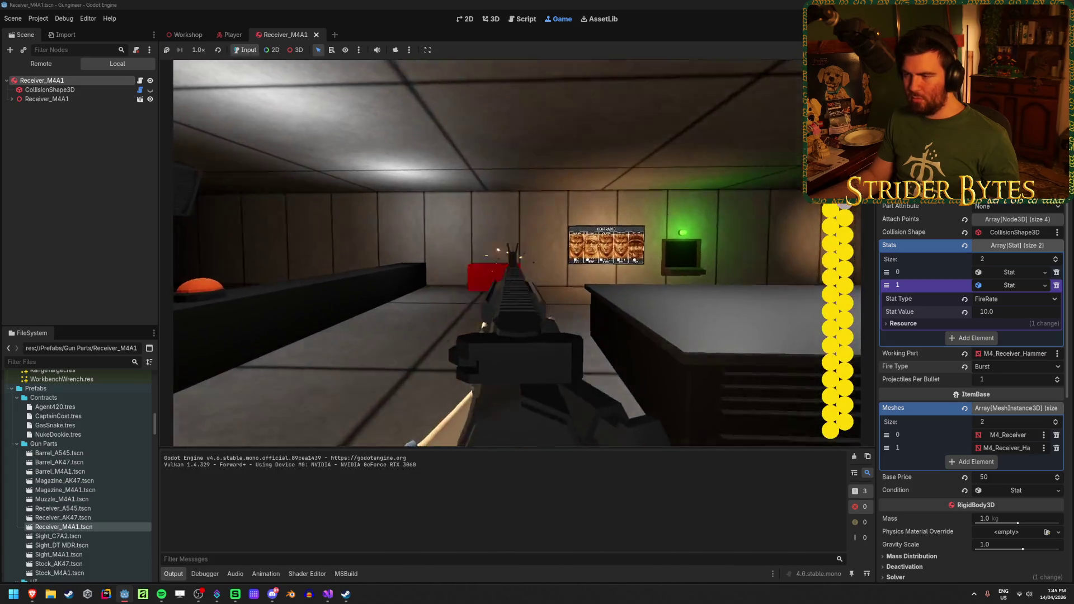
click(518, 253)
click(518, 254)
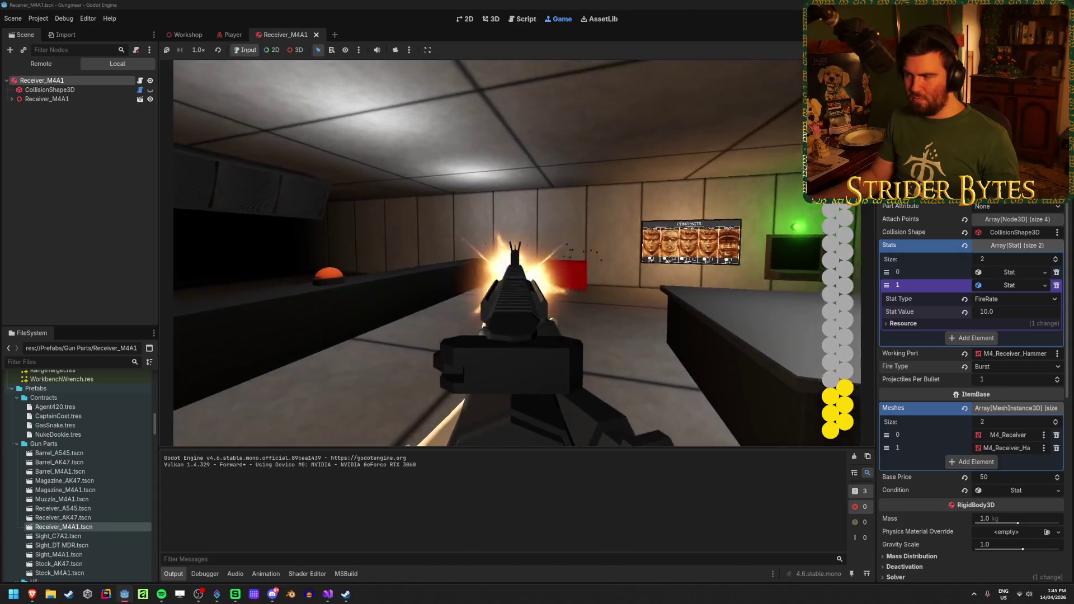
key(F8)
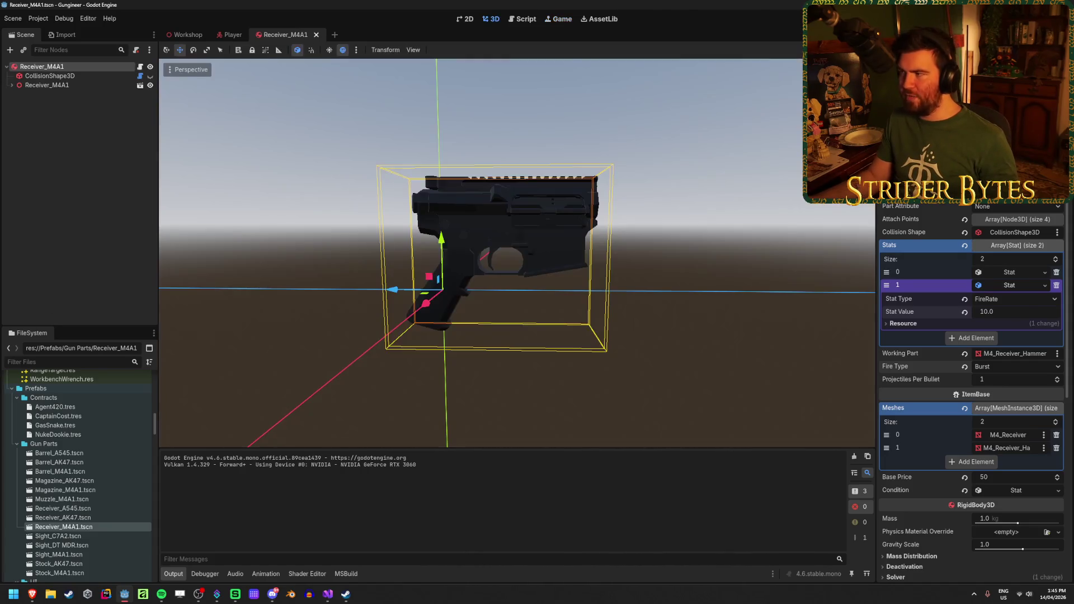
Replace the shotsPerFire divisor on line 270 with 2 and save GunController.cs
key(alt+Tab)
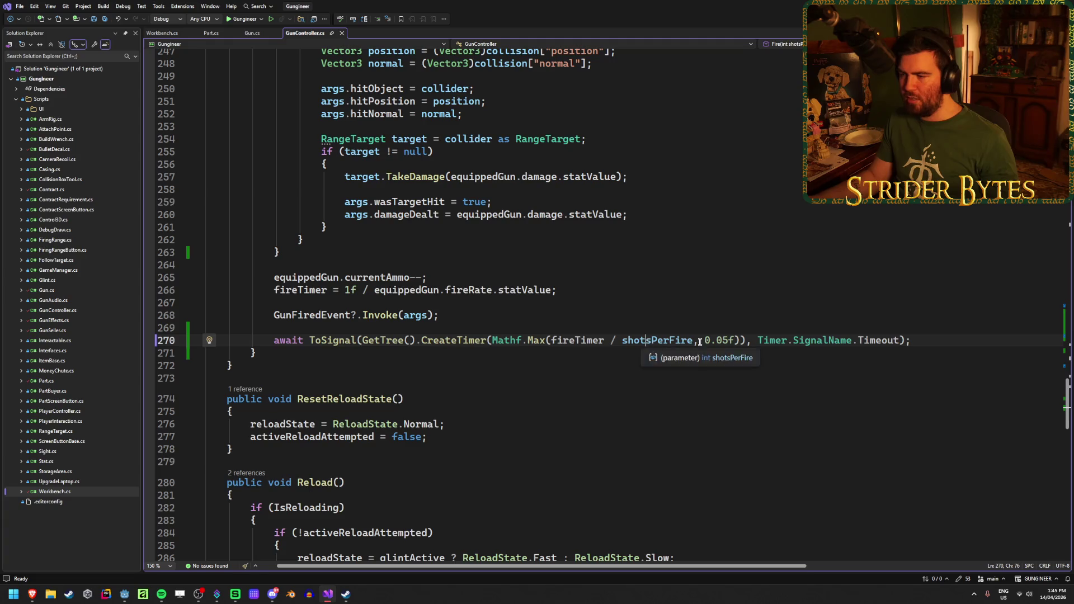
click(647, 340)
click(440, 340)
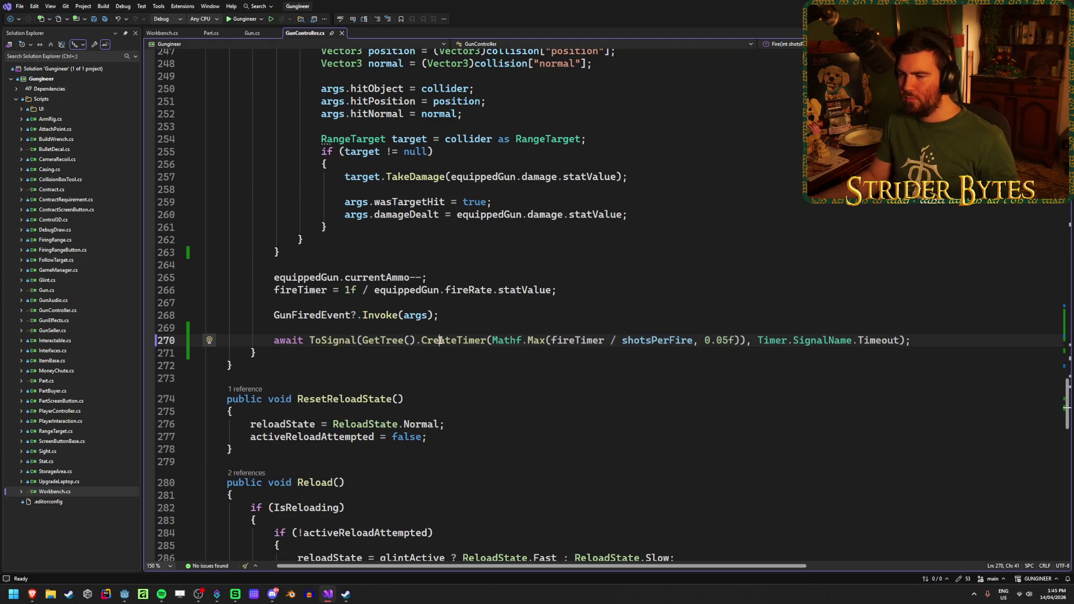
click(623, 337)
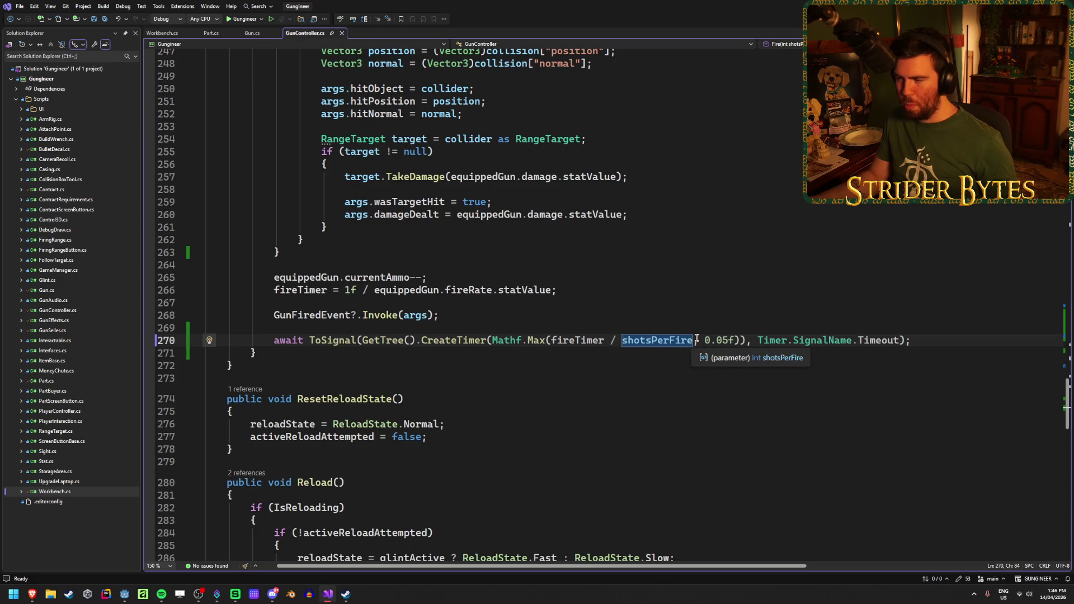
drag(693, 340, 622, 343)
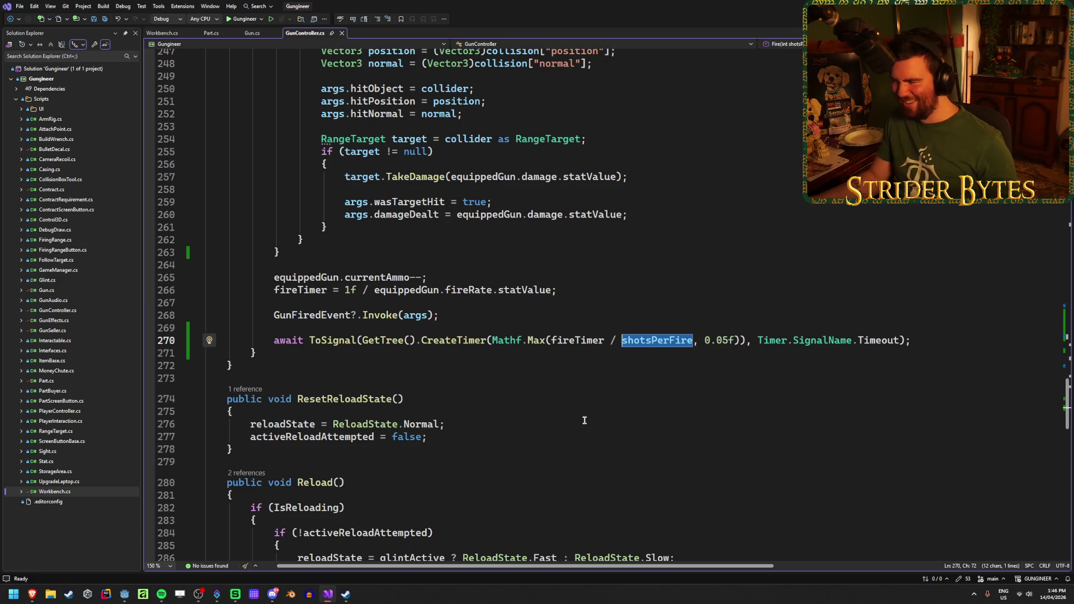
scroll(576, 417, up, 18)
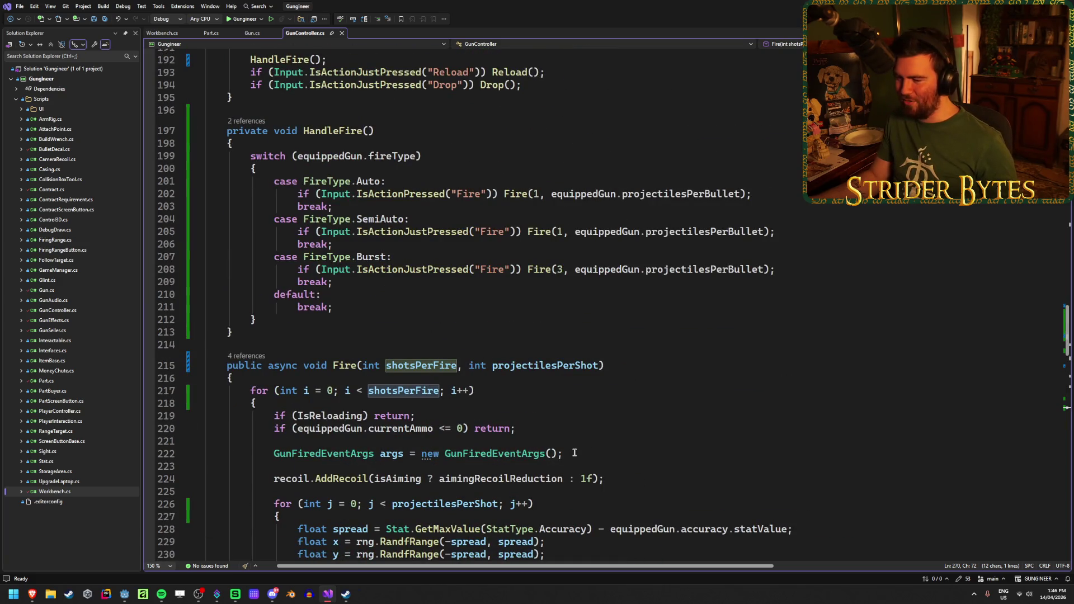
scroll(574, 449, down, 19)
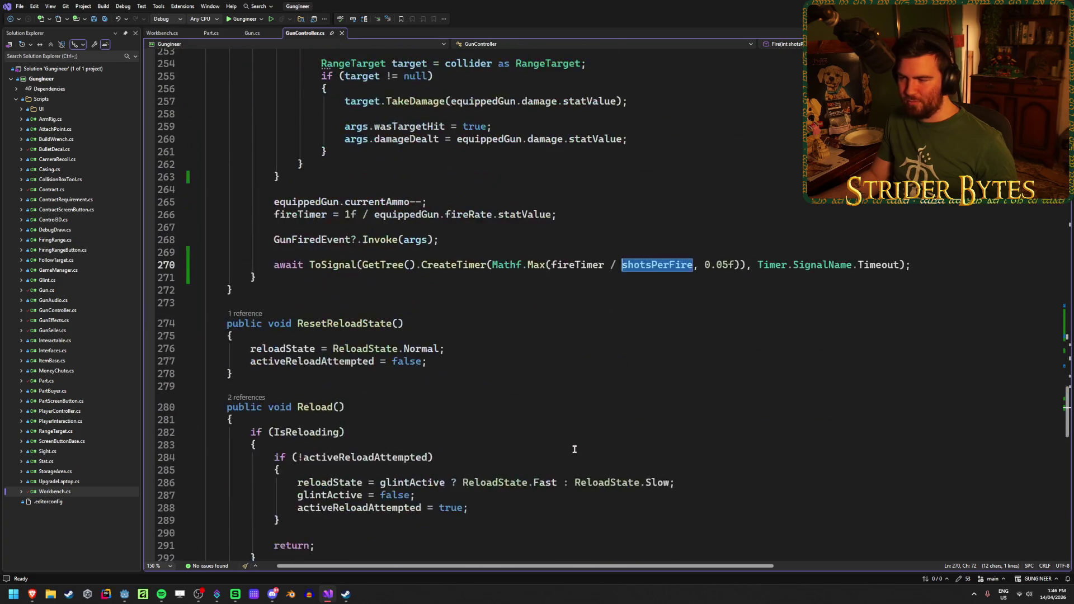
scroll(575, 449, up, 2)
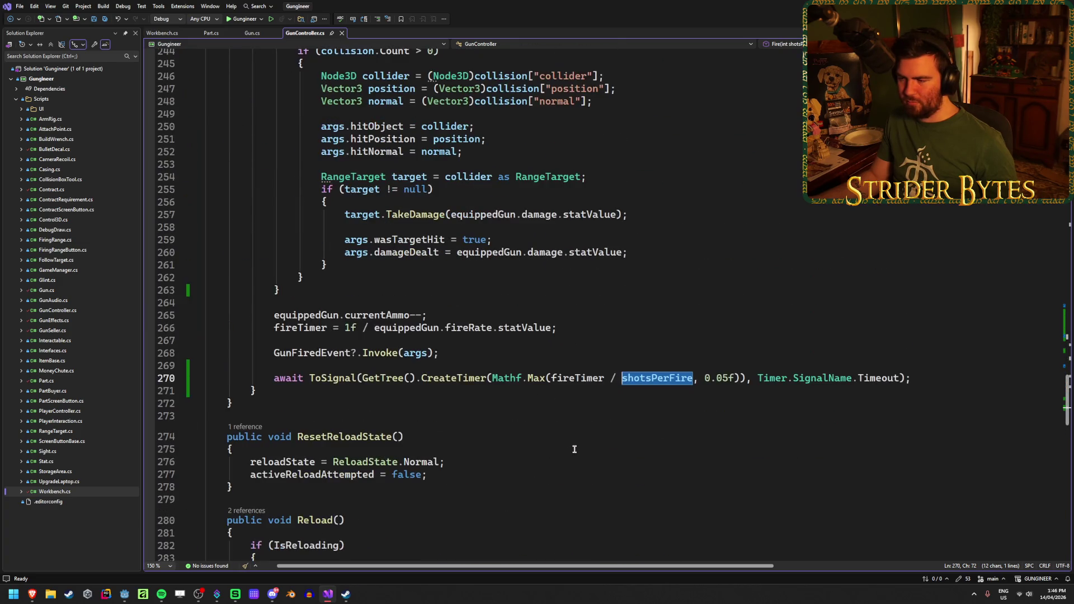
scroll(575, 449, down, 1)
click(693, 340)
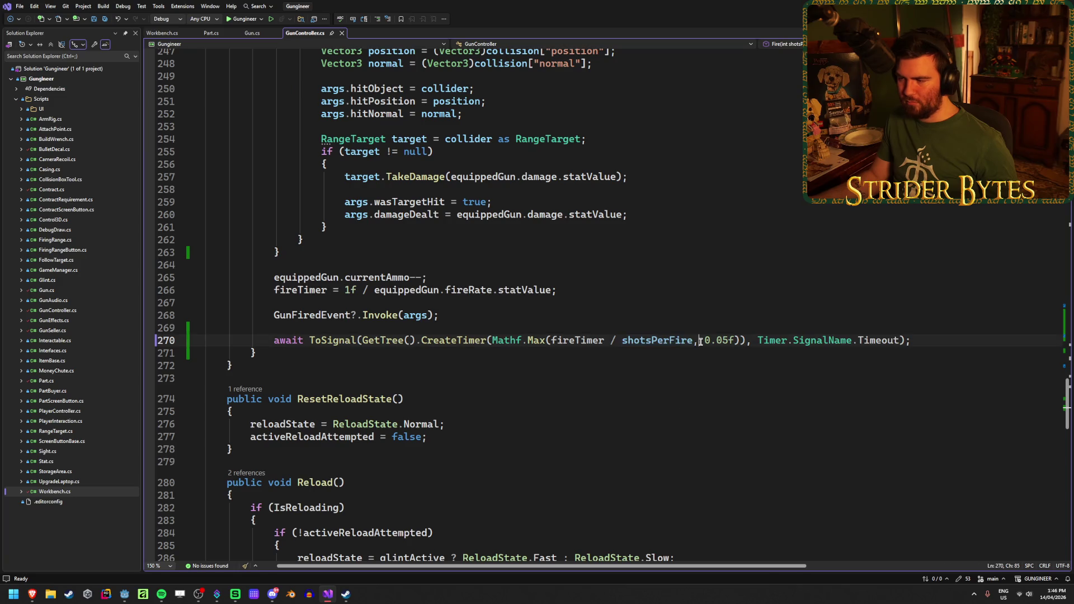
drag(694, 340, 622, 342)
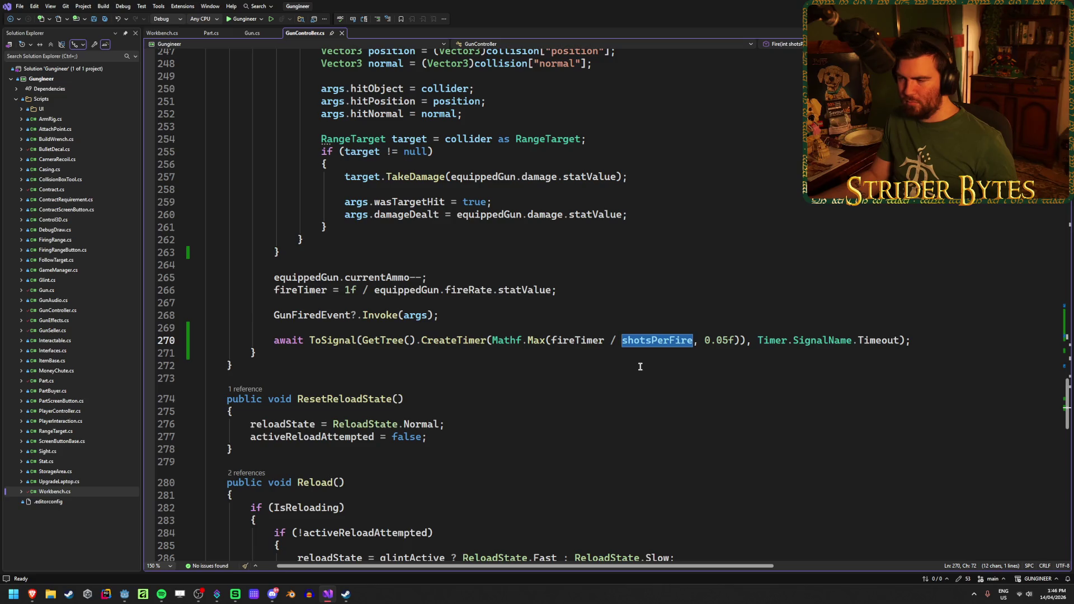
text(2)
key(ctrl+s)
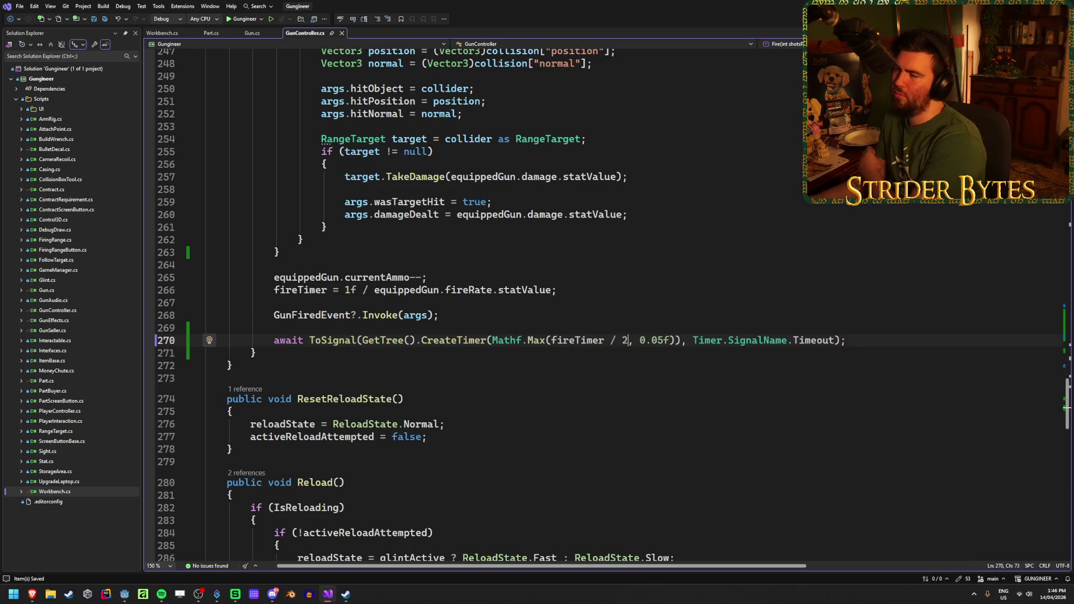
Test-fire bursts with the fireTimer / 2 delay, reload, and stop the game
key(alt+Tab)
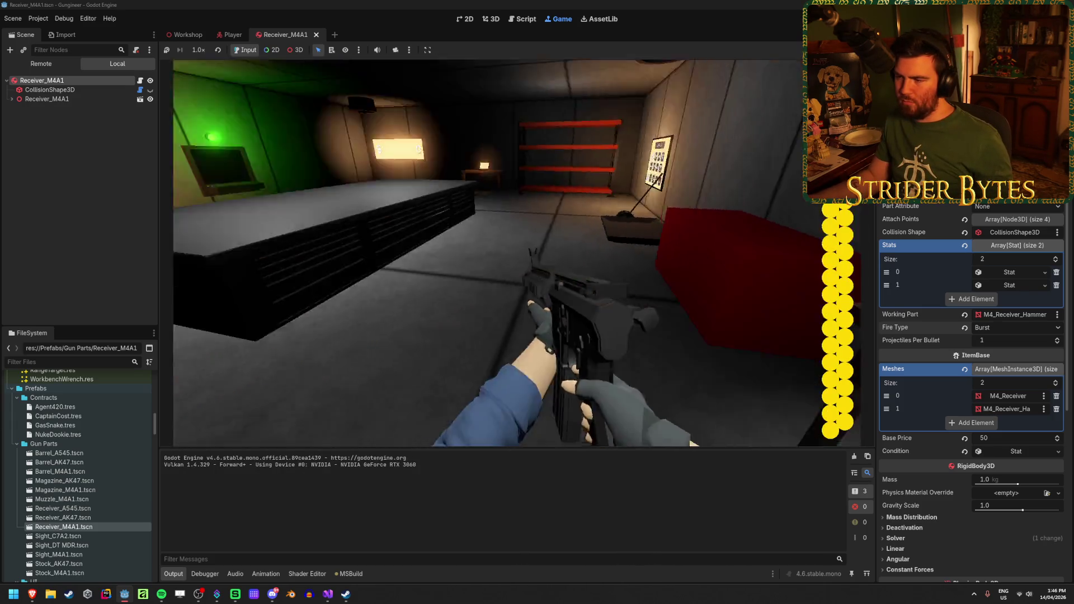
click(517, 253)
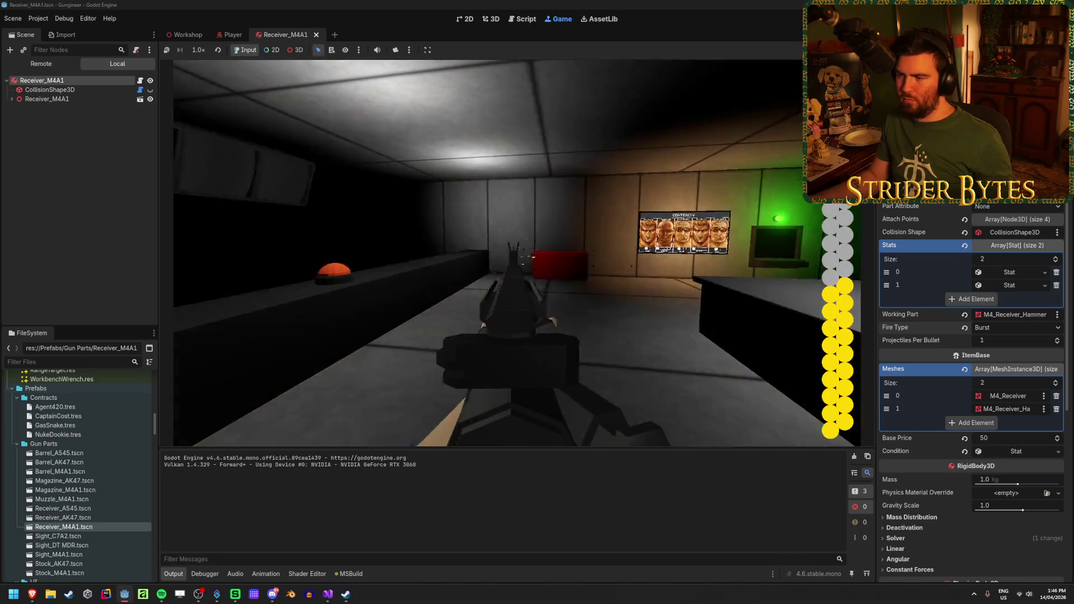
click(516, 253)
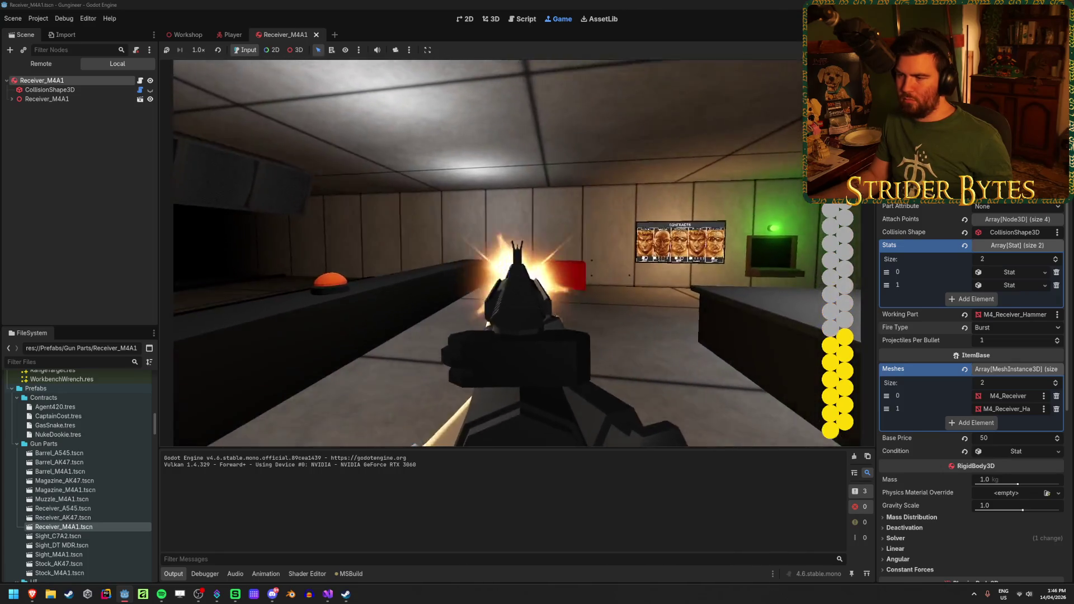
click(516, 253)
key(r)
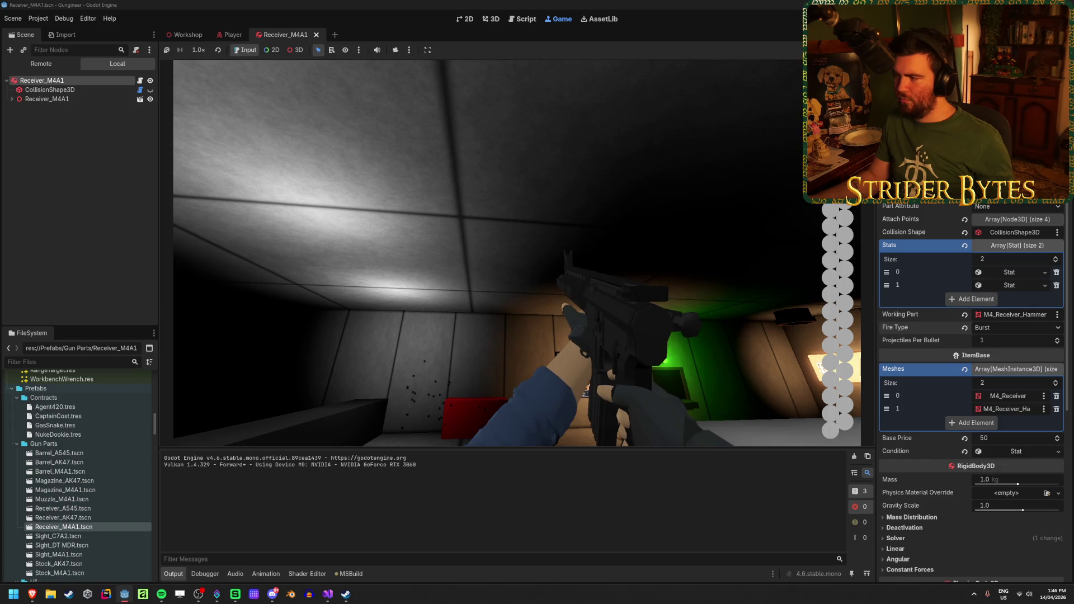
key(F8)
Delete the '/ 2' divisor on line 270 and retest burst fire at the range
key(alt+Tab)
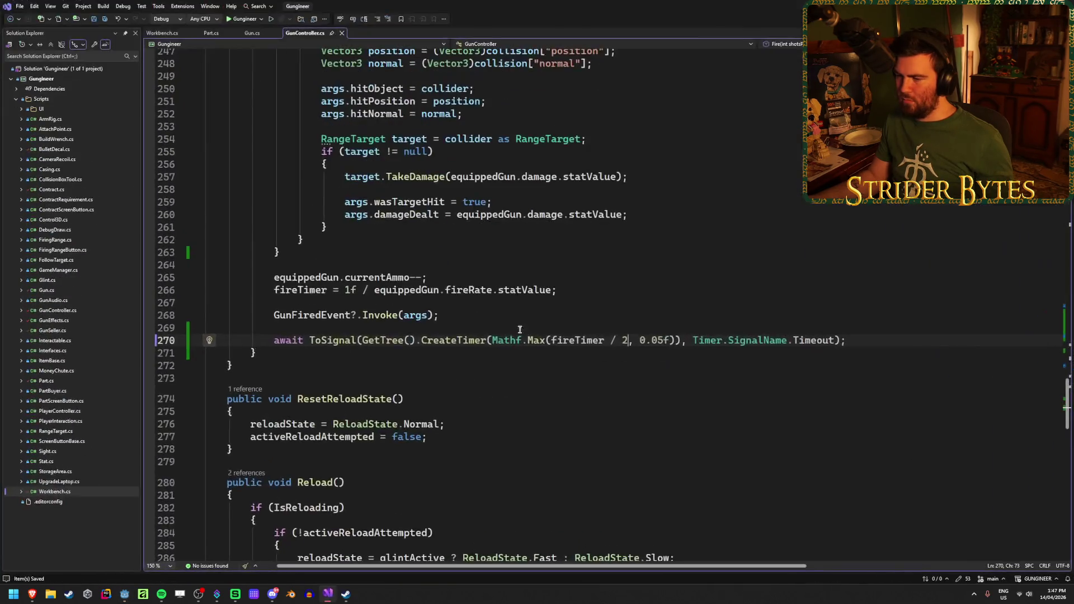
key(BackSpace)
key(BackSpace)
key(BackSpace)
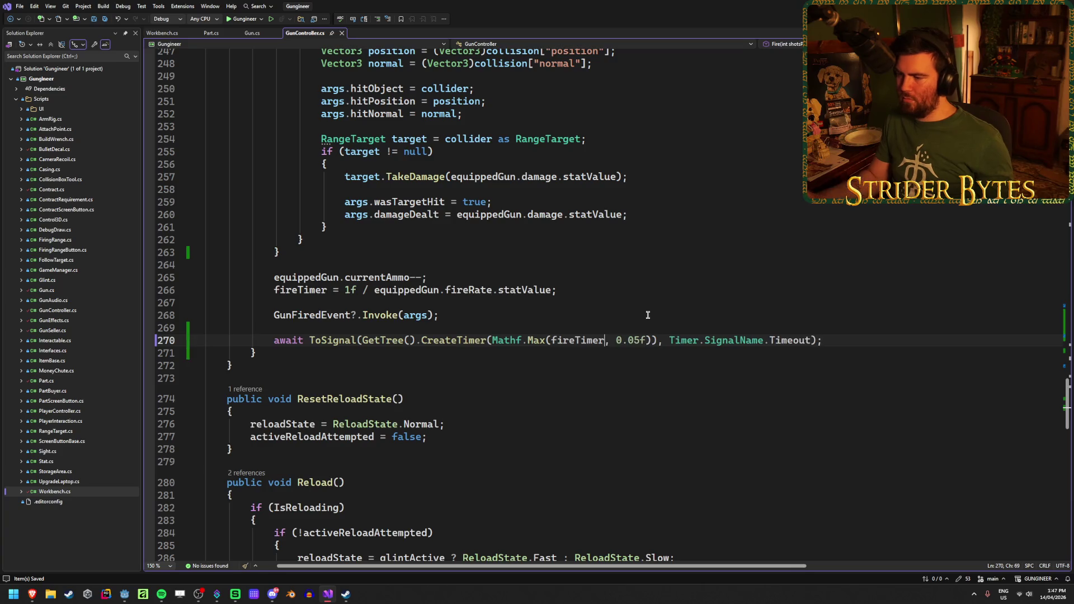
key(alt+Tab)
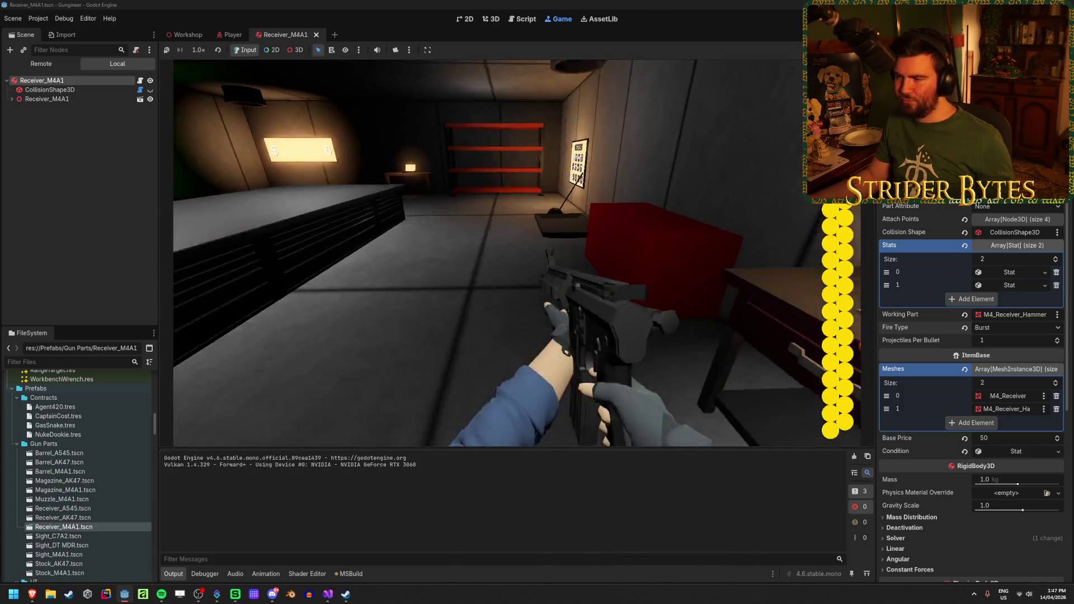
click(517, 253)
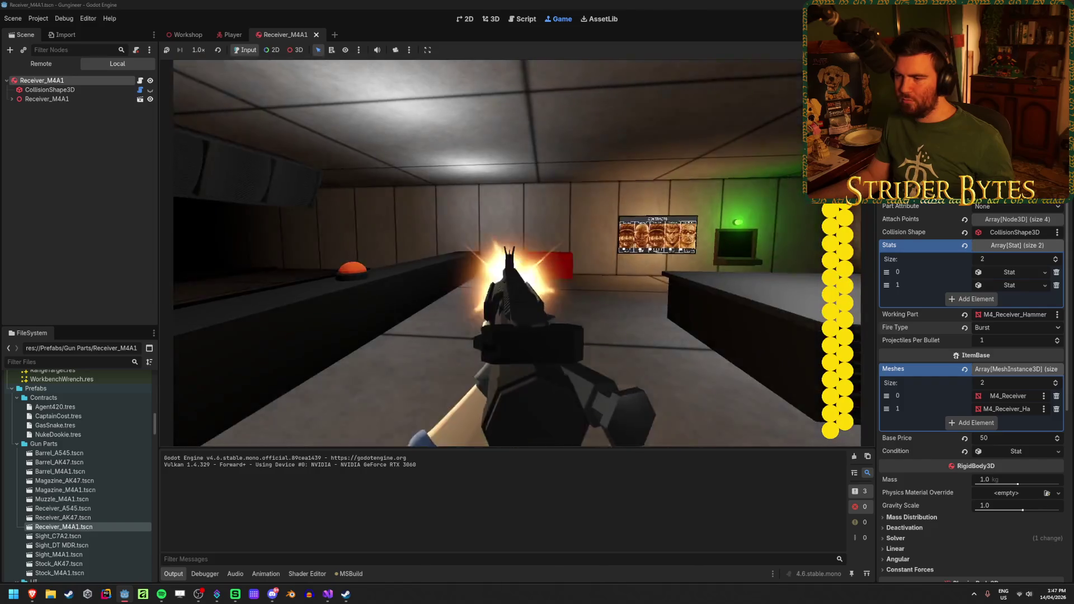
click(517, 253)
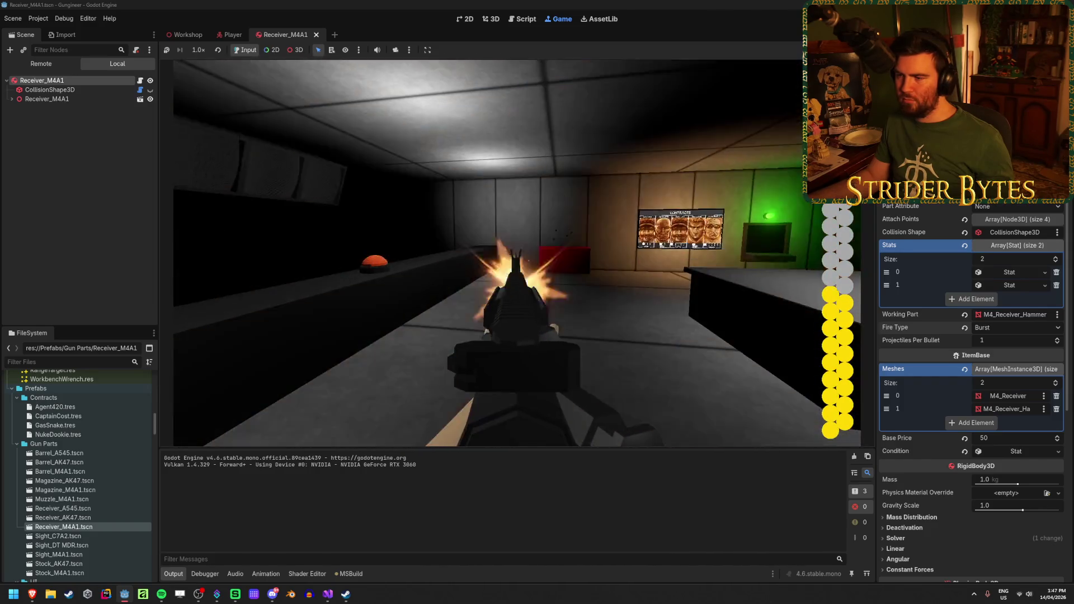
click(516, 253)
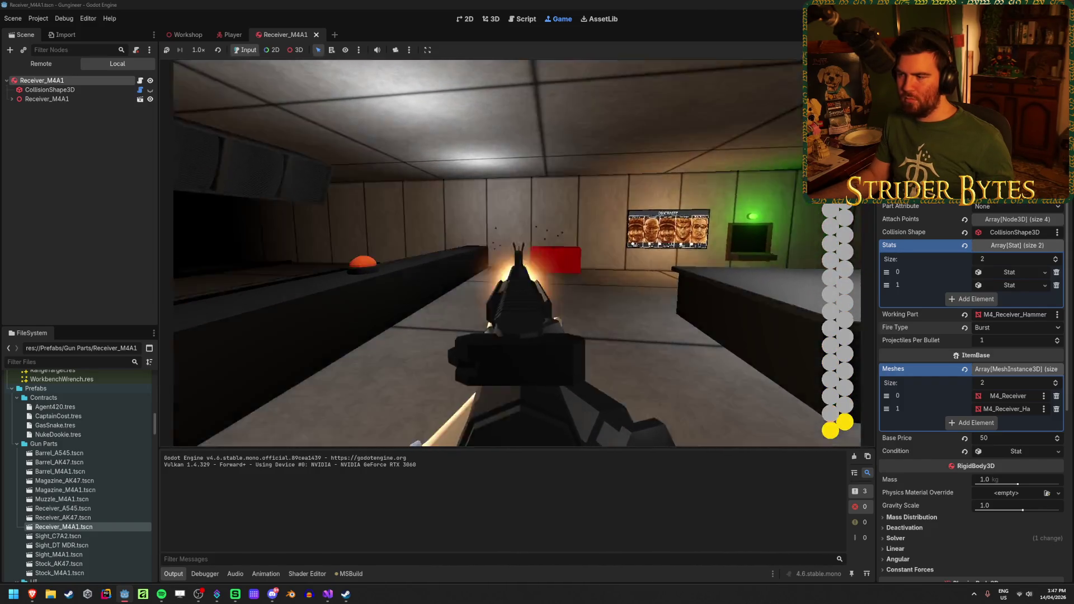
click(517, 253)
key(F8)
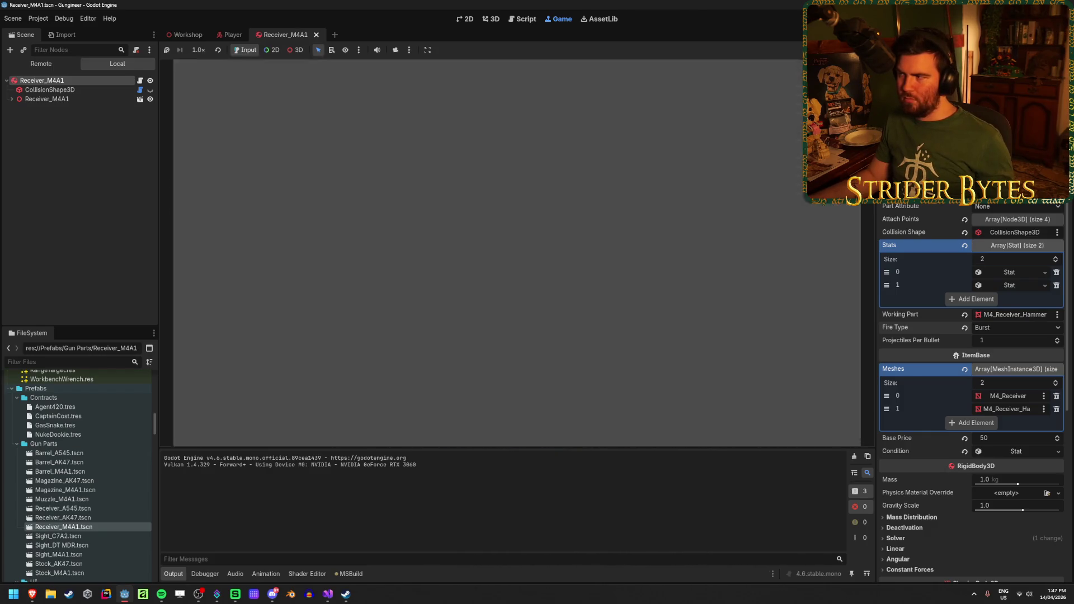
click(327, 594)
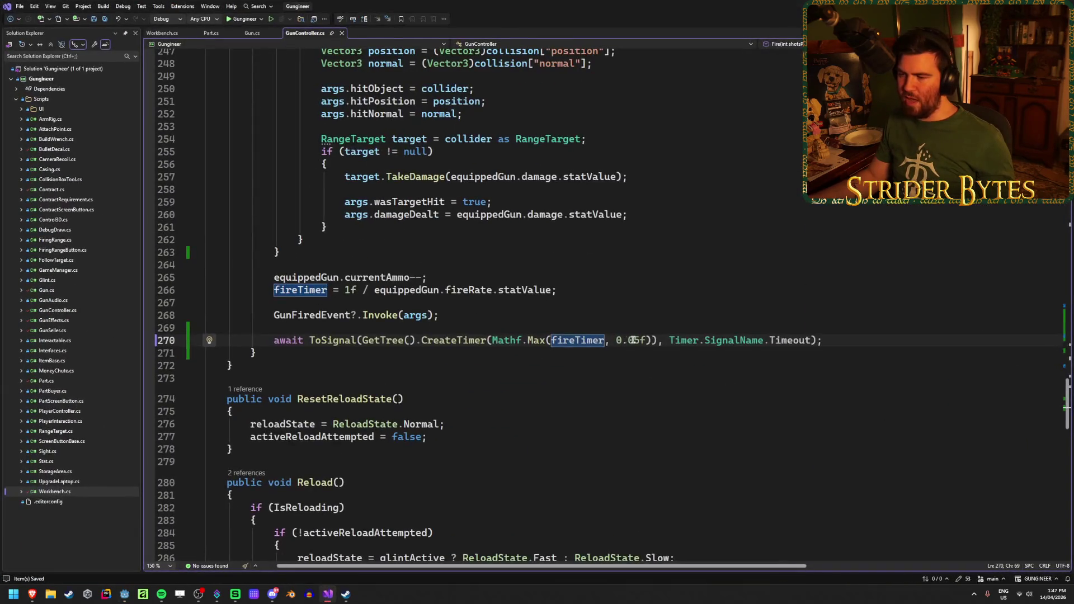
On line 270, raise the minimum from 0.05f to 0.1f and divide fireTimer by shotsPerFire
click(852, 340)
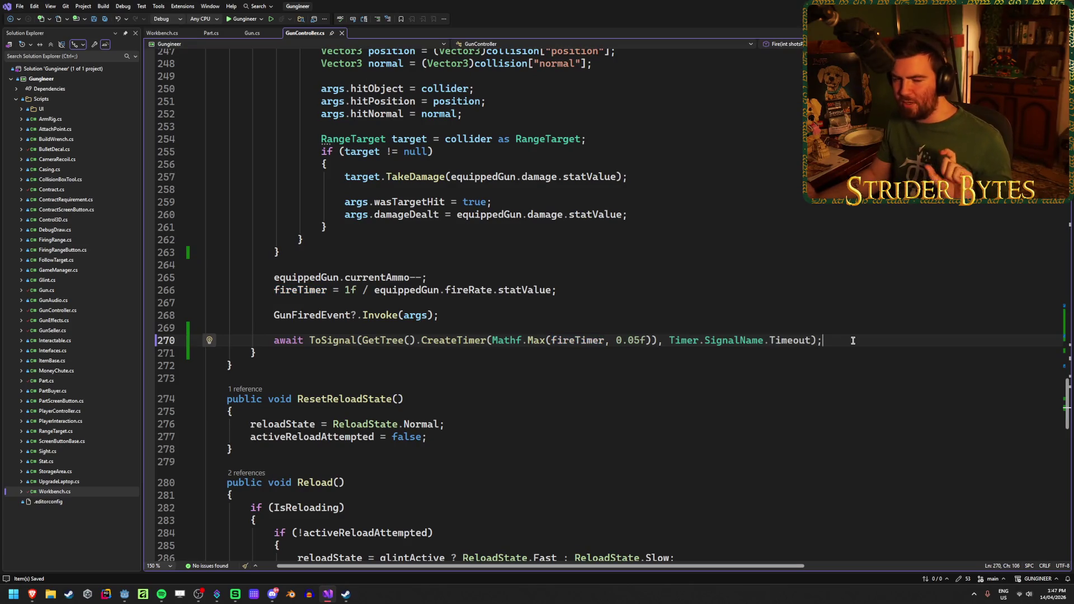
click(589, 341)
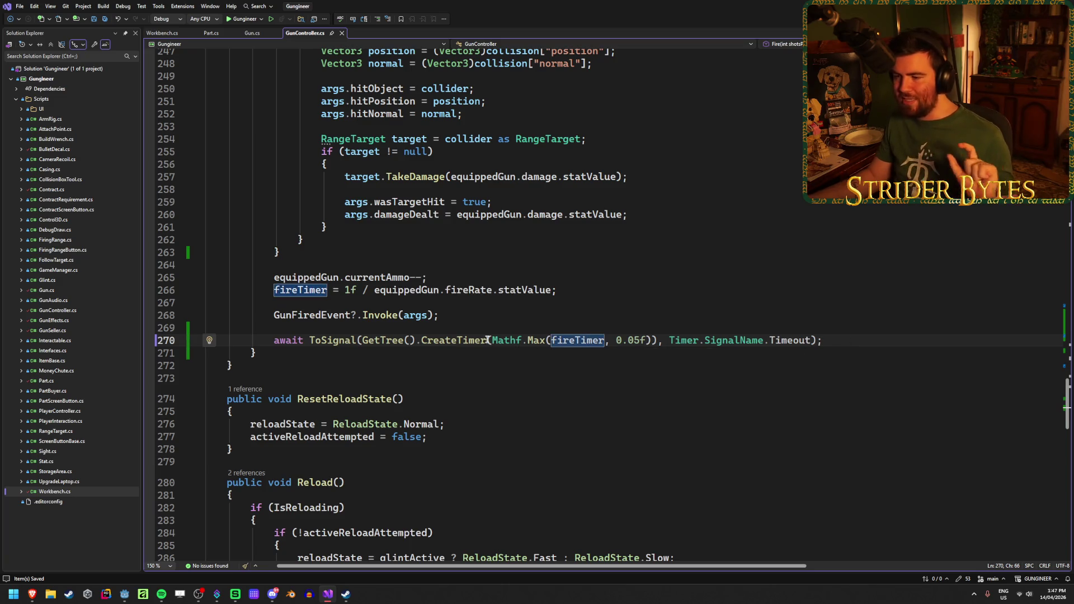
click(469, 341)
click(582, 340)
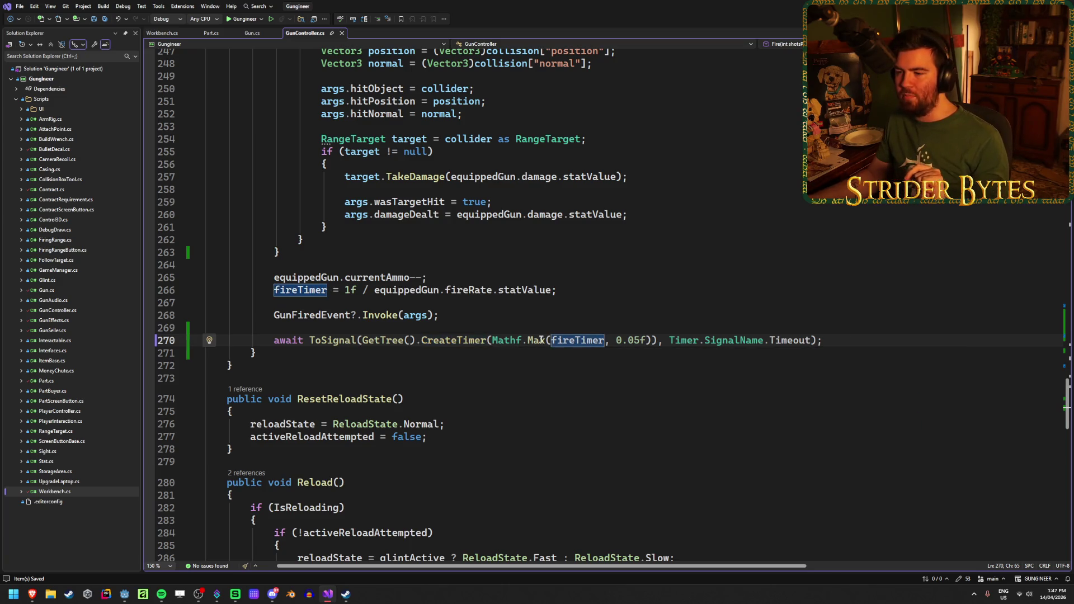
drag(301, 290, 294, 292)
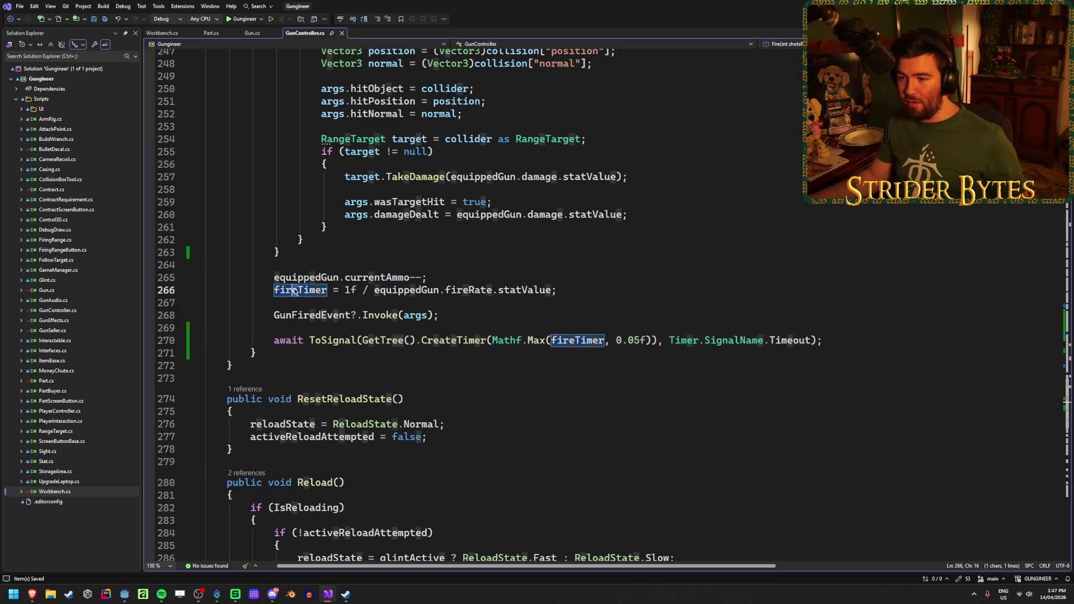
click(590, 287)
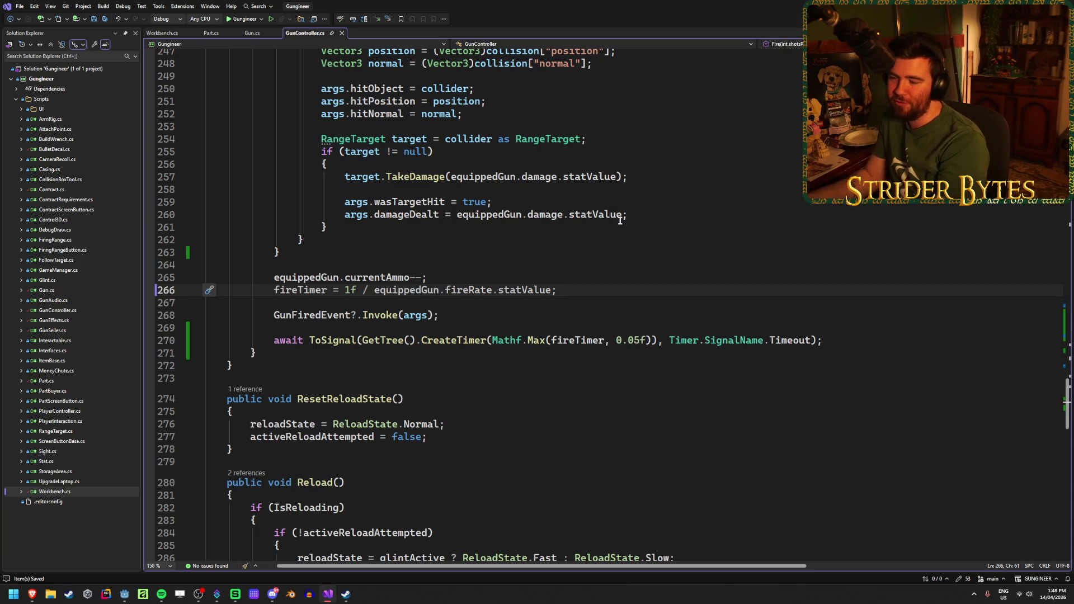
click(604, 340)
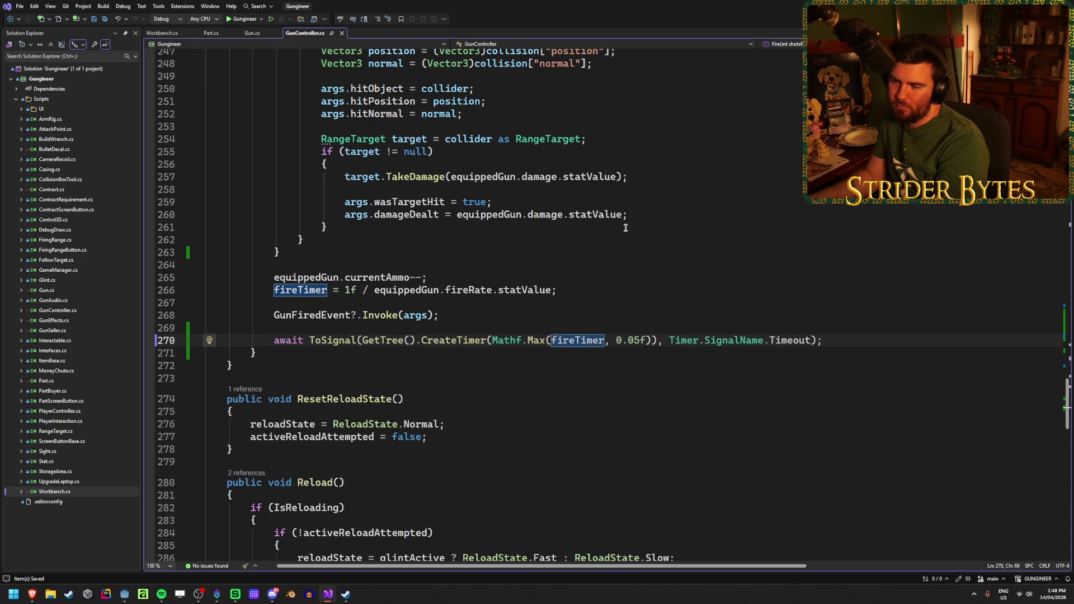
drag(640, 340, 628, 340)
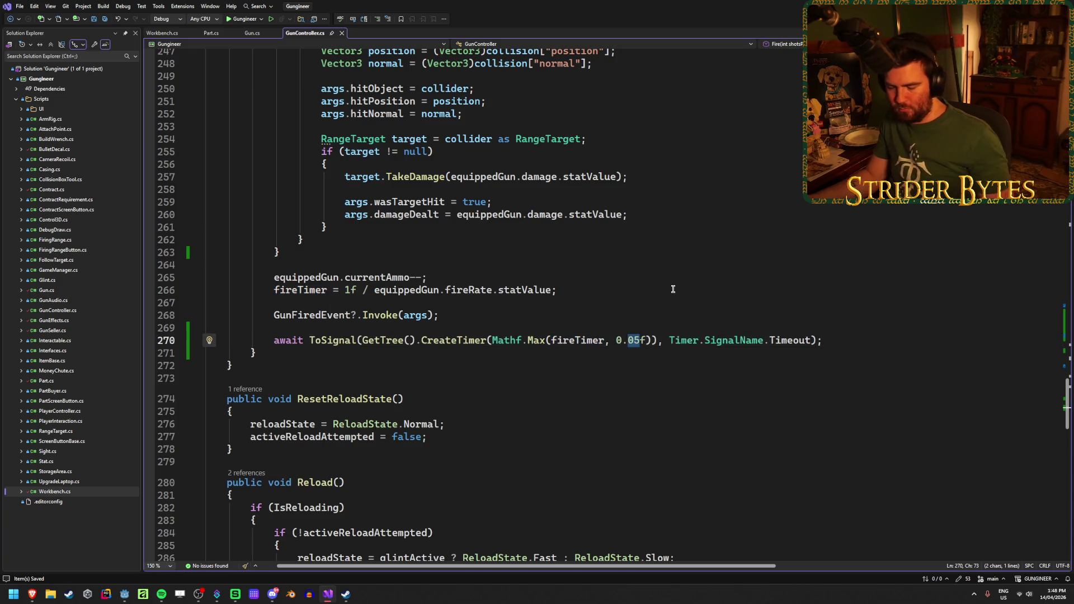
text(1)
key(Left)
key(Left)
key(Left)
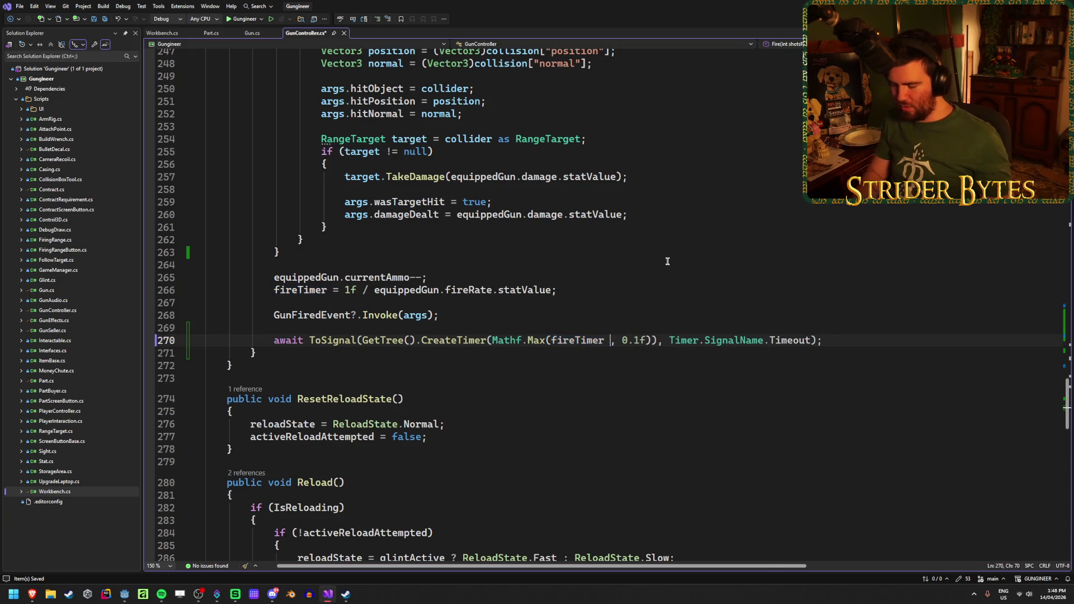
text(/ shots)
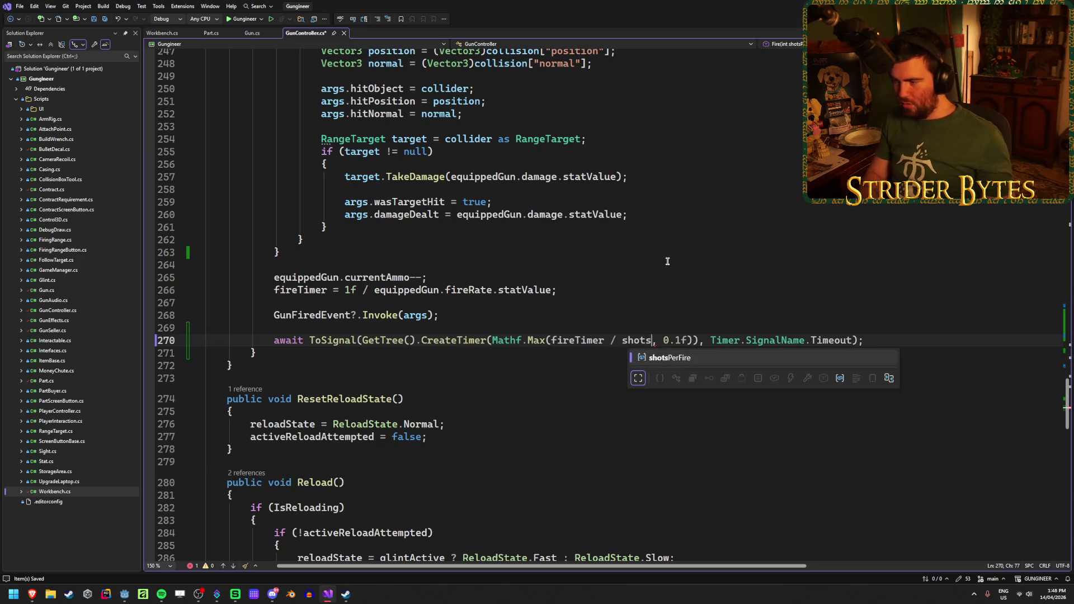
key(Tab)
Rebuild and run the game, fire bursts to test the 0.1f minimum delay, then stop
key(alt+Tab)
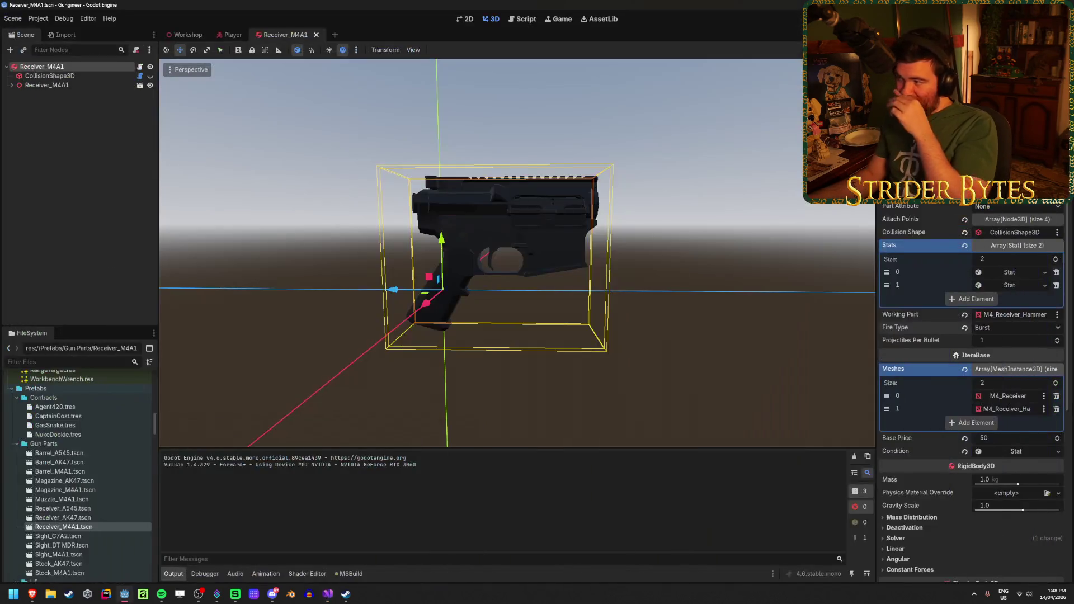
key(F5)
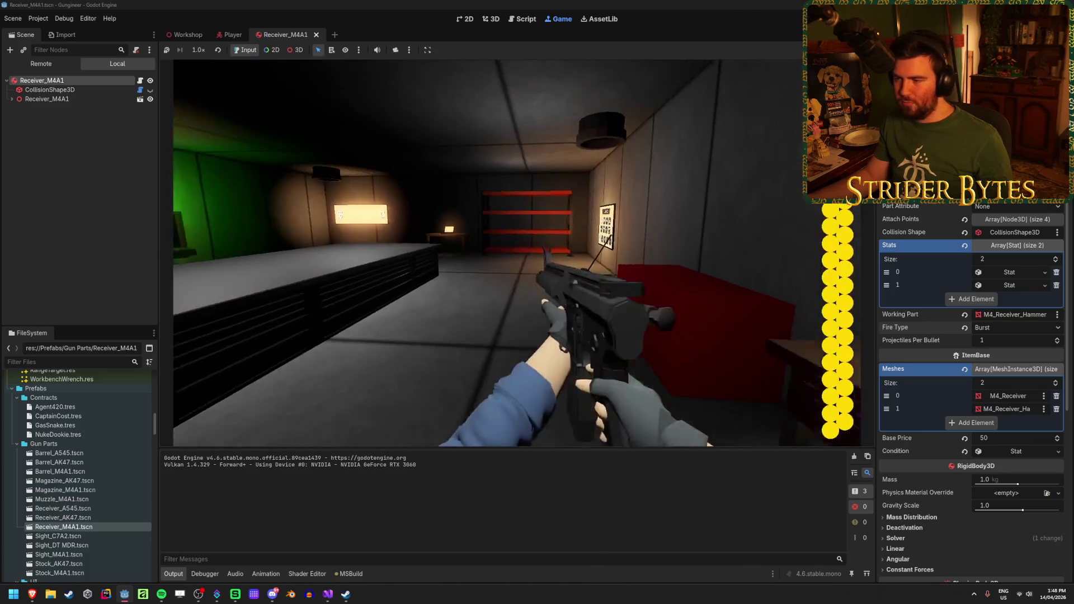
click(517, 253)
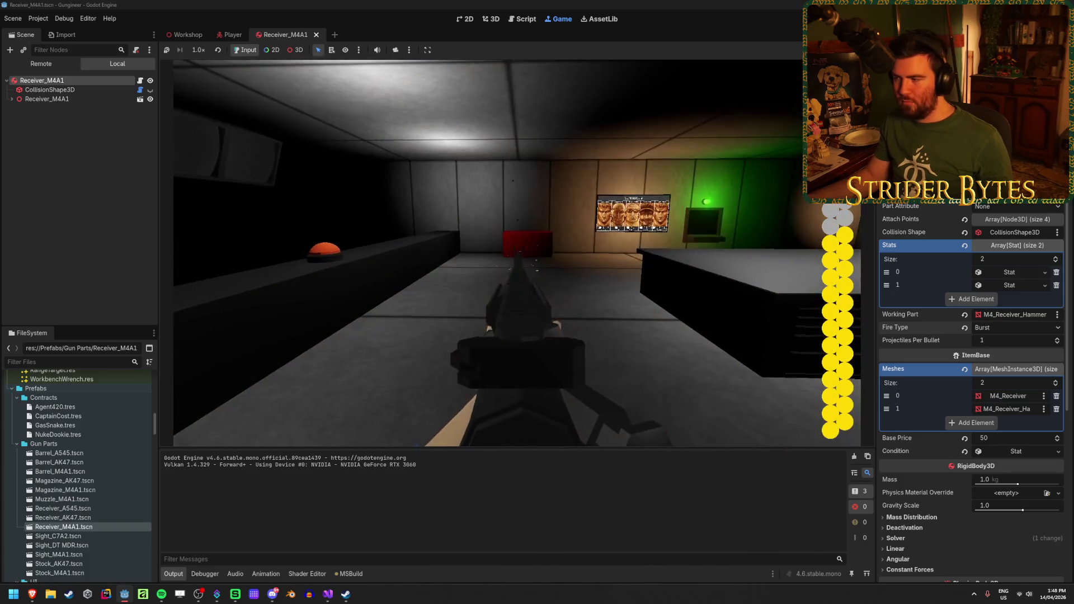
click(516, 253)
click(516, 253)
click(517, 252)
click(517, 253)
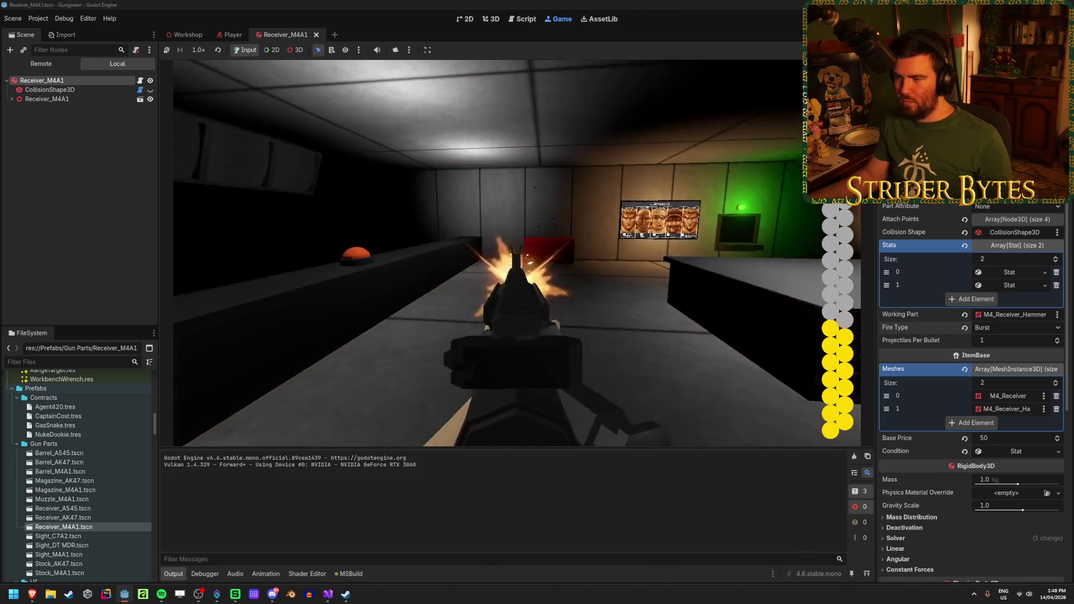
click(517, 253)
click(517, 253)
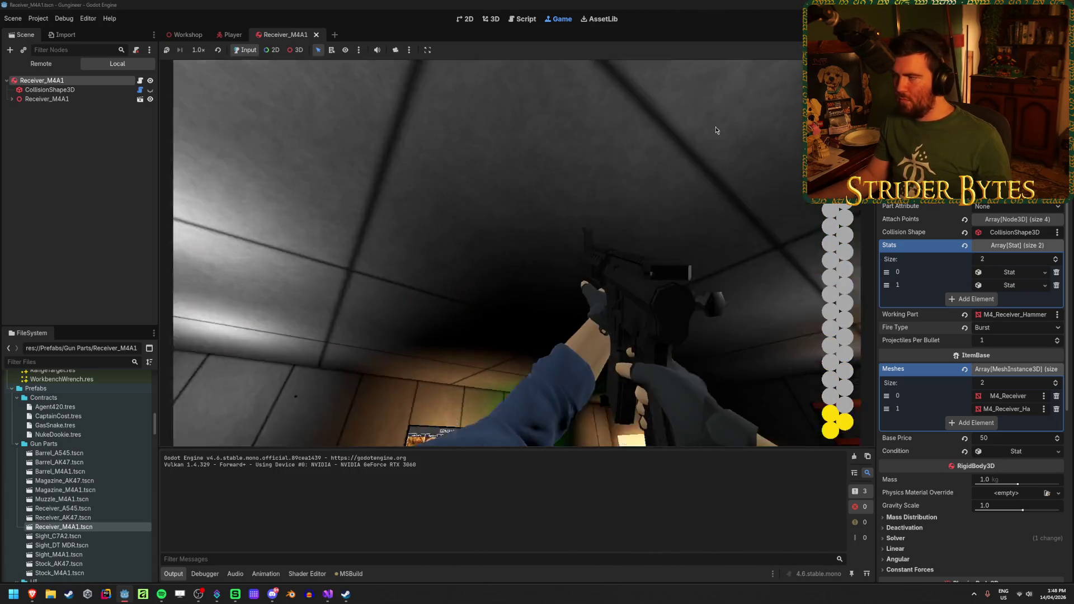
key(F8)
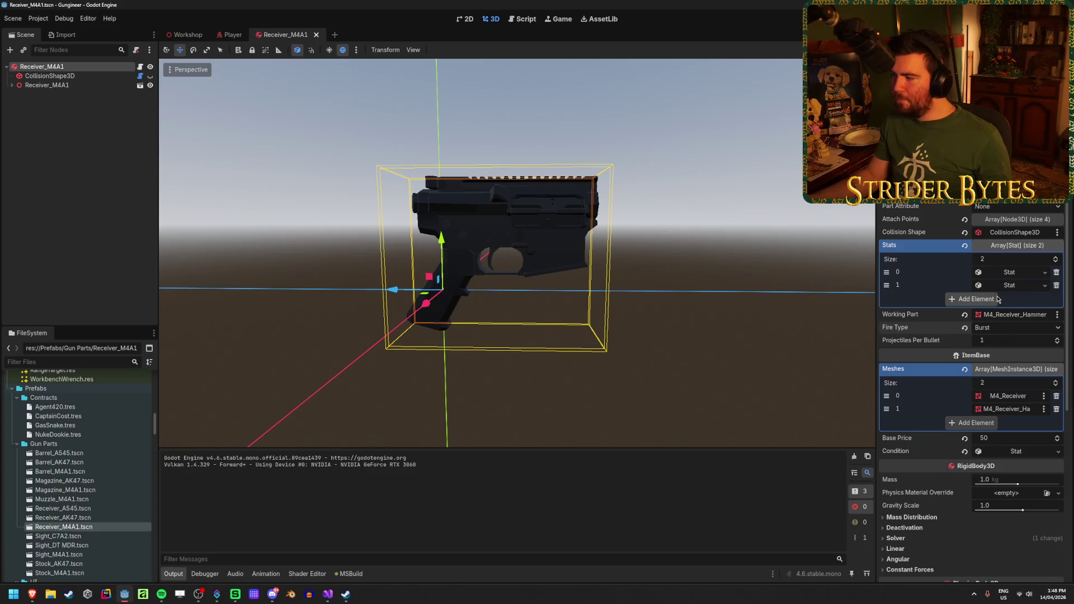
Check the FireRate stat reads 5.0, then fire the M4 at the back wall and stop
click(1022, 290)
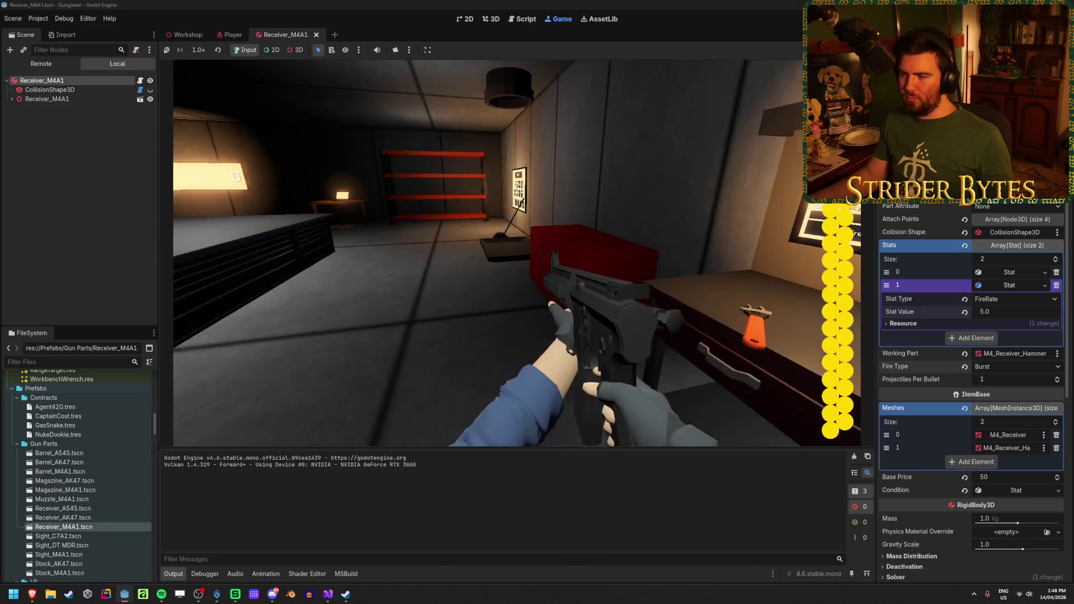
click(517, 253)
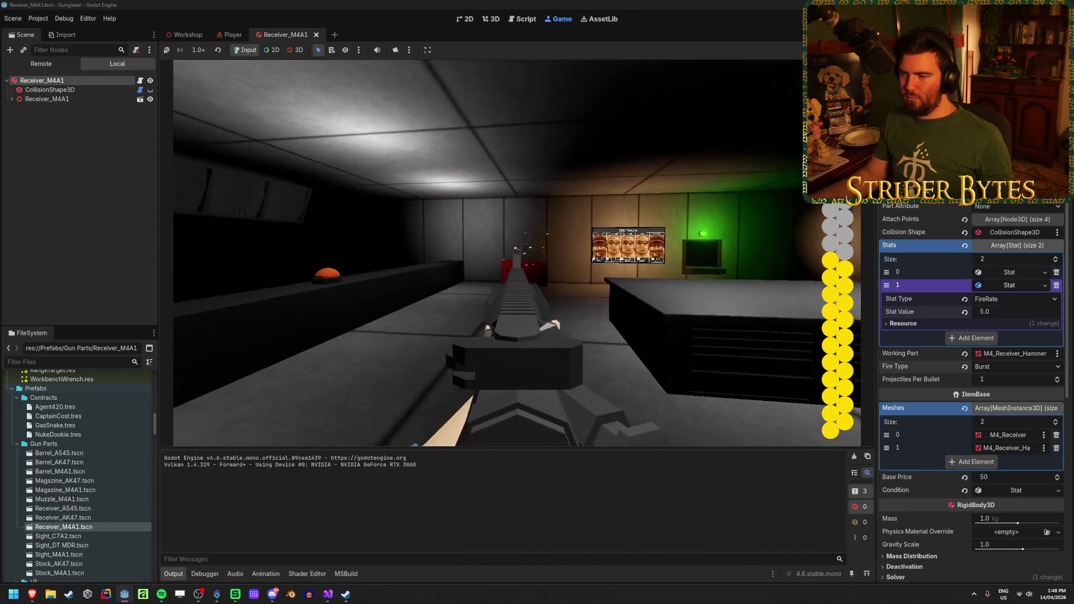
click(517, 252)
click(517, 253)
click(517, 253)
click(517, 253)
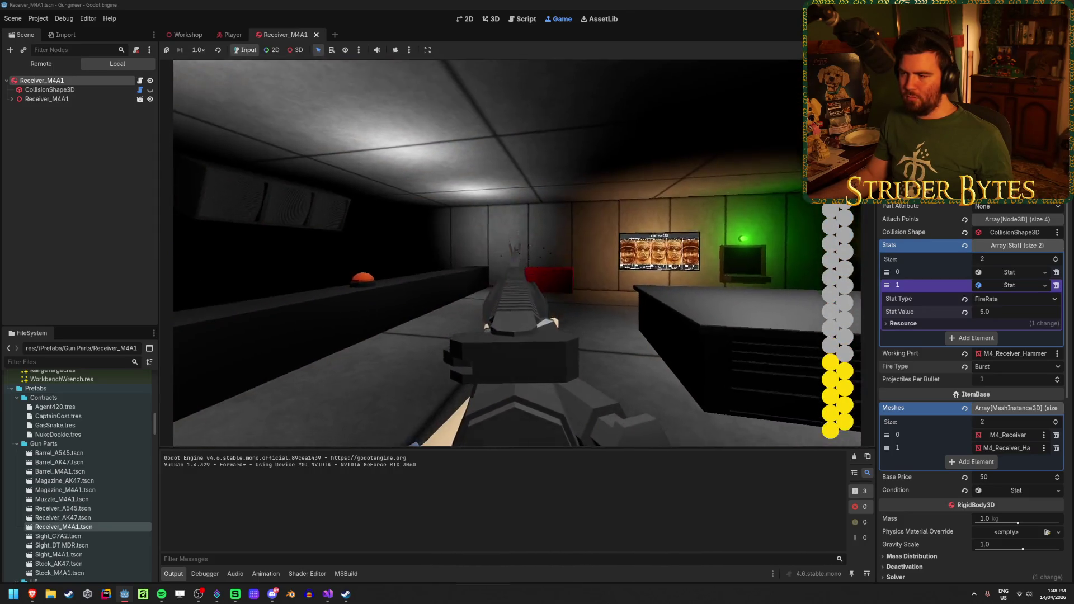
key(F8)
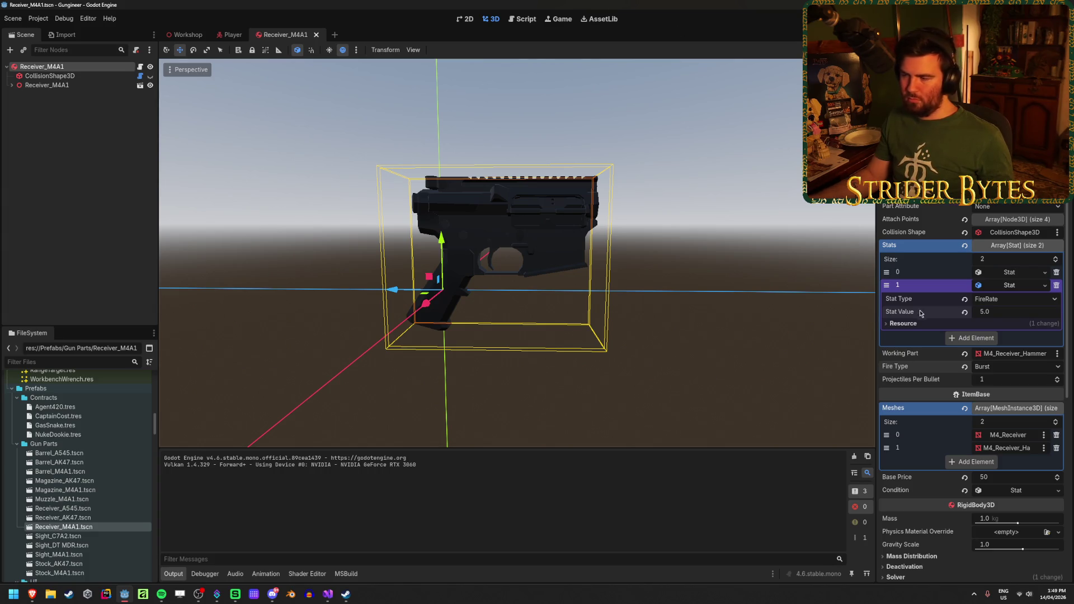
Change the M4 receiver's FireRate Stat Value from 5.0 to 20 in the Inspector
click(1016, 317)
text(20)
key(Return)
Run the game, fire the M4 until the magazine empties and reloads, then stop it
key(F5)
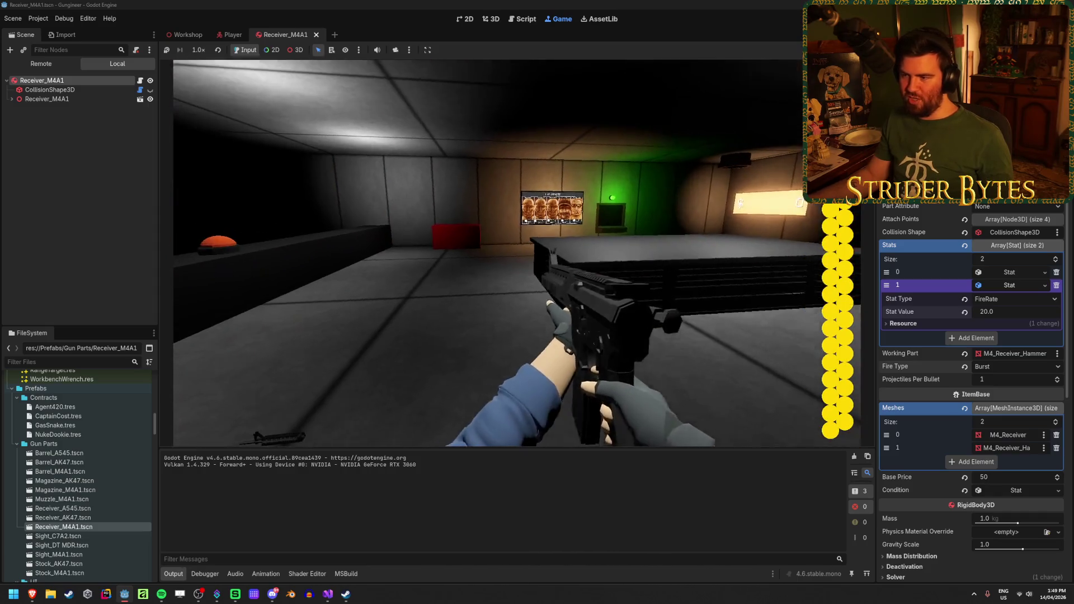
click(517, 252)
click(516, 252)
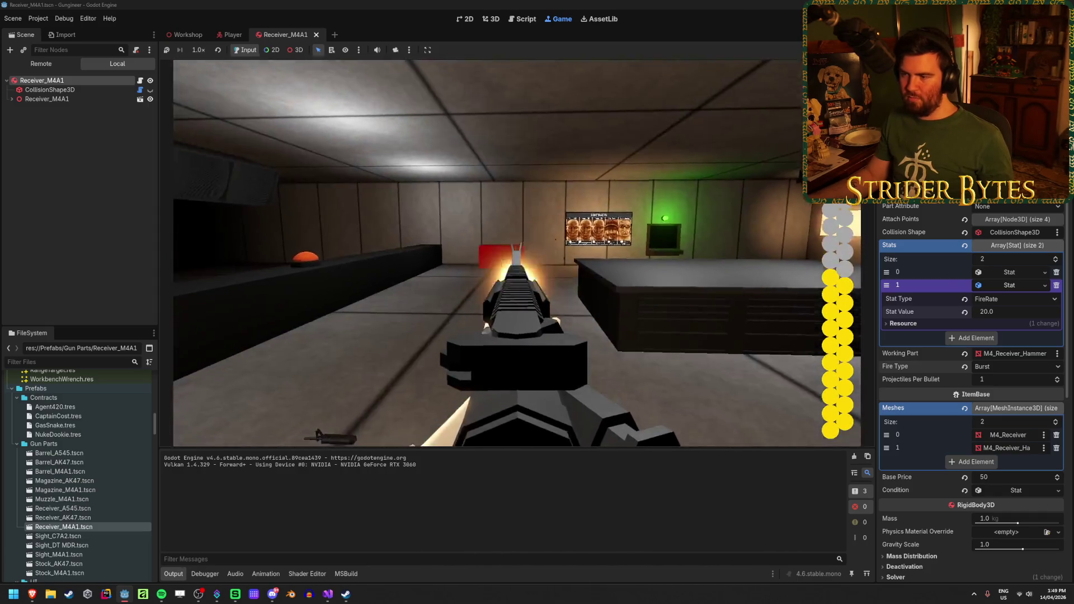
click(517, 252)
click(517, 252)
click(516, 252)
click(517, 253)
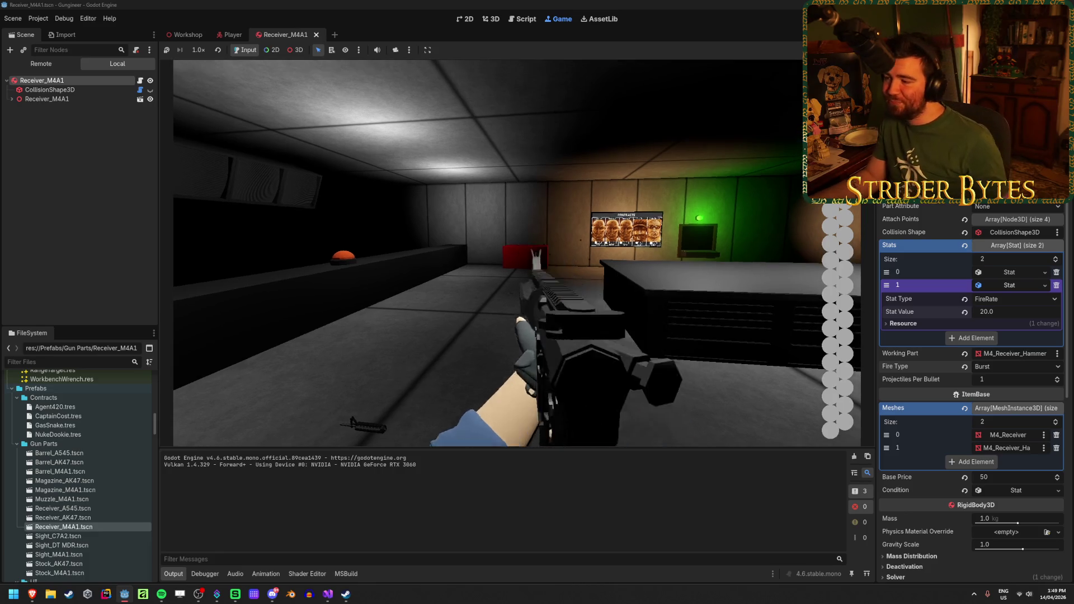
key(F8)
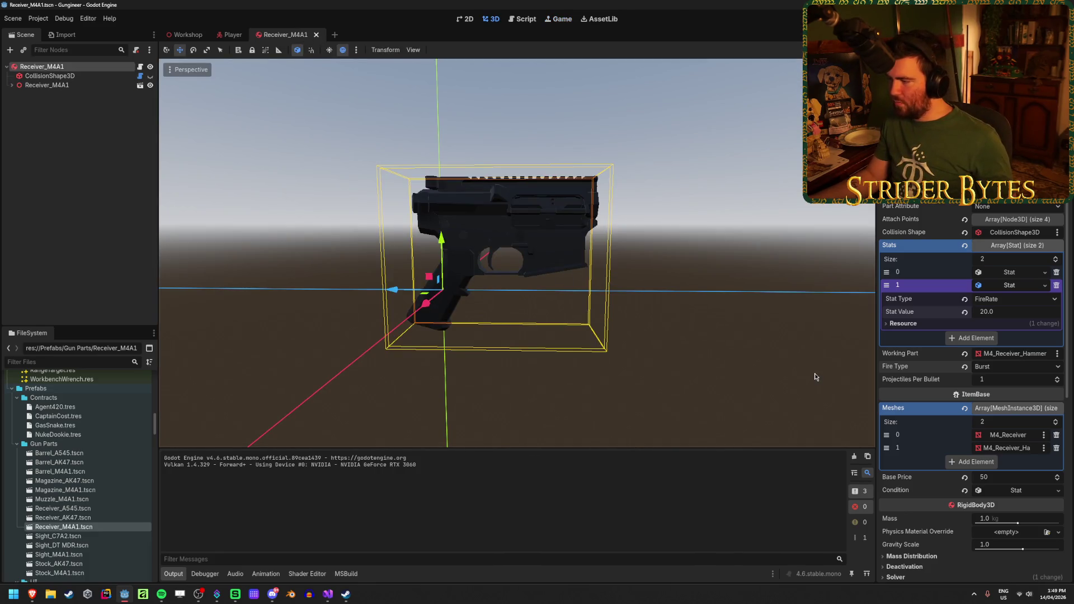
click(328, 594)
key(End)
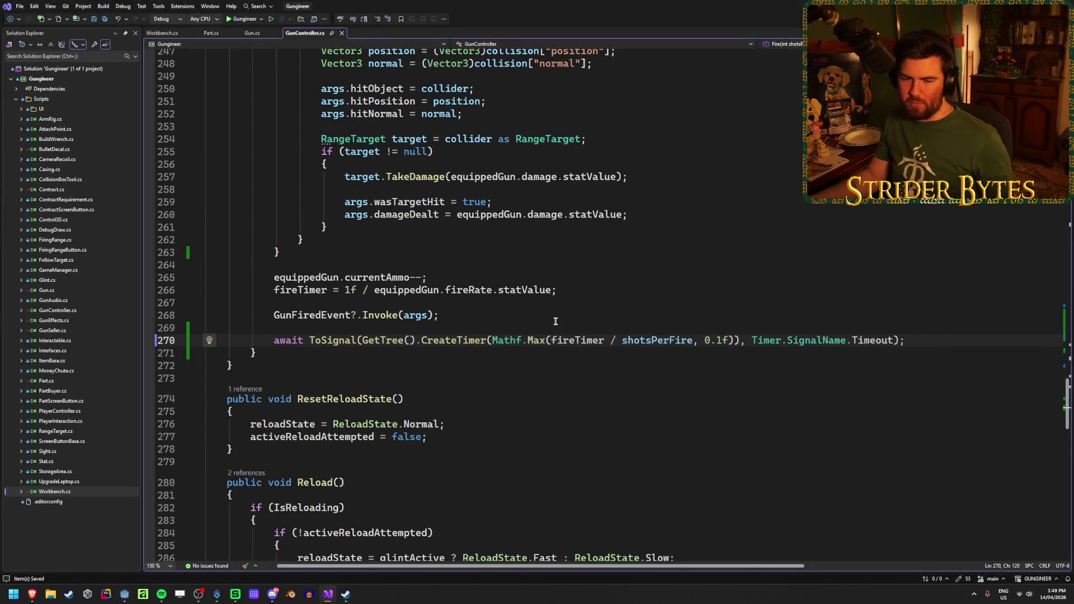
scroll(494, 382, up, 20)
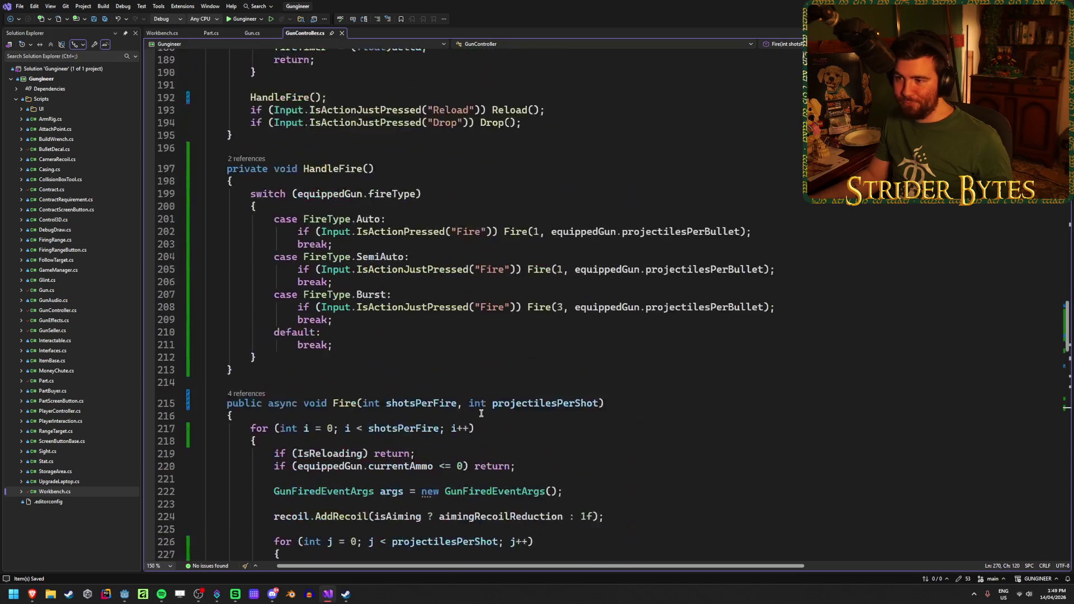
scroll(481, 414, up, 20)
scroll(481, 413, down, 20)
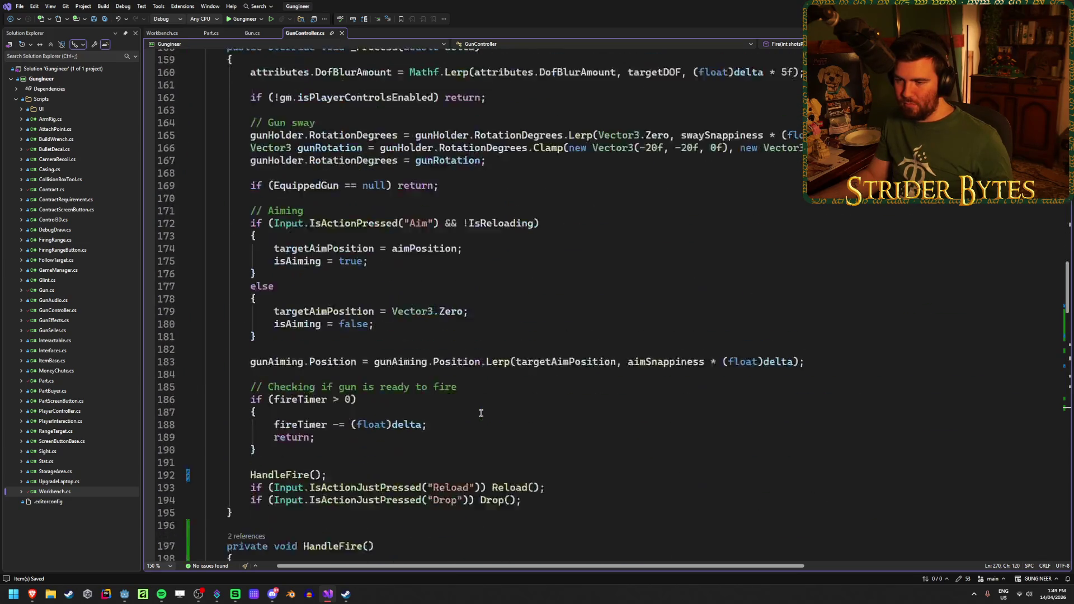
scroll(481, 413, down, 3)
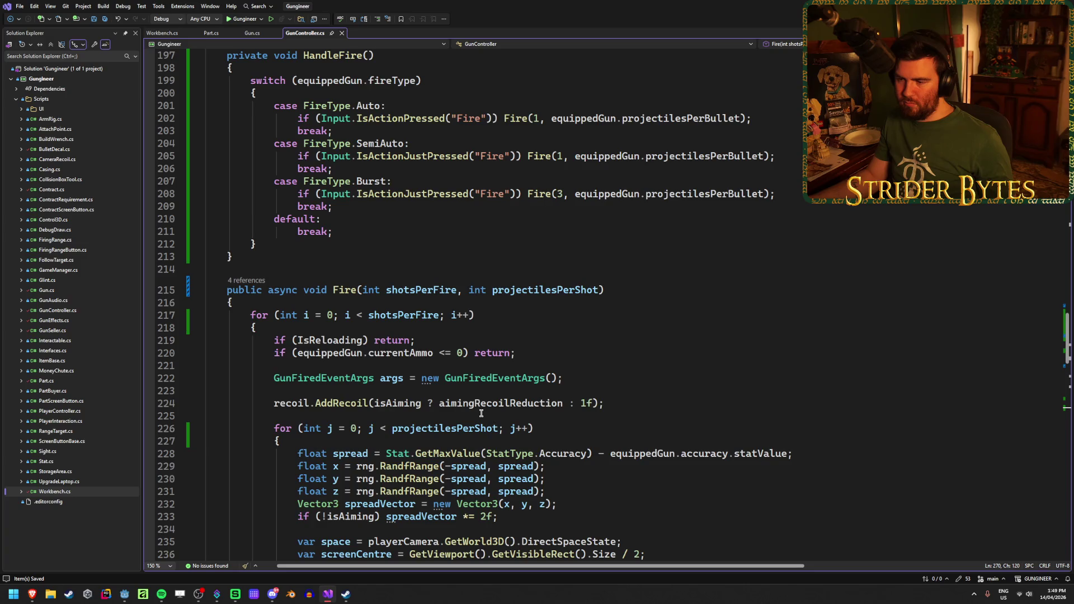
scroll(481, 414, down, 4)
scroll(481, 413, up, 4)
scroll(481, 413, up, 20)
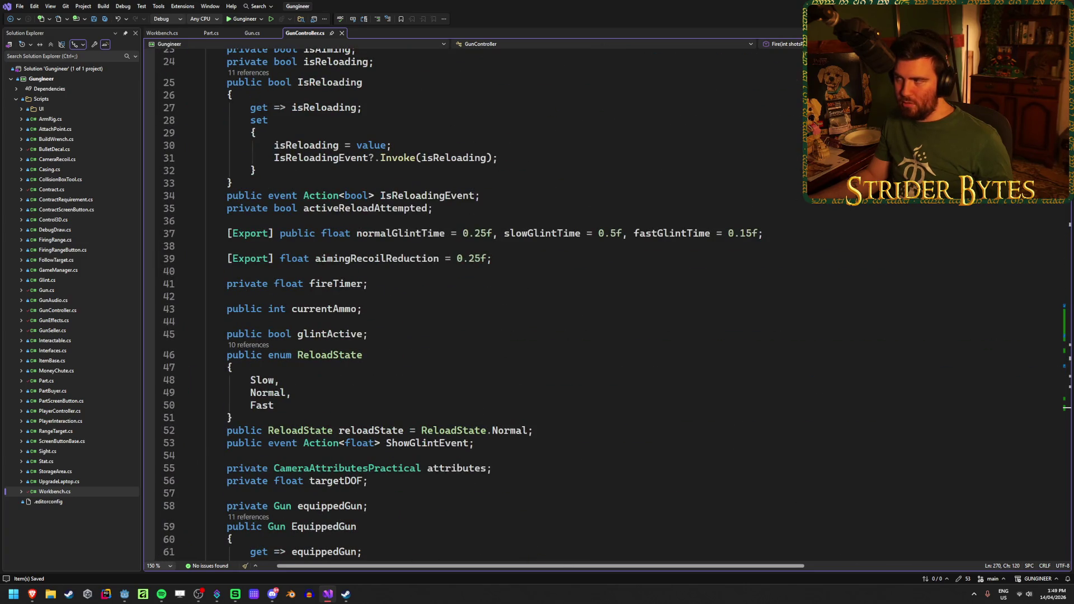
key(alt+Tab)
Change the receiver's Fire Type dropdown from Burst to Auto and save the scene
click(985, 366)
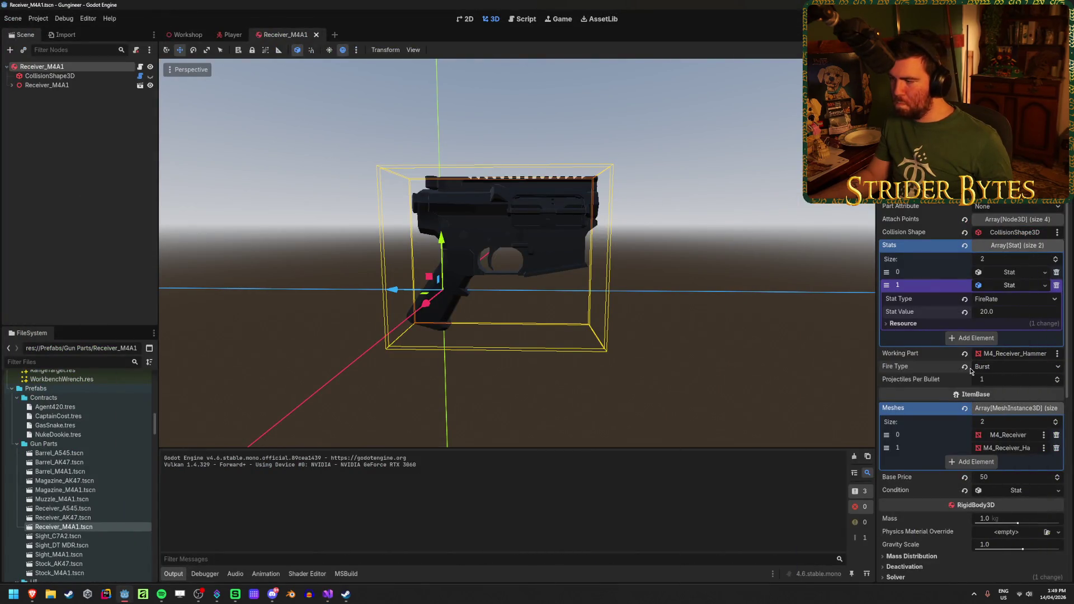
click(985, 392)
key(ctrl+s)
Clear the node selection and scroll through the FileSystem dock
click(96, 162)
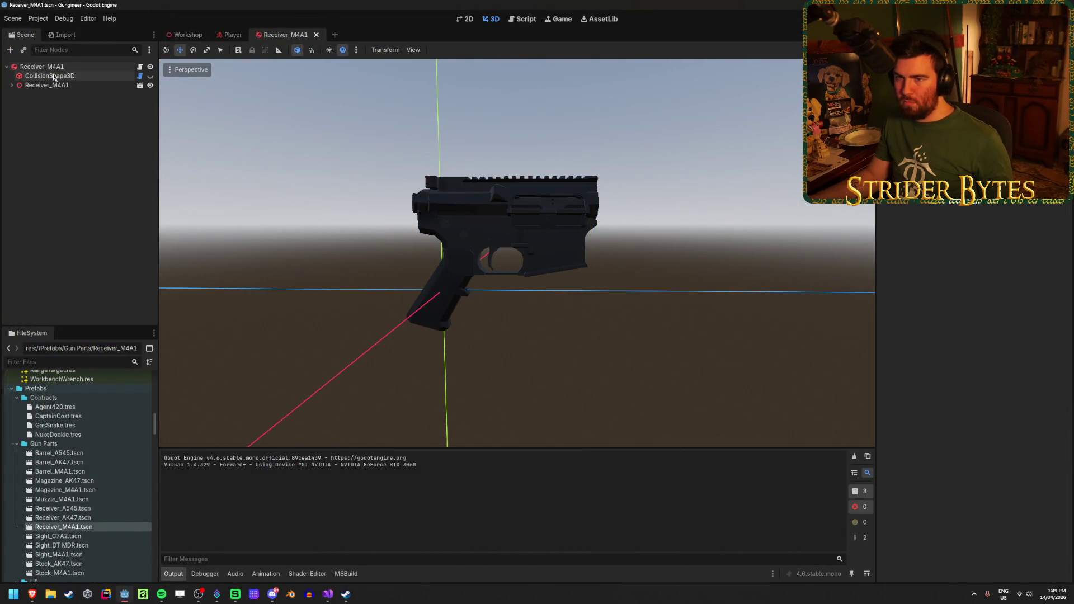
click(52, 67)
click(79, 265)
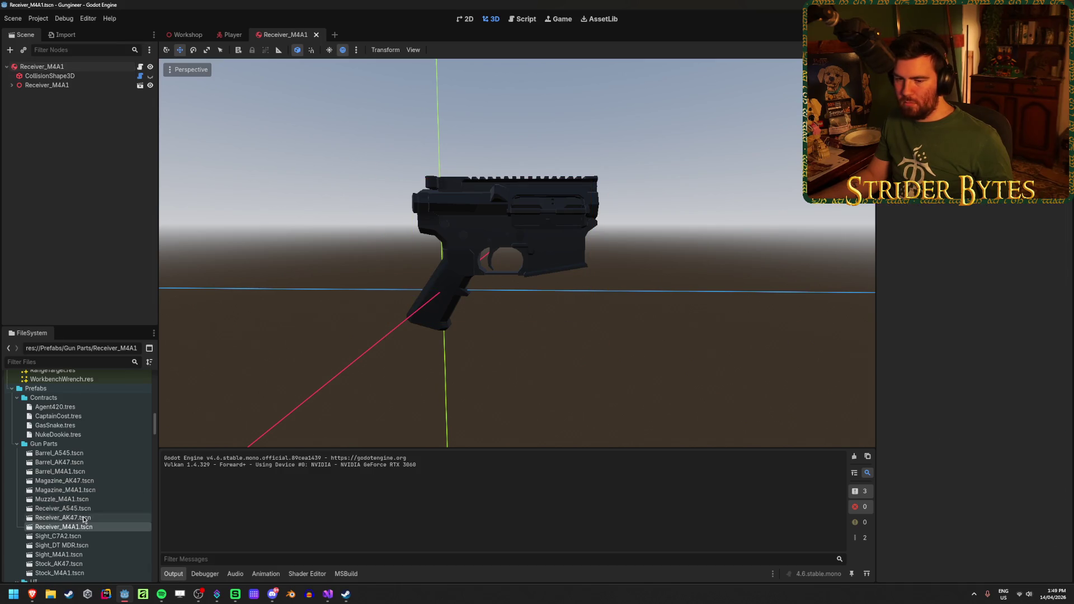
scroll(84, 447, down, 3)
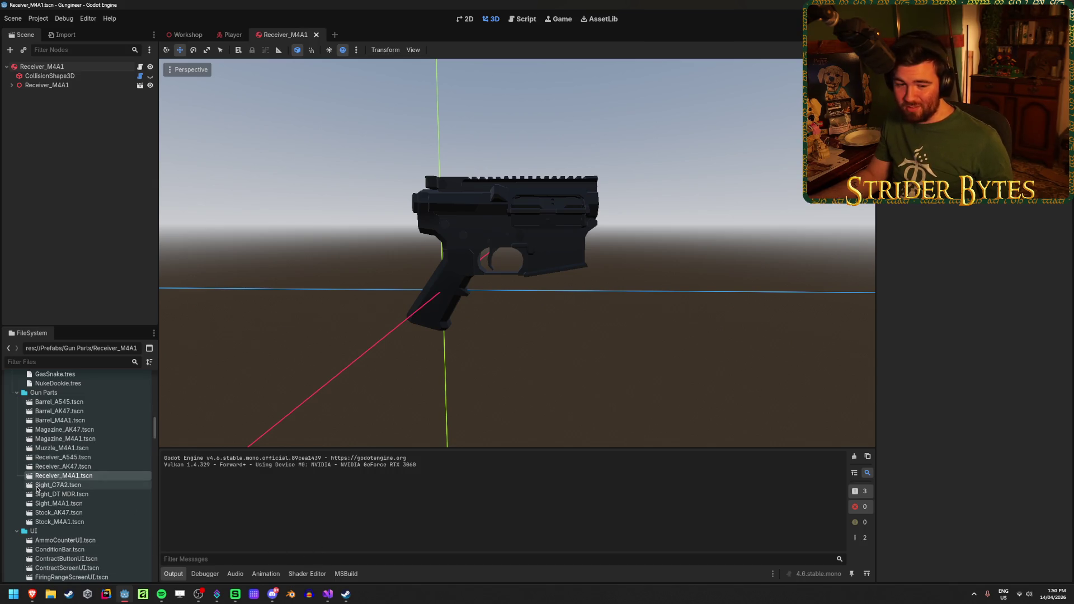
scroll(36, 486, down, 5)
scroll(45, 475, up, 5)
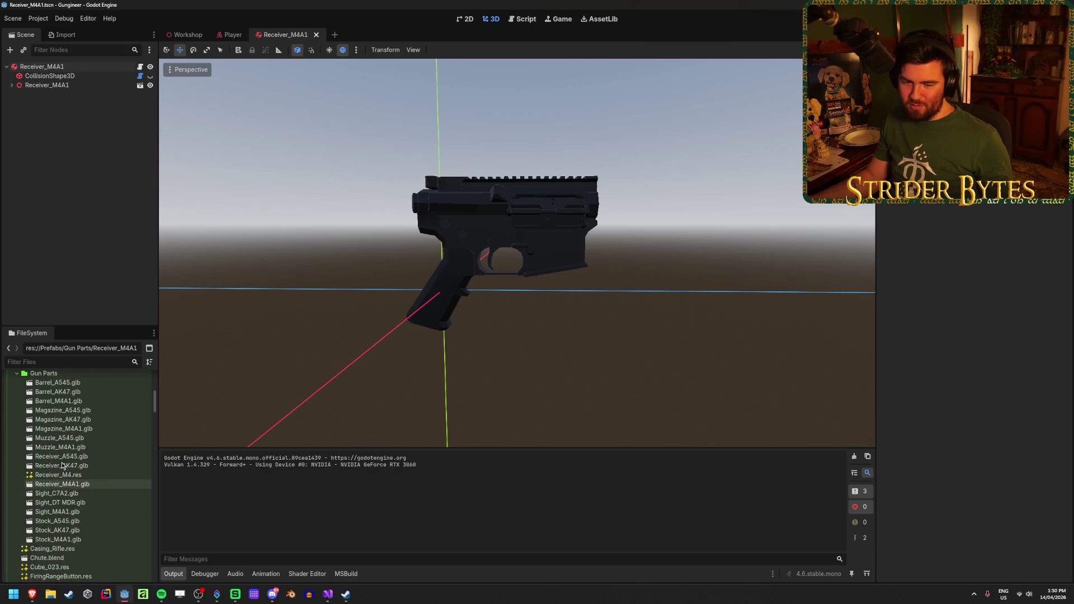
scroll(62, 465, down, 3)
scroll(62, 465, up, 4)
scroll(63, 465, down, 2)
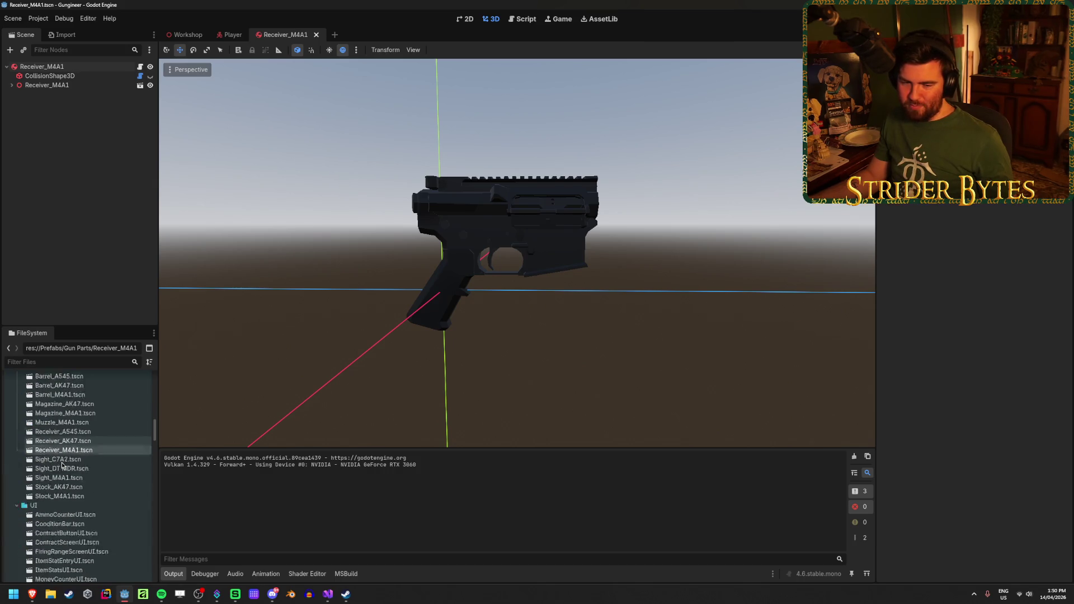
scroll(62, 465, down, 10)
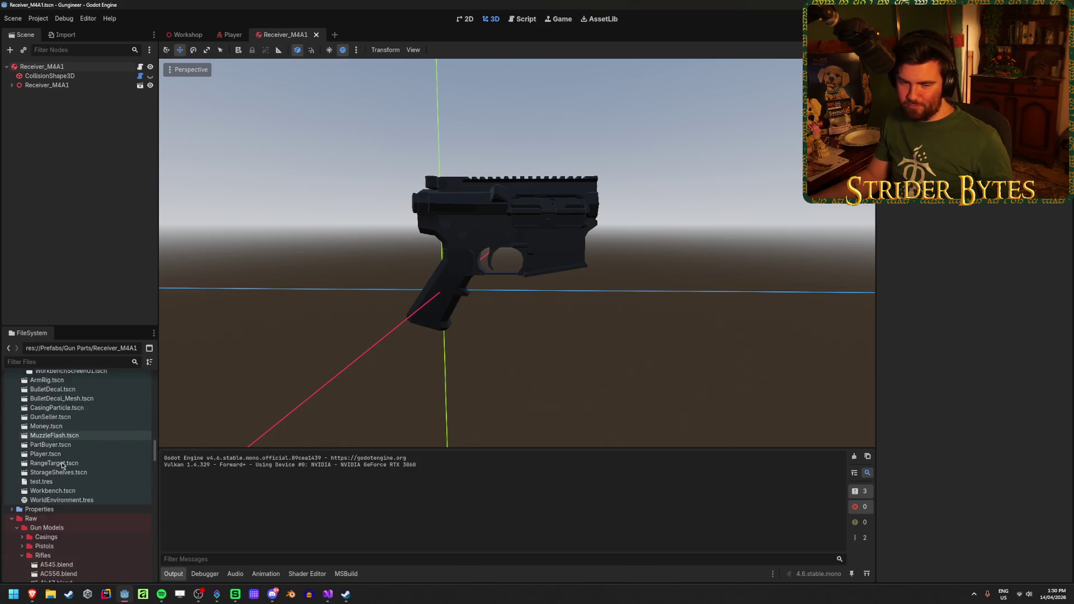
scroll(62, 465, up, 8)
scroll(62, 465, down, 8)
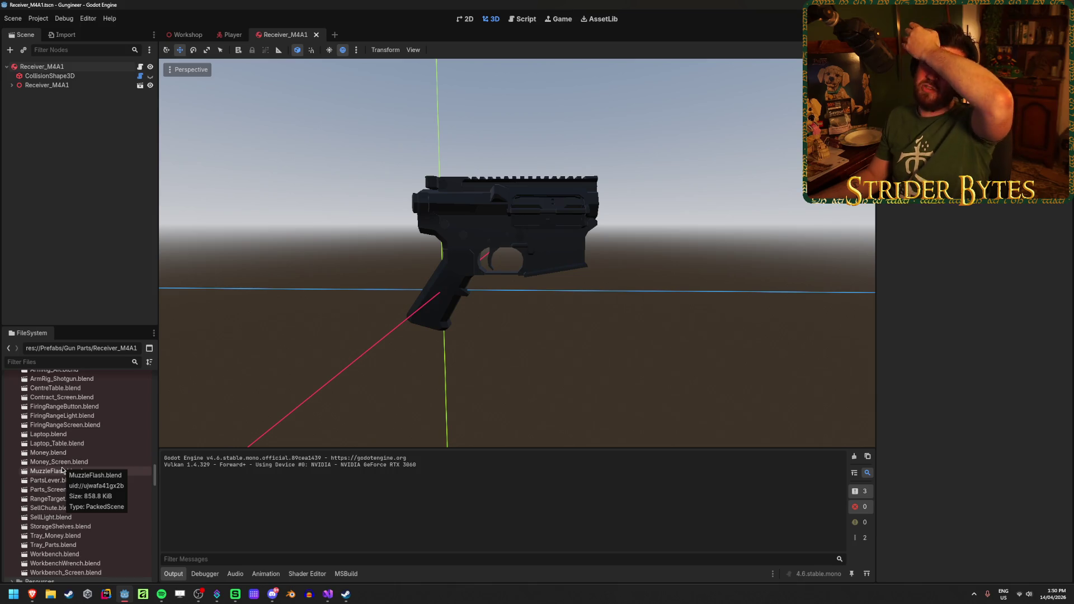
scroll(74, 473, down, 3)
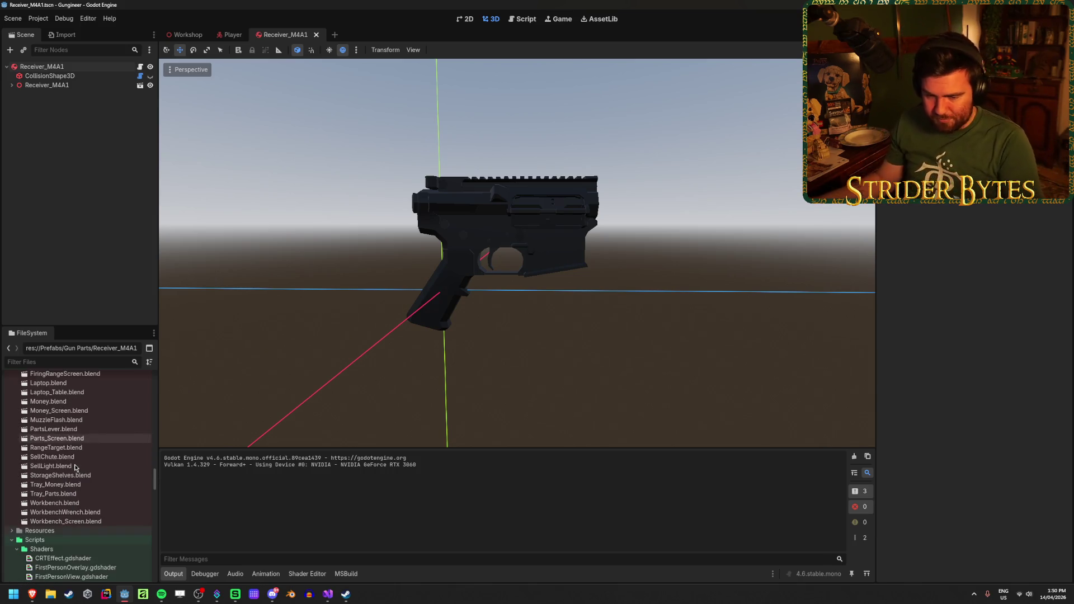
scroll(73, 456, down, 3)
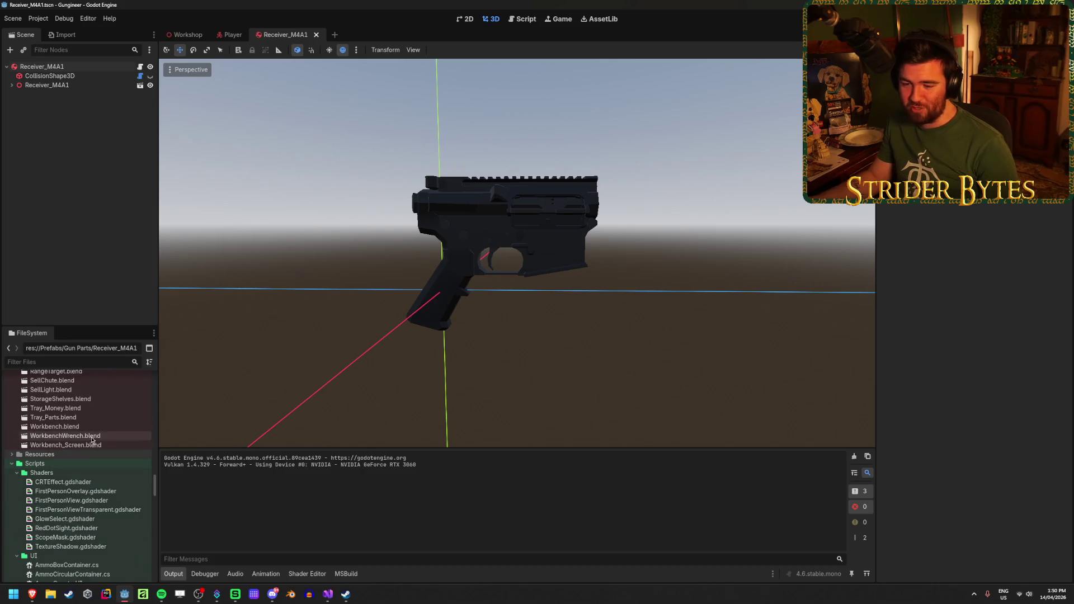
scroll(90, 430, up, 6)
scroll(93, 424, up, 5)
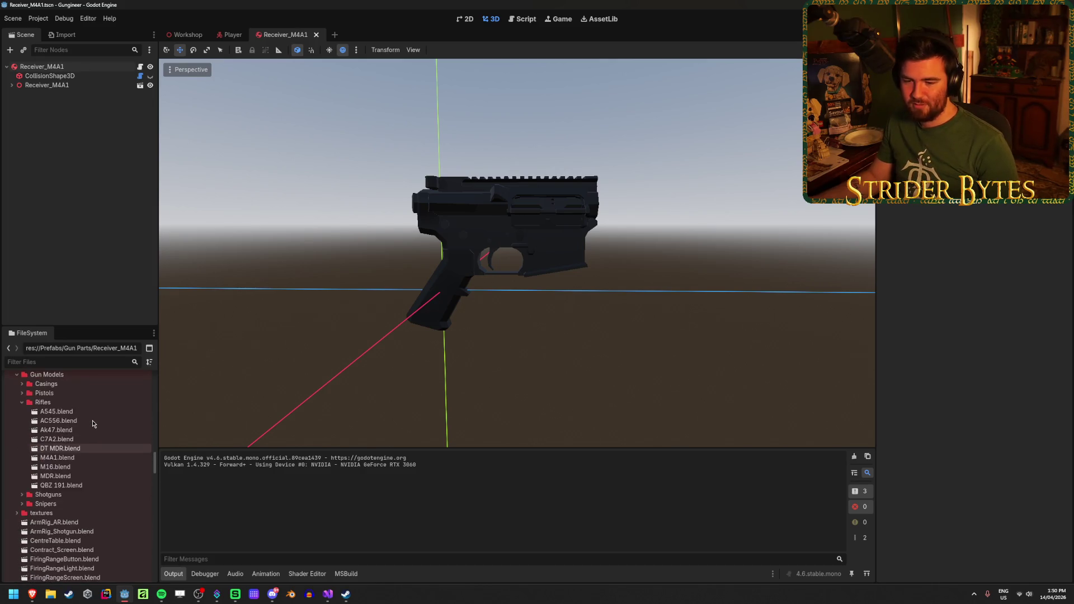
scroll(93, 424, down, 10)
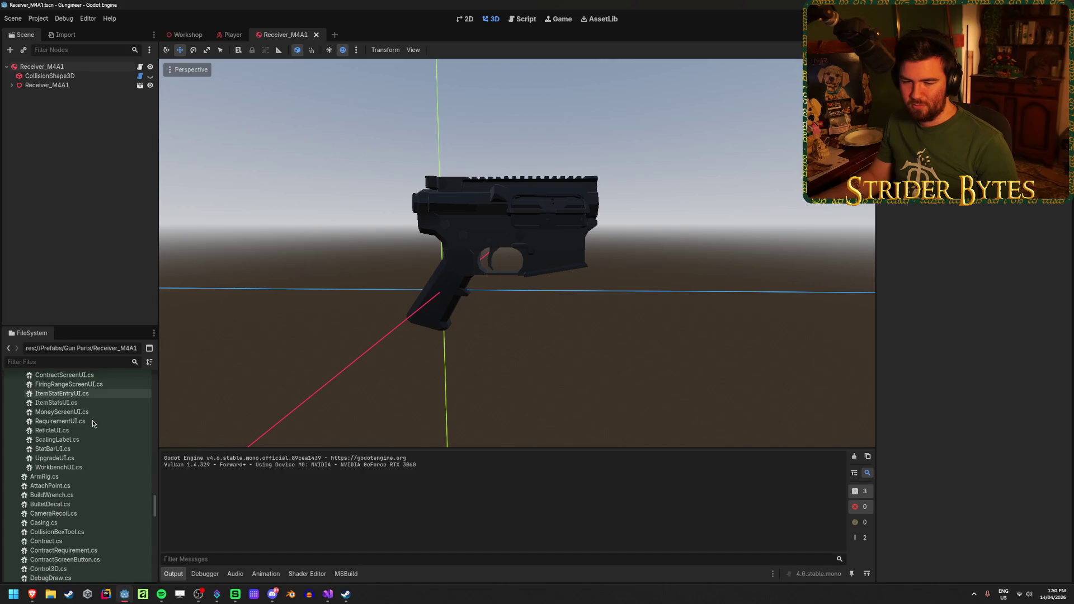
scroll(92, 421, down, 10)
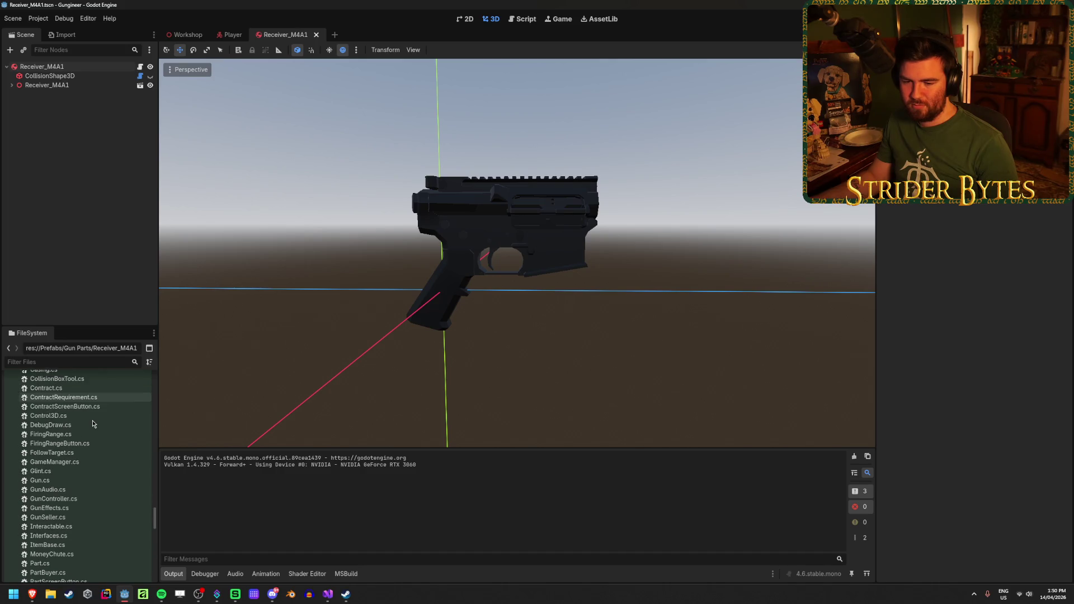
scroll(92, 421, up, 2)
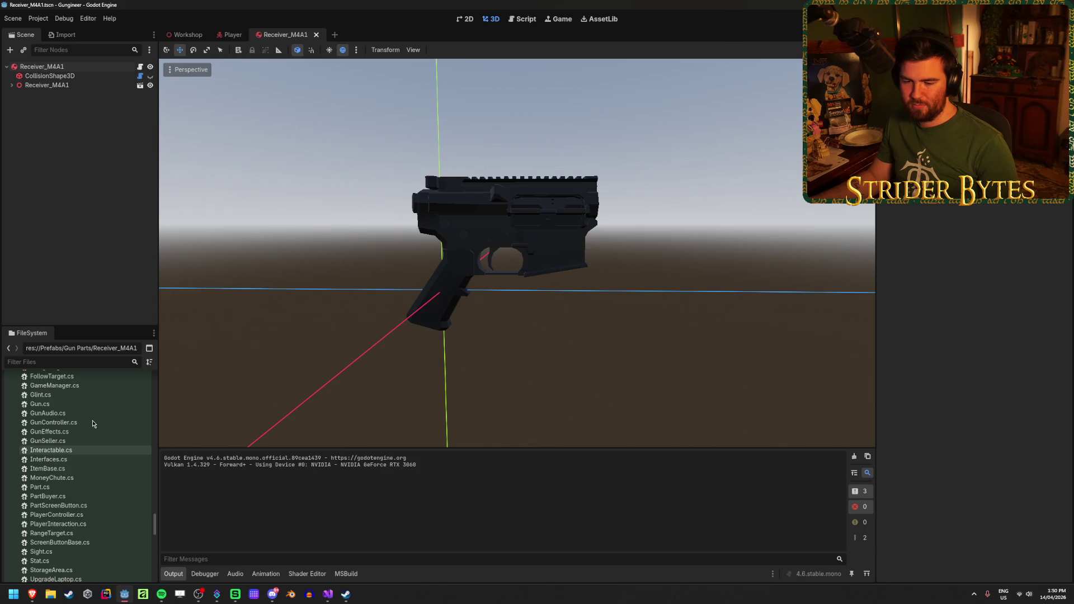
scroll(93, 424, down, 2)
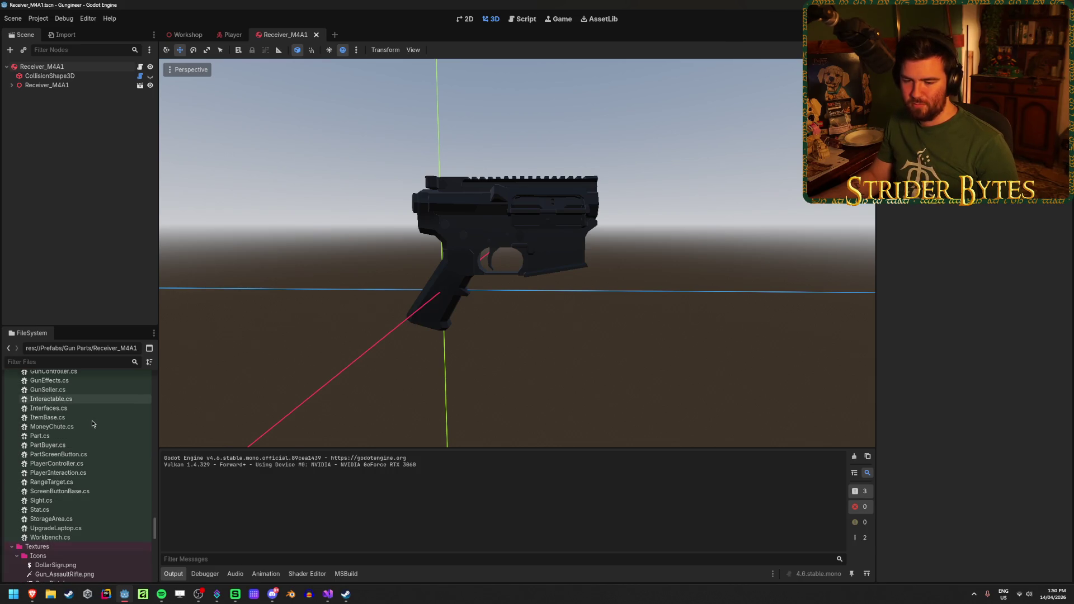
scroll(92, 423, down, 3)
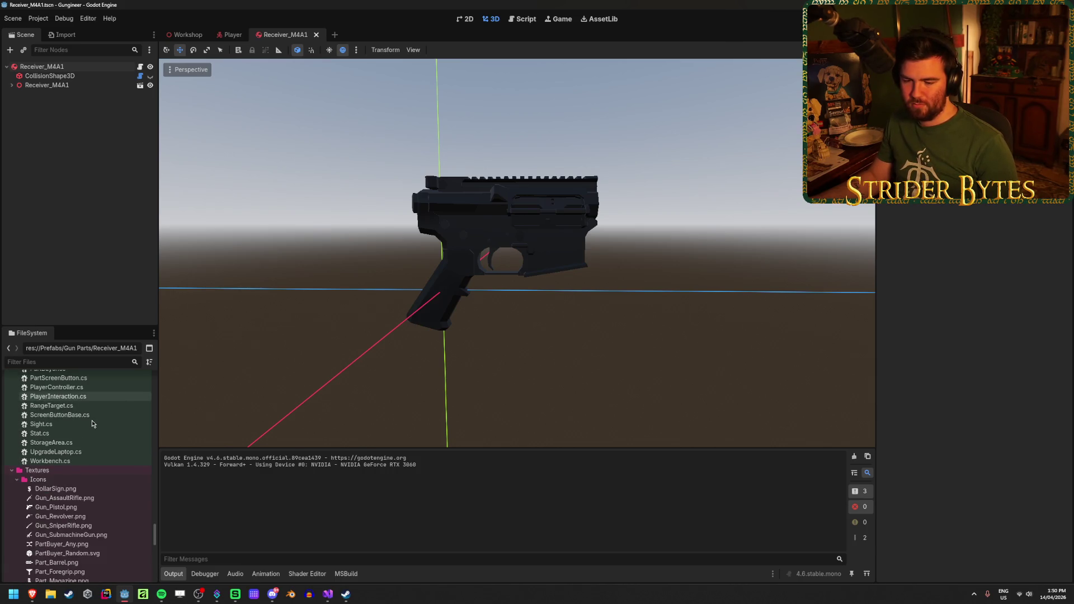
scroll(91, 421, up, 10)
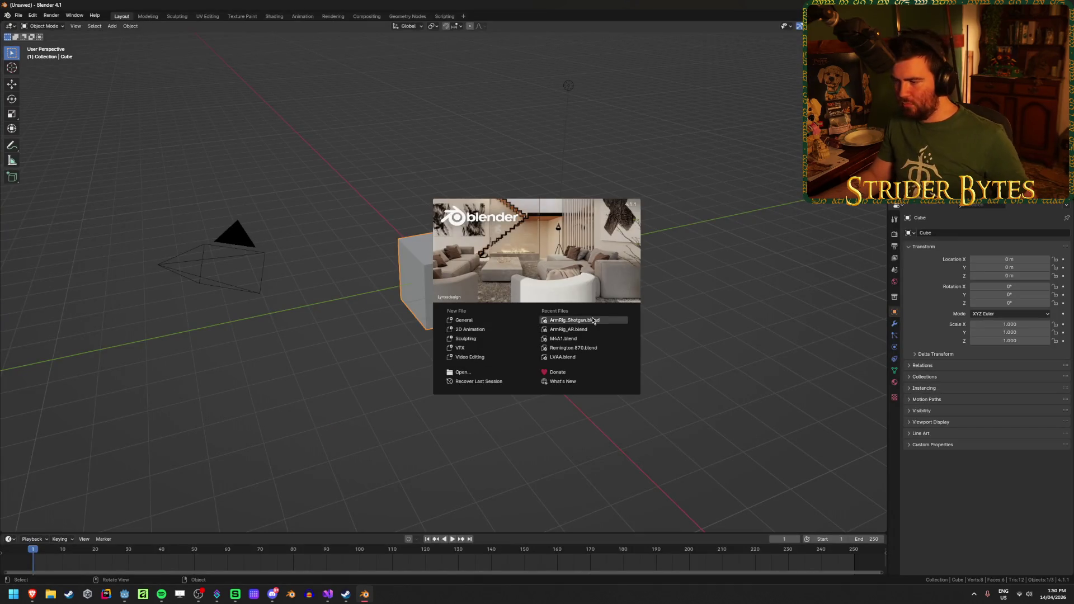
Open Remington 870.blend from the recent files, select the receiver, and save
click(578, 350)
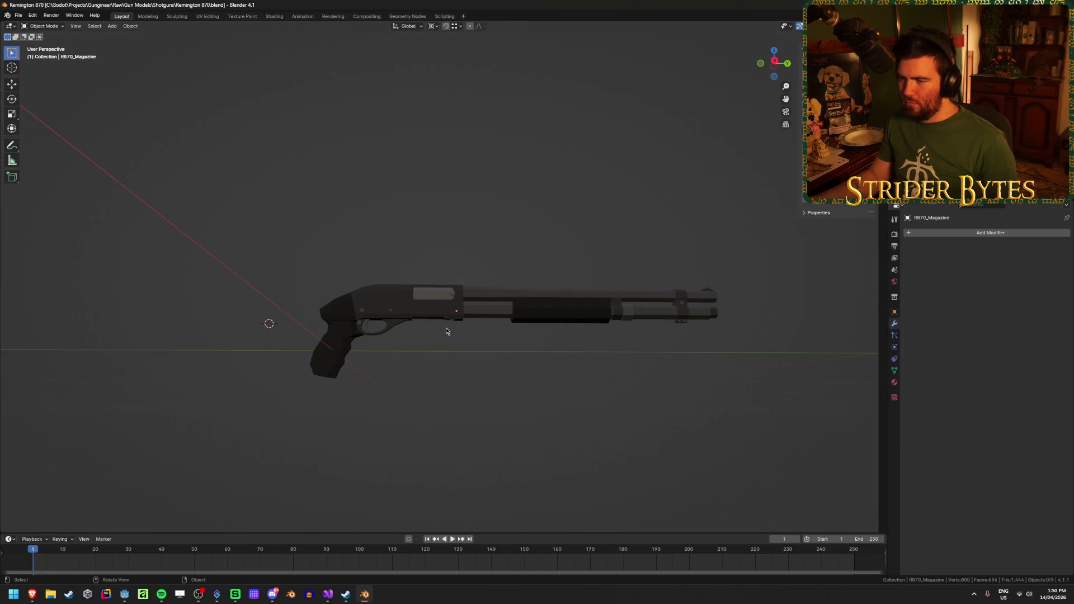
click(392, 310)
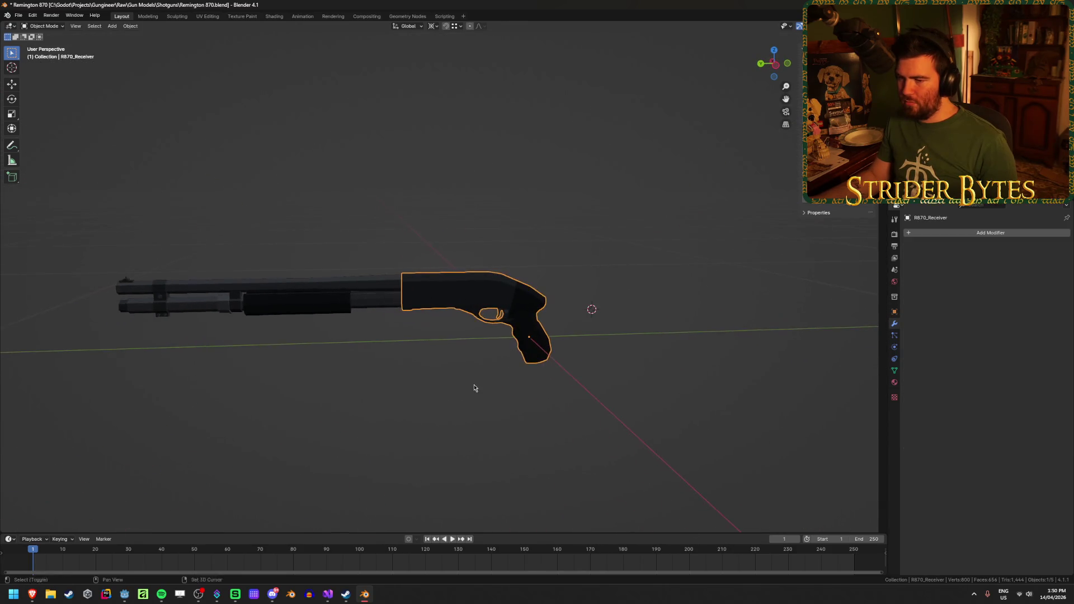
key(ctrl+s)
Check the magazine tube, pump and barrel parts, ending with R870_Barrel selected
scroll(475, 386, up, 4)
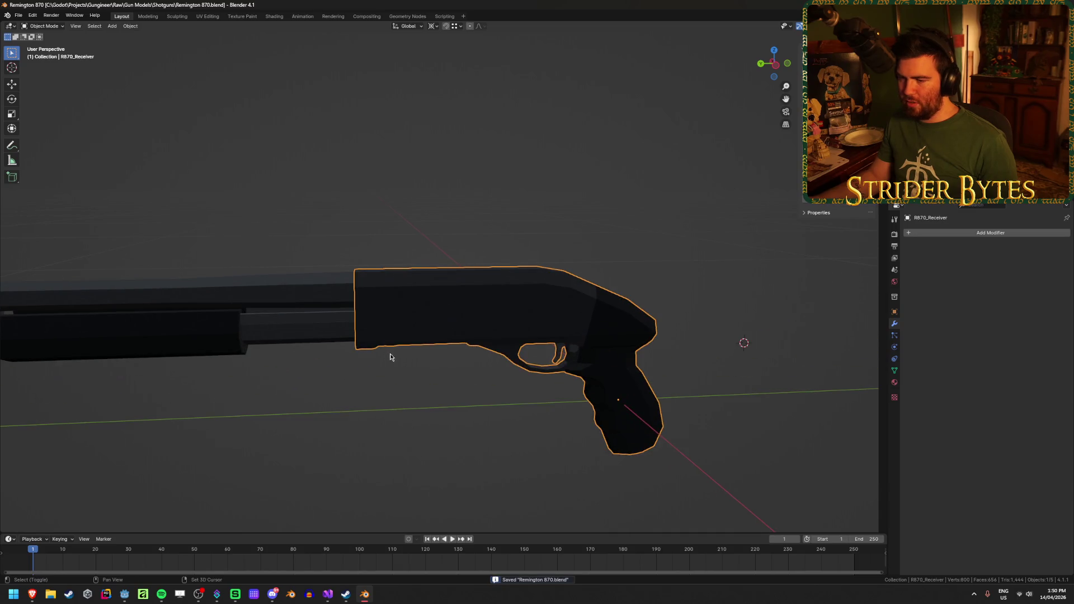
click(425, 277)
scroll(524, 353, up, 2)
click(414, 249)
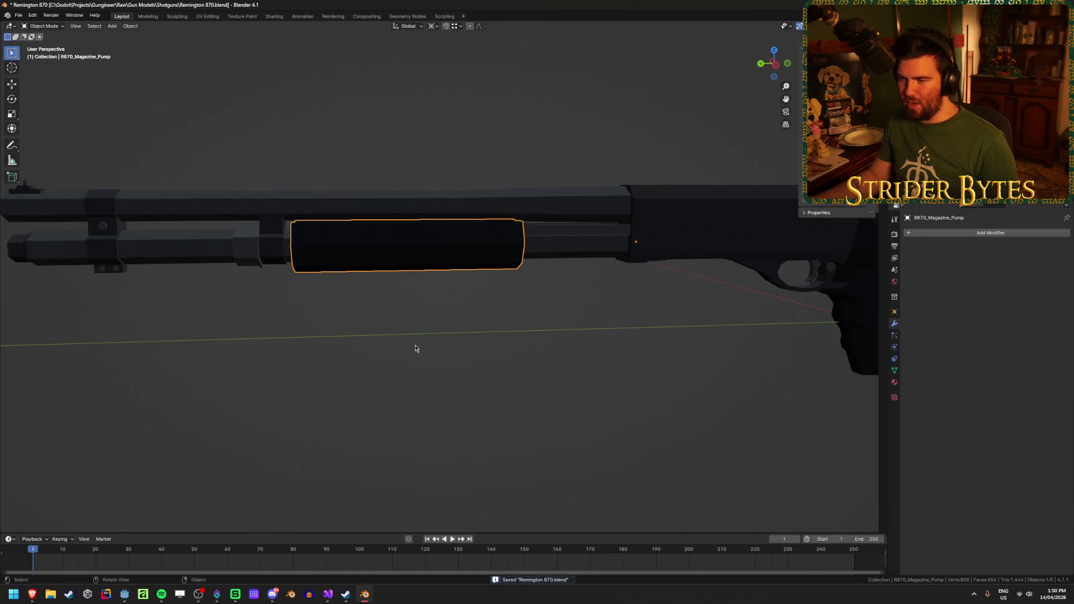
click(606, 255)
click(606, 255)
scroll(417, 398, up, 5)
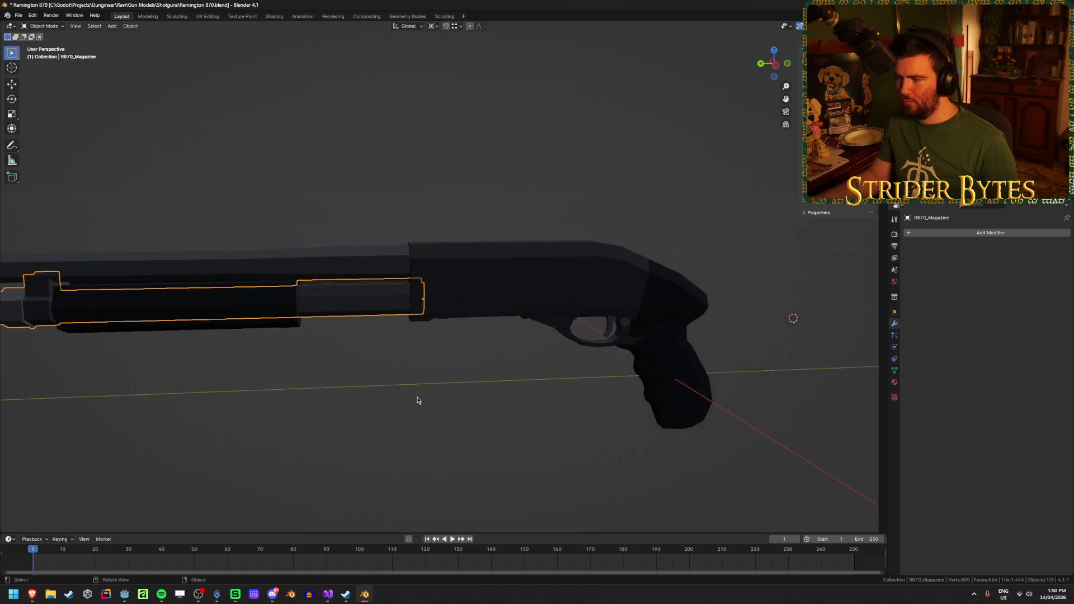
mouse_move(417, 400)
mouse_down()
mouse_move(405, 391)
mouse_move(413, 403)
mouse_up()
click(364, 260)
click(365, 261)
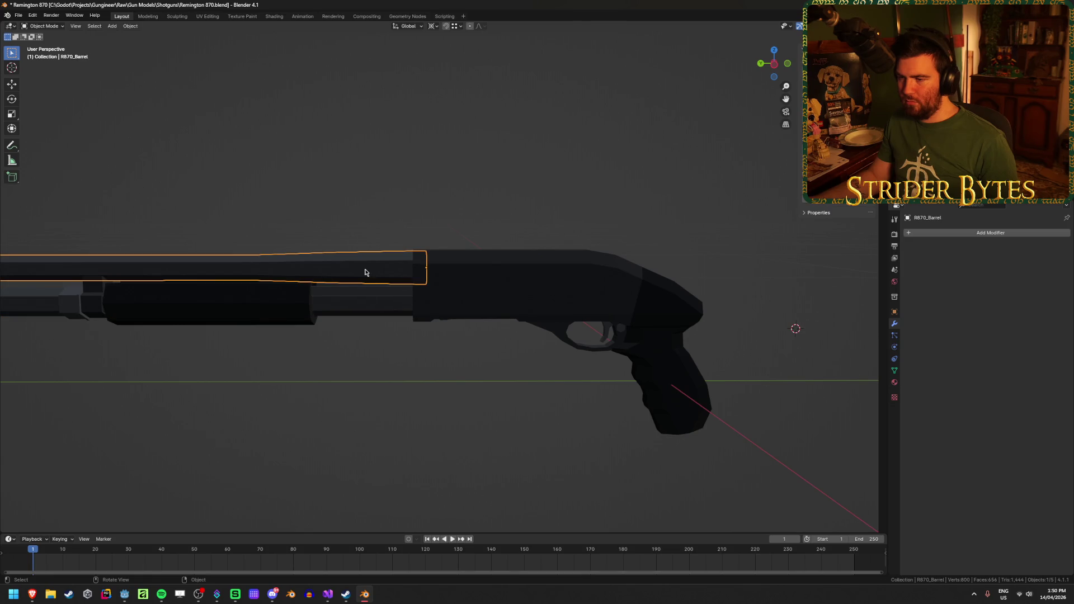
click(368, 263)
click(369, 262)
Snap the 3D cursor to the barrel's origin
key(shift+s)
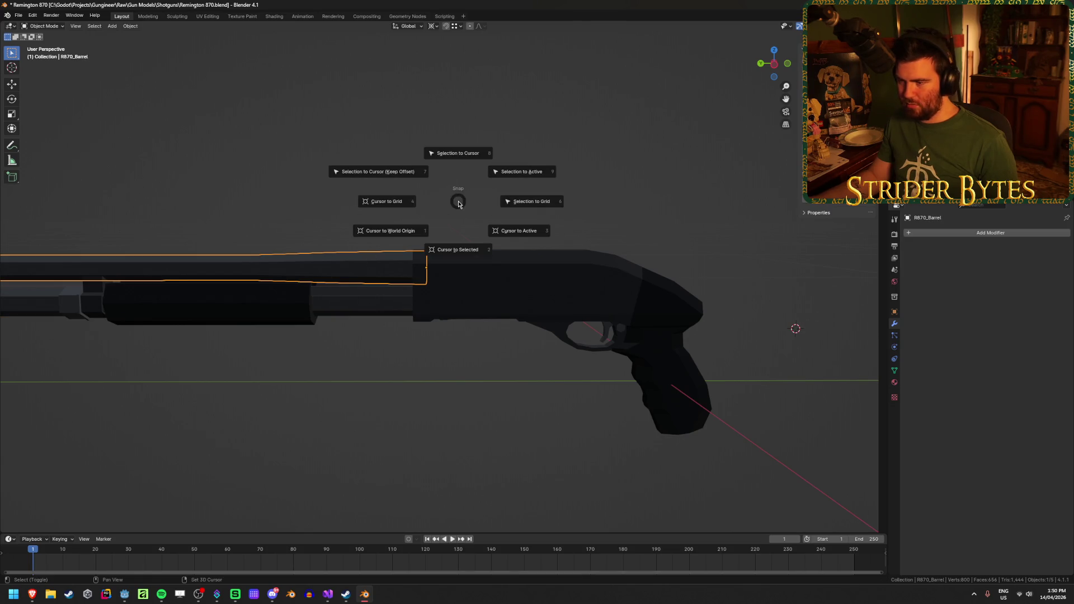
click(456, 249)
click(469, 292)
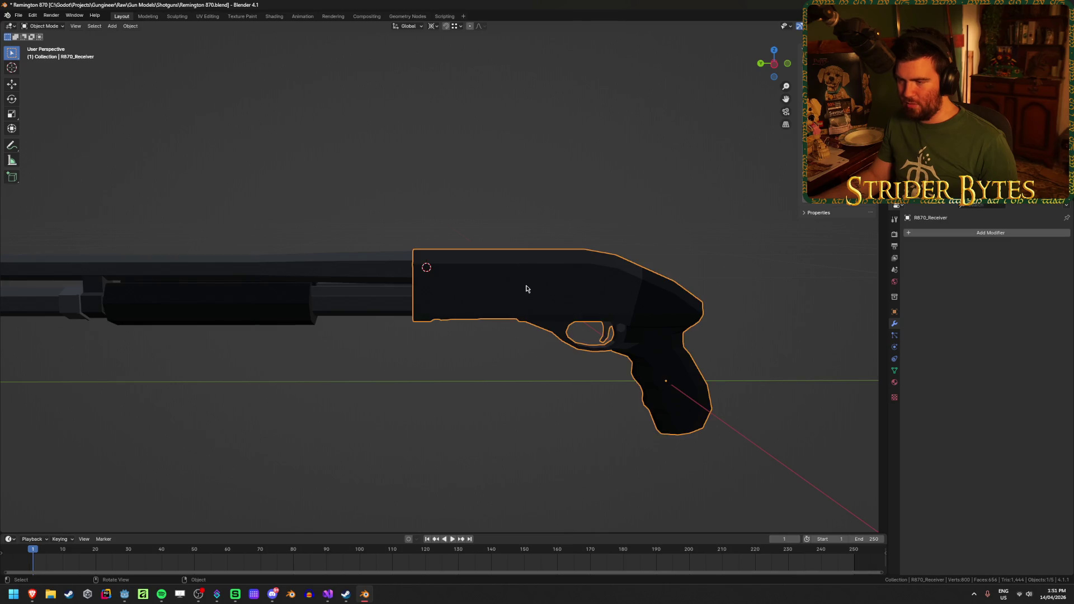
key(ctrl+a)
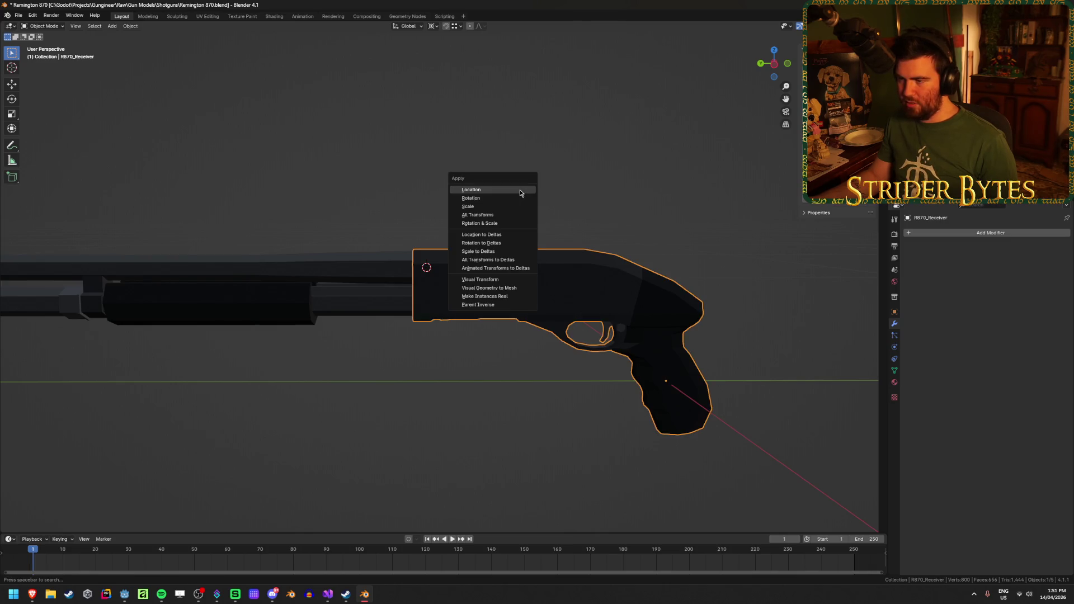
Add a plain-axes empty at the cursor, scale it to 0.154, save, and apply its scale
key(shift+a)
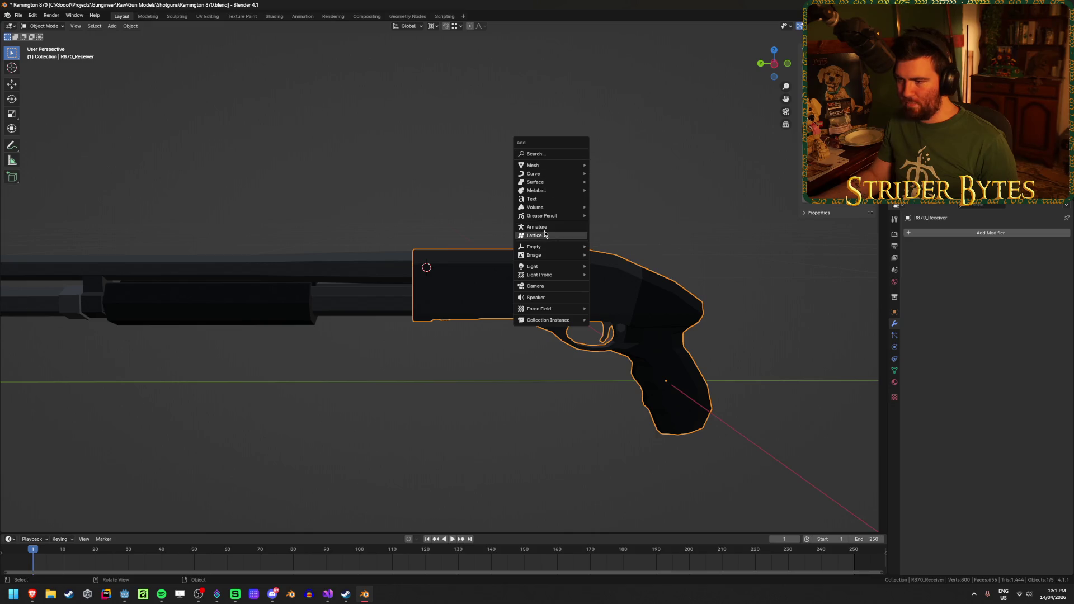
mouse_move(565, 246)
click(639, 247)
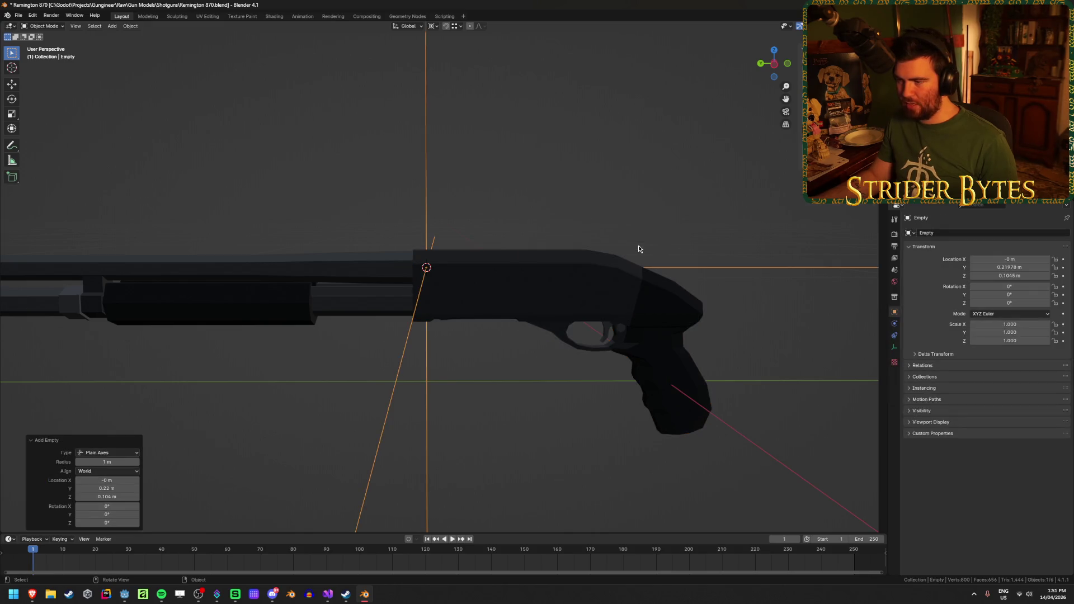
scroll(638, 247, down, 3)
key(s)
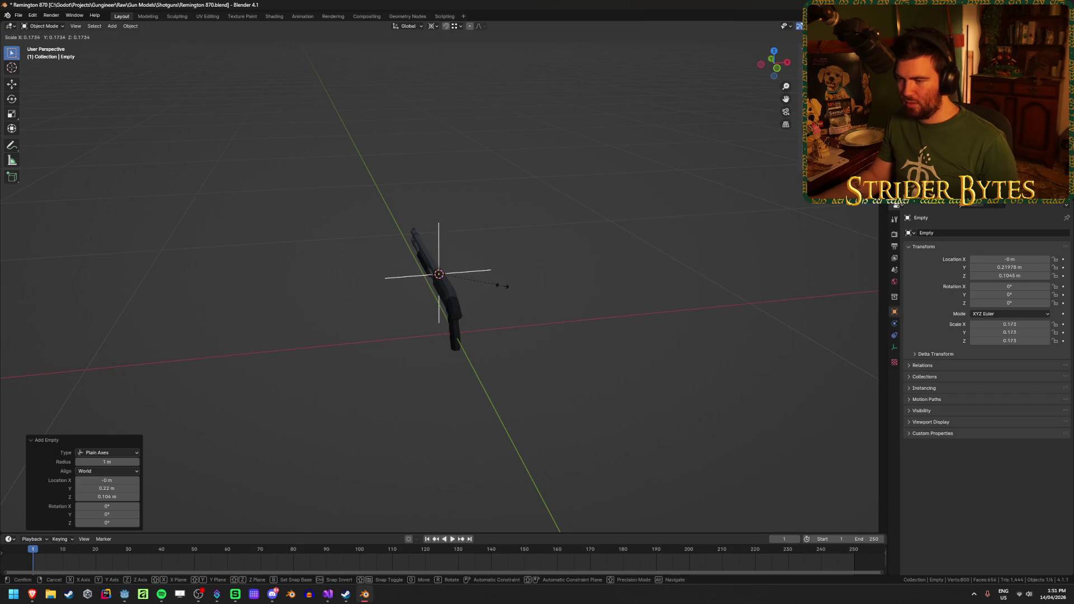
click(498, 279)
key(ctrl+s)
key(ctrl+a)
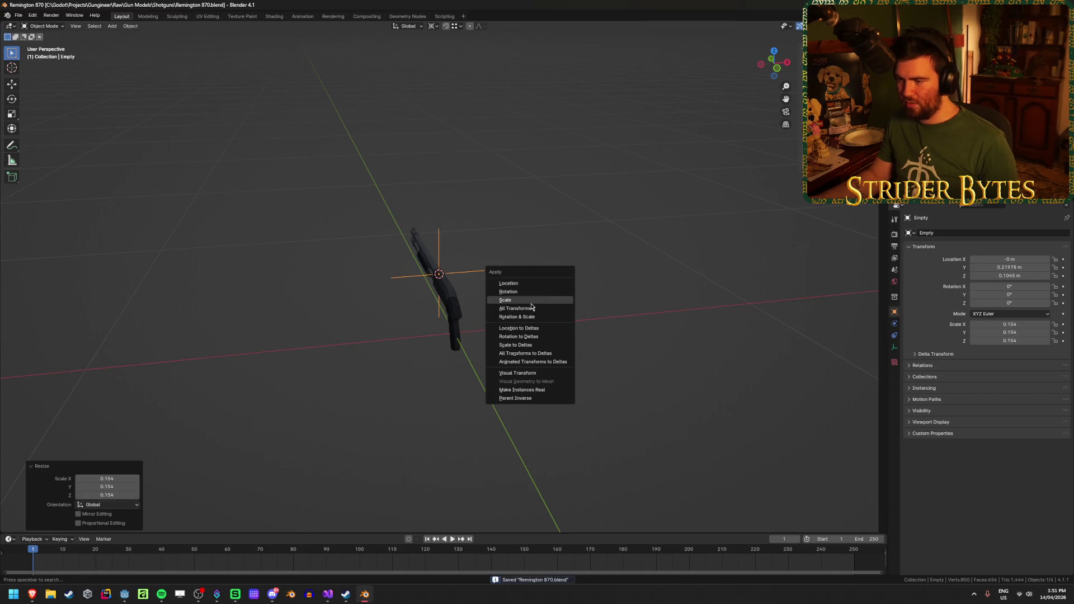
click(557, 300)
scroll(554, 296, up, 8)
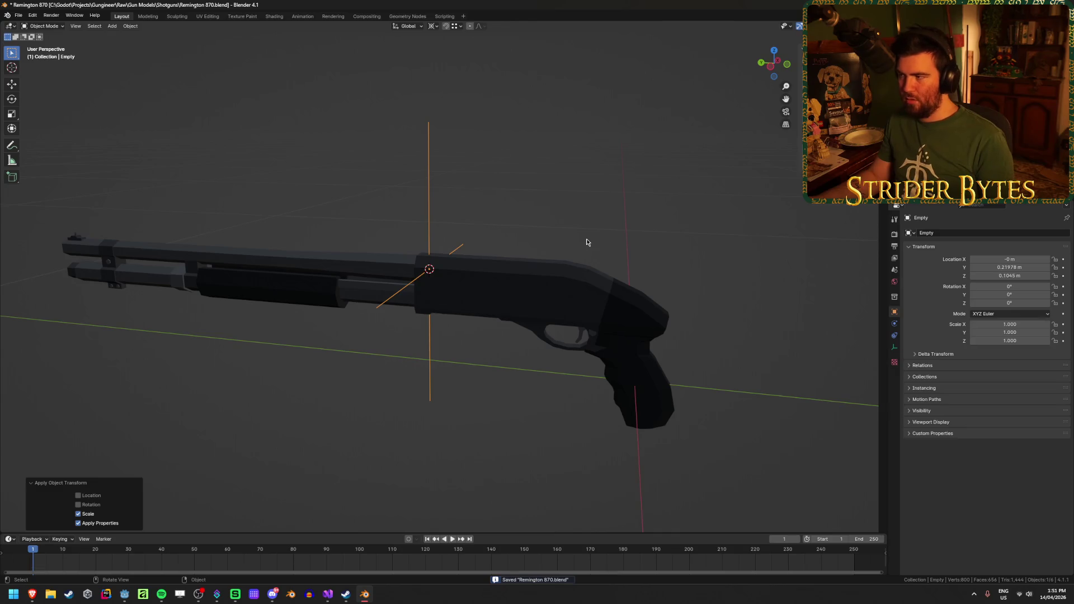
Open M4A1.blend from recent files for reference, then return to Remington 870
right_click(365, 594)
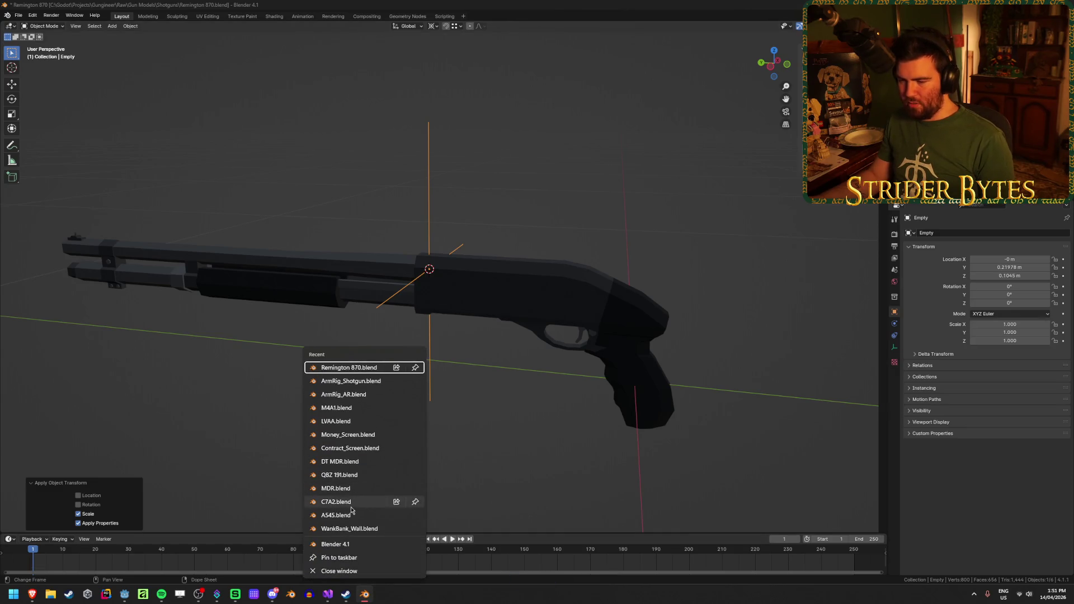
click(352, 410)
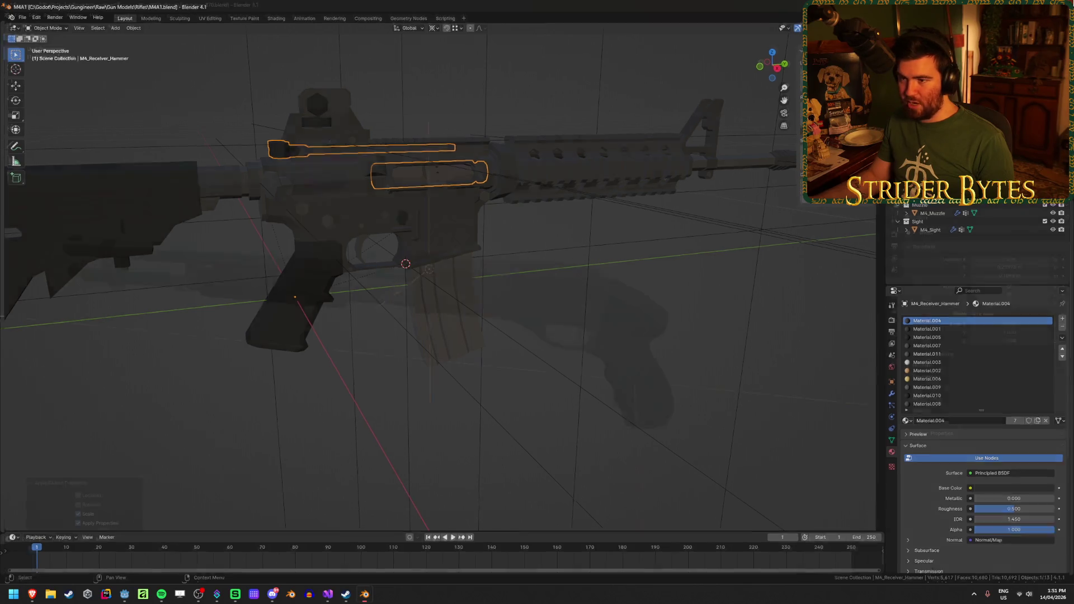
key(alt+Tab)
Rename the new empty to BarrelAttach and view the shotgun from the side
key(F2)
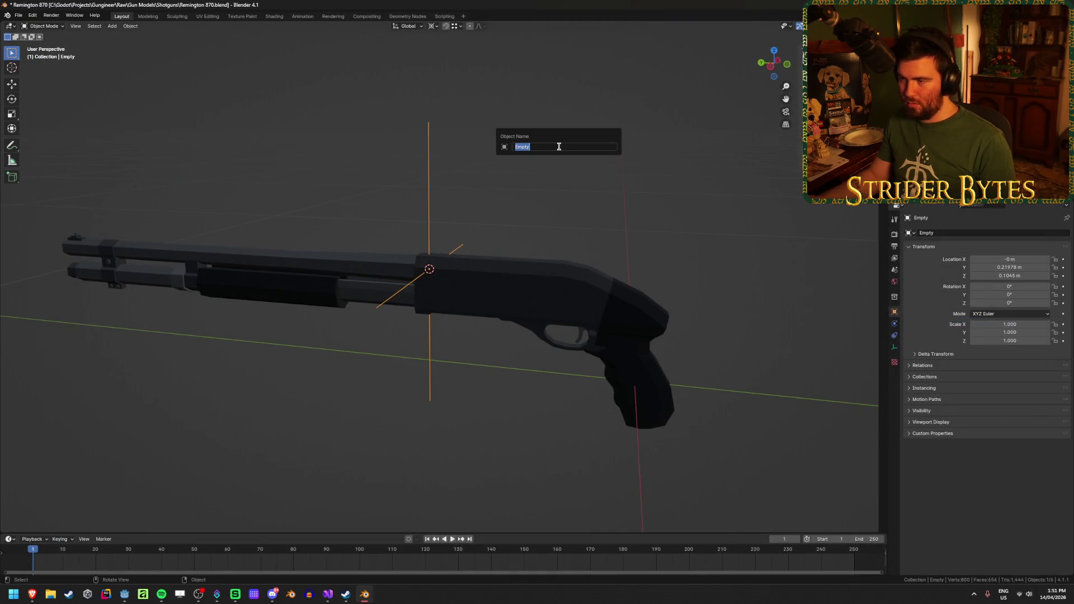
text(BarrelAttach)
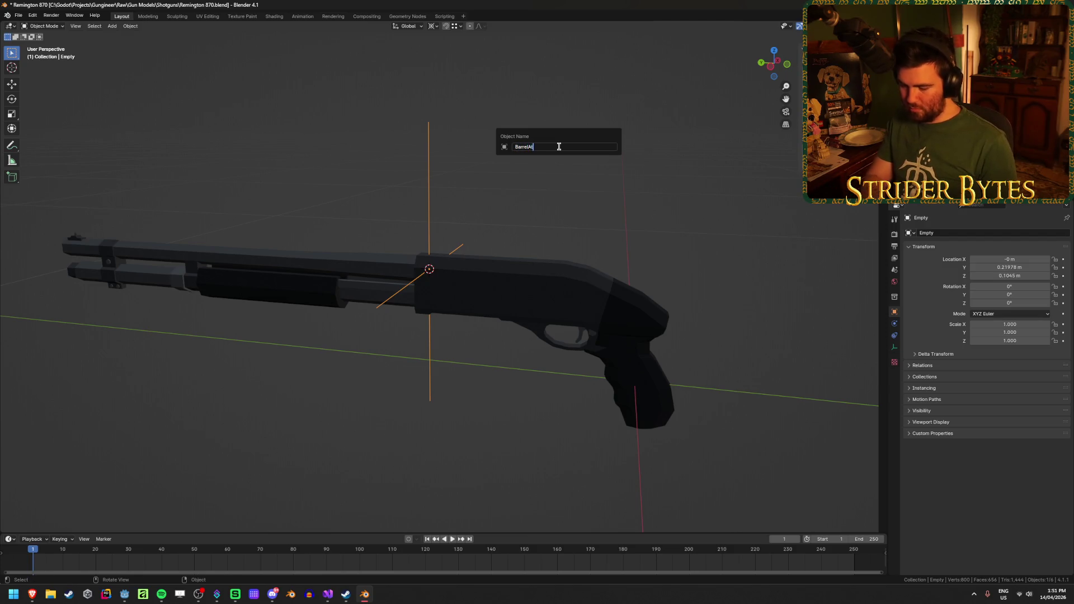
key(Return)
key(KP_6)
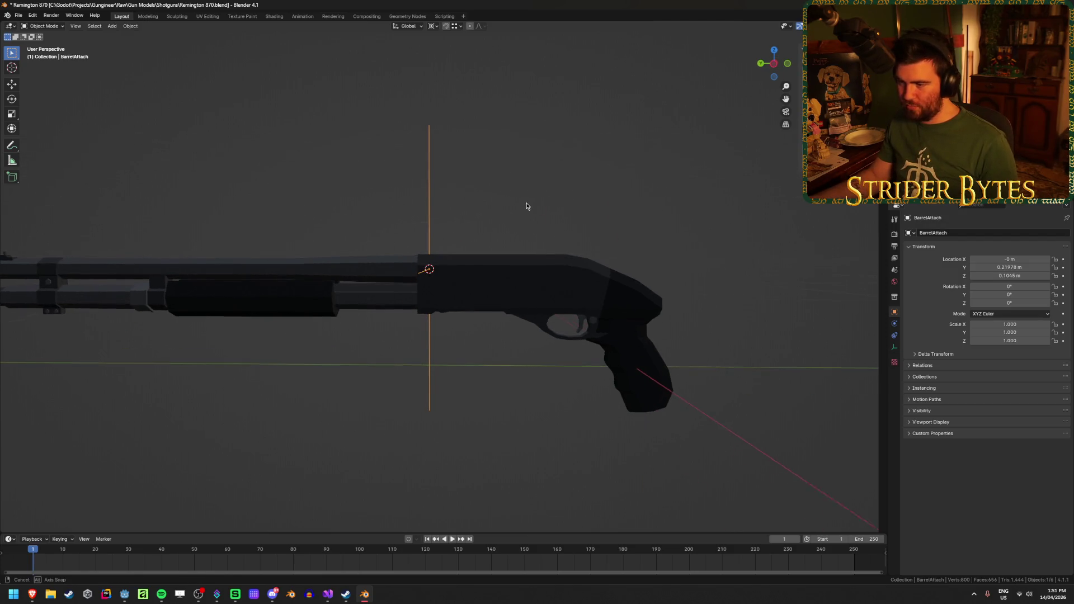
scroll(525, 210, up, 2)
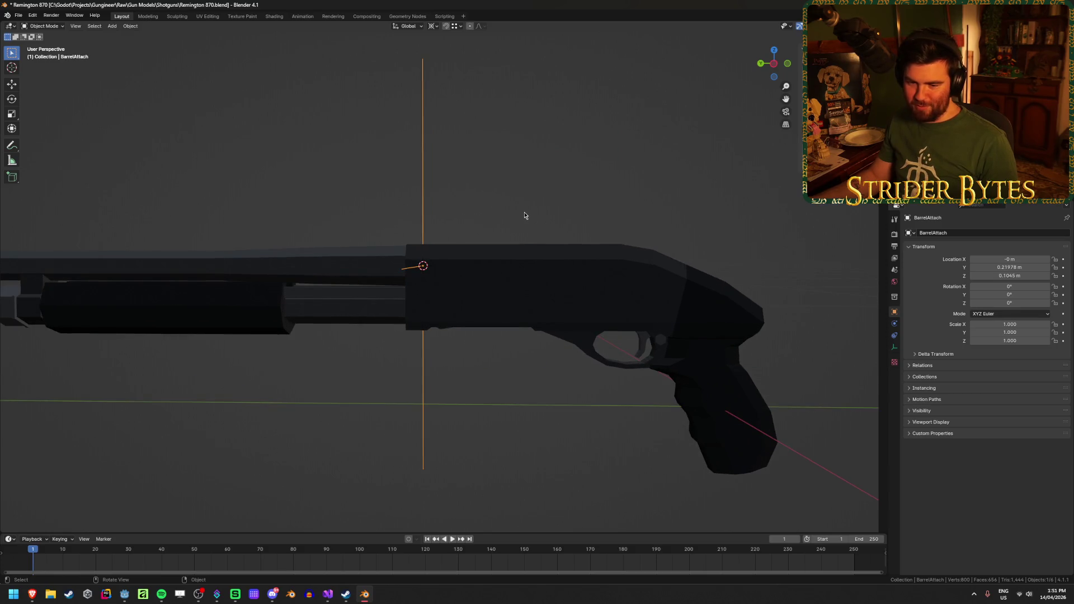
scroll(525, 215, down, 1)
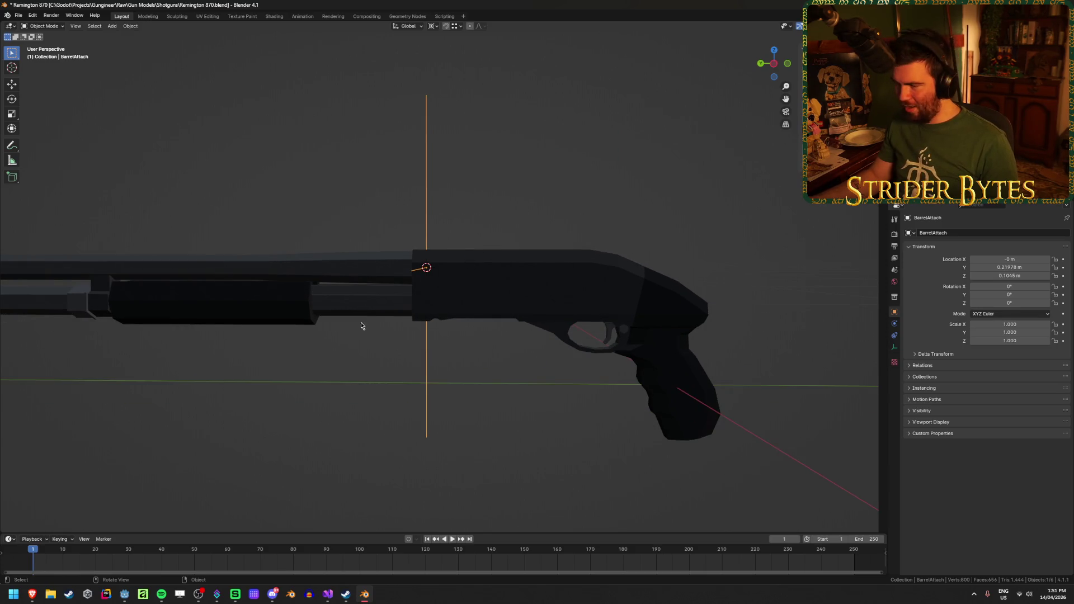
Snap the cursor to R870_Magazine and add a plain-axes empty scaled to 0.135, scale applied
click(390, 305)
key(shift+s)
click(383, 348)
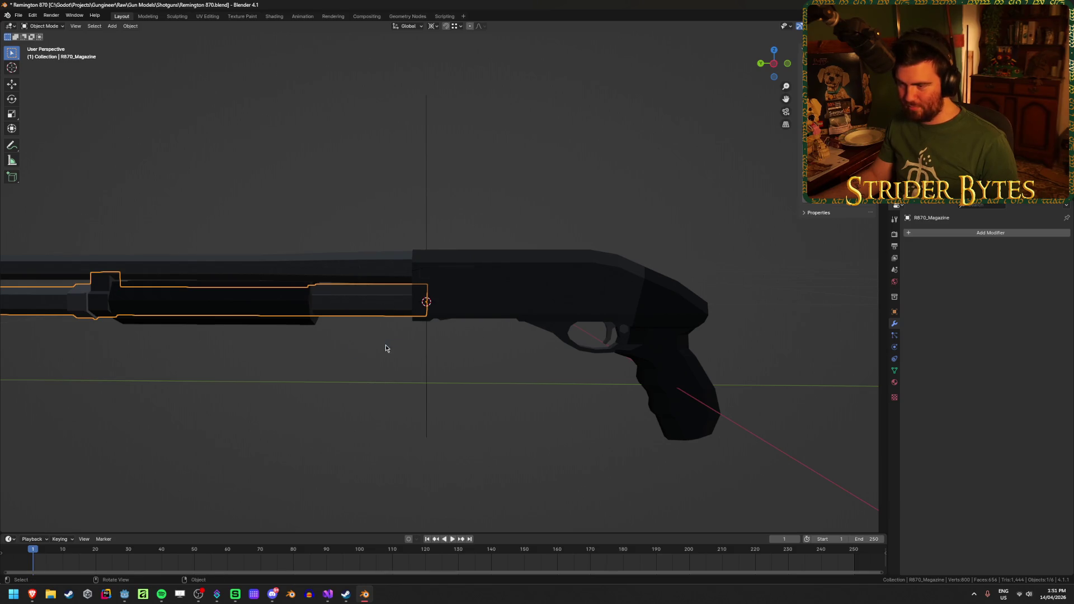
key(shift+a)
mouse_move(513, 386)
click(559, 385)
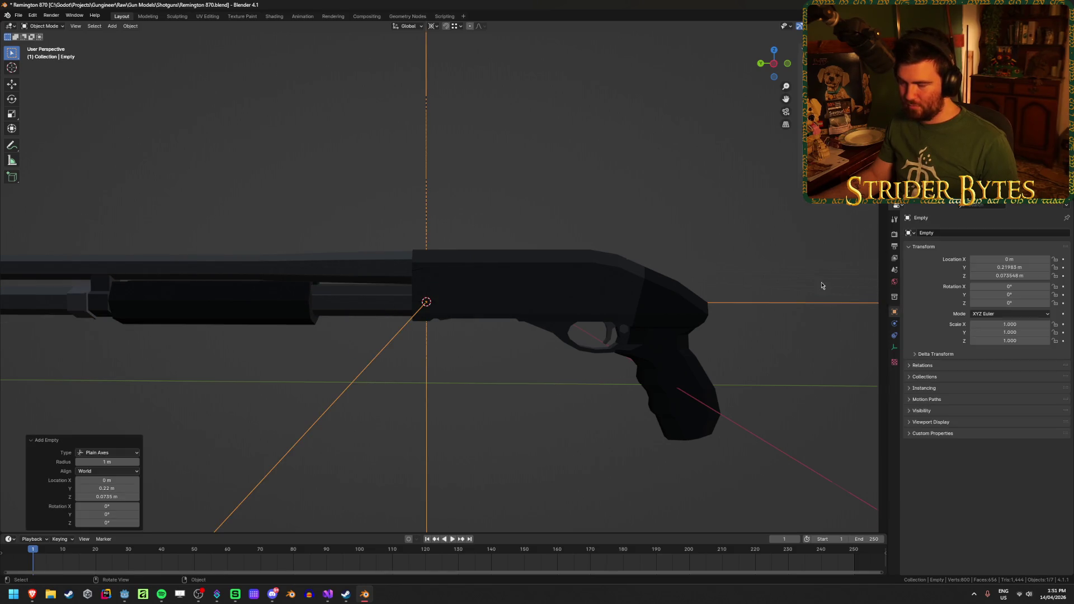
scroll(822, 286, down, 5)
key(s)
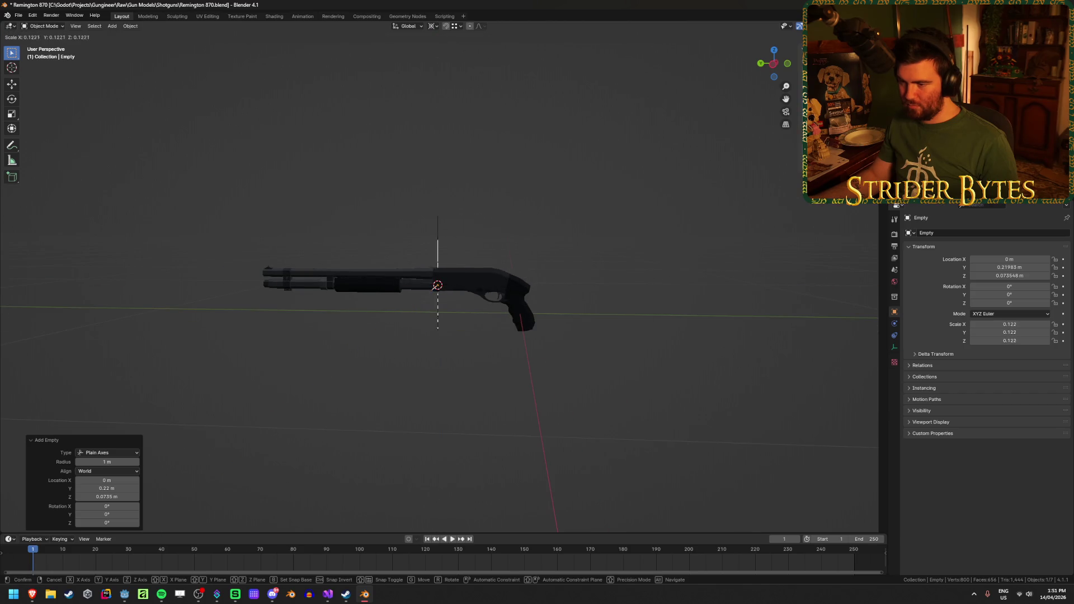
click(438, 332)
scroll(626, 306, up, 3)
key(ctrl+a)
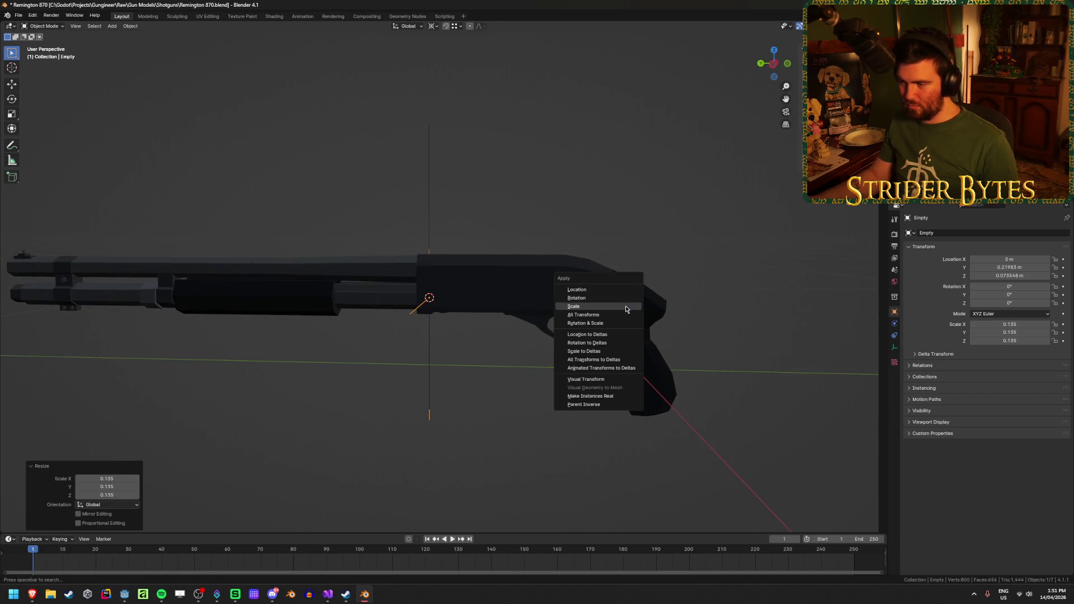
click(625, 305)
Rename the empty to MagazineAttach and save the file
key(F2)
text(Magazine)
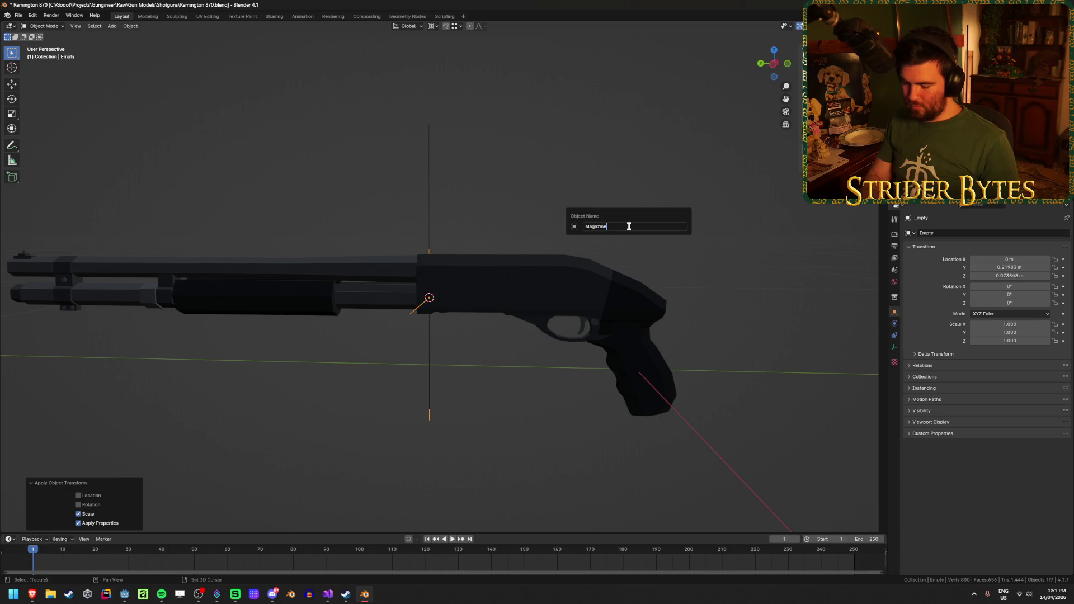
text(Attach)
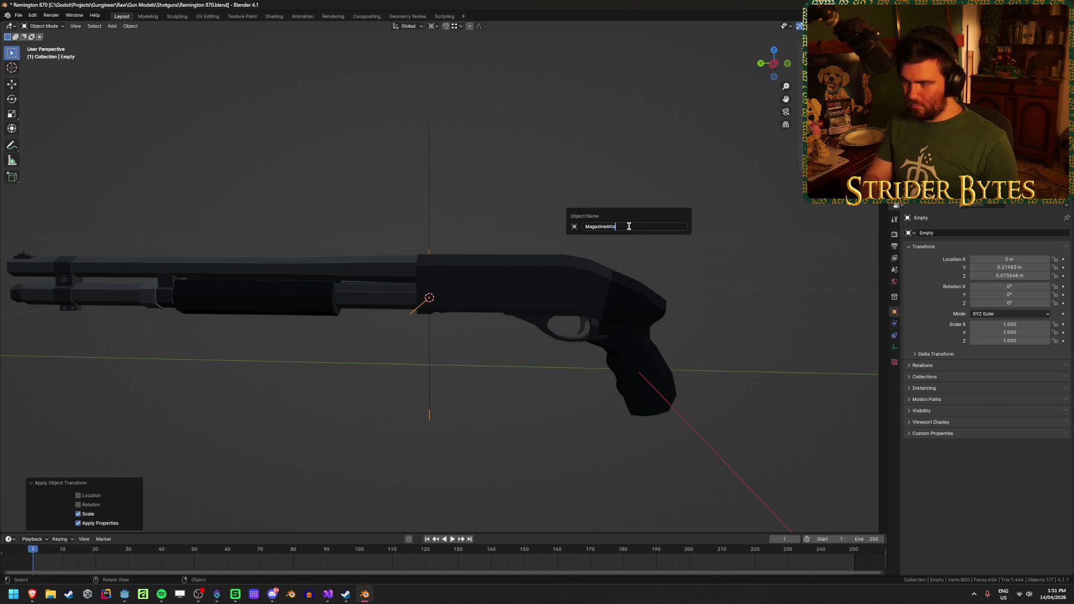
key(Return)
key(ctrl+s)
Orbit around the receiver to inspect the empties, save again, and reselect the magazine
scroll(544, 279, up, 2)
mouse_move(545, 279)
mouse_down()
mouse_move(511, 333)
mouse_move(510, 391)
mouse_move(552, 377)
mouse_move(524, 316)
mouse_move(539, 293)
mouse_move(393, 332)
mouse_up()
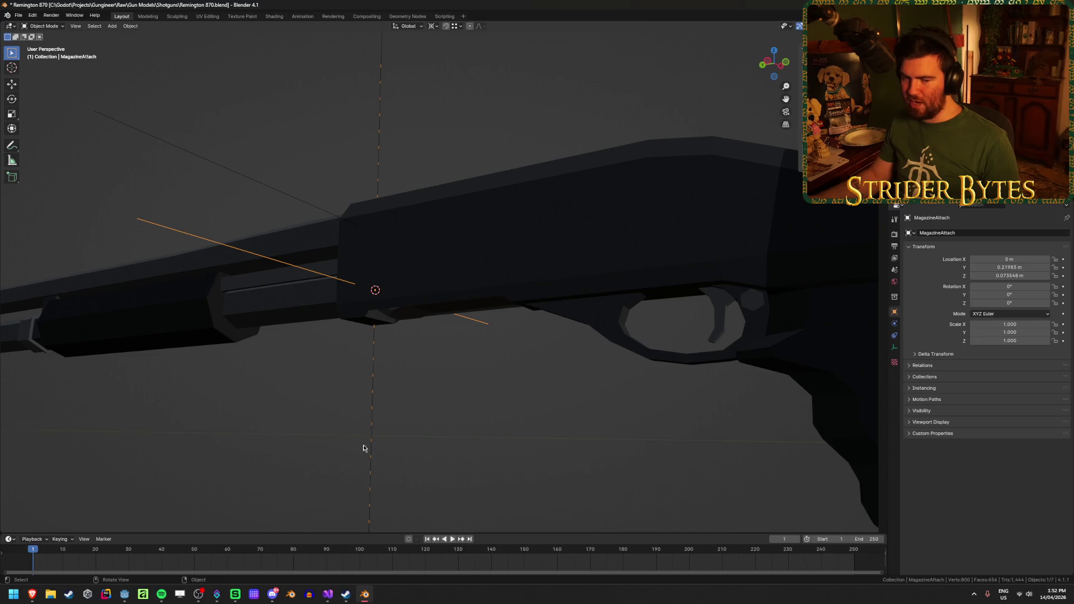
mouse_move(468, 329)
mouse_down()
mouse_move(496, 378)
mouse_move(429, 434)
mouse_move(482, 378)
mouse_move(457, 387)
mouse_up()
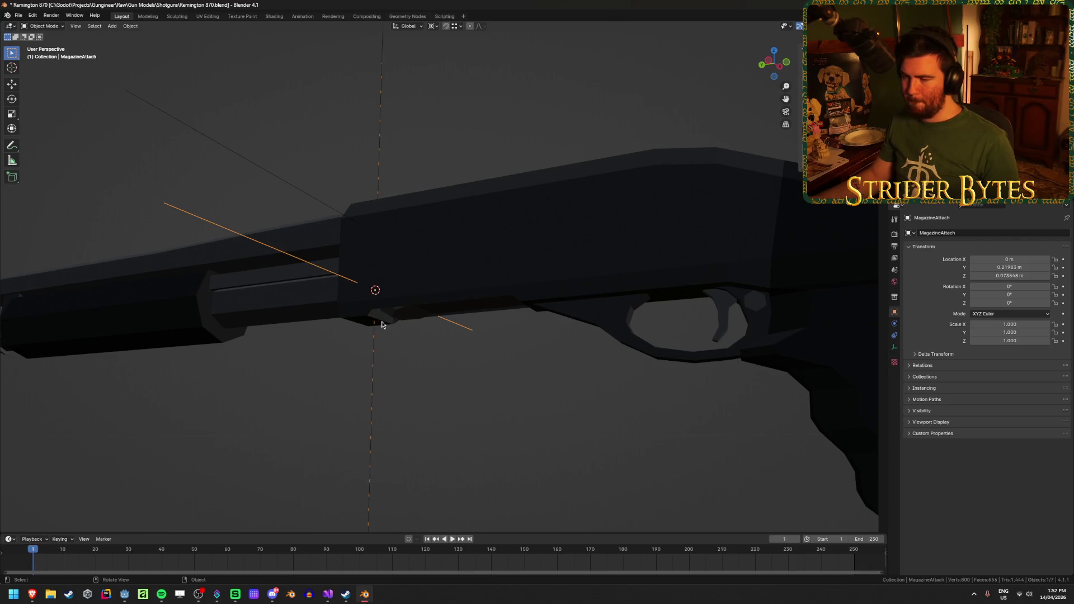
mouse_move(381, 323)
mouse_down()
mouse_move(376, 348)
mouse_move(400, 310)
mouse_up()
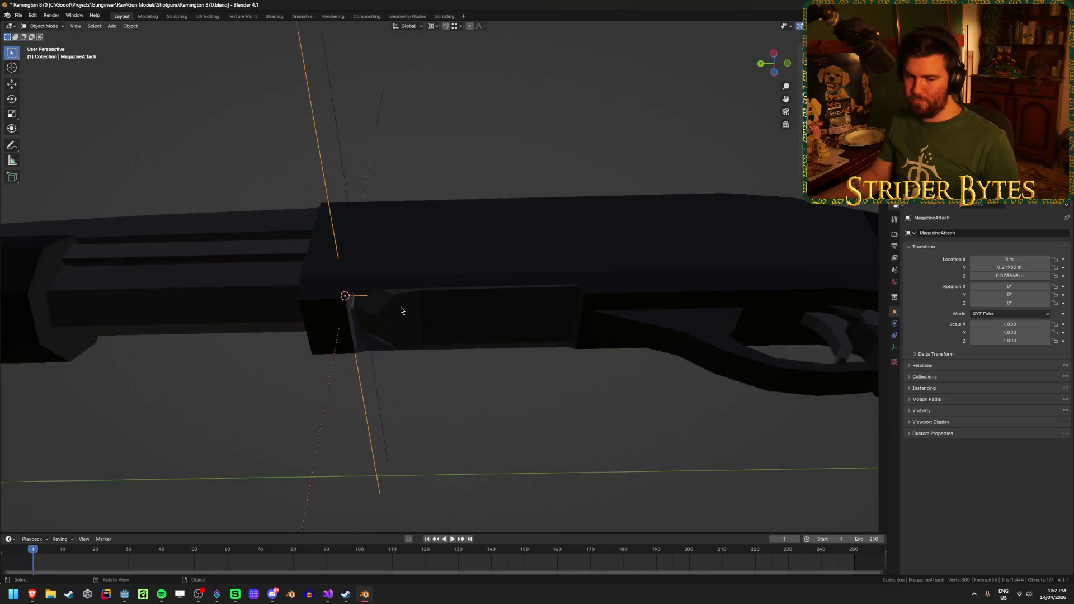
scroll(401, 310, down, 2)
click(549, 409)
key(ctrl+s)
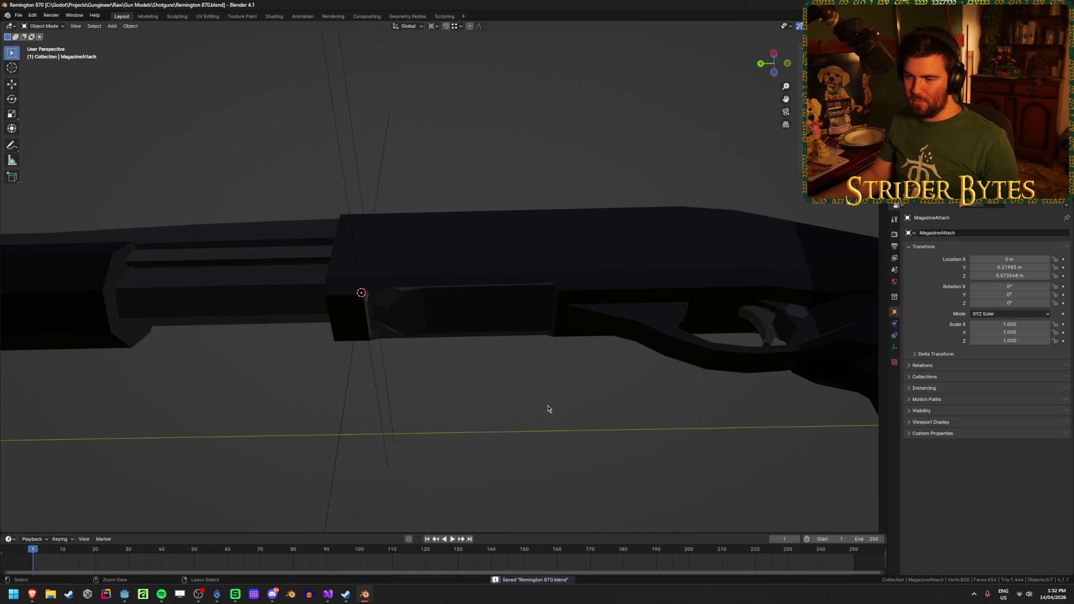
drag(548, 408, 539, 442)
scroll(538, 439, down, 1)
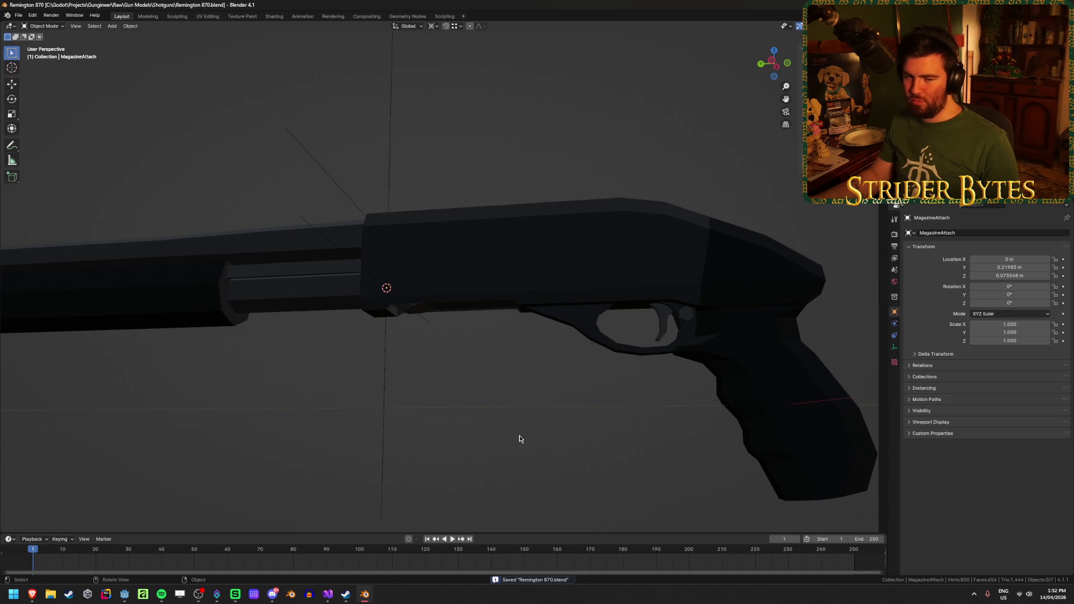
scroll(517, 427, up, 2)
click(291, 281)
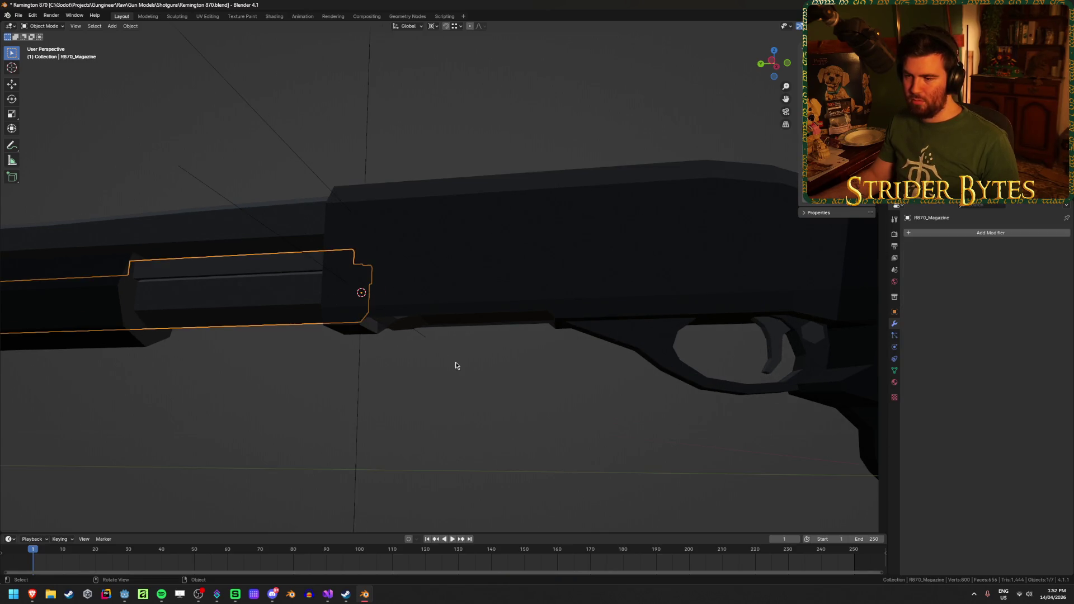
Orbit to a rear-quarter view of the gun and select the receiver
click(461, 382)
scroll(461, 381, down, 5)
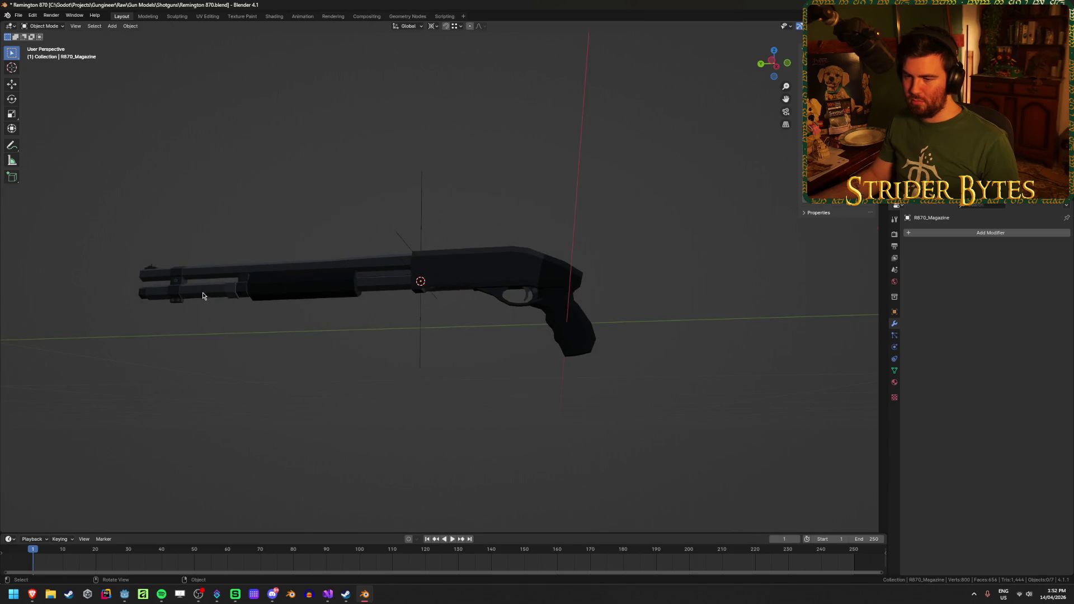
scroll(444, 420, up, 3)
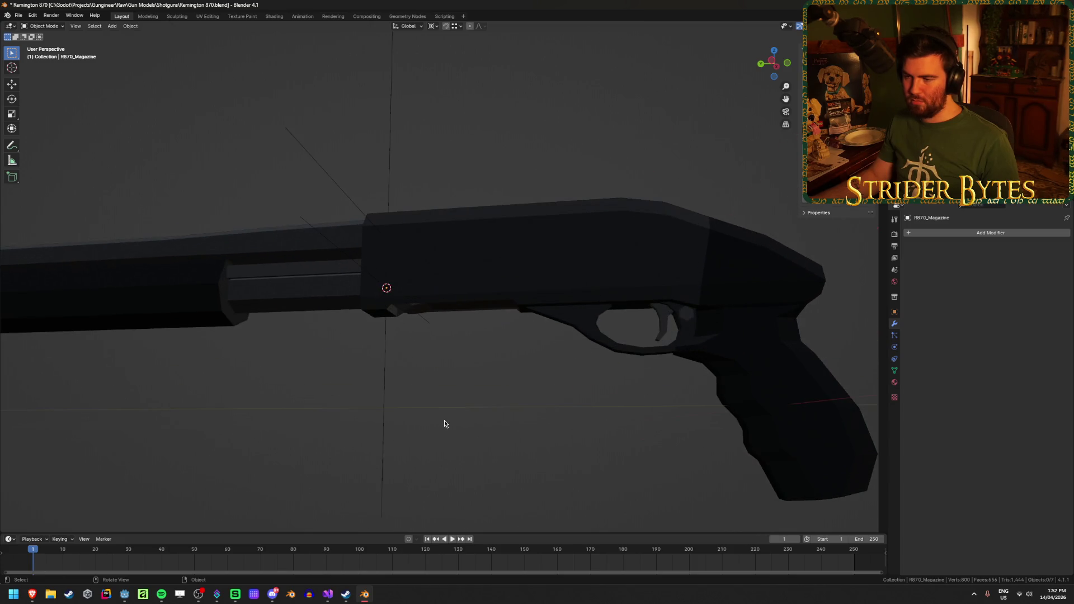
scroll(446, 419, up, 3)
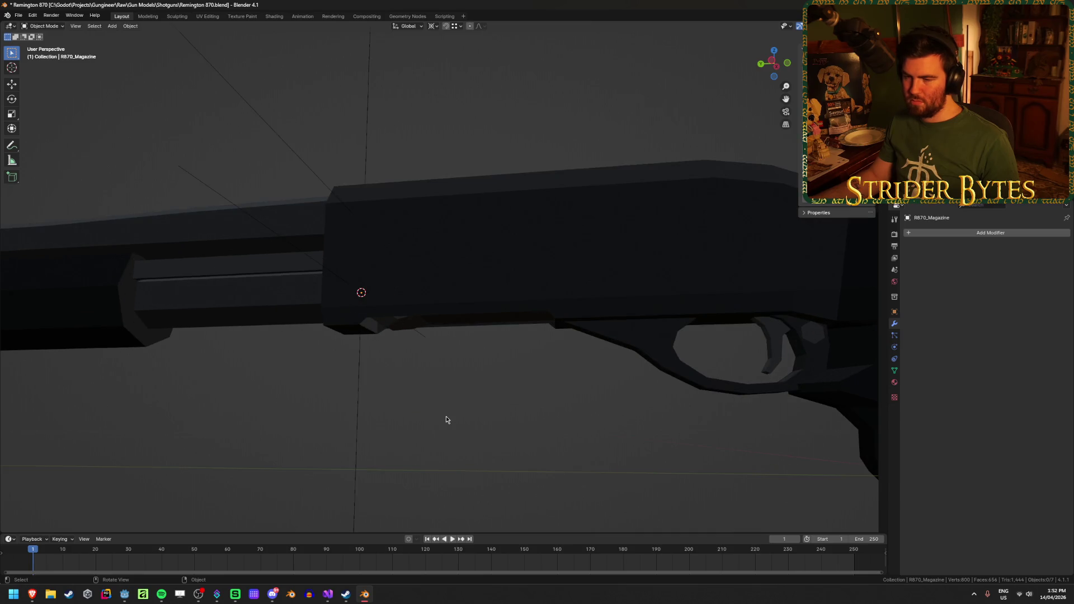
scroll(453, 392, down, 6)
drag(481, 369, 520, 336)
click(506, 336)
scroll(576, 358, up, 5)
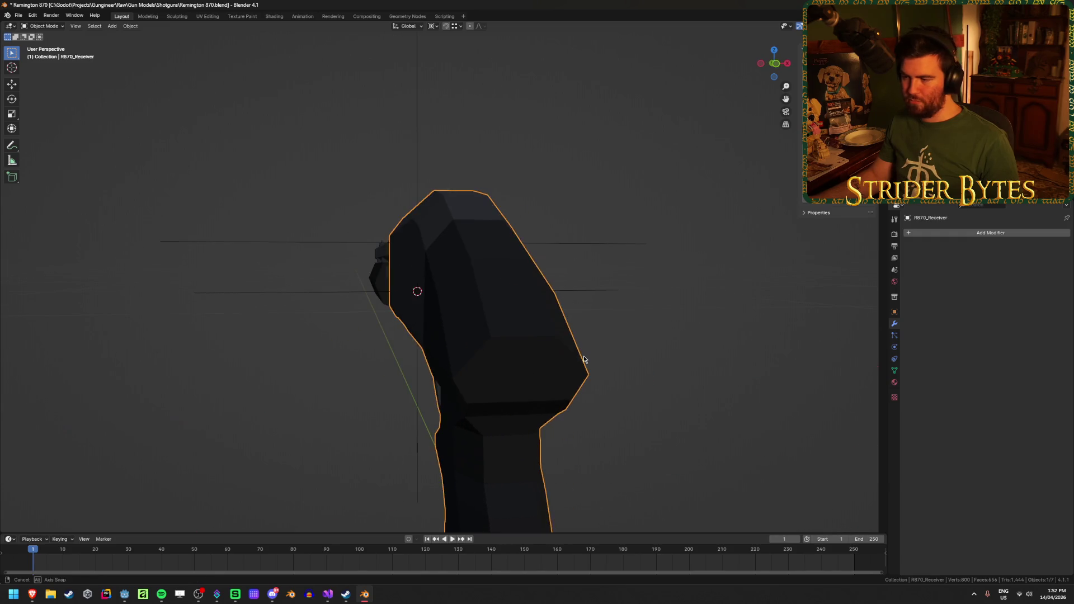
Snap the 3D cursor midway between two rear vertices of the receiver mesh
key(Tab)
click(452, 379)
shift+click(588, 374)
key(shift+s)
click(659, 422)
key(Tab)
Add a plain-axes empty at the cursor and scale it down
drag(659, 421, 613, 367)
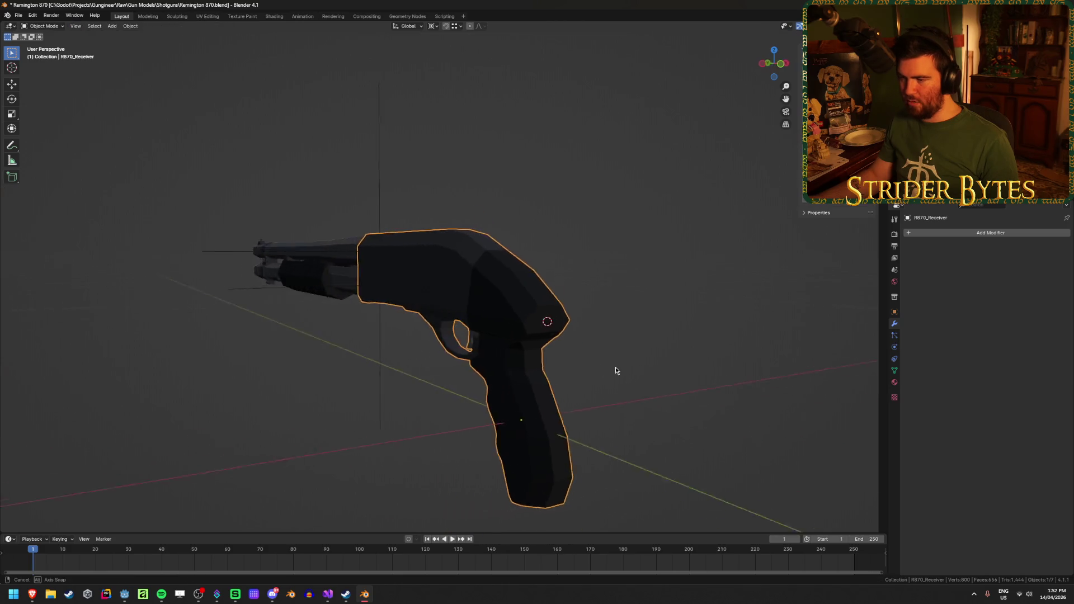
scroll(613, 366, up, 3)
right_click(615, 363)
click(690, 364)
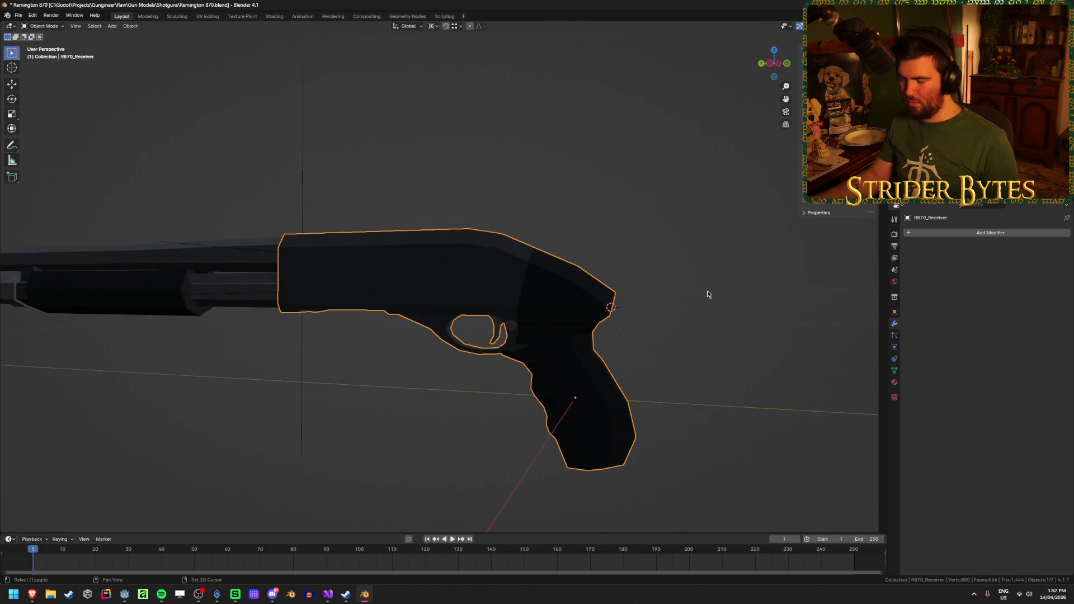
key(shift+a)
mouse_move(713, 282)
click(755, 283)
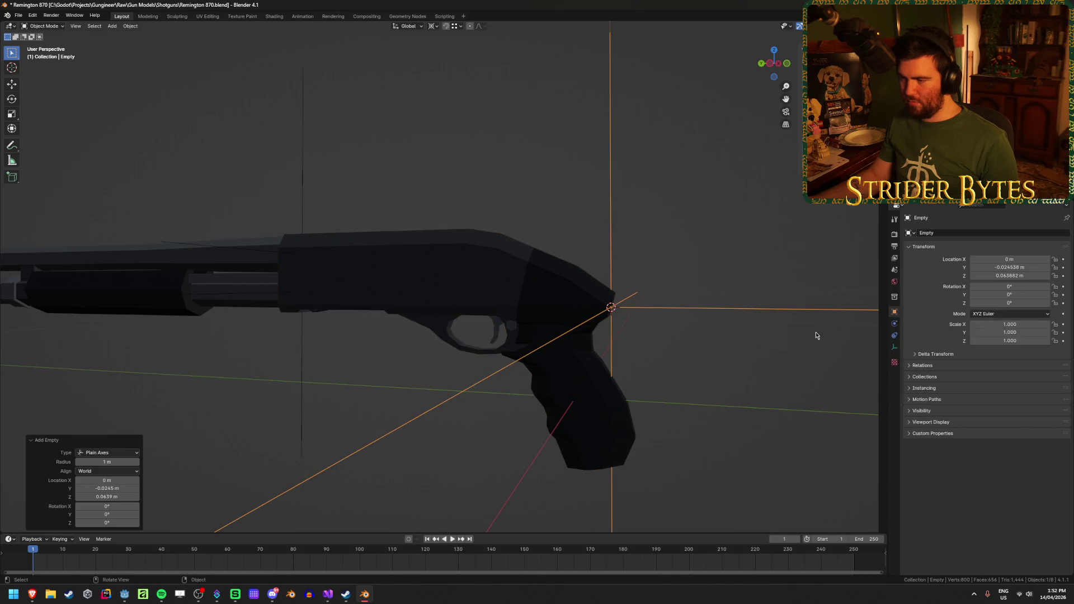
key(s)
click(676, 321)
Shrink the empty further and apply its scale so it reads 1.000
scroll(697, 360, down, 3)
drag(697, 360, 655, 358)
key(s)
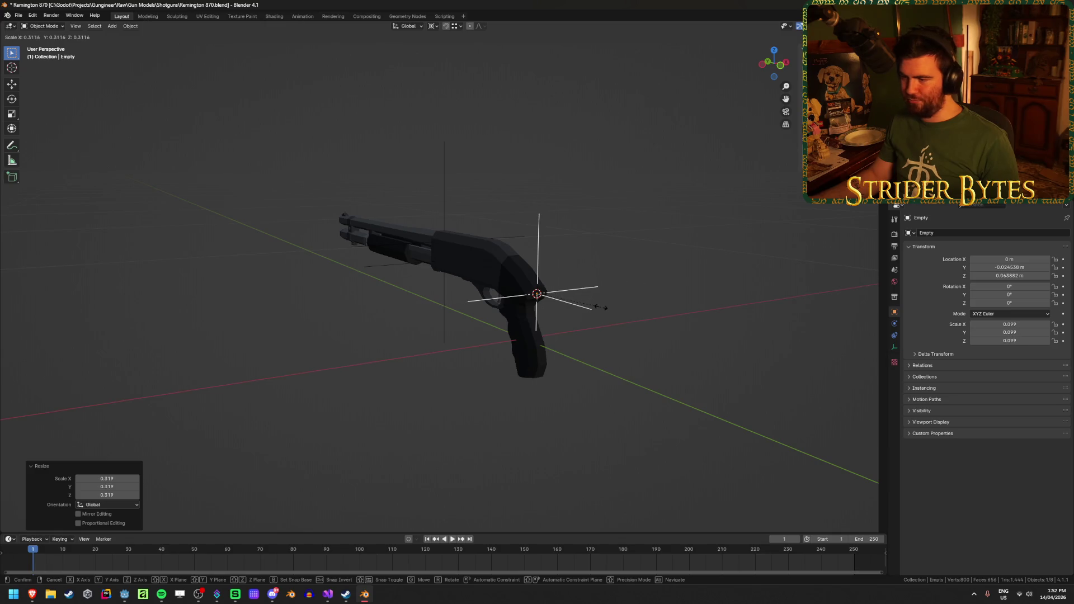
click(619, 310)
key(ctrl+a)
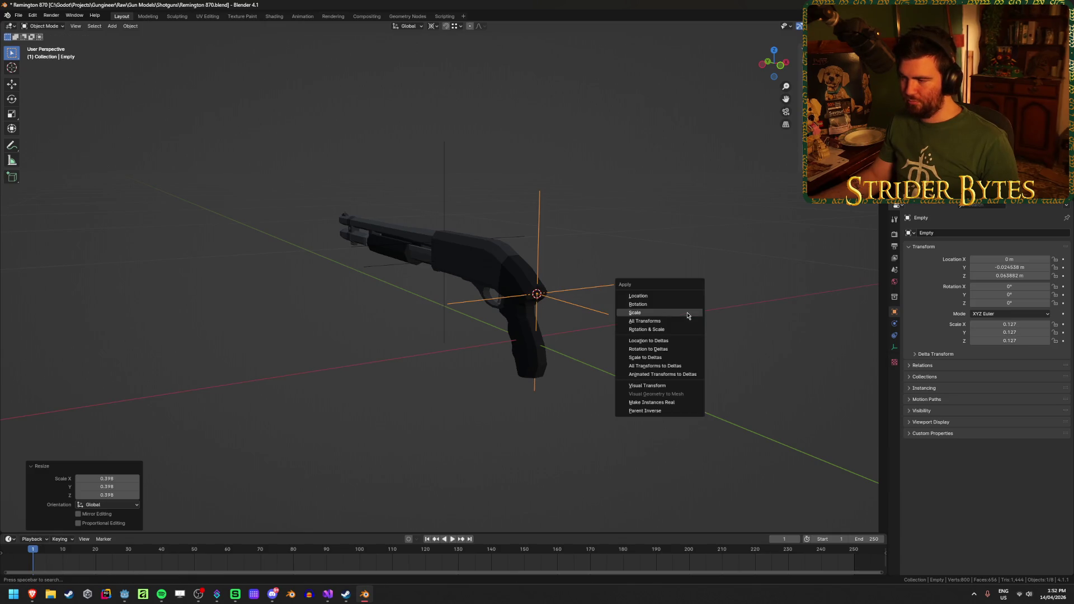
click(687, 314)
scroll(657, 324, up, 3)
scroll(702, 356, up, 4)
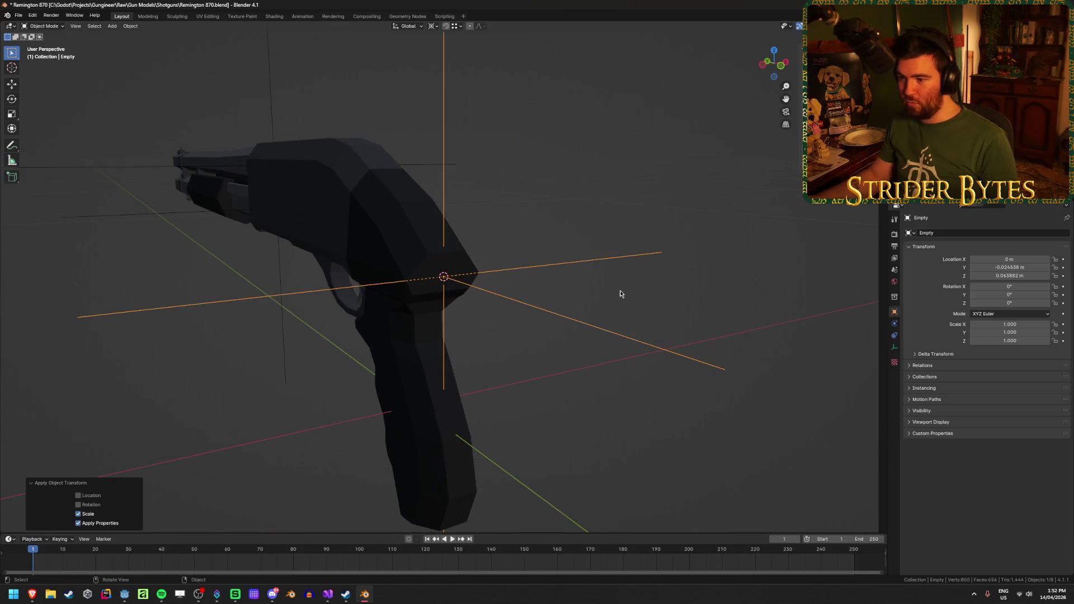
Rename the empty to StockAttach, then reselect the receiver from a side view
key(F2)
text(sAtth)
key(Return)
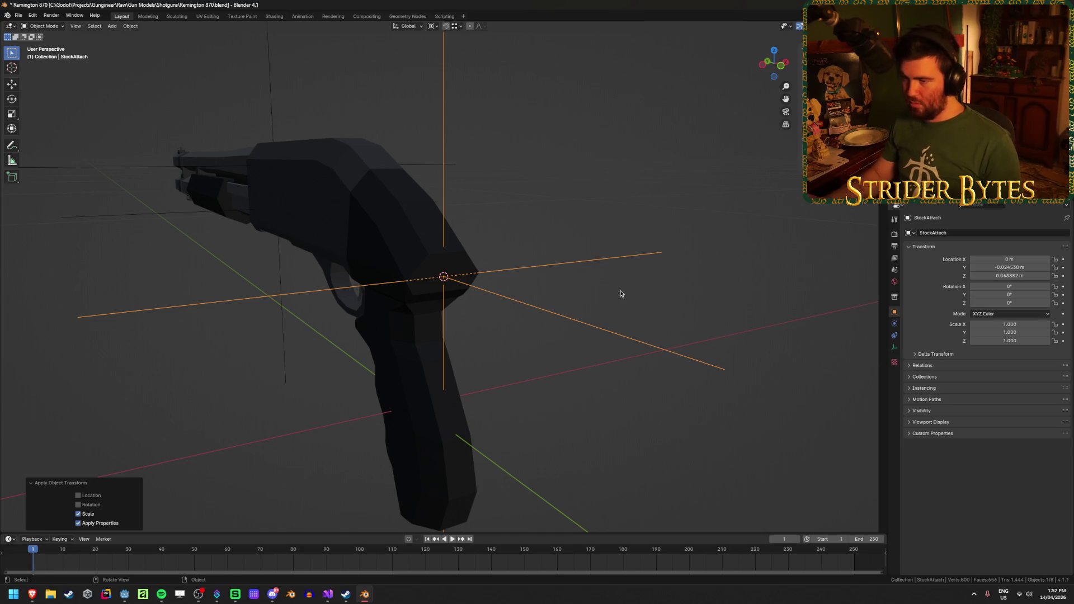
scroll(618, 295, down, 2)
mouse_move(480, 275)
mouse_down()
mouse_move(355, 300)
mouse_move(480, 268)
mouse_up()
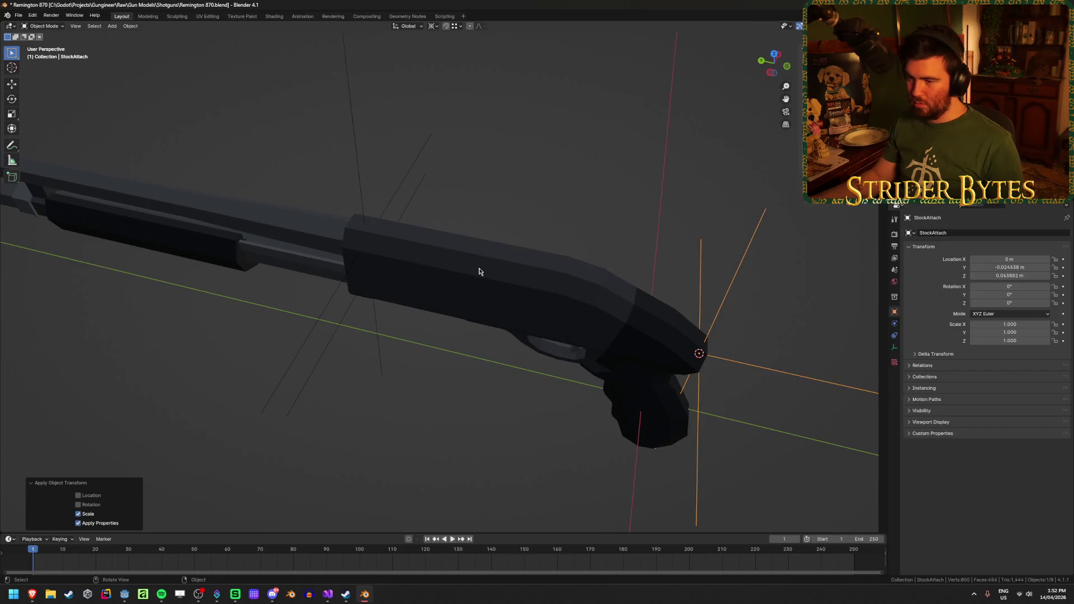
click(480, 269)
mouse_move(434, 407)
mouse_down()
mouse_move(465, 348)
mouse_move(450, 330)
mouse_move(456, 379)
mouse_up()
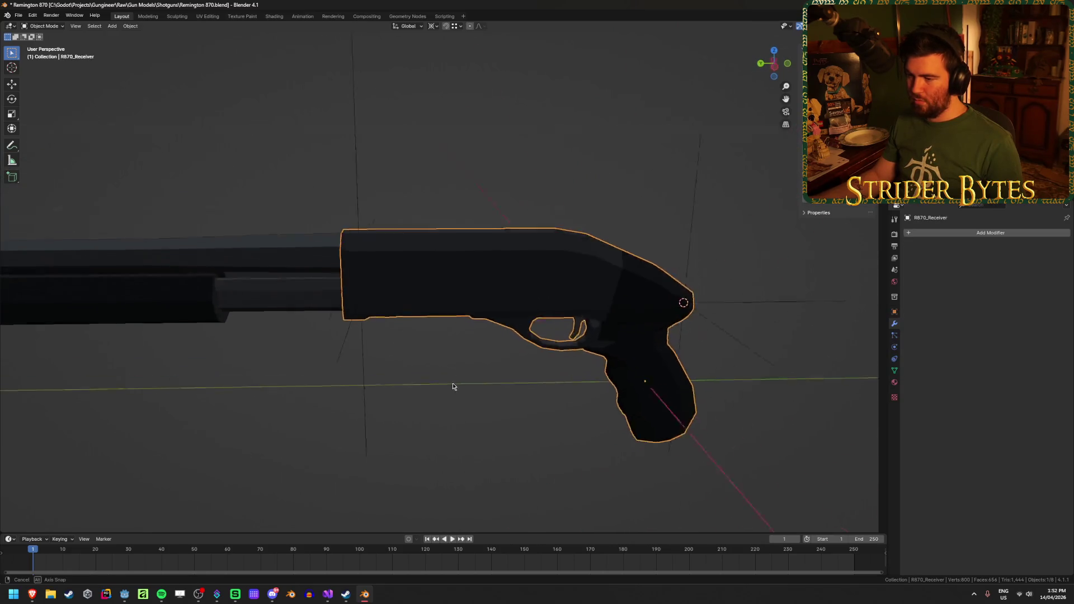
Snap the 3D cursor to a vertex on the receiver's top edge
scroll(447, 392, up, 5)
key(Tab)
click(687, 262)
key(ctrl+Tab)
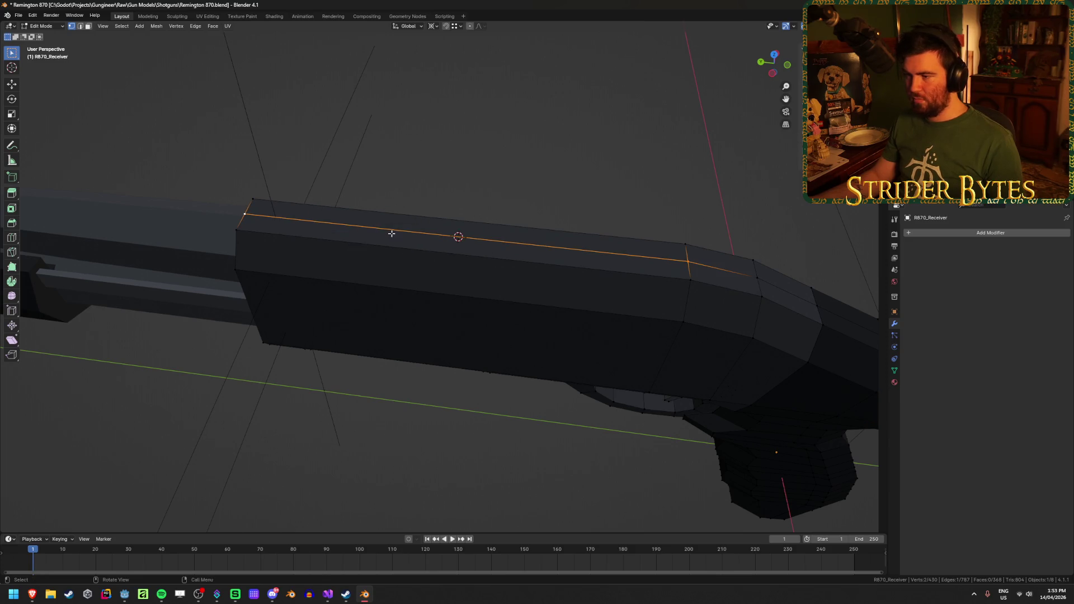
key(Tab)
Add a Plain Axes empty at the cursor and scale it to 0.143
scroll(441, 348, up, 2)
scroll(440, 348, down, 2)
key(shift+a)
click(463, 390)
scroll(828, 319, down, 6)
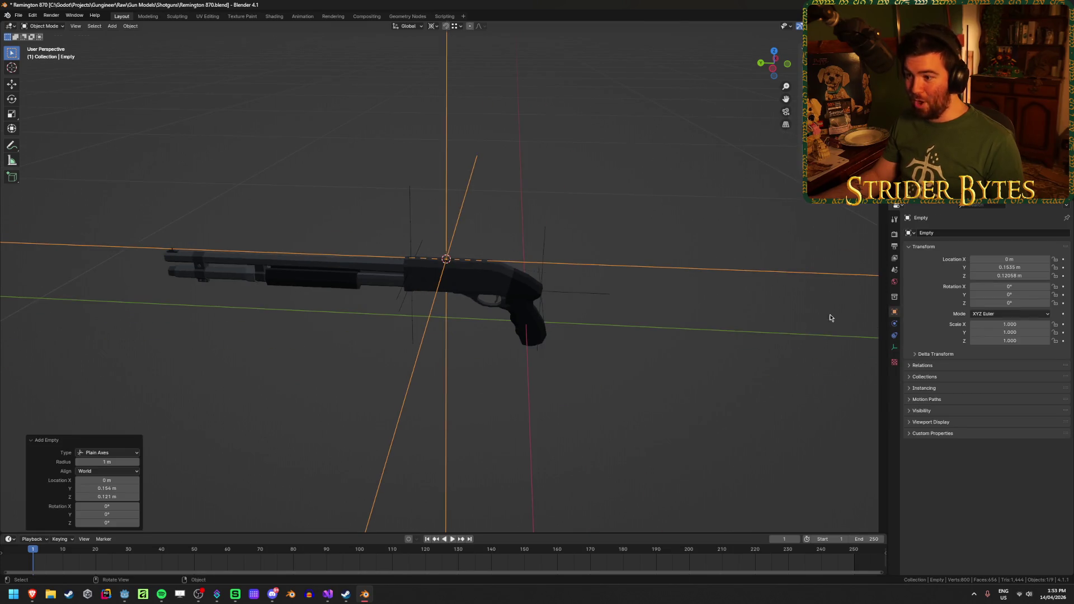
key(s)
click(508, 312)
Rename the empty to SightAttach and save the blend file
scroll(508, 313, up, 3)
key(F2)
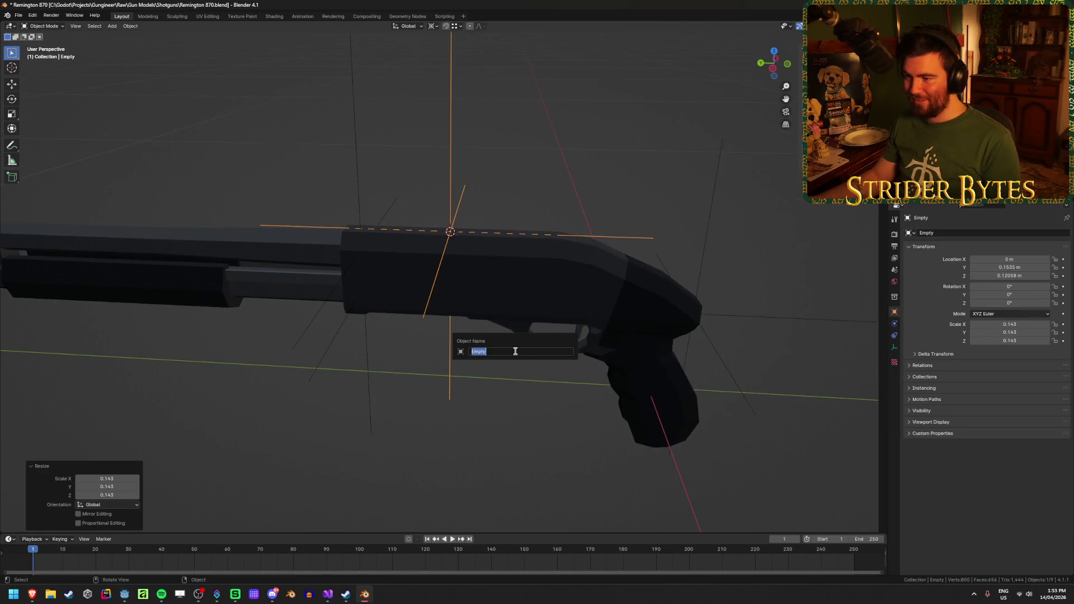
text(Sight)
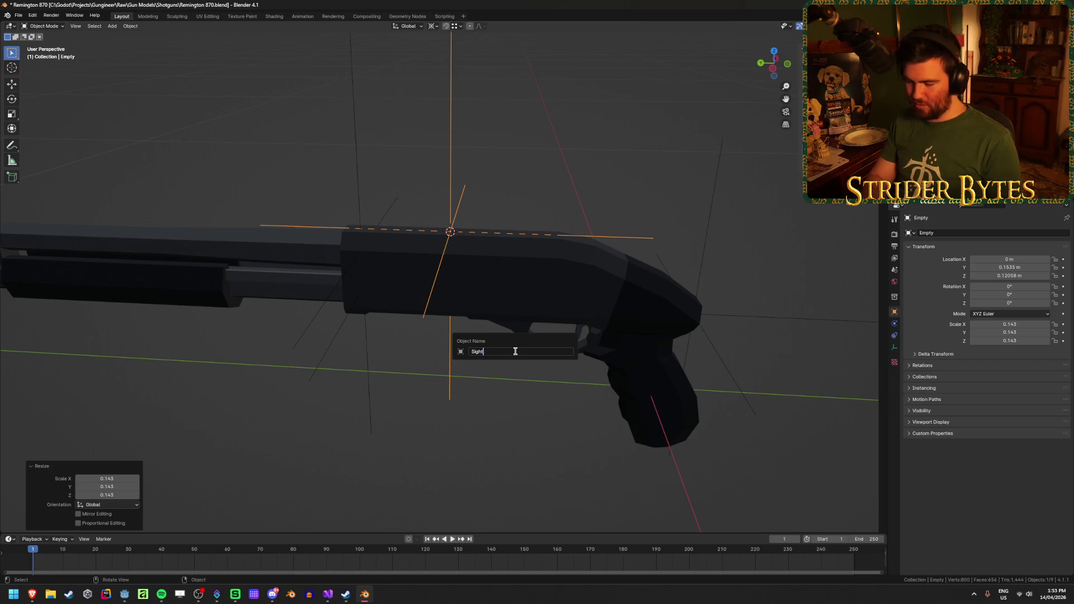
text(h)
key(Return)
key(ctrl+s)
Select the barrel and orbit the view around it
scroll(461, 353, down, 1)
scroll(461, 353, down, 3)
drag(323, 331, 458, 357)
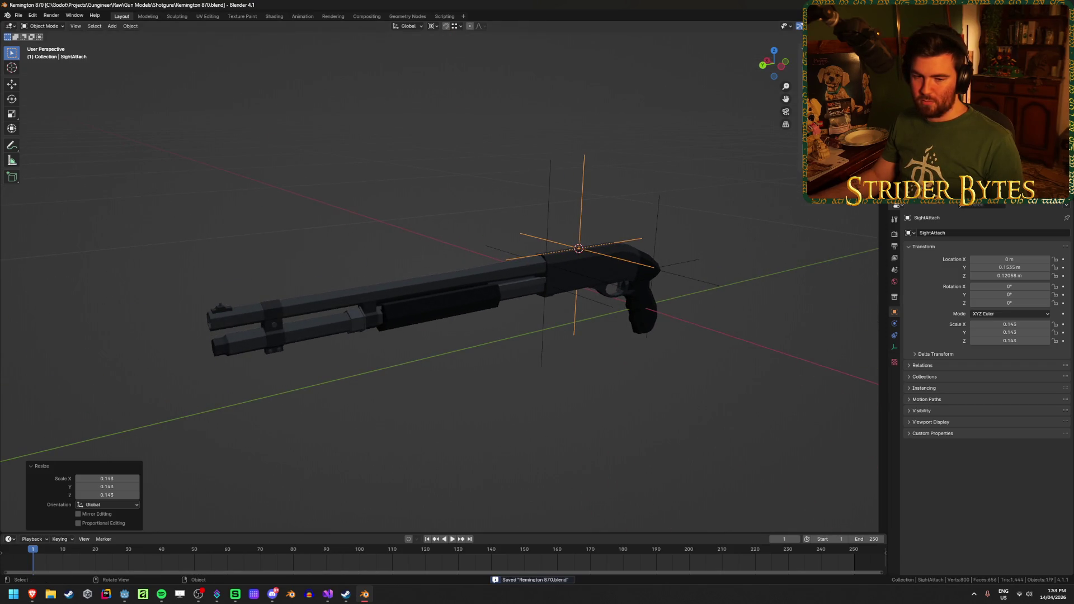
click(260, 311)
scroll(193, 336, up, 2)
drag(194, 335, 296, 314)
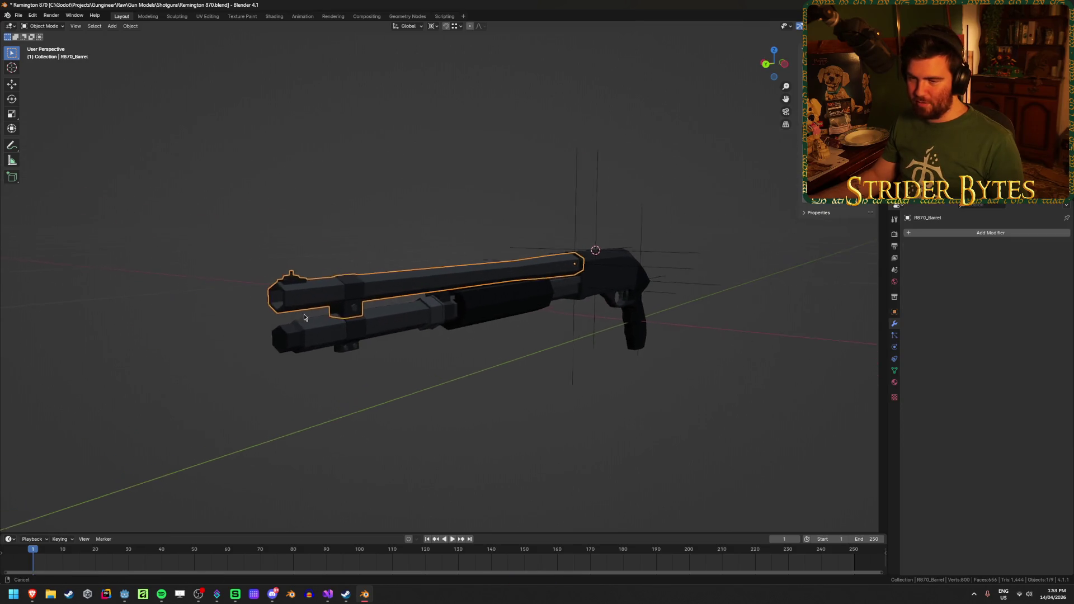
Snap the 3D cursor to the centre of the barrel's hexagonal muzzle edge loop
scroll(321, 326, up, 2)
key(Tab)
click(197, 311)
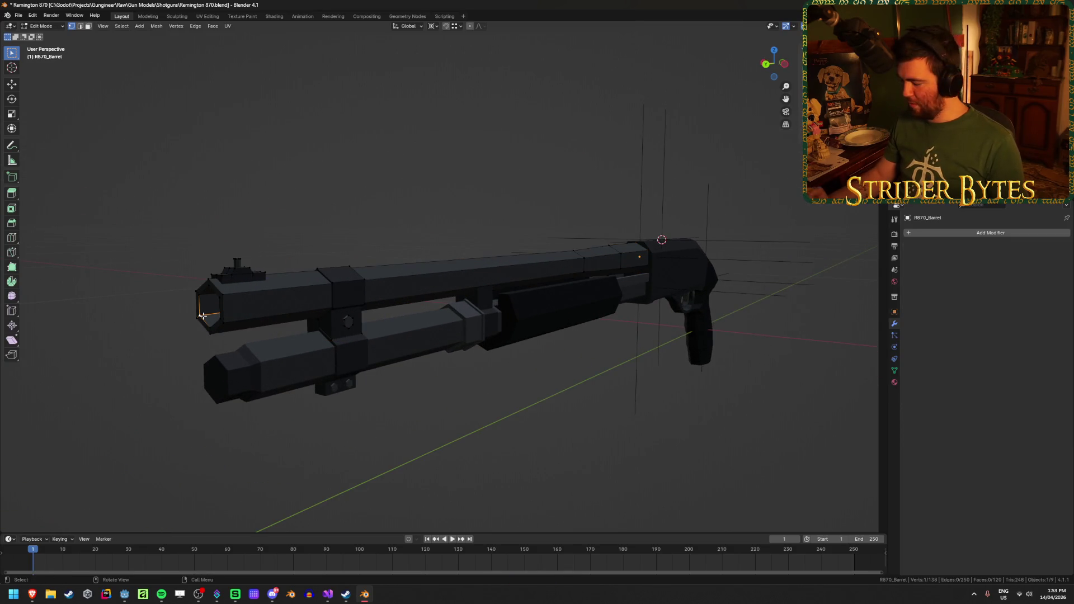
key(KP_Decimal)
scroll(501, 267, down, 4)
alt+click(649, 141)
key(shift+s)
click(647, 187)
key(Tab)
Add a Plain Axes empty at the muzzle and scale it to 0.036
key(shift+a)
mouse_move(276, 281)
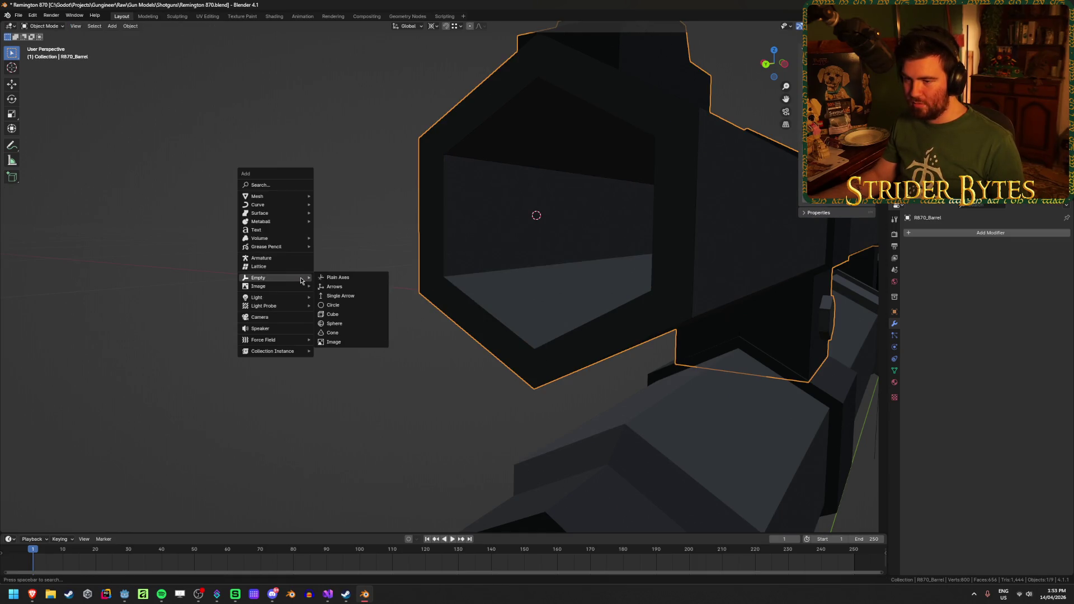
click(334, 281)
scroll(333, 279, down, 6)
key(s)
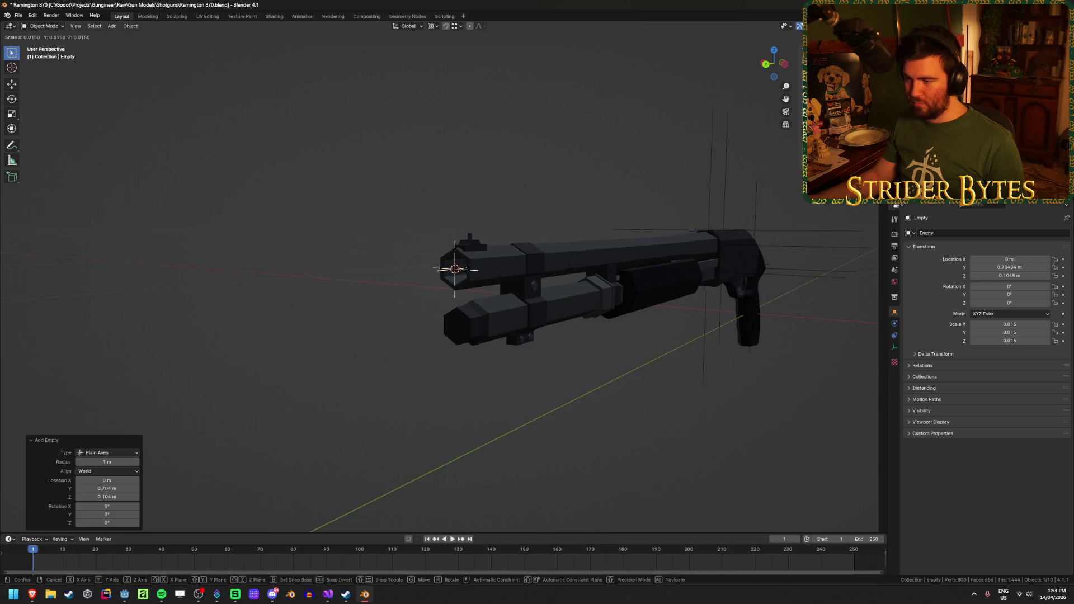
click(455, 270)
Save the blend file and rename the new empty to MuzzleAttach
scroll(565, 340, up, 2)
key(ctrl+s)
key(F2)
key(BackSpace)
text(MuzzleAttac)
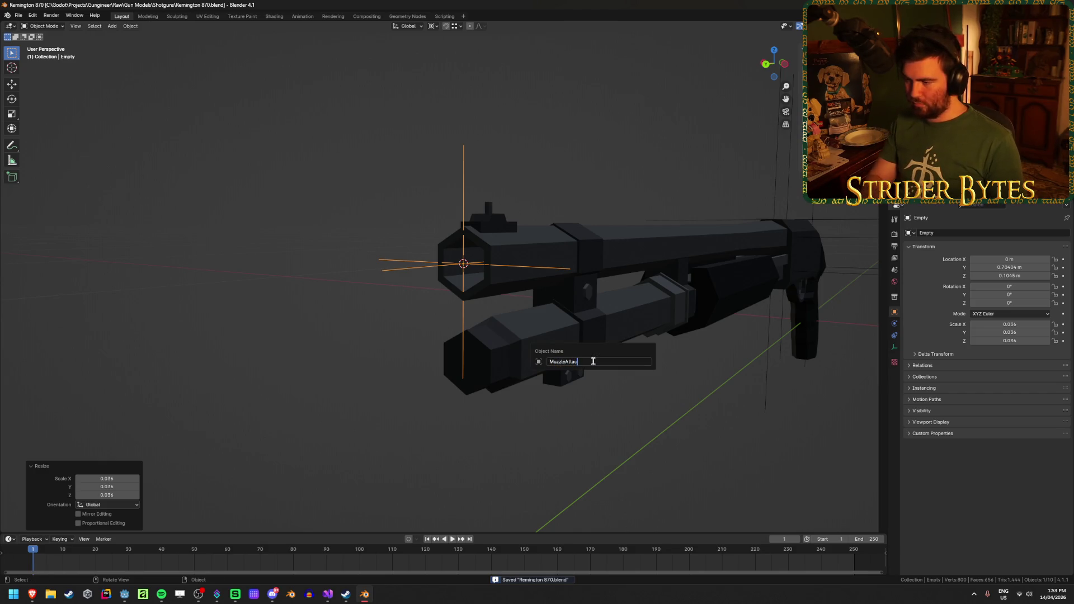
text(h)
key(Return)
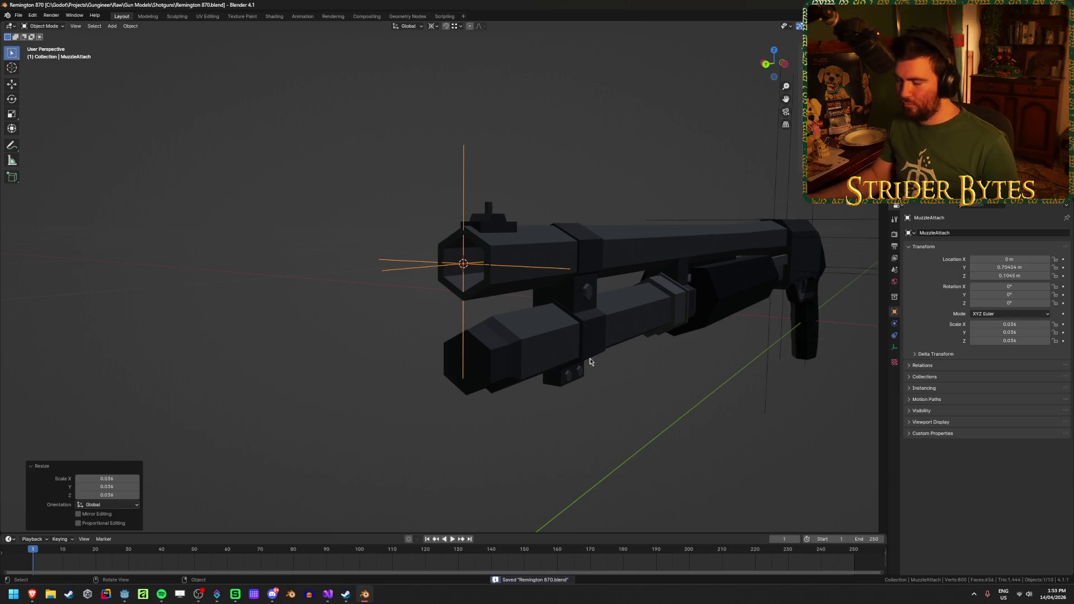
mouse_move(679, 331)
mouse_down()
mouse_move(788, 407)
mouse_move(353, 369)
mouse_move(543, 371)
mouse_up()
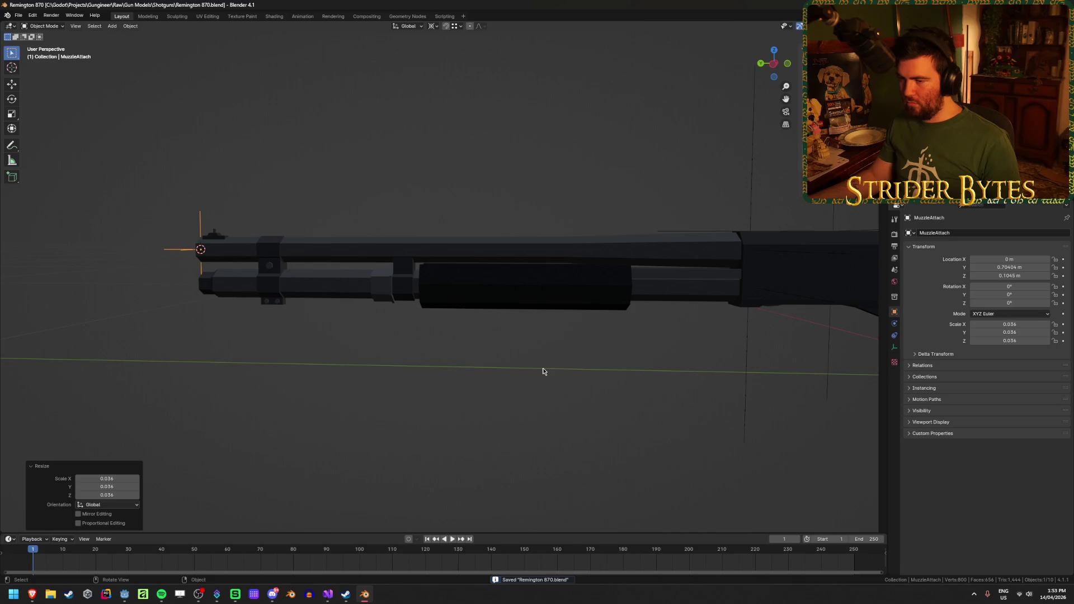
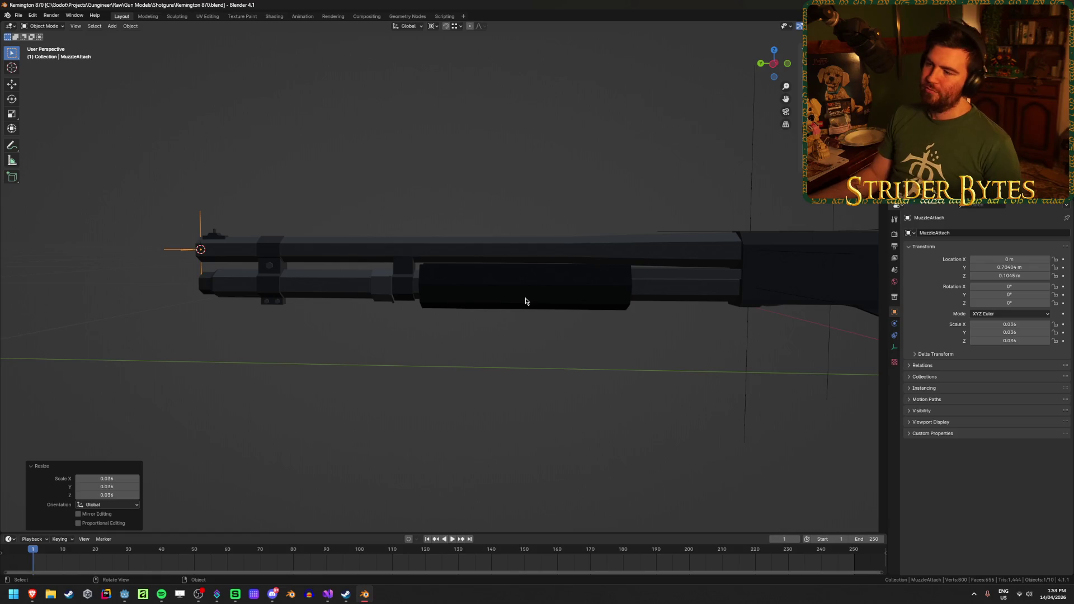
Snap the 3D cursor to the selected bottom vertices of the magazine pump
click(525, 305)
drag(524, 311, 524, 248)
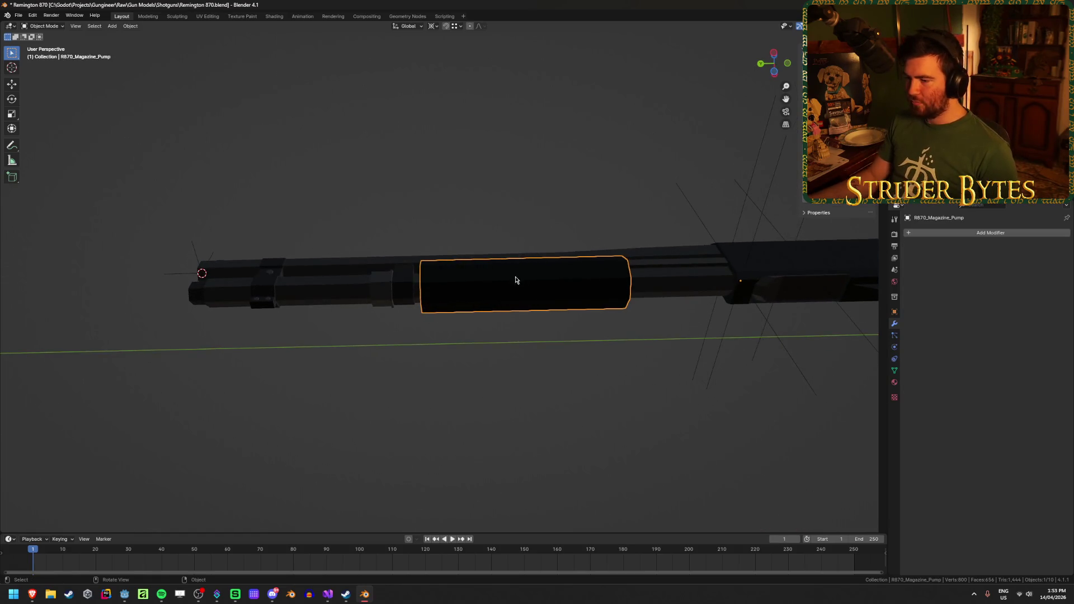
scroll(508, 403, up, 2)
key(Tab)
mouse_move(501, 369)
mouse_down()
mouse_move(503, 388)
mouse_move(506, 333)
mouse_move(518, 383)
mouse_move(513, 270)
mouse_up()
key(alt+z)
mouse_move(582, 331)
mouse_down()
mouse_move(570, 331)
mouse_move(767, 328)
mouse_move(616, 278)
mouse_up()
shift+click(621, 277)
key(ctrl+Tab)
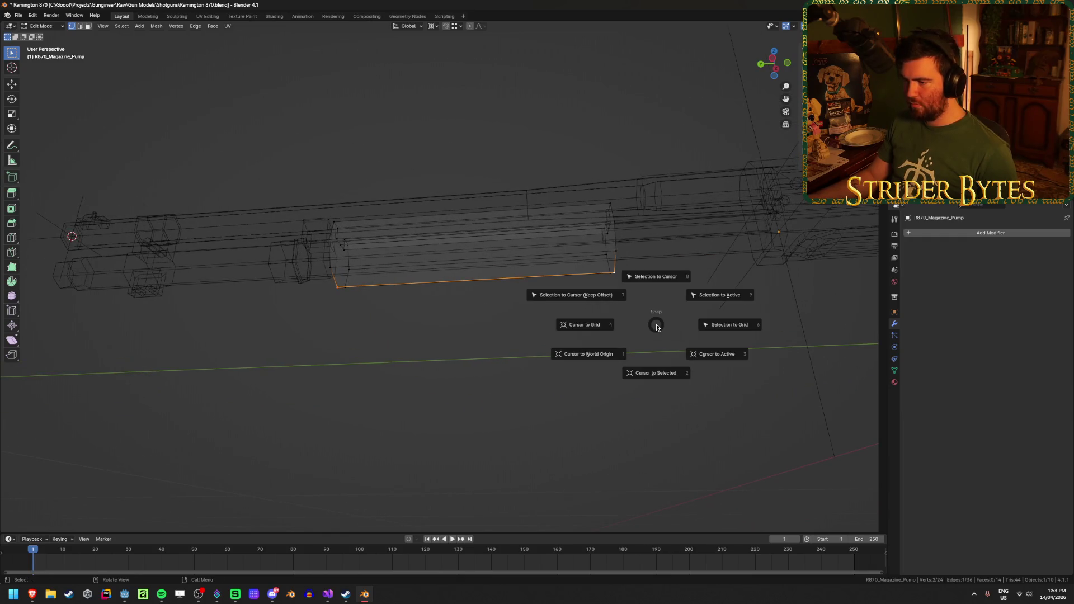
key(Tab)
key(alt+z)
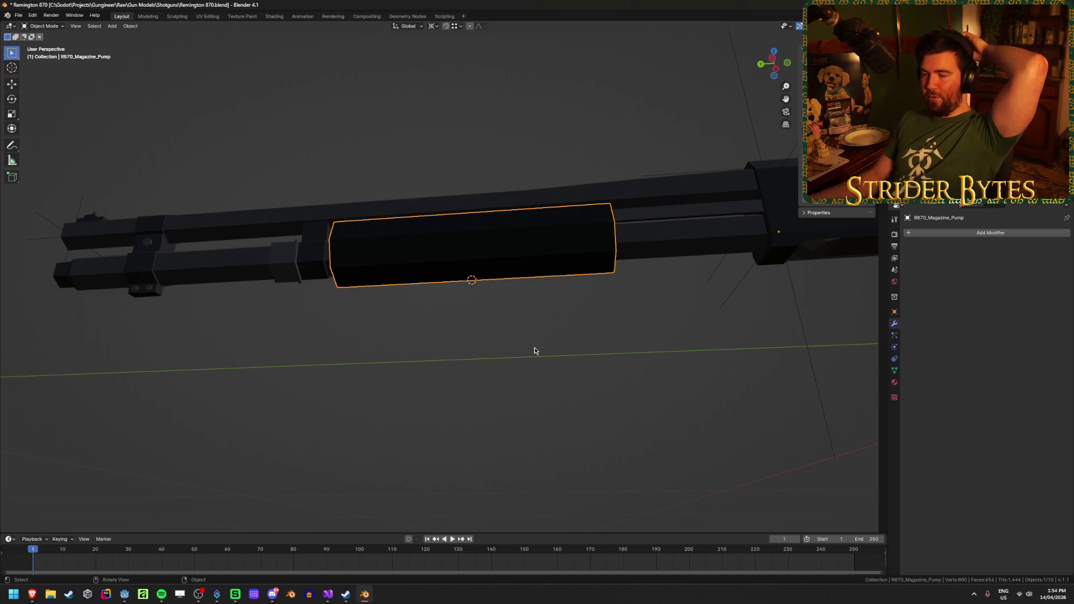
drag(534, 351, 539, 367)
Add a Plain Axes empty at the cursor, scale it down and apply its scale
key(shift+a)
mouse_move(541, 370)
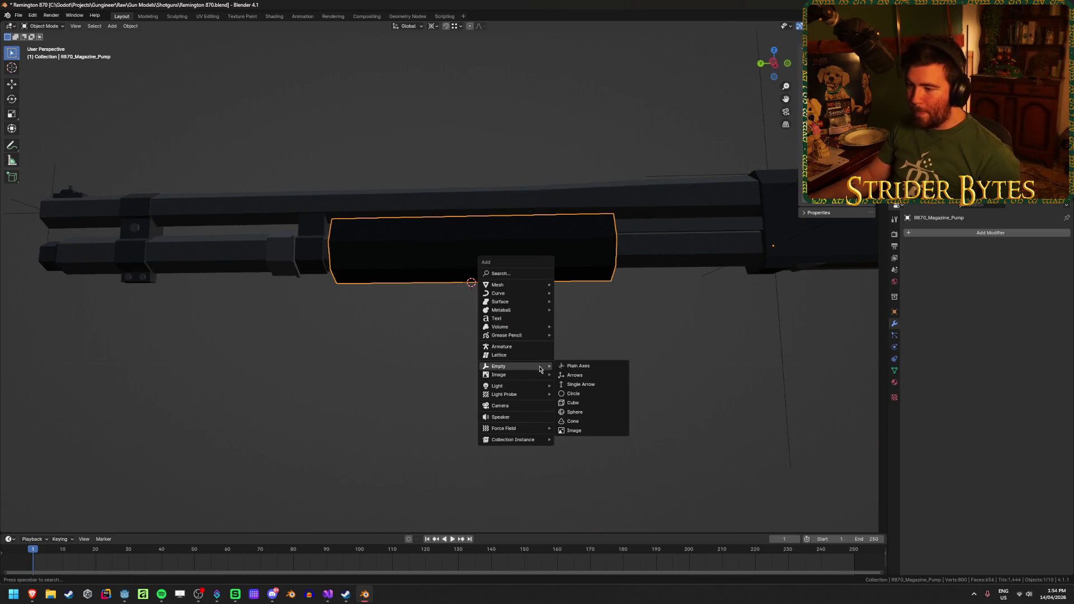
click(578, 366)
key(s)
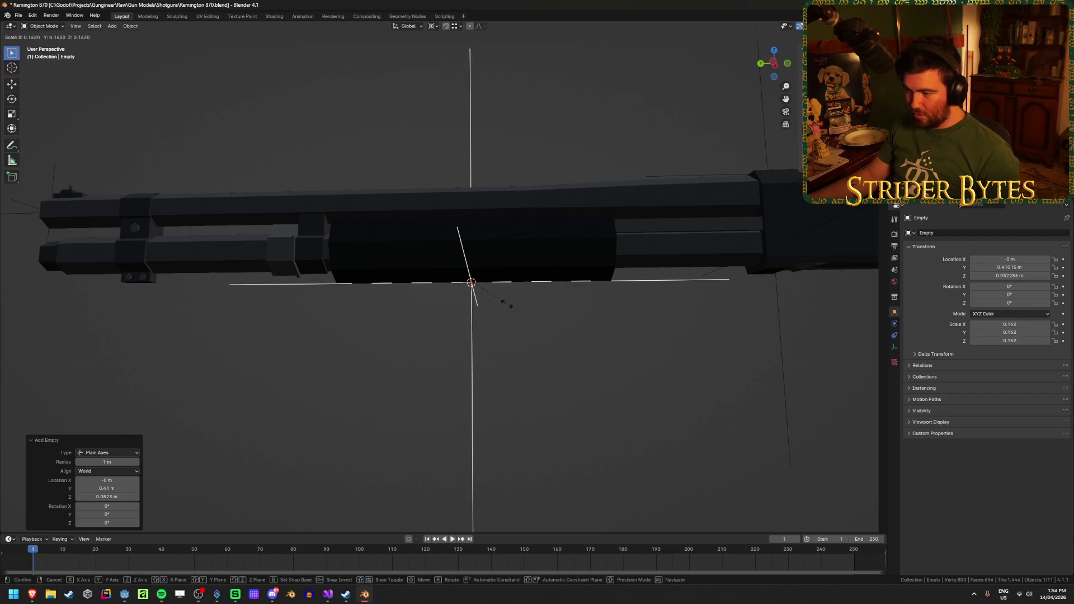
click(489, 293)
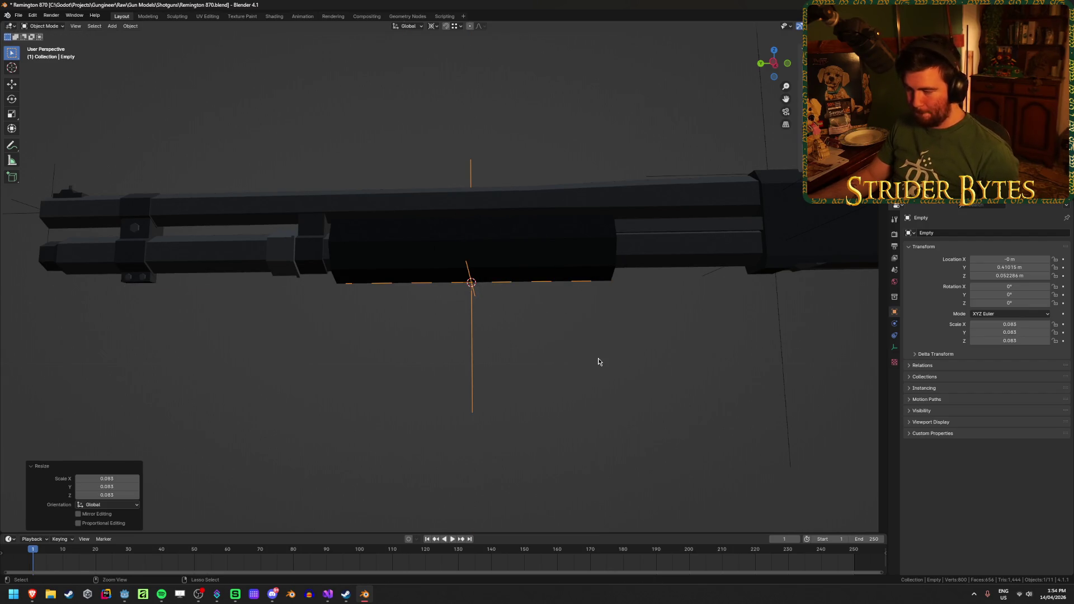
key(ctrl+a)
click(598, 359)
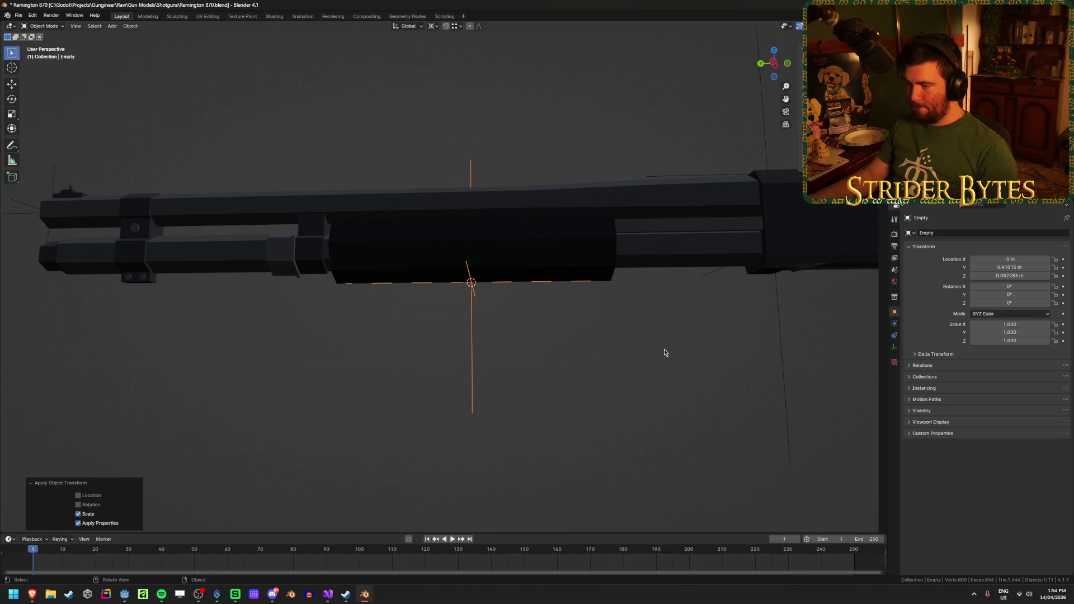
Rename the empty to ForegripAttach and save the blend file
key(F2)
text(Fore)
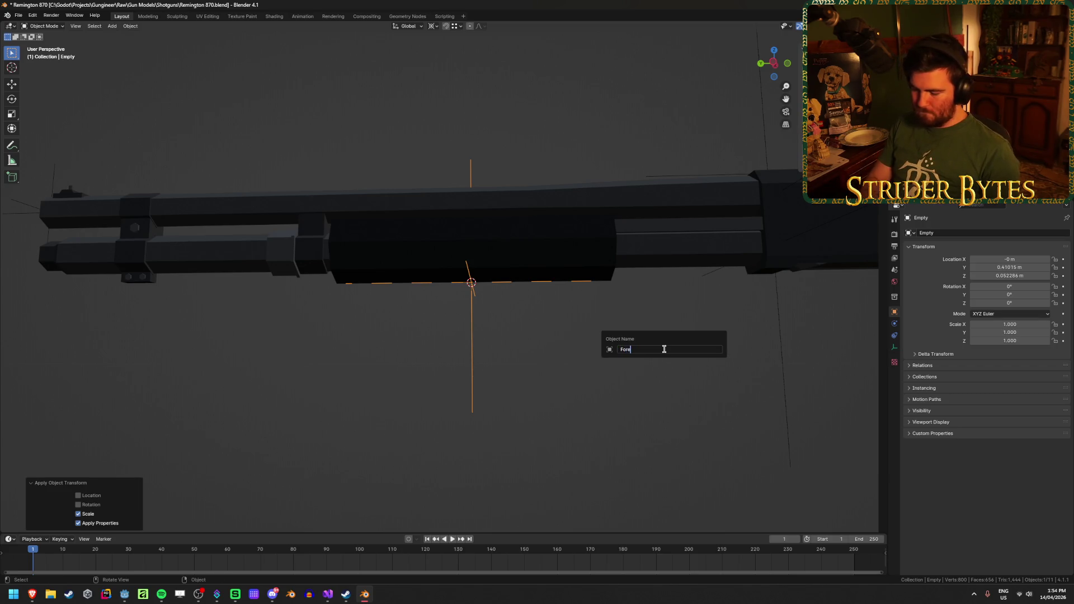
text(ch)
key(Return)
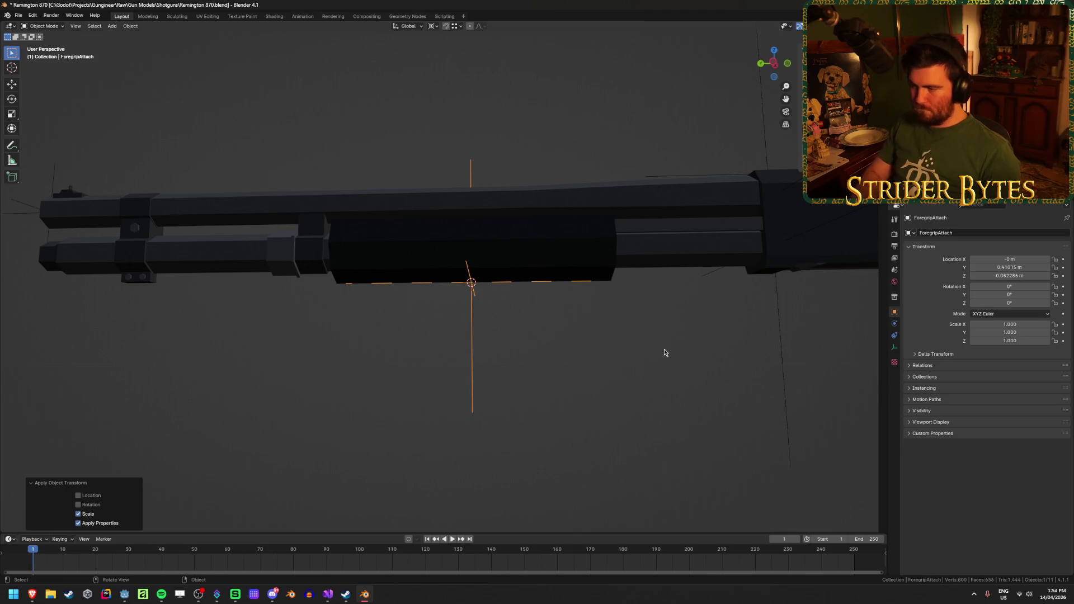
key(ctrl+s)
scroll(664, 355, down, 5)
drag(627, 321, 618, 379)
Parent the attach-point empties, BarrelAttach through MagazineAttach, to R870_Receiver with Object parenting
click(618, 378)
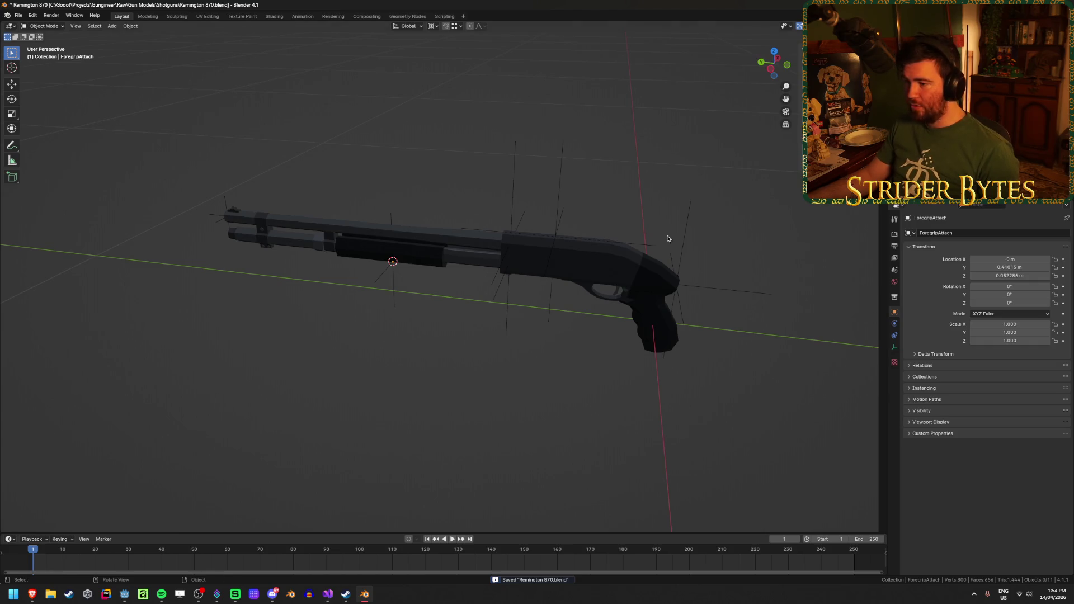
drag(591, 415, 620, 401)
scroll(623, 400, up, 4)
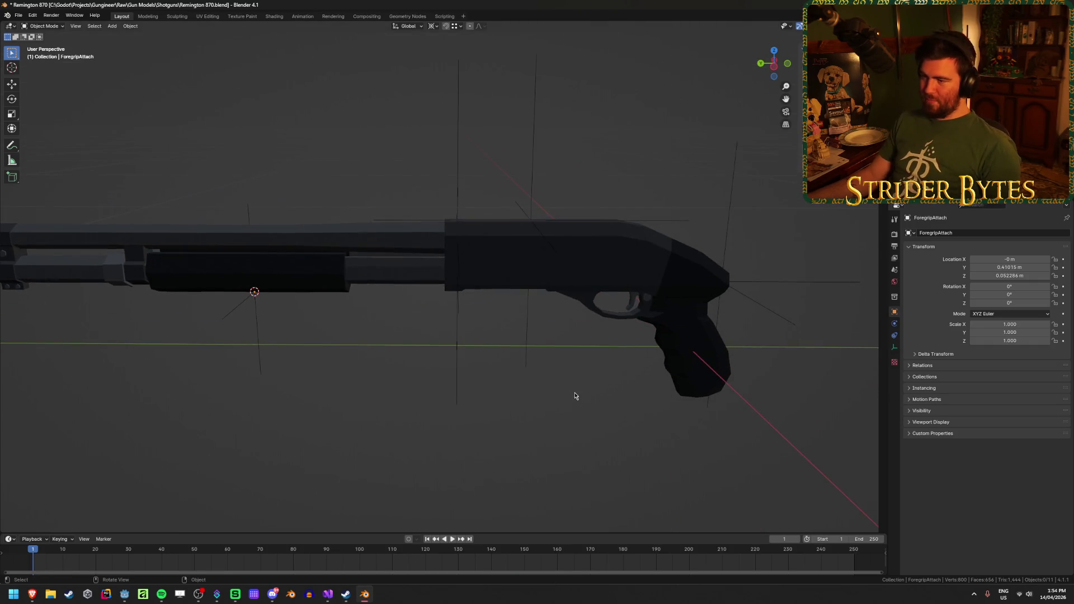
click(455, 171)
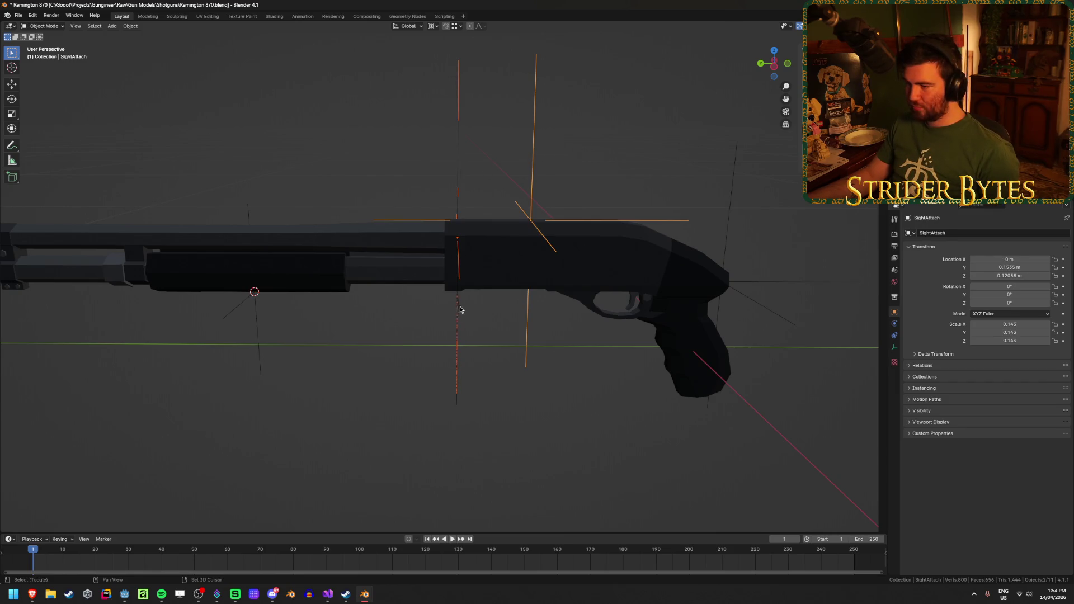
shift+click(457, 408)
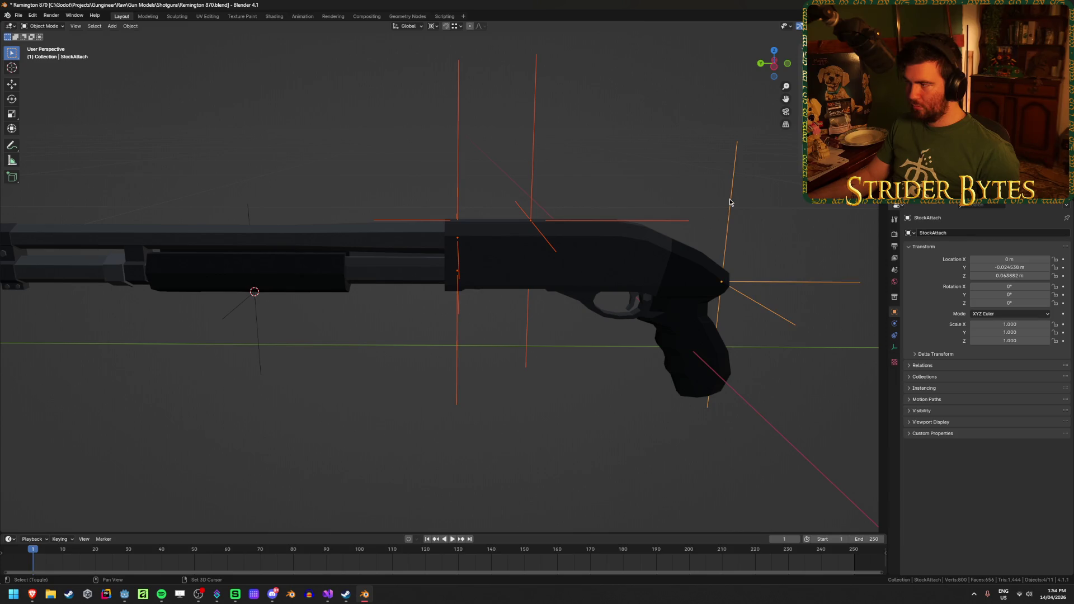
shift+click(649, 264)
key(ctrl+p)
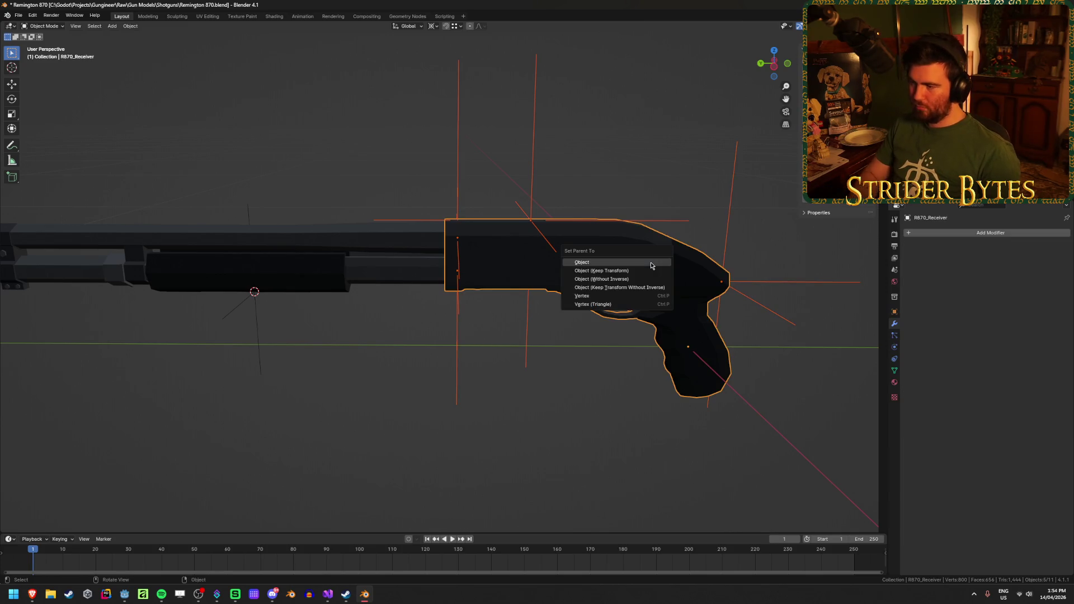
click(651, 266)
Check the receiver and its port piece, deselect everything and save the blend file
click(595, 229)
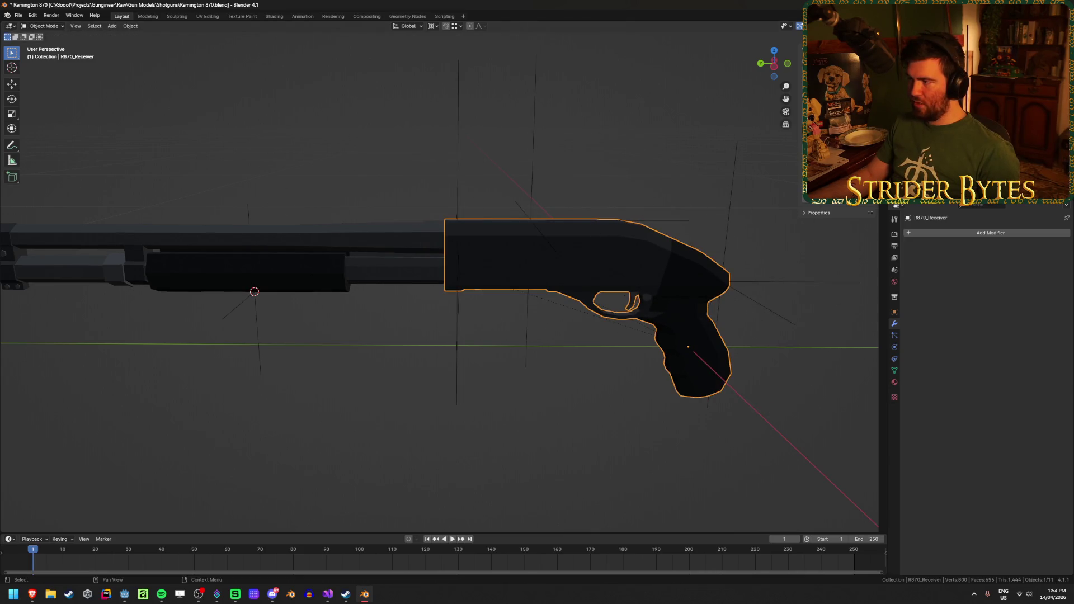
click(502, 242)
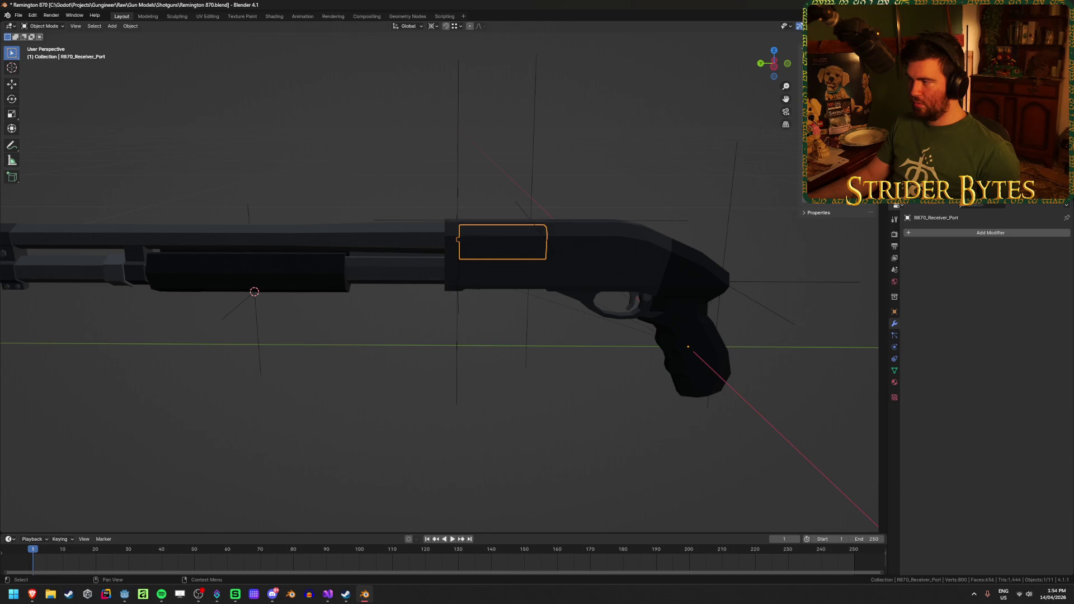
key(alt+a)
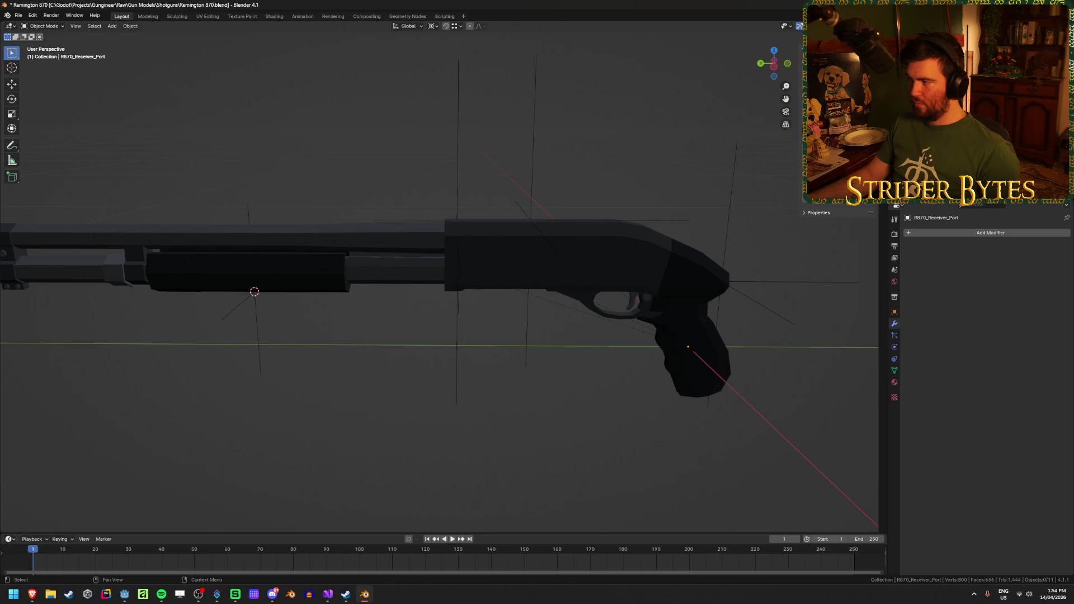
key(ctrl+s)
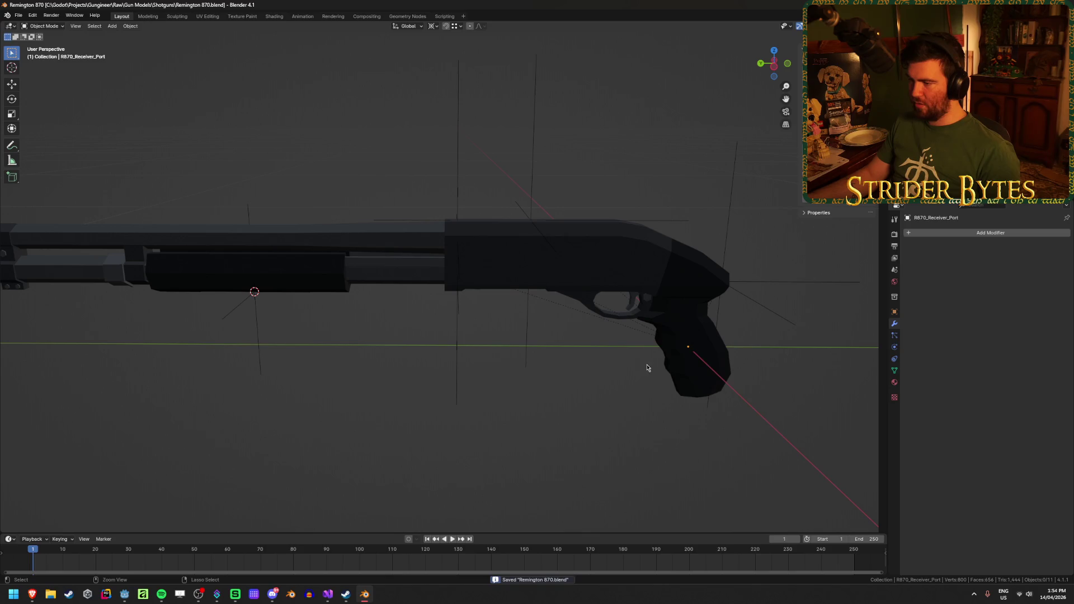
scroll(414, 336, down, 3)
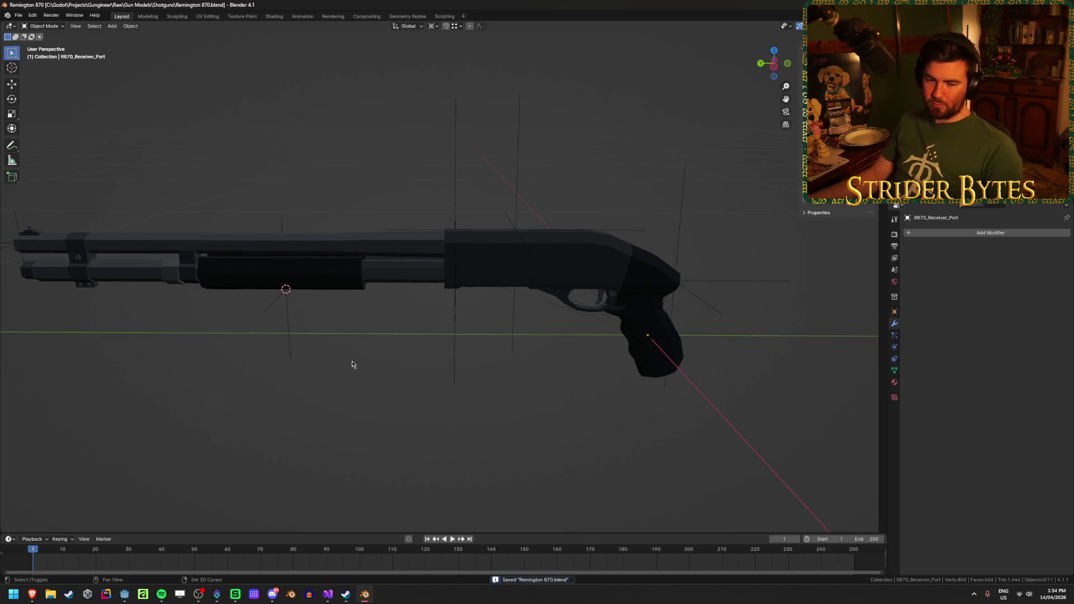
Parent the MuzzleAttach empty to R870_Barrel with Object parenting
click(397, 328)
mouse_move(423, 374)
mouse_down()
mouse_move(432, 319)
mouse_move(414, 445)
mouse_move(402, 430)
mouse_up()
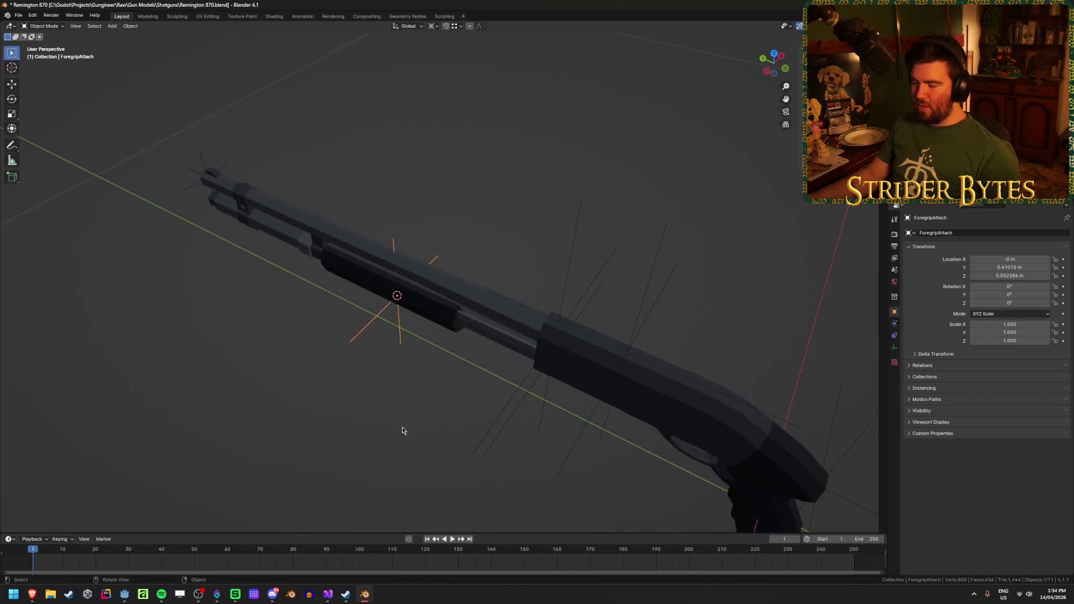
drag(220, 179, 414, 303)
scroll(413, 304, up, 5)
click(324, 249)
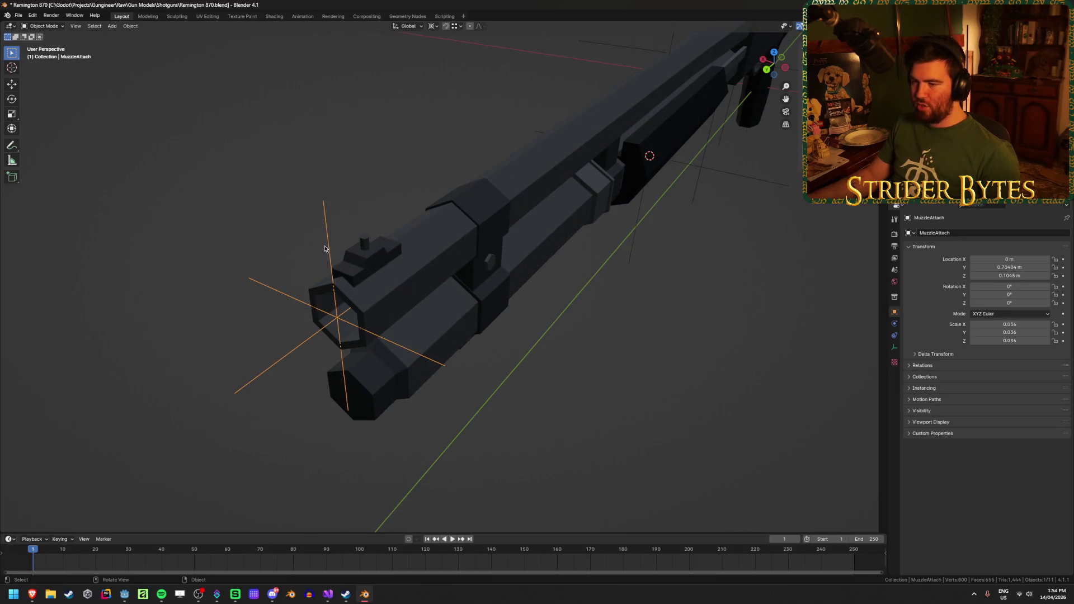
click(458, 254)
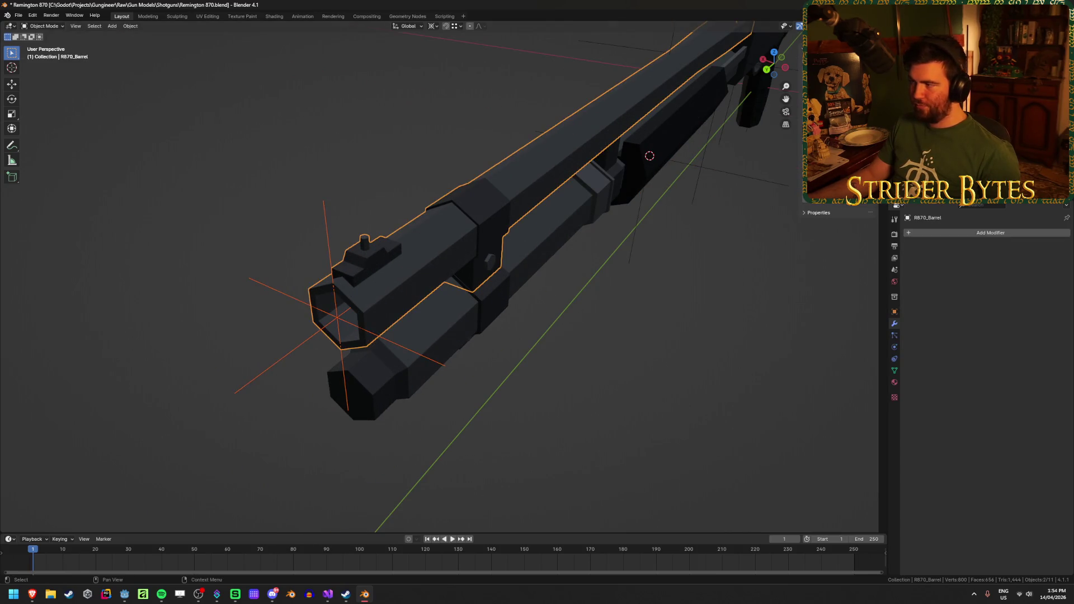
key(ctrl+p)
click(732, 234)
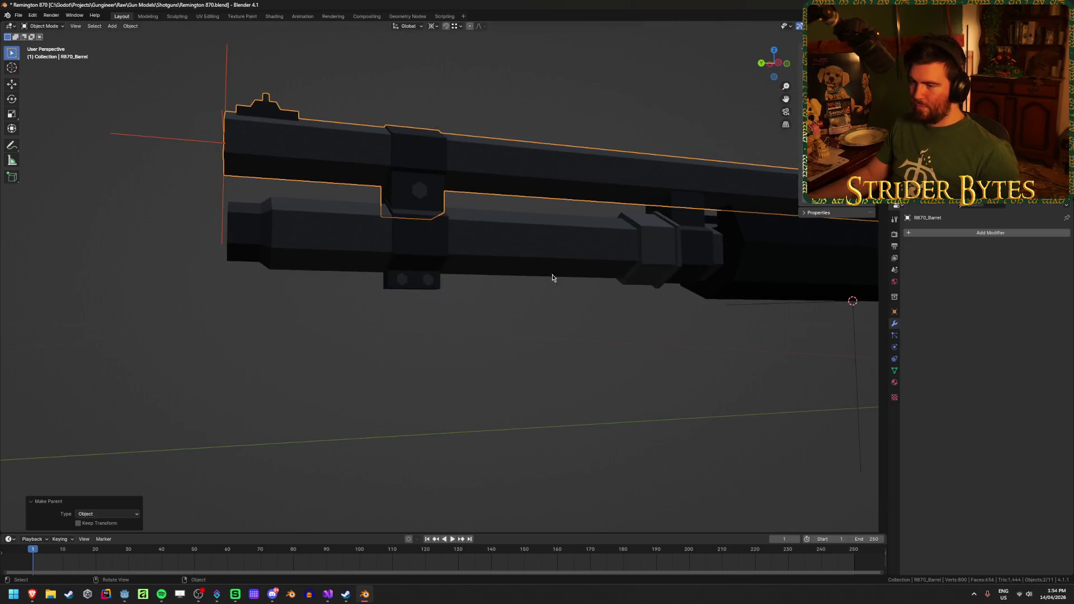
click(679, 326)
Parent ForegripAttach to R870_Magazine, deselect and save the blend file
scroll(385, 315, up, 3)
click(538, 349)
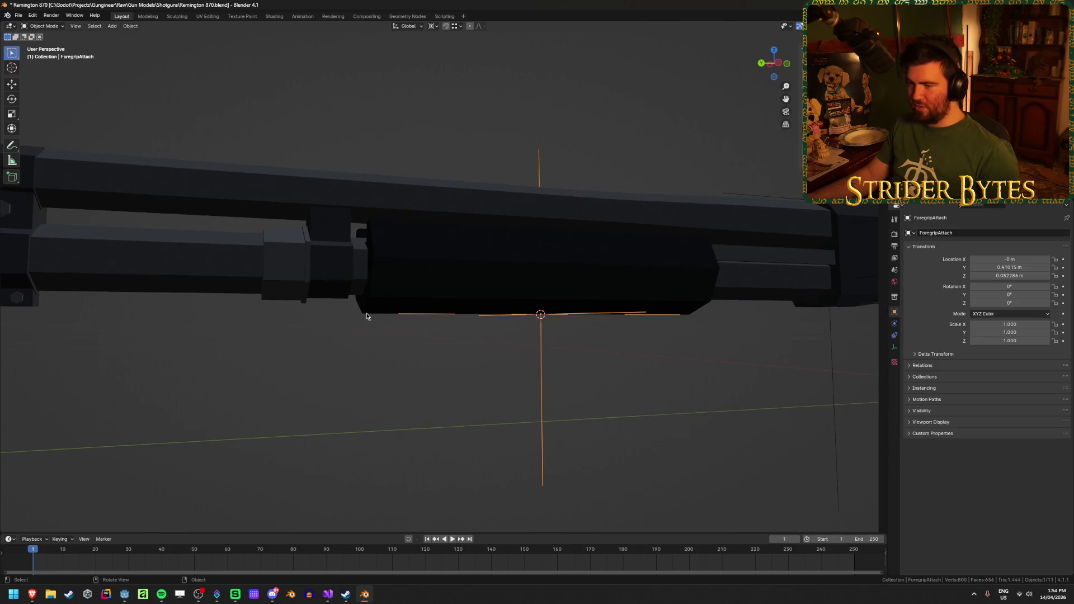
mouse_move(704, 346)
mouse_down()
mouse_move(604, 397)
mouse_move(472, 328)
mouse_move(516, 320)
mouse_up()
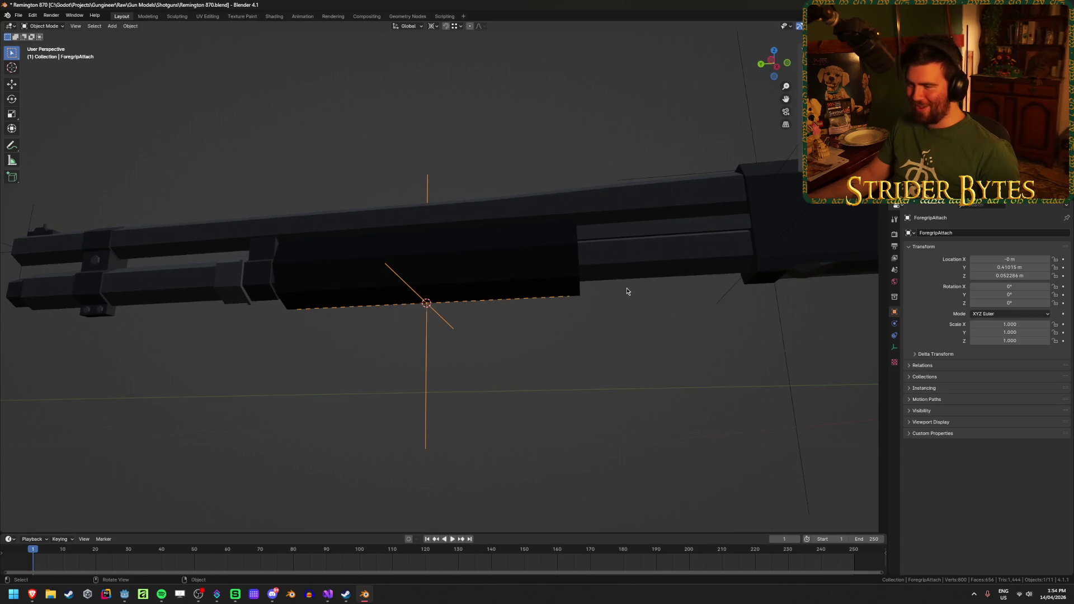
shift+click(658, 257)
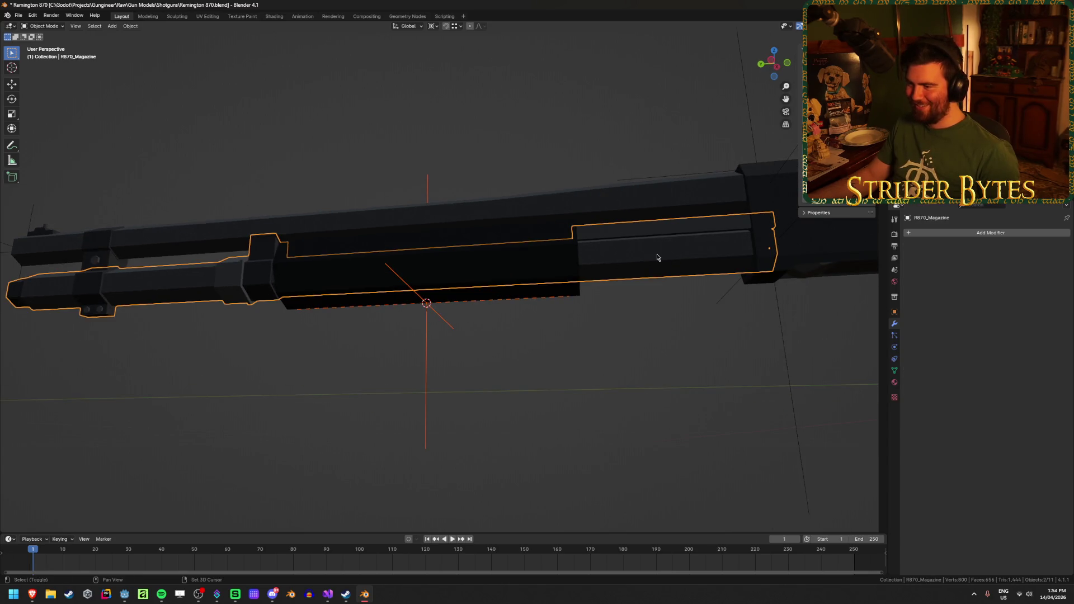
key(ctrl+p)
click(650, 423)
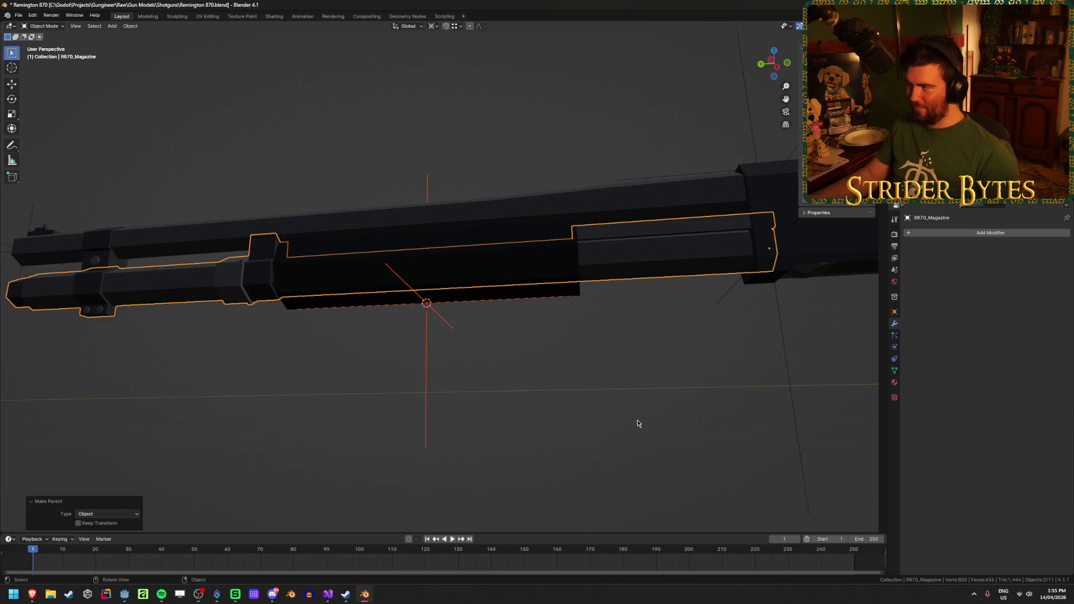
click(643, 401)
key(ctrl+s)
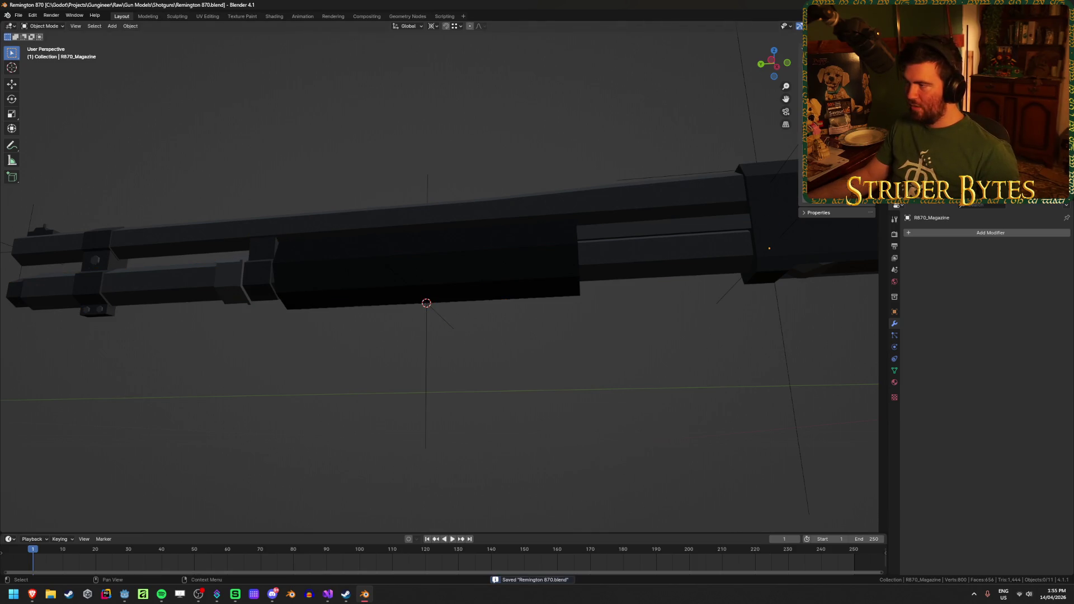
scroll(595, 381, down, 6)
scroll(613, 354, up, 4)
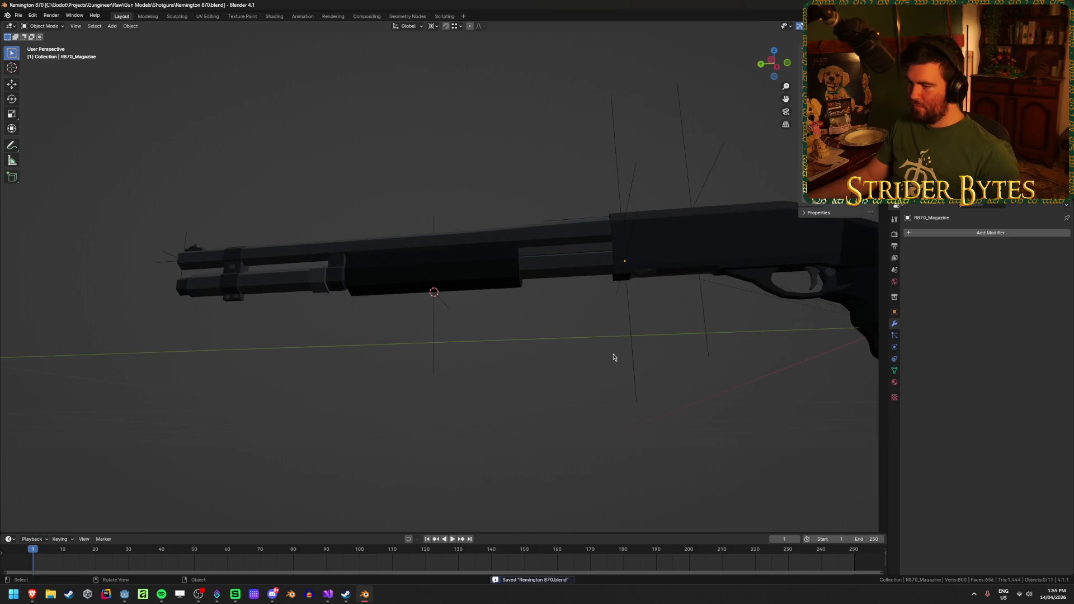
scroll(637, 353, down, 1)
scroll(544, 306, up, 4)
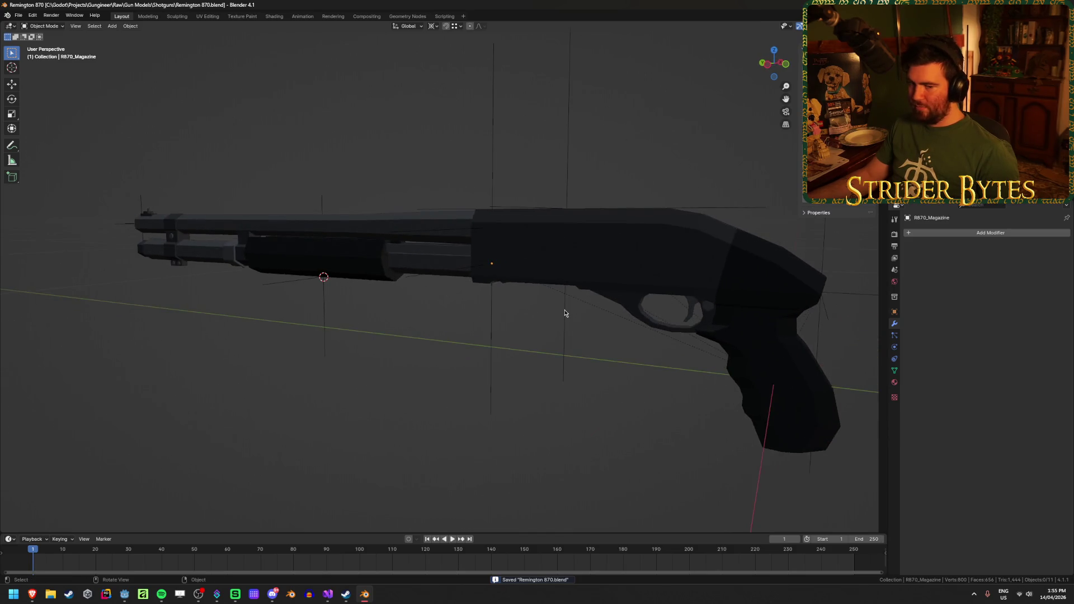
scroll(559, 358, up, 3)
scroll(481, 364, down, 3)
click(461, 348)
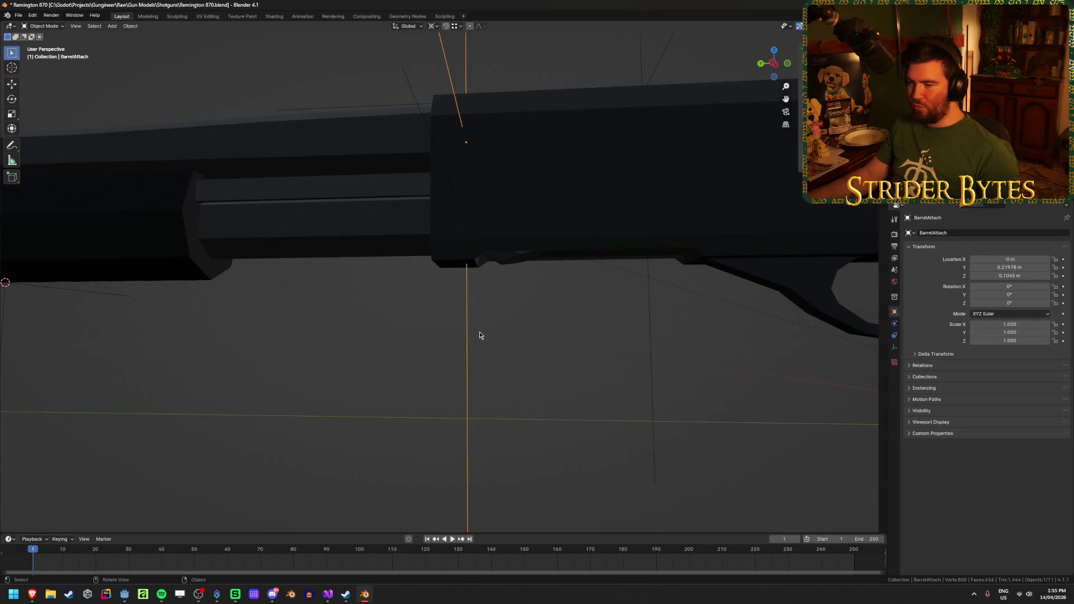
scroll(479, 331, up, 1)
scroll(479, 331, down, 4)
click(439, 477)
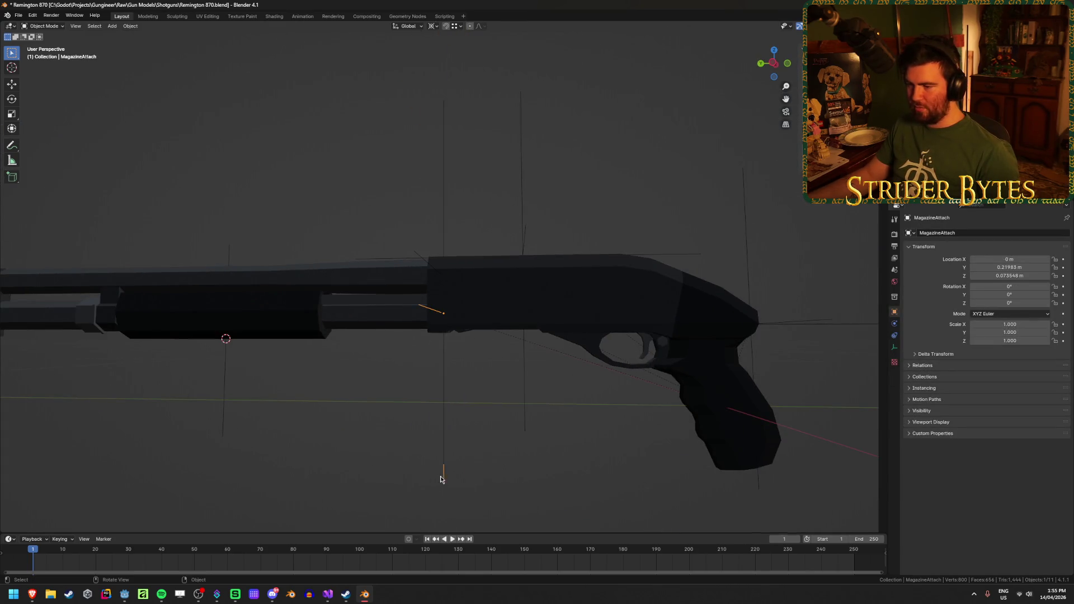
scroll(489, 437, up, 3)
scroll(497, 381, down, 2)
scroll(420, 421, up, 4)
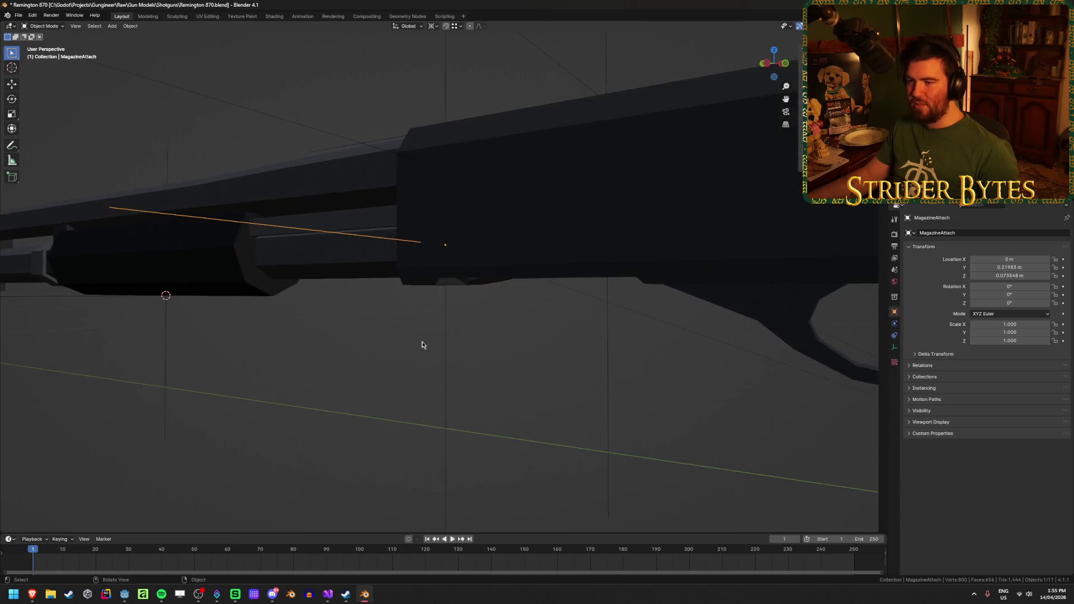
scroll(451, 339, down, 3)
click(360, 280)
key(h)
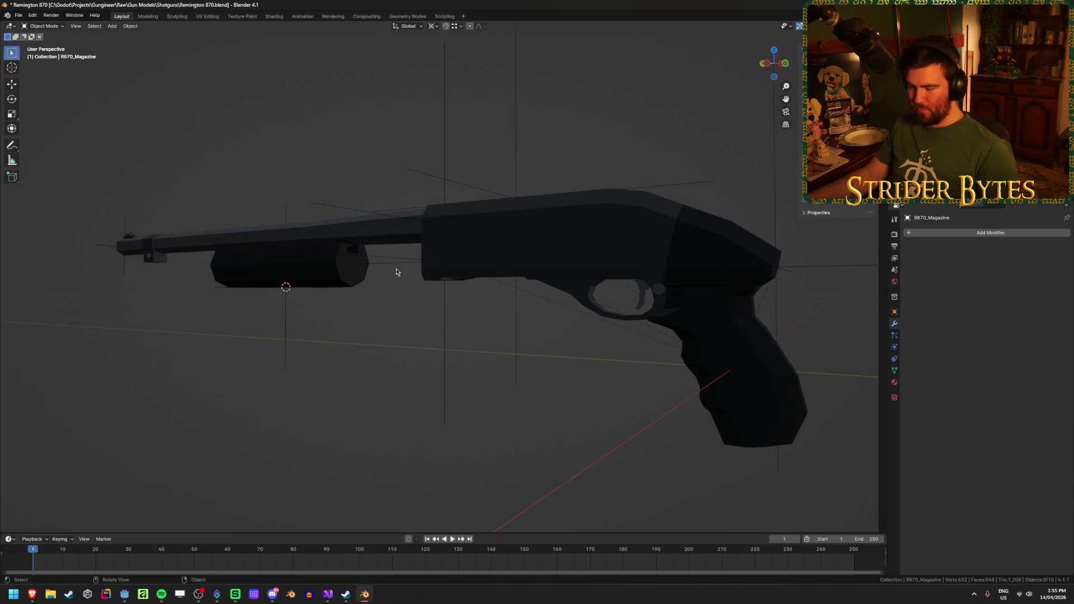
drag(345, 349, 371, 352)
click(314, 286)
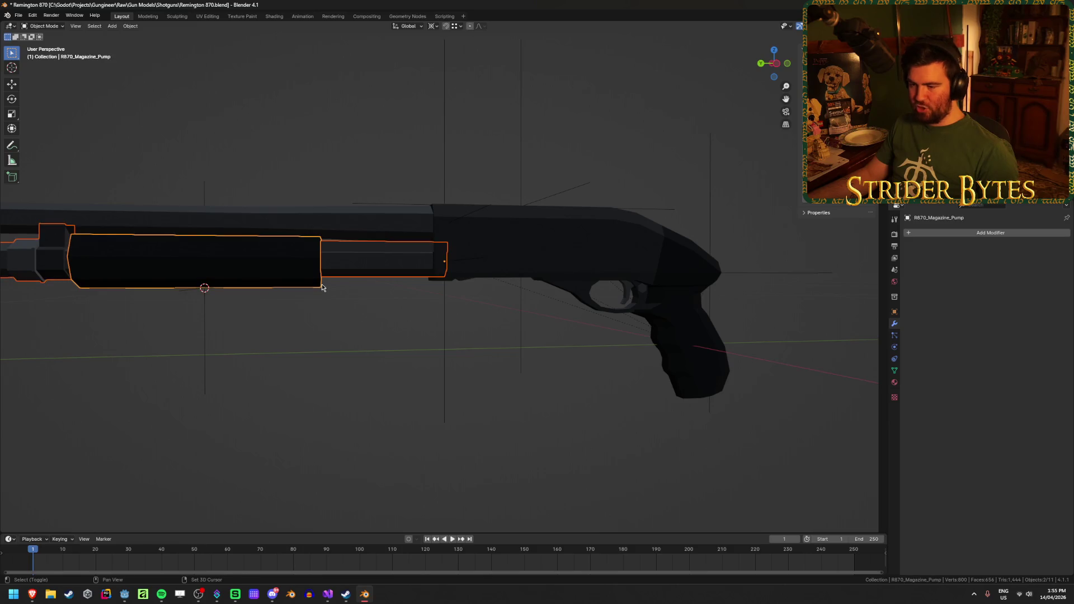
key(h)
scroll(371, 352, down, 4)
scroll(400, 342, up, 2)
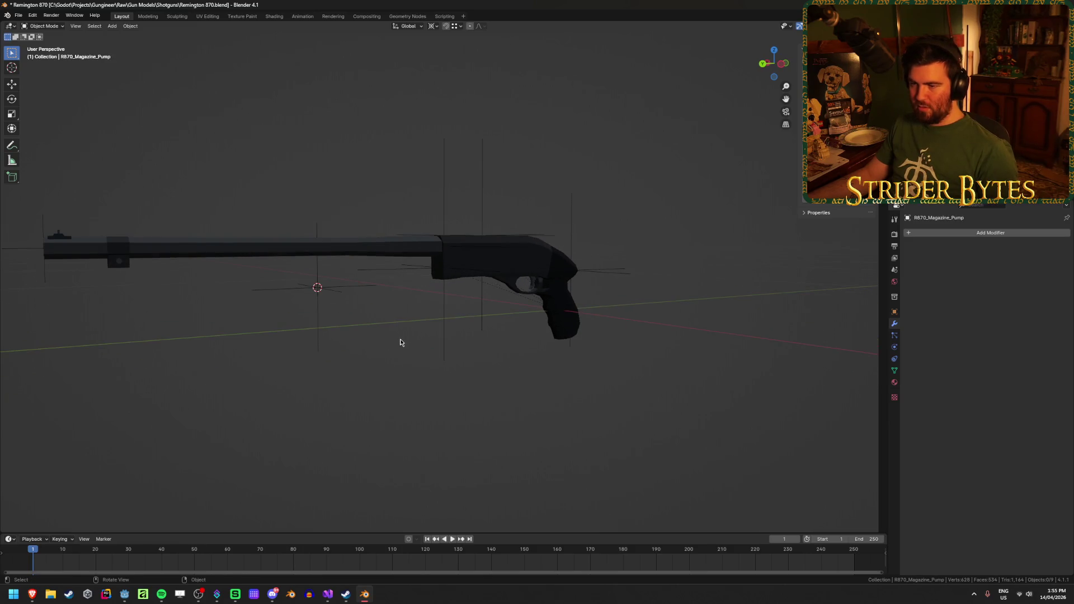
key(alt+h)
key(h)
mouse_move(431, 350)
mouse_down()
mouse_move(597, 353)
mouse_move(352, 352)
mouse_move(418, 296)
mouse_up()
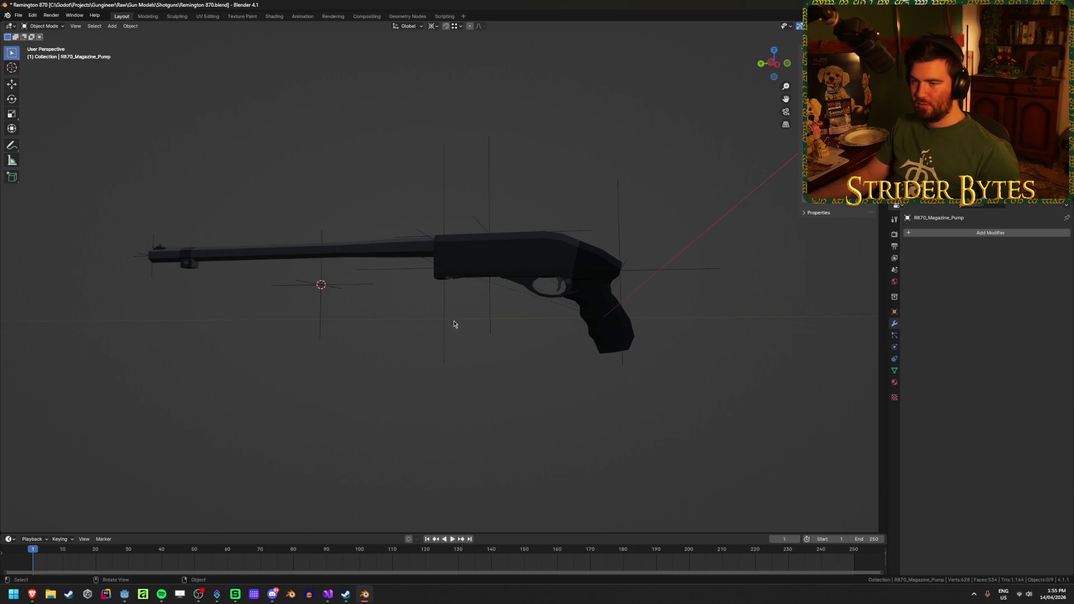
mouse_move(466, 266)
mouse_down()
mouse_move(413, 359)
mouse_move(348, 403)
mouse_move(673, 339)
mouse_move(566, 312)
mouse_up()
drag(668, 315, 588, 311)
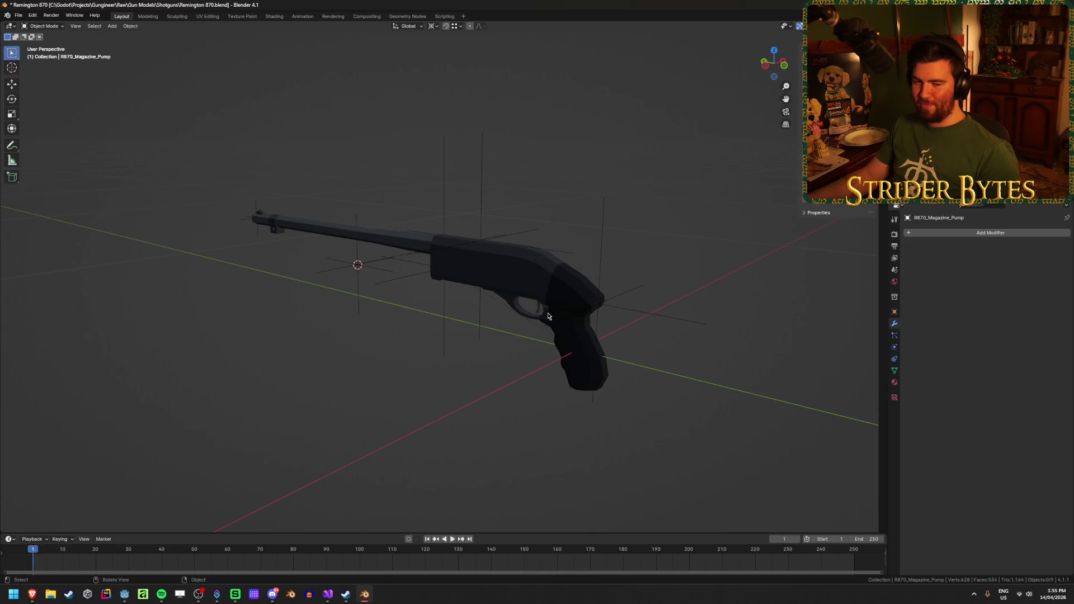
scroll(333, 408, up, 1)
scroll(341, 402, up, 2)
scroll(341, 401, up, 2)
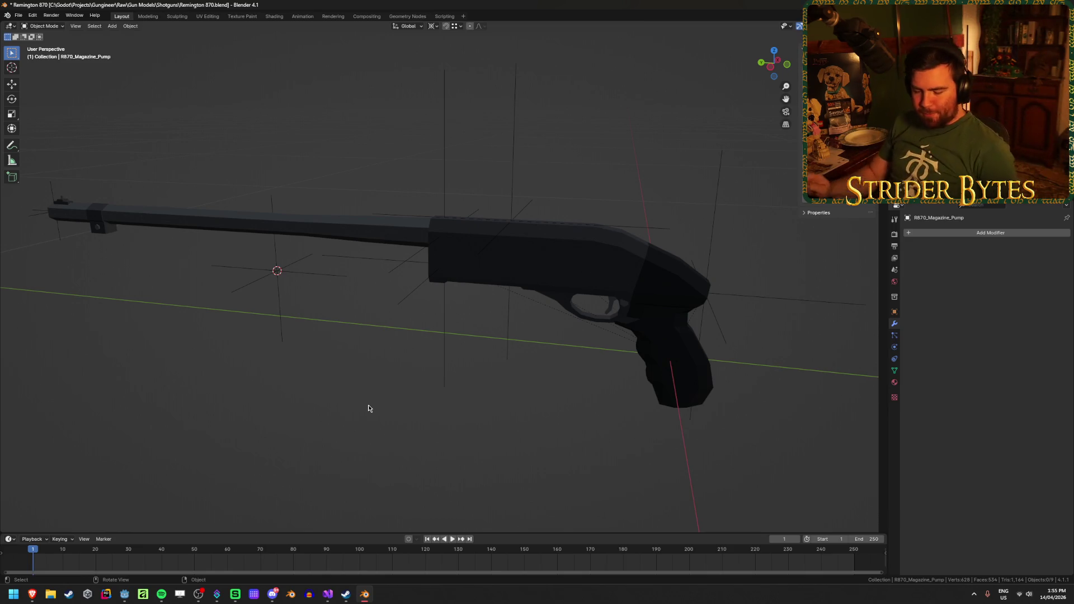
key(alt+h)
click(347, 384)
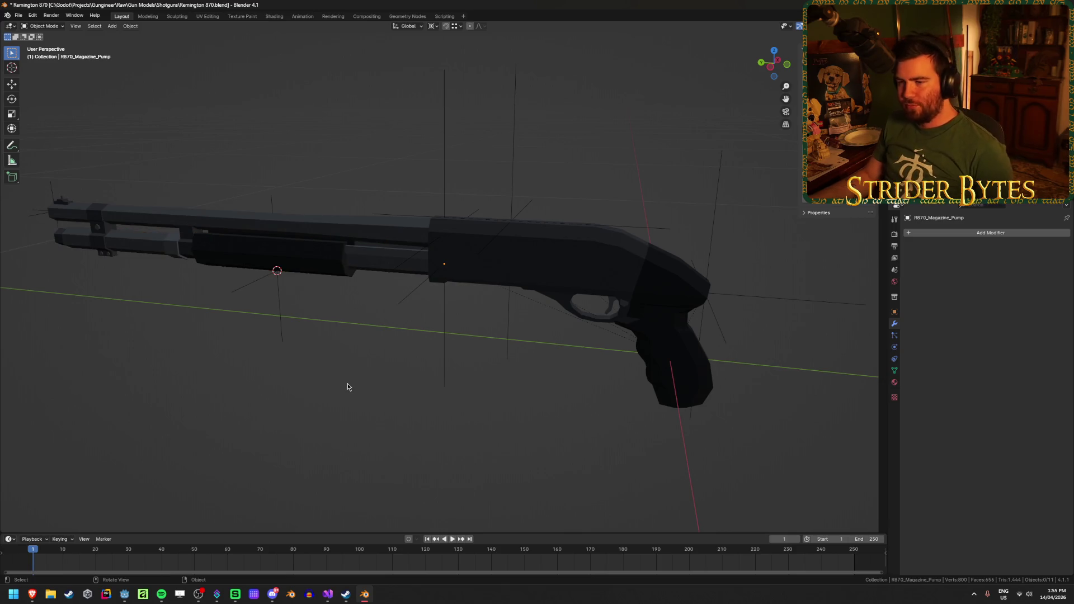
Save the file and inspect the SightAttach empty's placement on the receiver
key(ctrl+s)
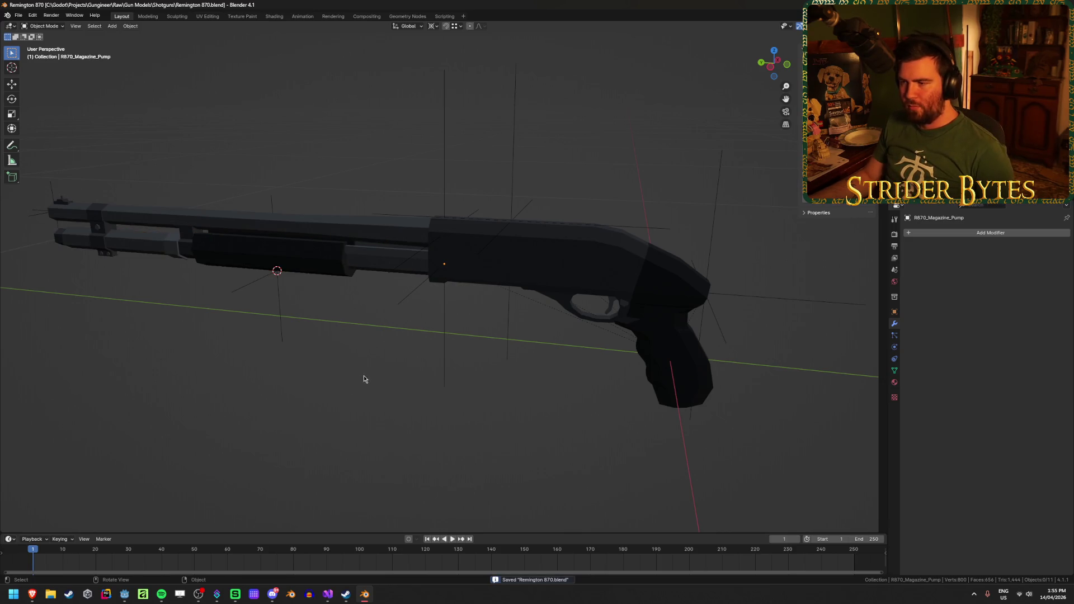
drag(359, 376, 532, 338)
click(502, 220)
click(508, 234)
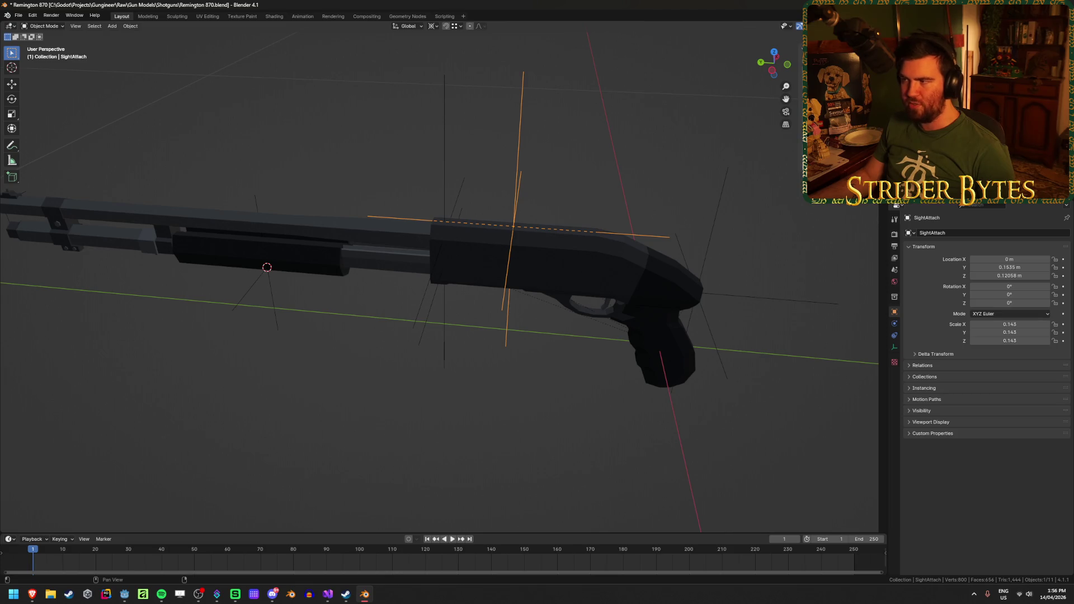
mouse_move(363, 412)
mouse_down()
mouse_move(434, 379)
mouse_move(367, 401)
mouse_move(317, 384)
mouse_up()
key(ctrl+s)
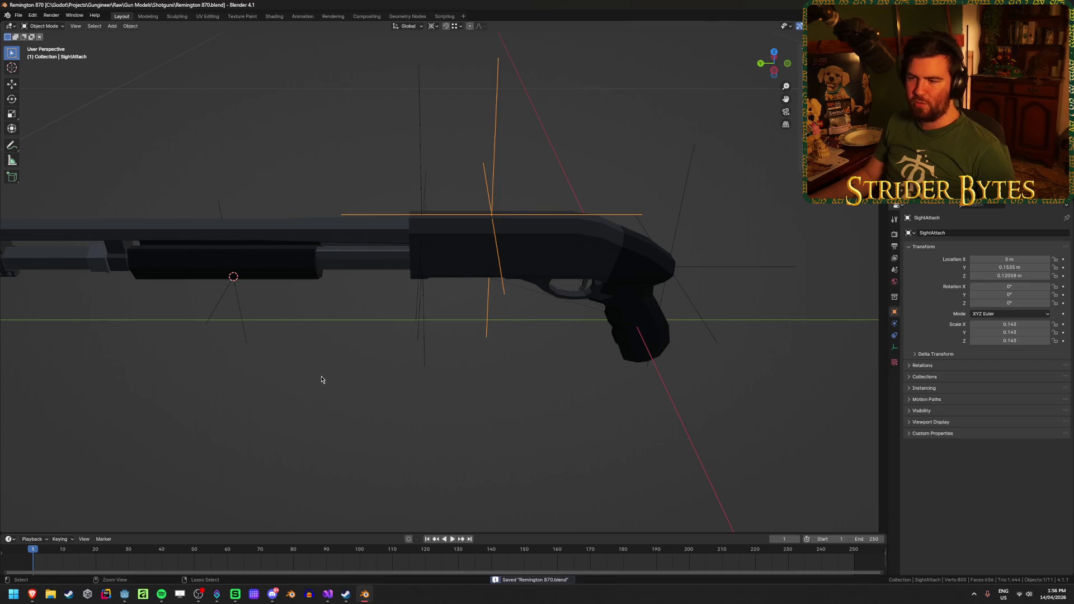
key(Escape)
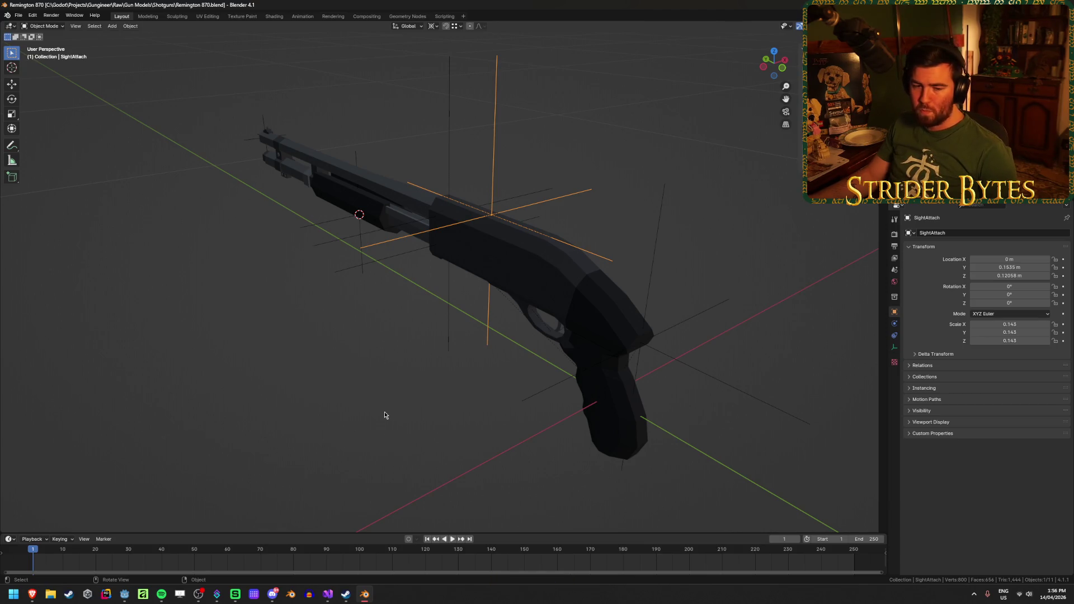
mouse_move(385, 415)
mouse_down()
mouse_move(350, 407)
mouse_move(566, 386)
mouse_move(495, 411)
mouse_up()
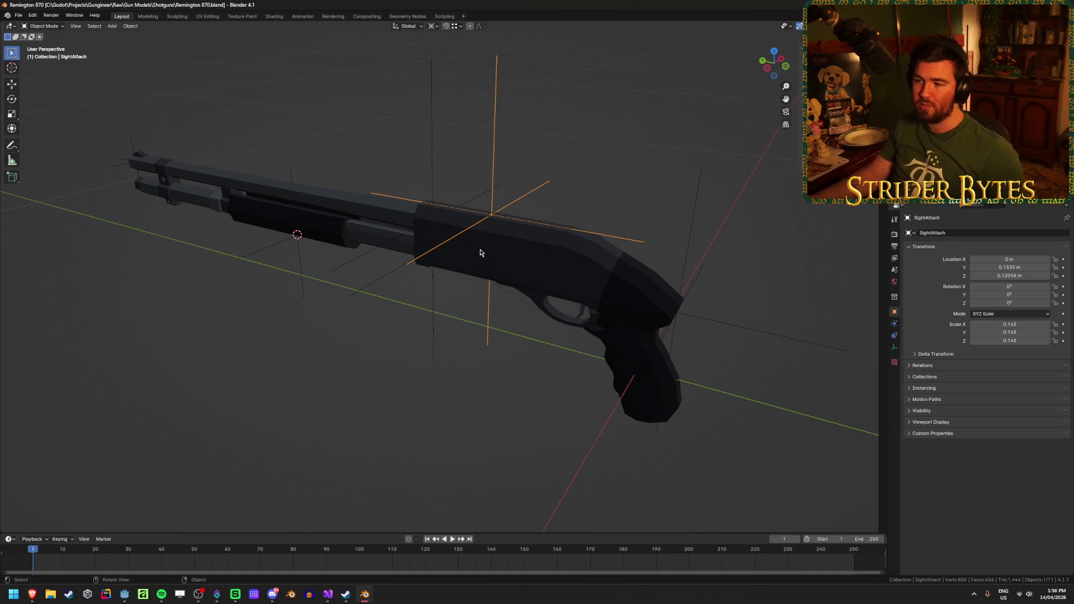
click(368, 423)
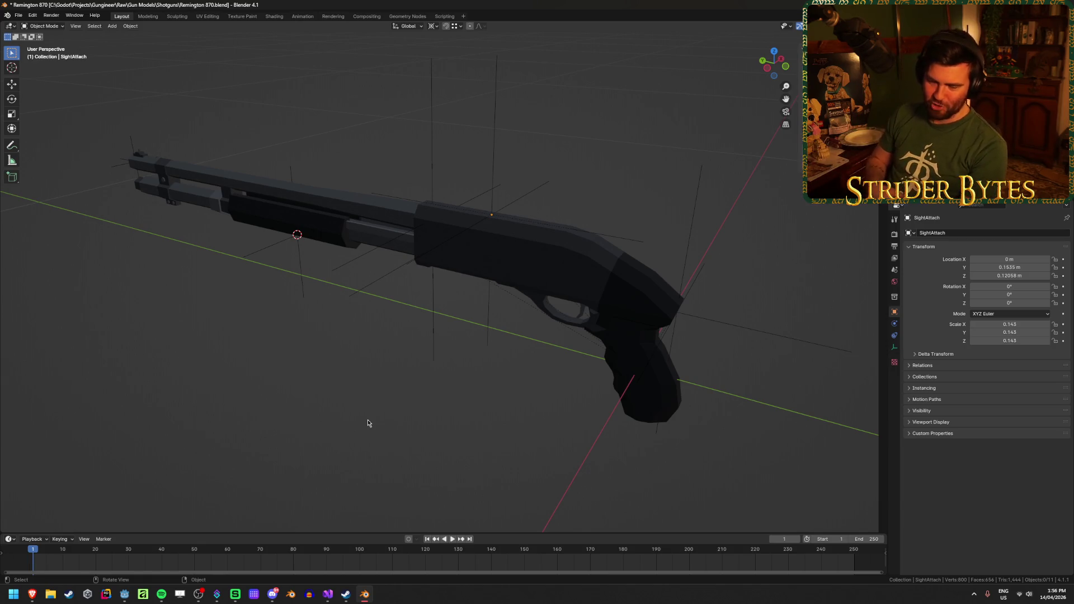
Check BarrelAttach and the receiver's edges in Edit Mode, save, then select MuzzleAttach
click(390, 283)
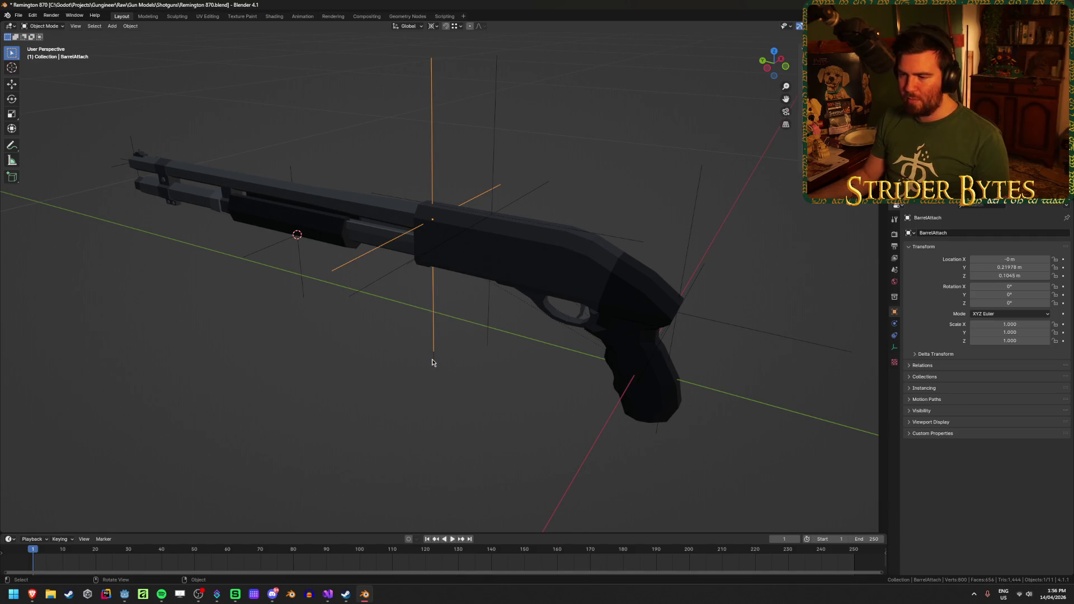
click(544, 253)
scroll(544, 254, up, 2)
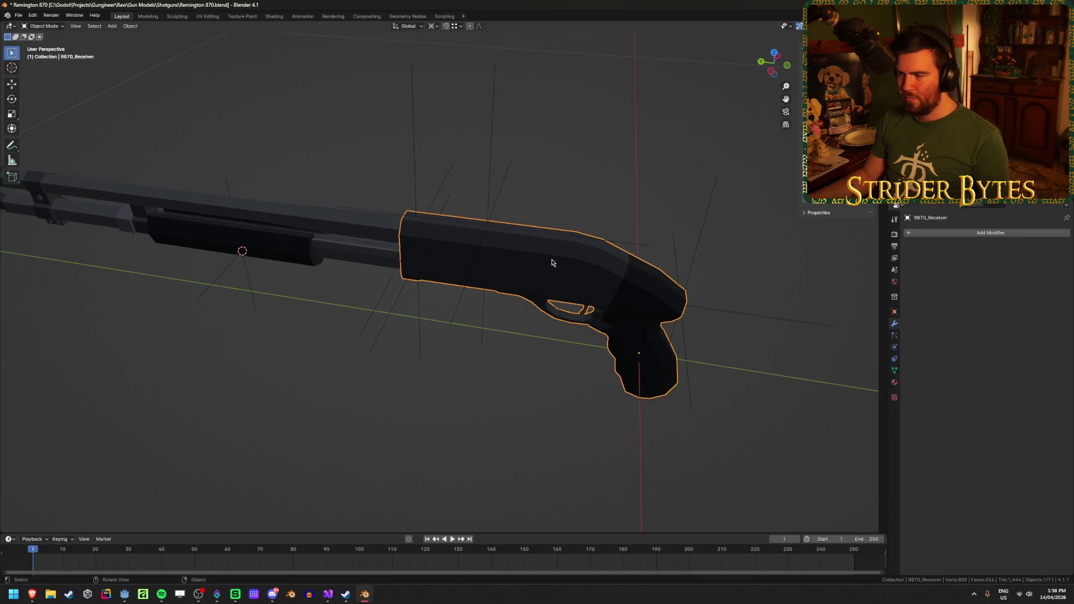
key(Tab)
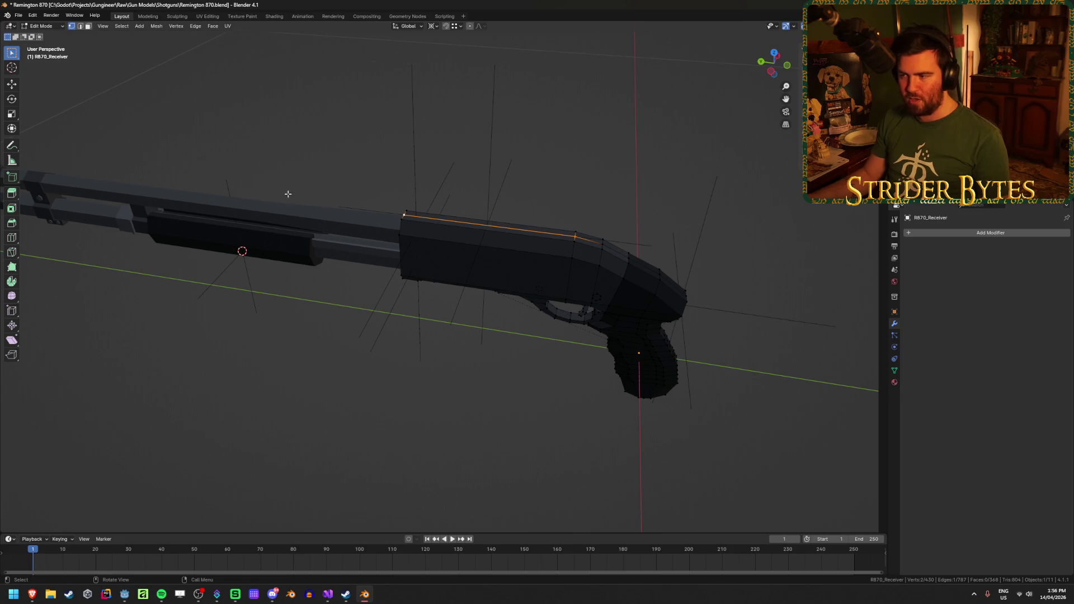
key(Tab)
click(398, 423)
key(ctrl+s)
mouse_move(144, 365)
mouse_down()
mouse_move(312, 339)
mouse_move(485, 341)
mouse_up()
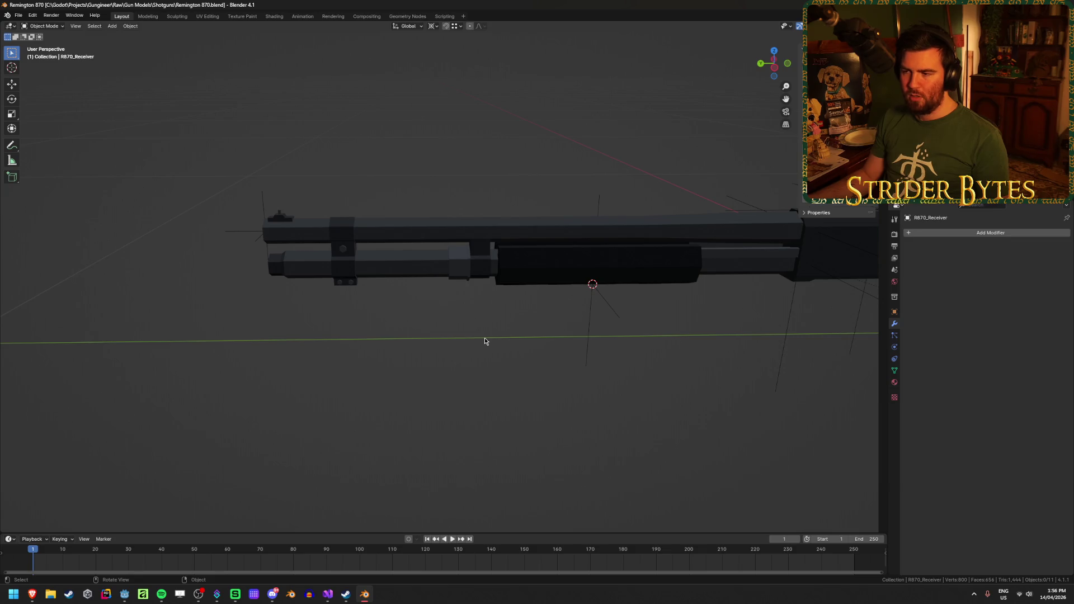
mouse_move(346, 360)
mouse_down()
mouse_move(407, 364)
mouse_move(360, 349)
mouse_up()
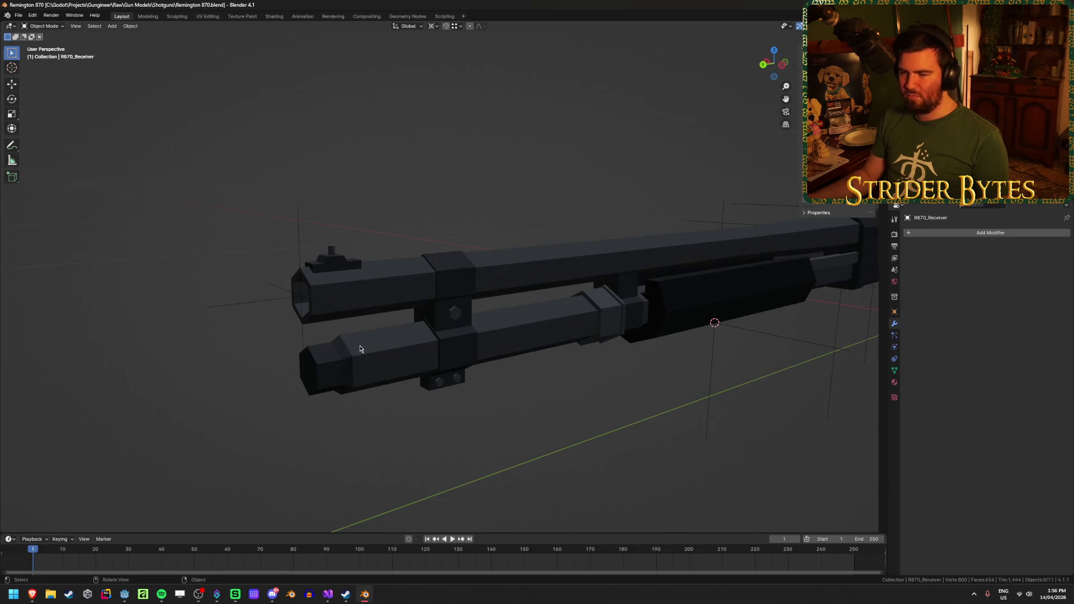
click(323, 309)
Frame the muzzle attach point, then bring the whole shotgun back into view
key(KP_Decimal)
scroll(325, 308, down, 5)
scroll(356, 301, up, 6)
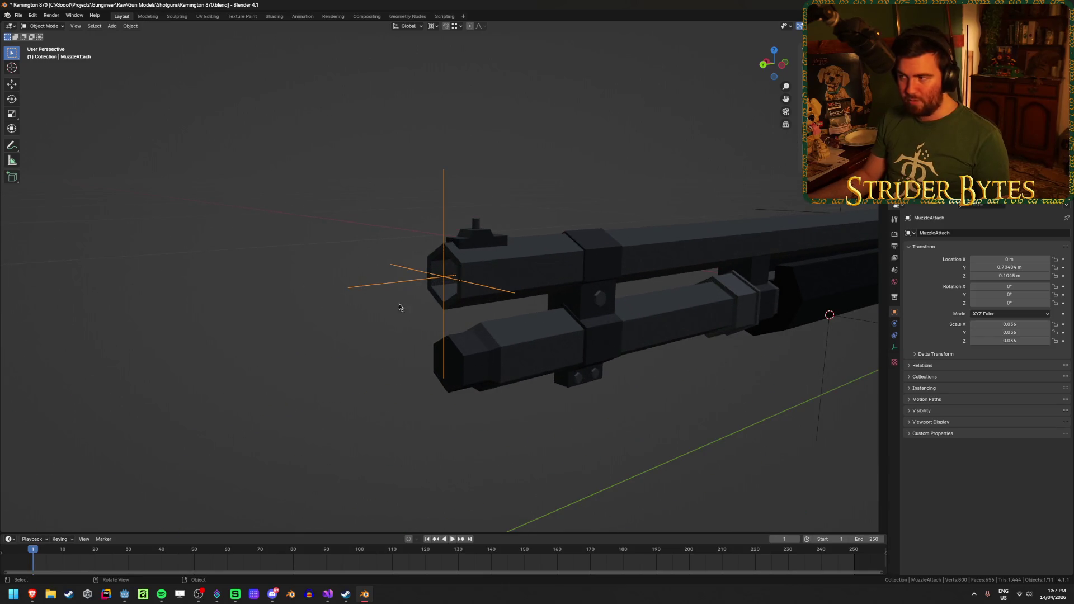
scroll(411, 295, down, 5)
drag(720, 408, 410, 391)
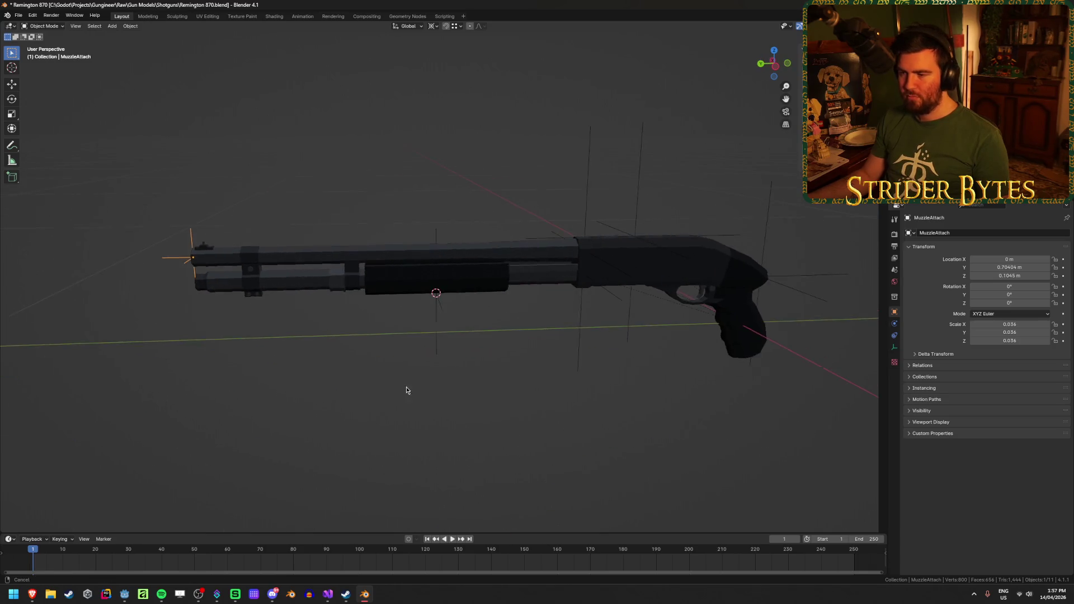
scroll(411, 386, down, 1)
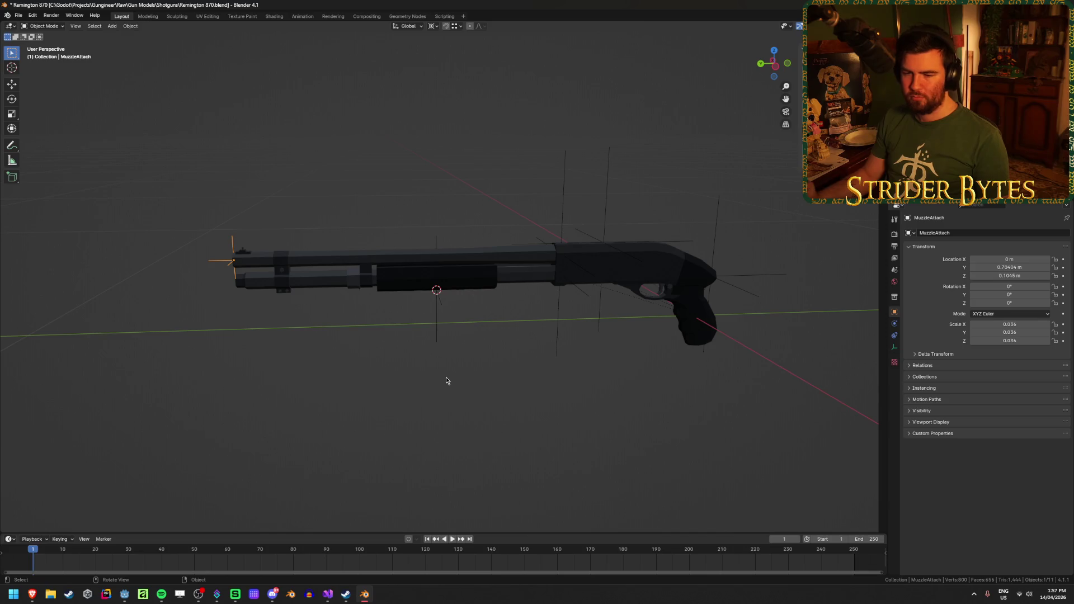
scroll(566, 356, up, 2)
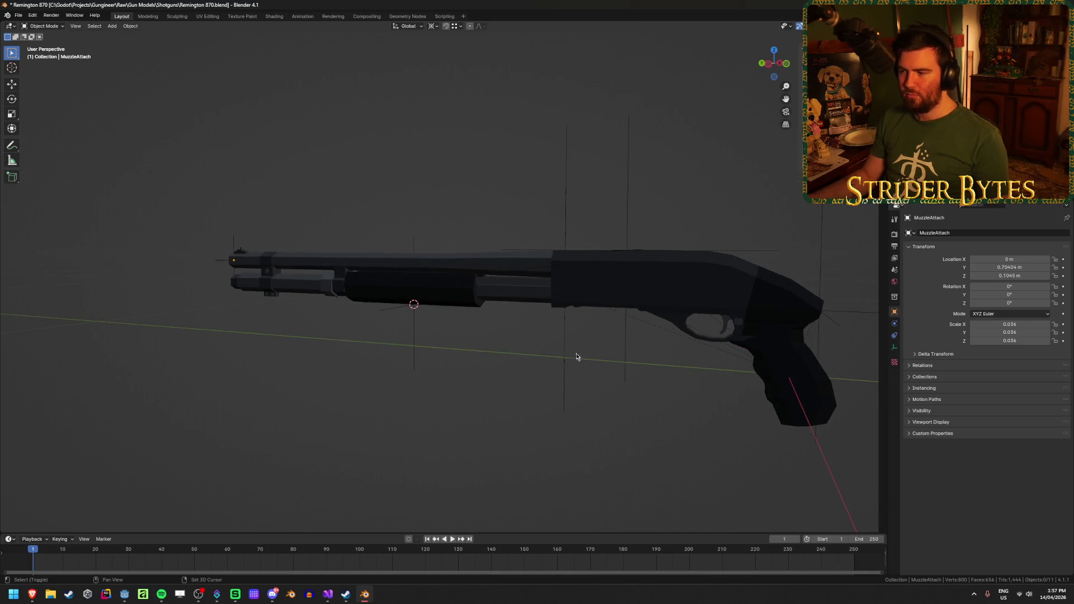
drag(567, 356, 451, 317)
Select the BarrelAttach empty, briefly checking the MagazineAttach empty along the way
click(411, 314)
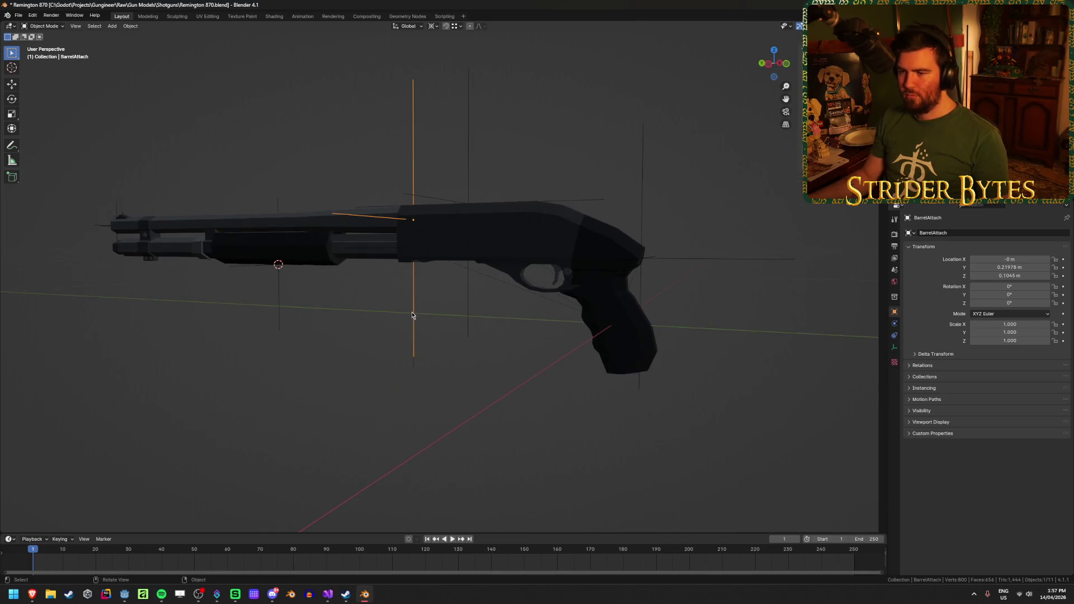
mouse_move(356, 341)
mouse_down()
mouse_move(401, 349)
mouse_move(417, 329)
mouse_move(367, 321)
mouse_move(421, 330)
mouse_move(376, 336)
mouse_move(556, 358)
mouse_move(516, 357)
mouse_up()
scroll(402, 354, up, 3)
scroll(516, 358, up, 2)
click(564, 429)
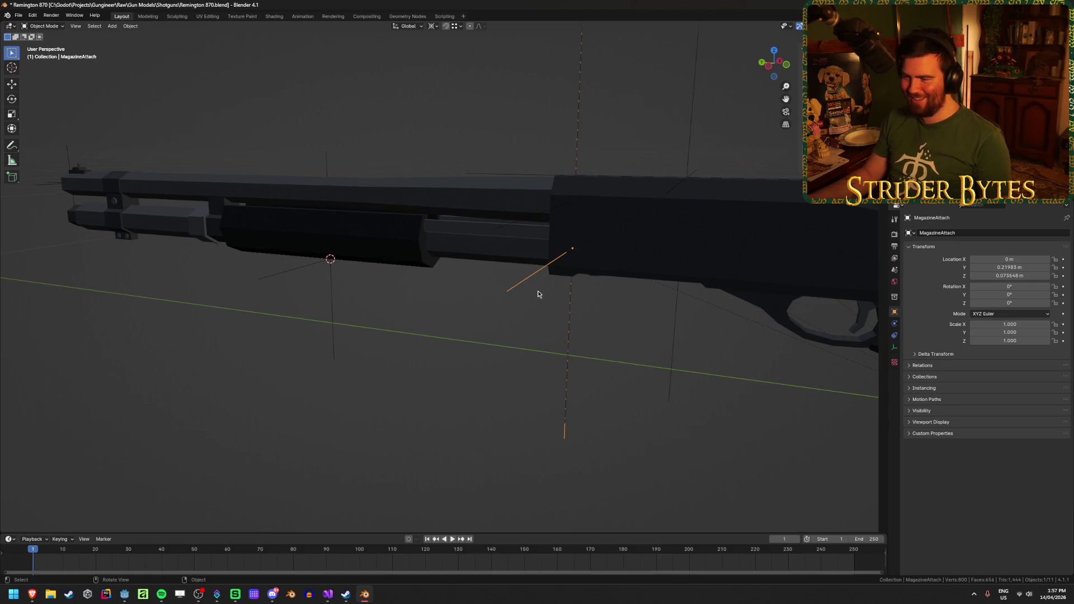
scroll(541, 297, down, 3)
mouse_move(508, 304)
mouse_down()
mouse_move(422, 291)
mouse_move(420, 231)
mouse_up()
click(420, 229)
drag(503, 292, 506, 317)
Rescale BarrelAttach with a different pivot and apply its scale so it reads 1.000
key(s)
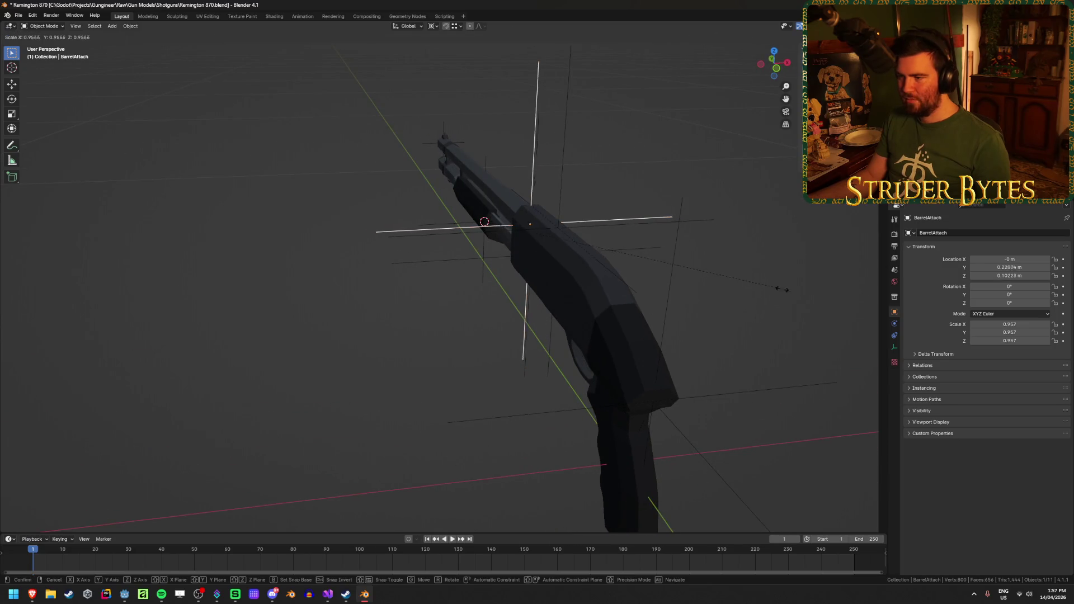
key(Escape)
drag(636, 311, 597, 312)
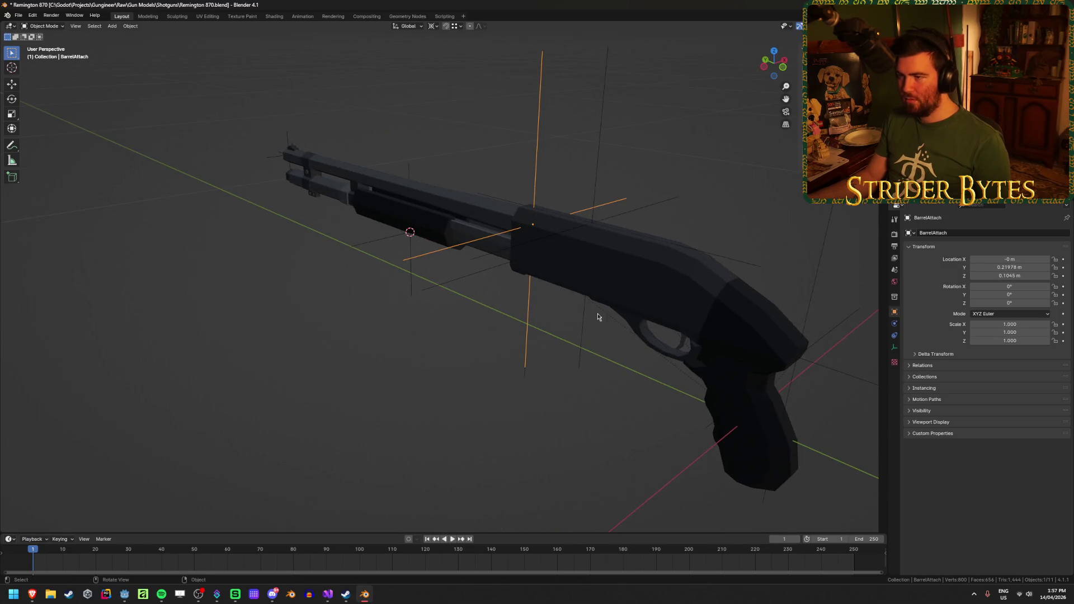
click(436, 26)
click(470, 75)
key(s)
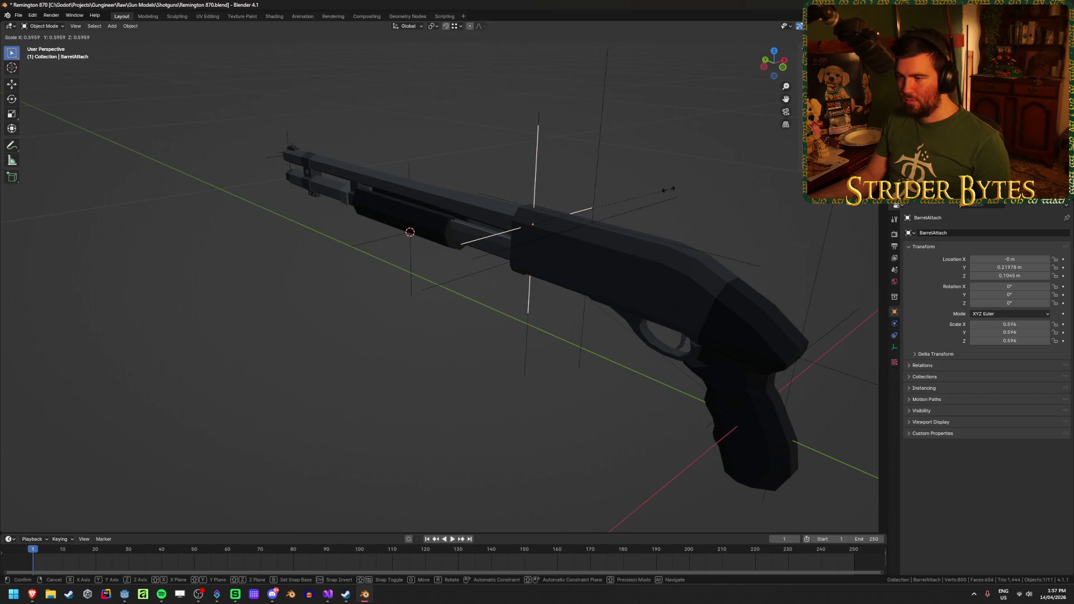
click(669, 189)
key(ctrl+a)
click(702, 195)
mouse_move(385, 353)
mouse_down()
mouse_move(356, 331)
mouse_move(434, 314)
mouse_move(479, 349)
mouse_up()
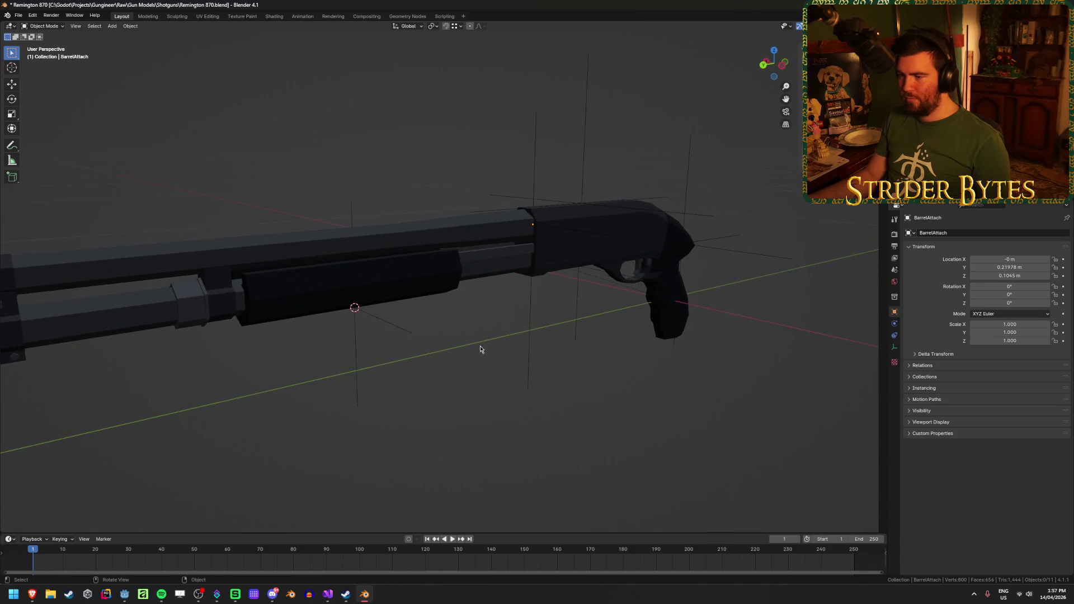
Try resizing MagazineAttach to 0.753, undo it back to 1.000, and save the file
click(528, 373)
key(s)
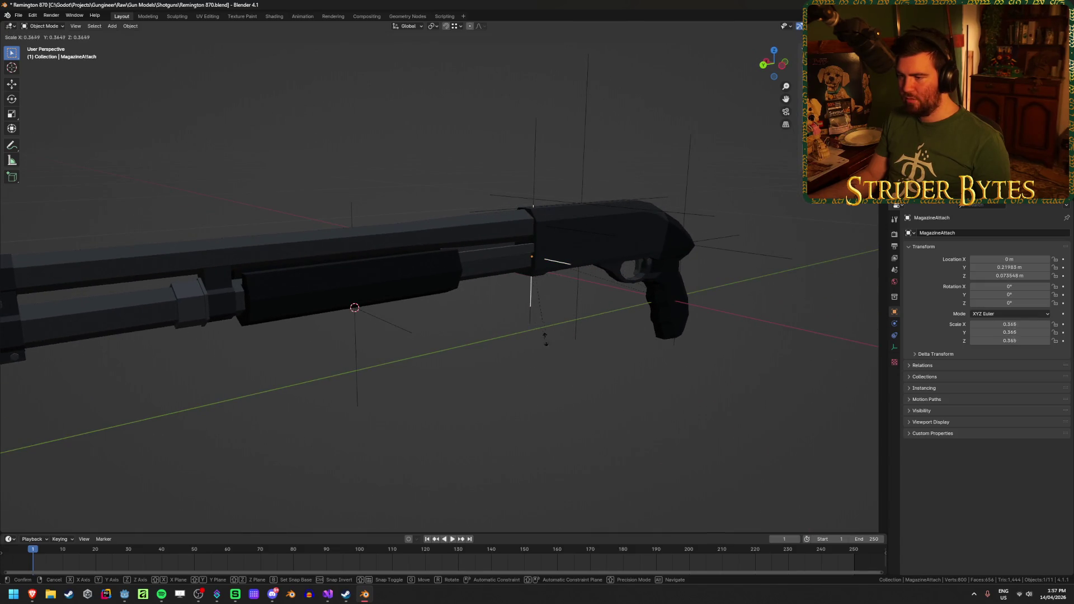
click(660, 374)
drag(660, 373, 555, 385)
mouse_move(636, 358)
mouse_down()
mouse_move(618, 360)
mouse_move(665, 358)
mouse_up()
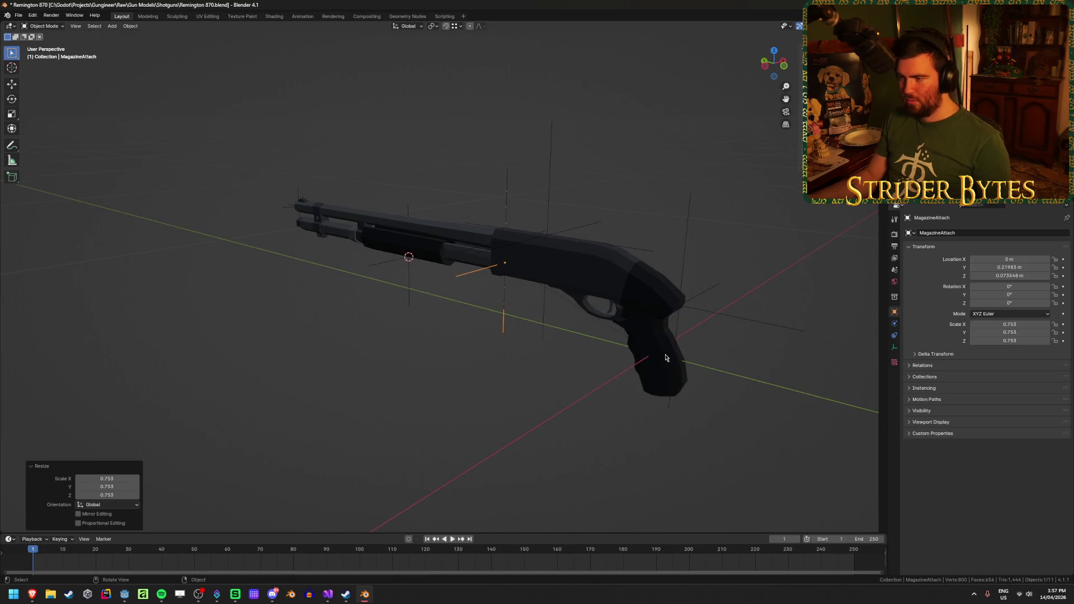
key(ctrl+z)
key(ctrl+z)
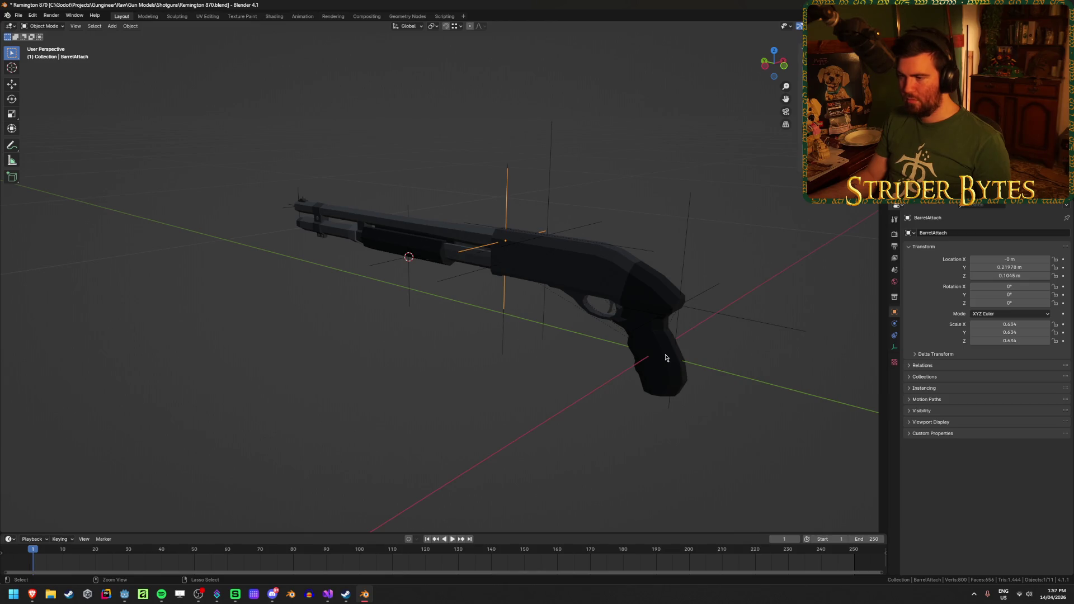
key(ctrl+s)
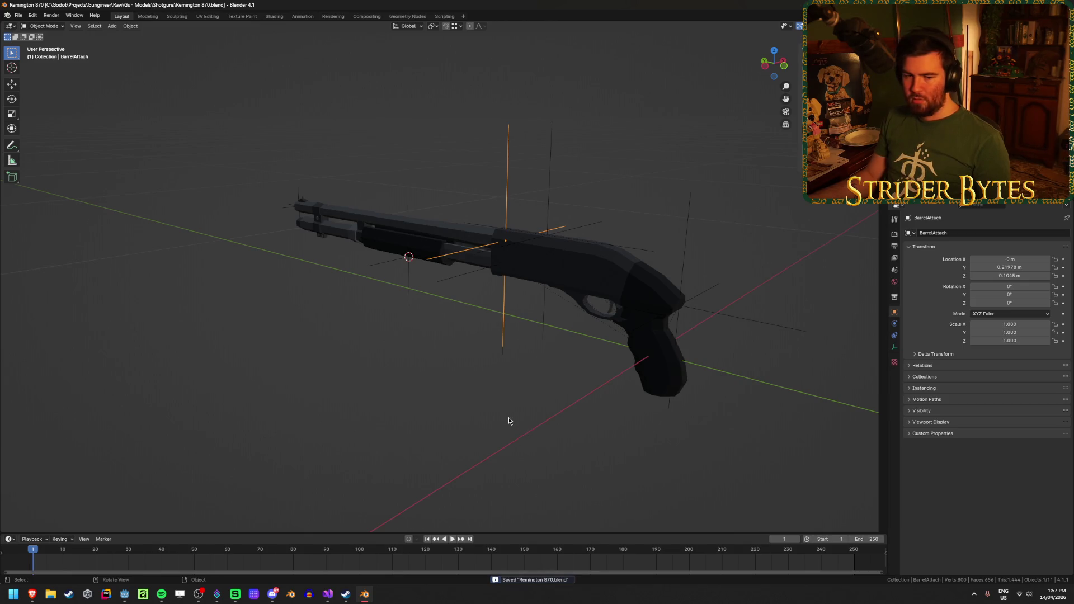
scroll(508, 422, up, 3)
Locate the MagazineAttach empty and orbit around the receiver's front end
mouse_move(509, 422)
mouse_down()
mouse_move(578, 346)
mouse_move(556, 340)
mouse_move(566, 367)
mouse_move(654, 364)
mouse_up()
scroll(654, 364, down, 3)
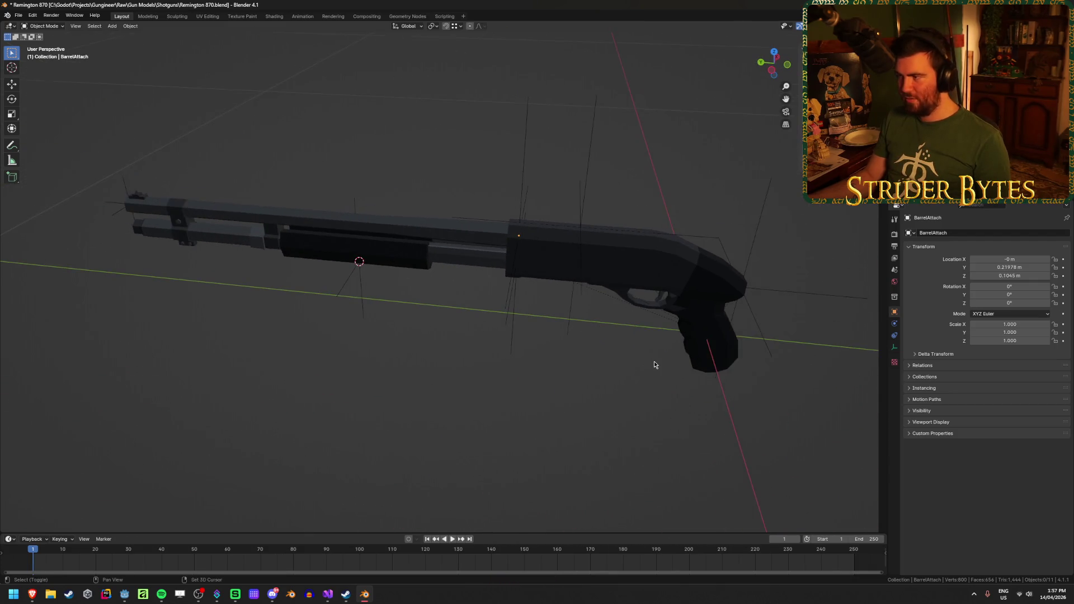
click(565, 290)
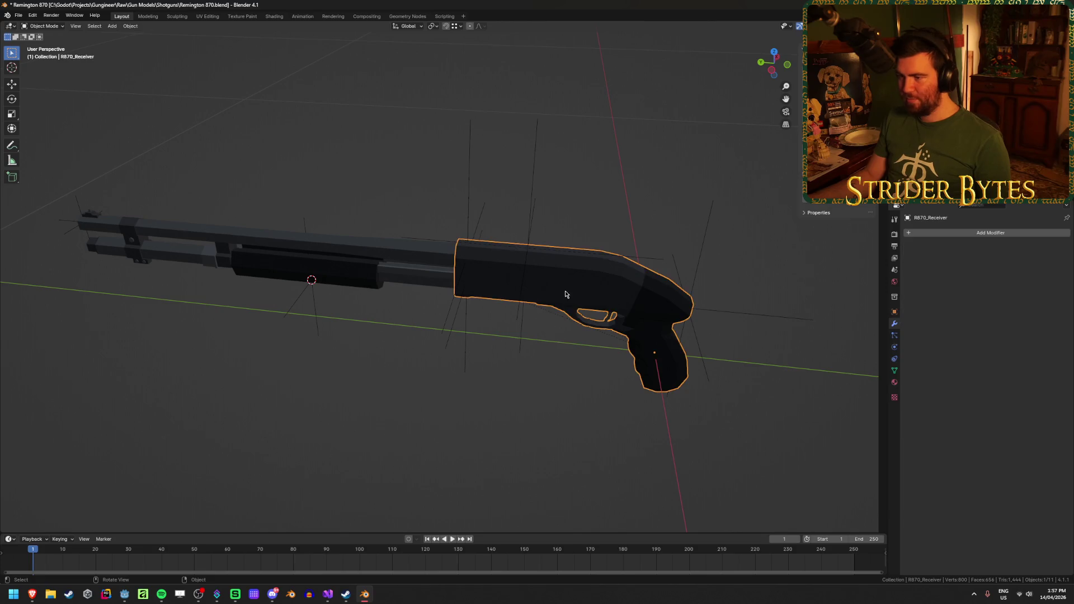
scroll(561, 355, up, 5)
click(491, 390)
click(482, 436)
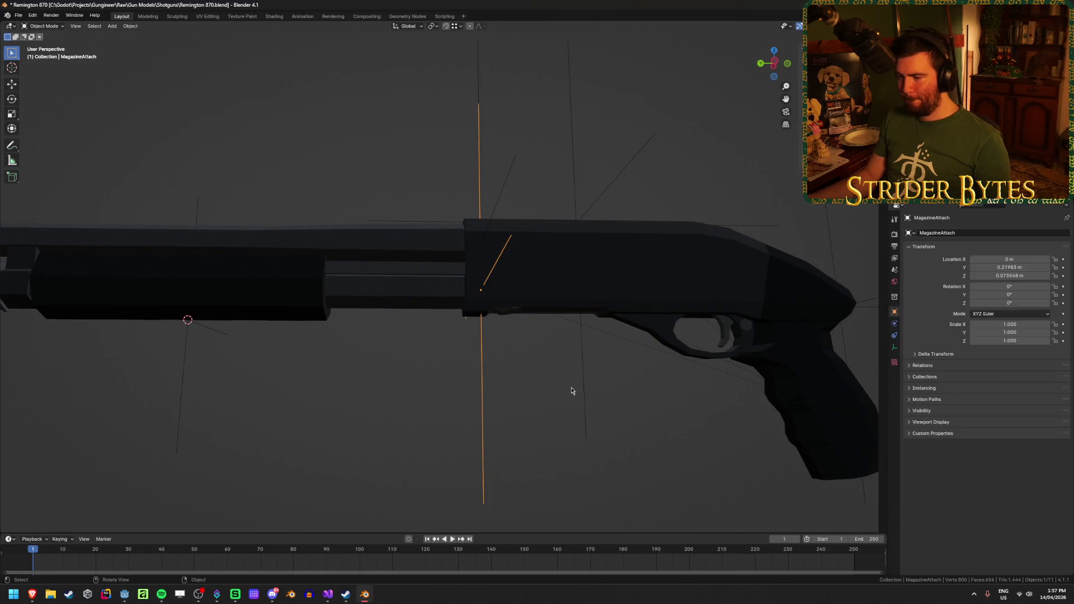
drag(570, 391, 499, 403)
scroll(499, 404, up, 2)
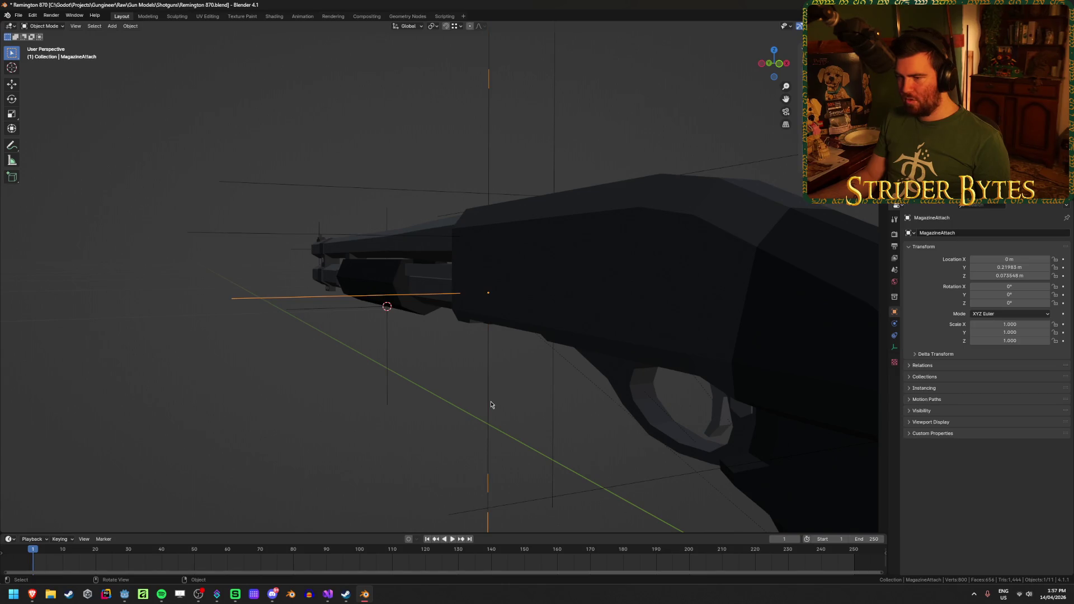
scroll(491, 405, down, 2)
scroll(515, 398, up, 2)
mouse_move(515, 398)
mouse_down()
mouse_move(559, 364)
mouse_move(591, 396)
mouse_move(601, 380)
mouse_up()
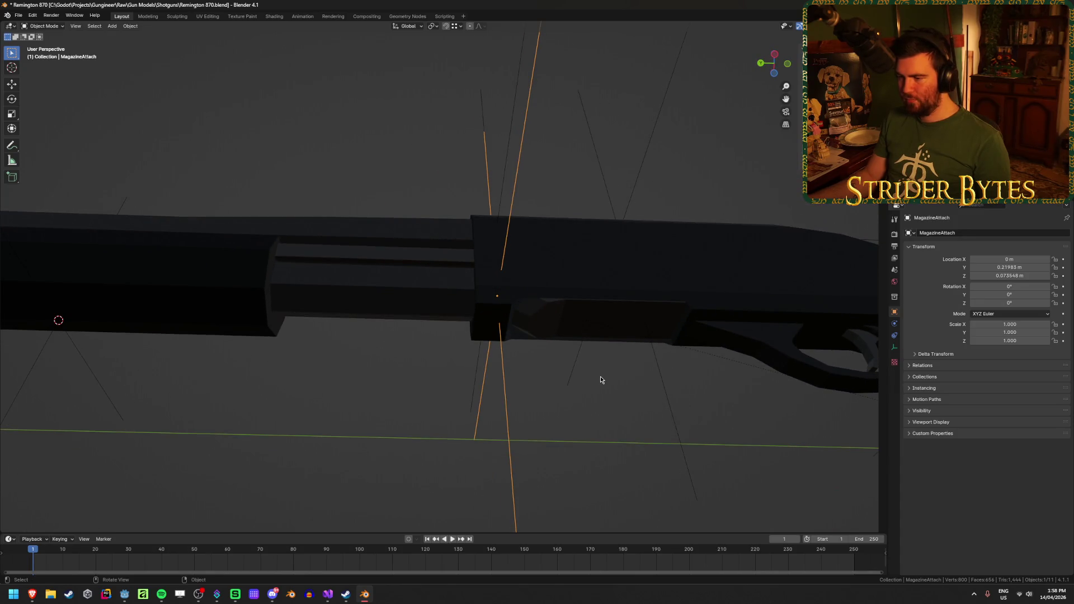
scroll(600, 380, up, 2)
mouse_move(600, 380)
mouse_down()
mouse_move(506, 377)
mouse_move(405, 391)
mouse_move(397, 409)
mouse_move(410, 414)
mouse_move(422, 388)
mouse_move(585, 321)
mouse_move(451, 426)
mouse_up()
Place the 3D cursor on the vertex at the receiver's lower front corner
click(551, 334)
key(Tab)
click(464, 414)
key(grave)
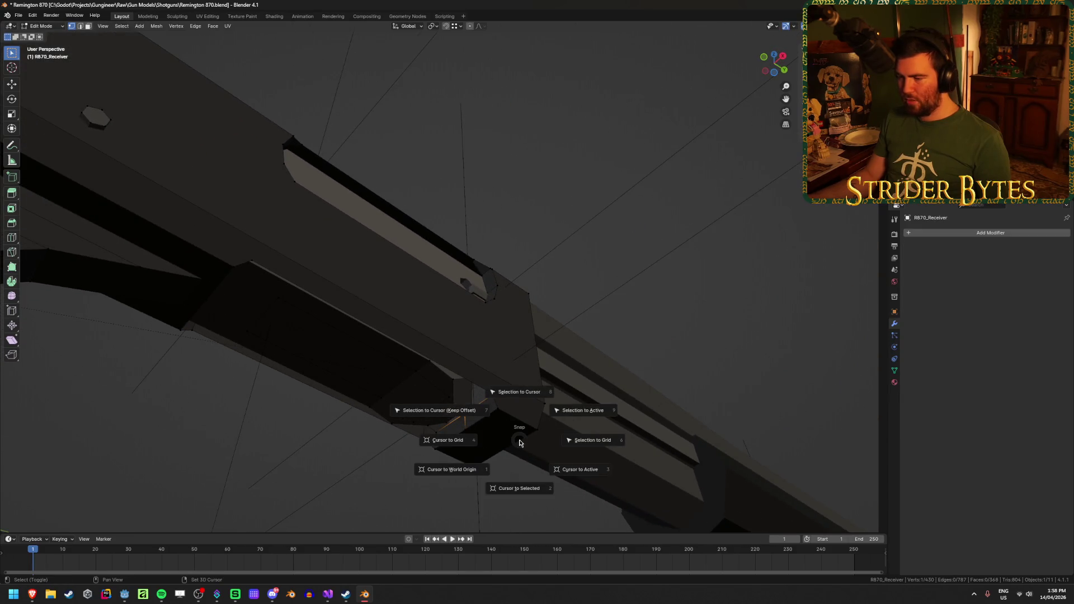
key(Tab)
key(KP_3)
mouse_move(547, 480)
mouse_down()
mouse_move(575, 376)
mouse_move(546, 386)
mouse_move(520, 345)
mouse_move(494, 398)
mouse_move(515, 374)
mouse_up()
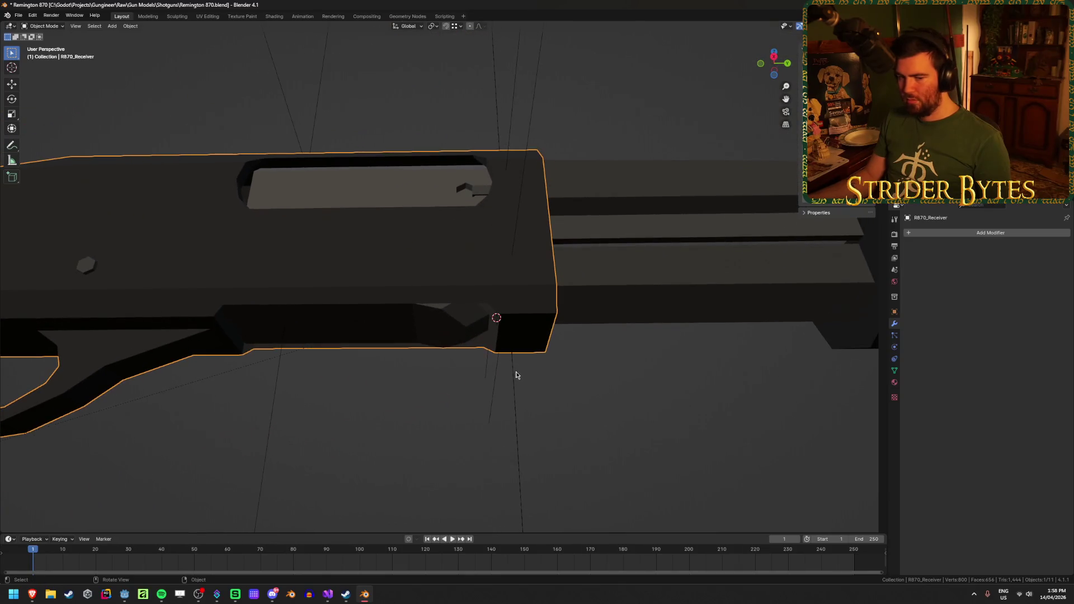
Snap MagazineAttach onto the 3D cursor, lowering its Z to about 0.063 m
click(515, 414)
scroll(528, 463, down, 3)
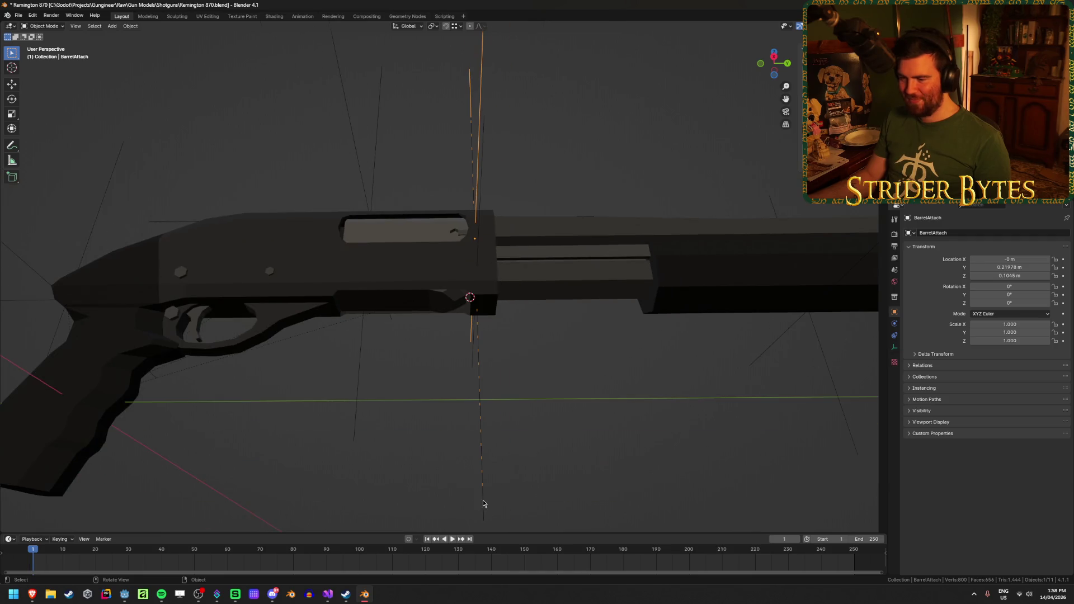
right_click(569, 330)
key(Escape)
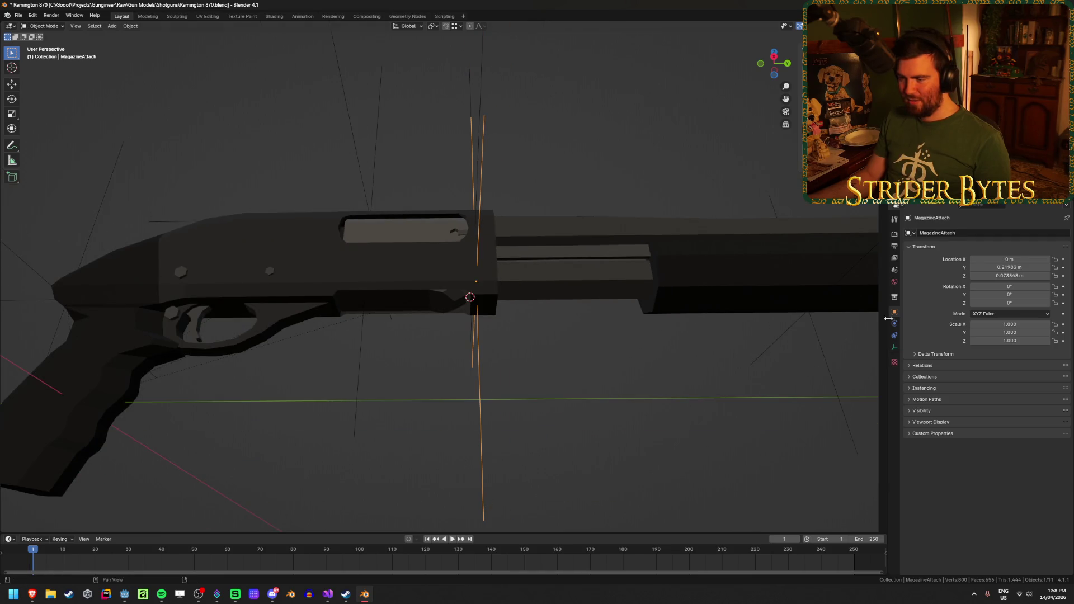
key(shift+s)
click(615, 300)
scroll(533, 364, up, 3)
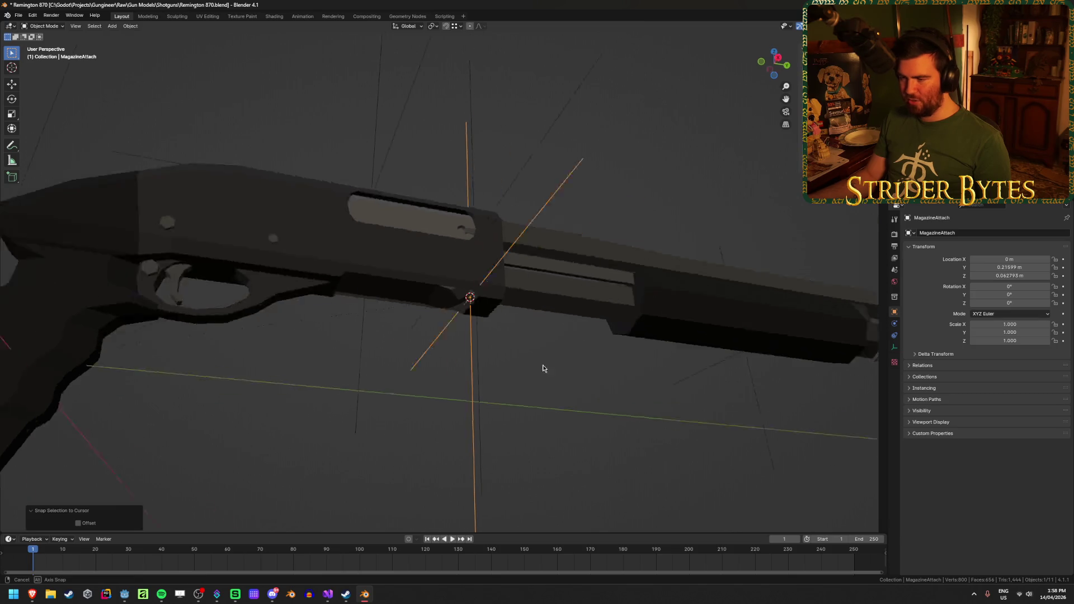
scroll(710, 390, down, 1)
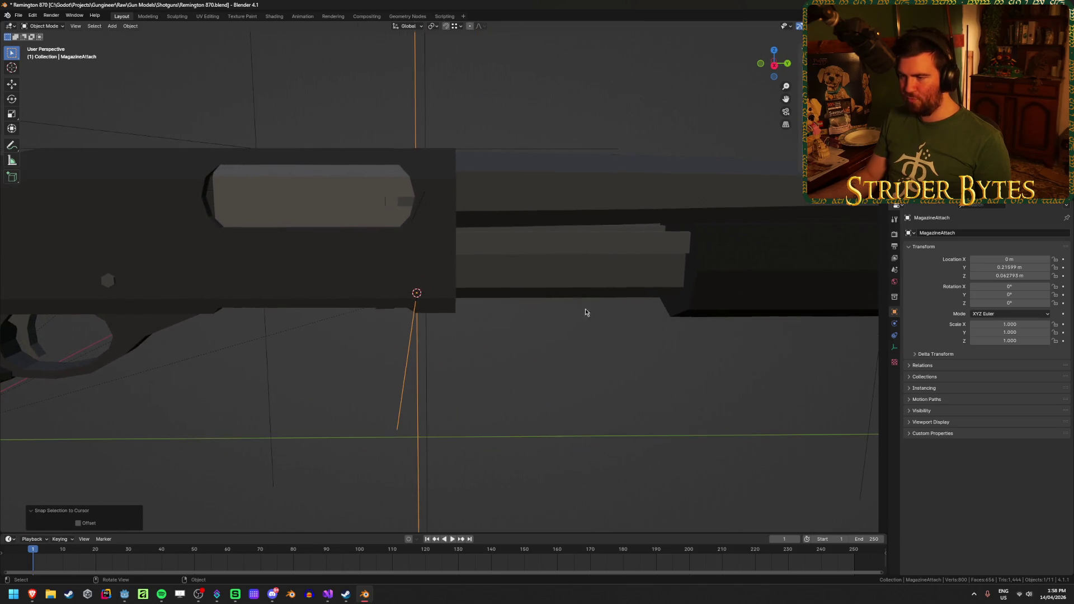
click(559, 302)
mouse_move(486, 395)
mouse_down()
mouse_move(508, 362)
mouse_move(515, 374)
mouse_up()
scroll(515, 375, down, 6)
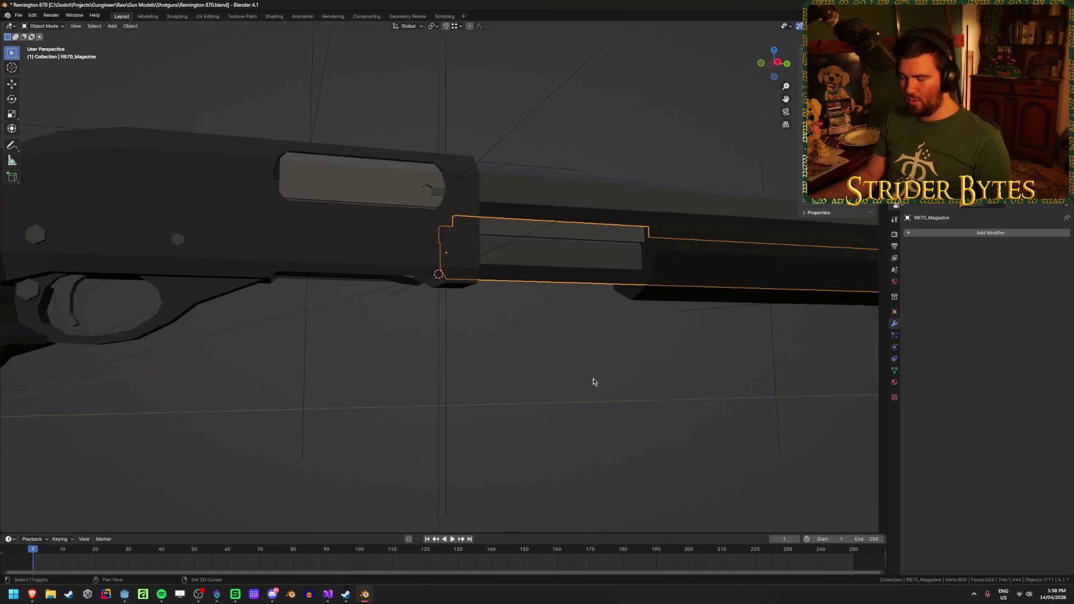
Move R870_Magazine's origin to the 3D cursor at the receiver's front corner
key(shift+s)
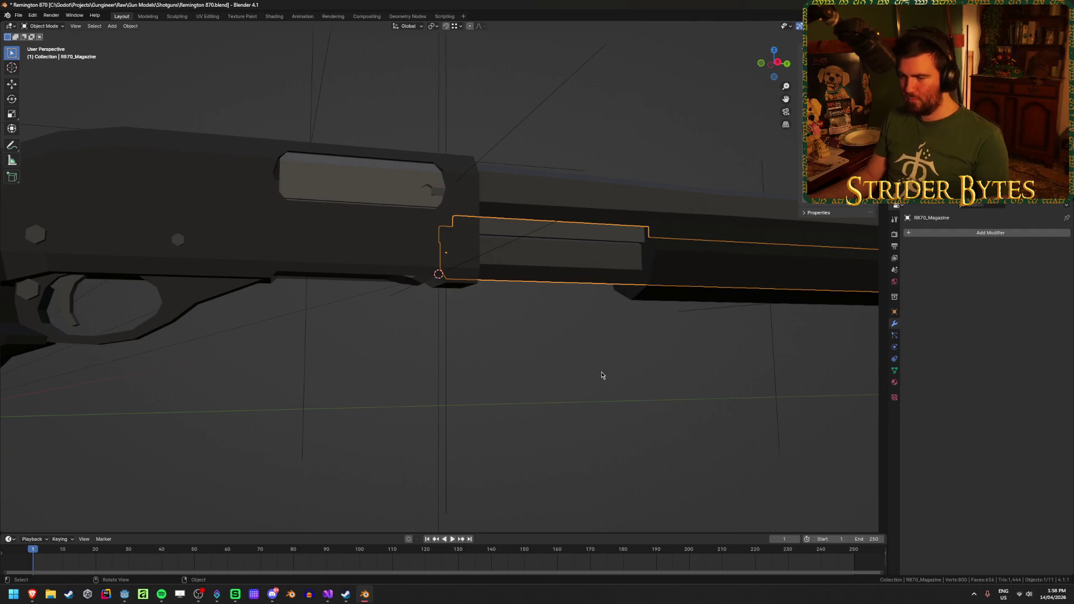
right_click(592, 342)
mouse_move(579, 380)
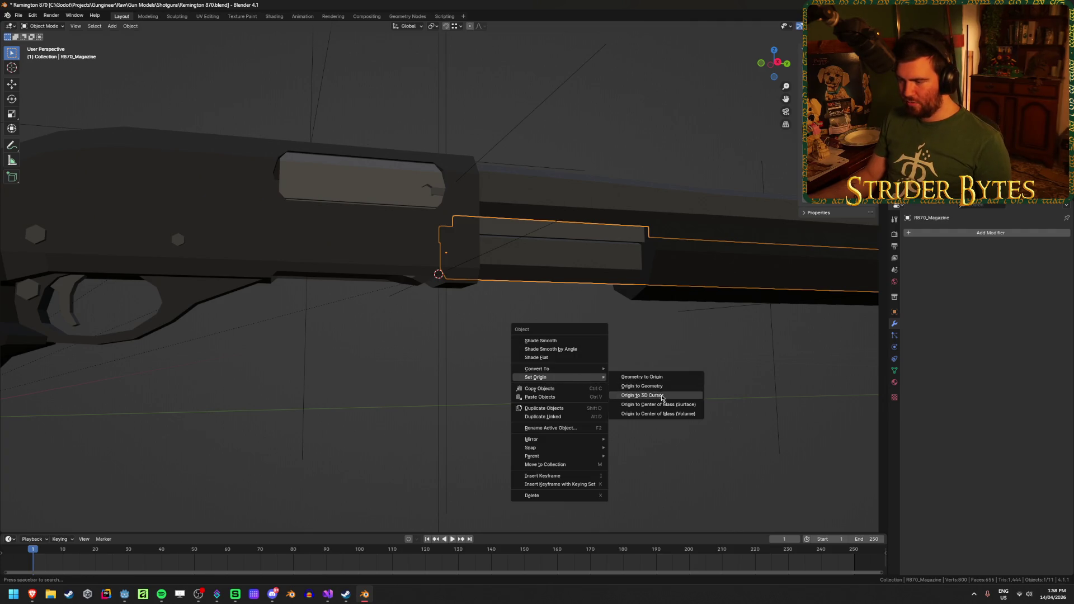
click(642, 395)
Hide the receiver and inspect the magazine tube's geometry in Edit Mode
click(394, 277)
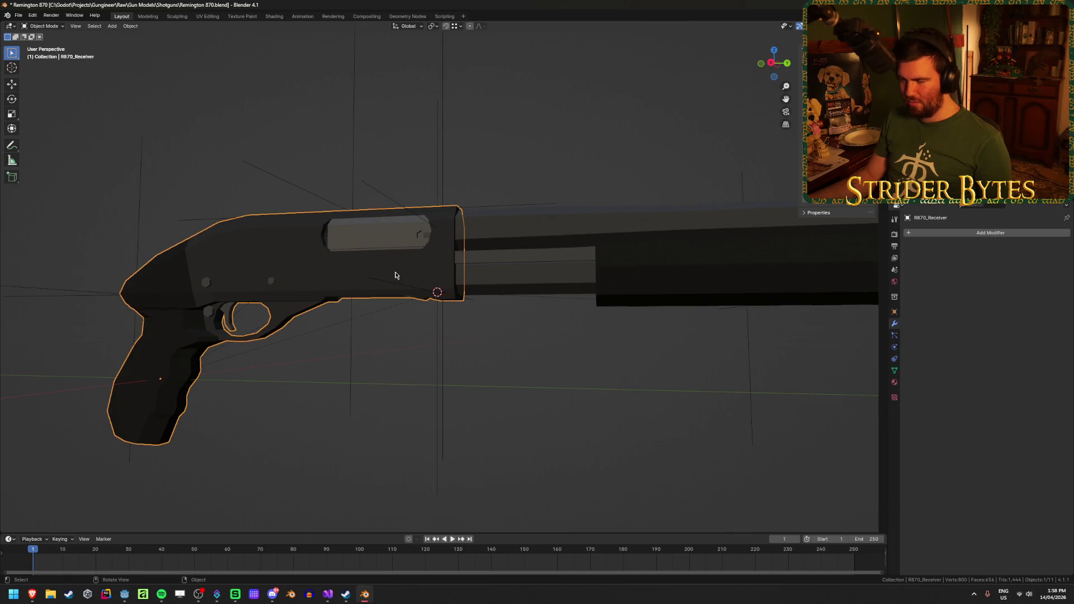
key(h)
click(491, 286)
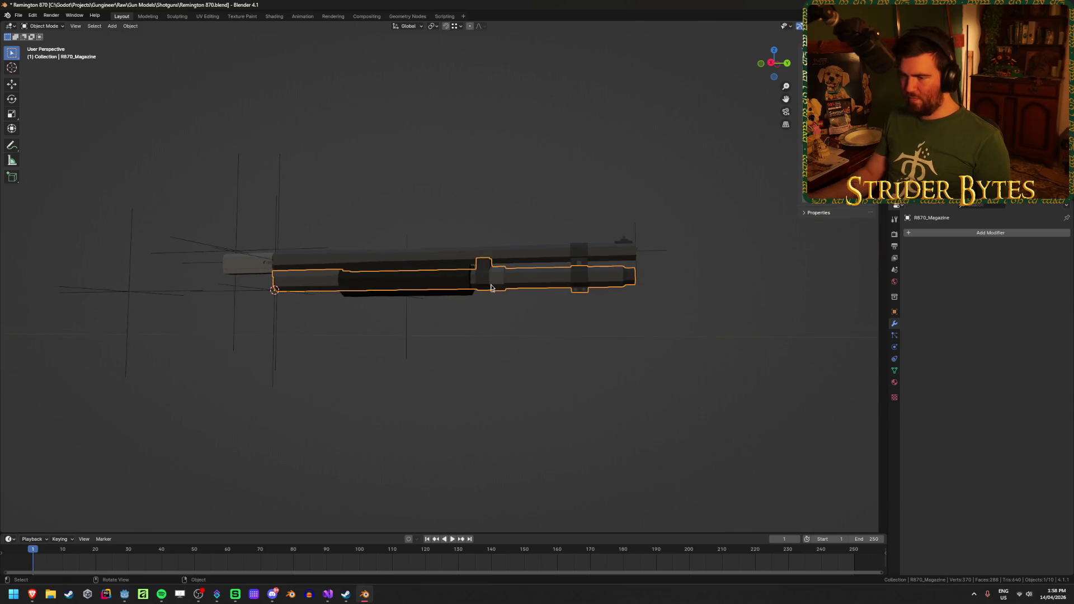
key(Tab)
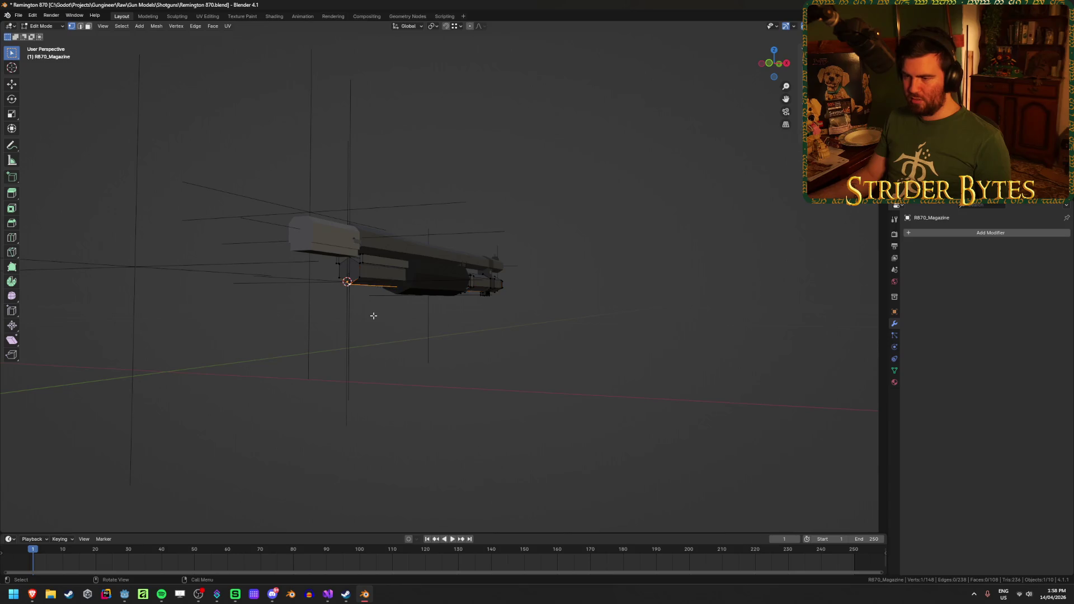
key(KP_Decimal)
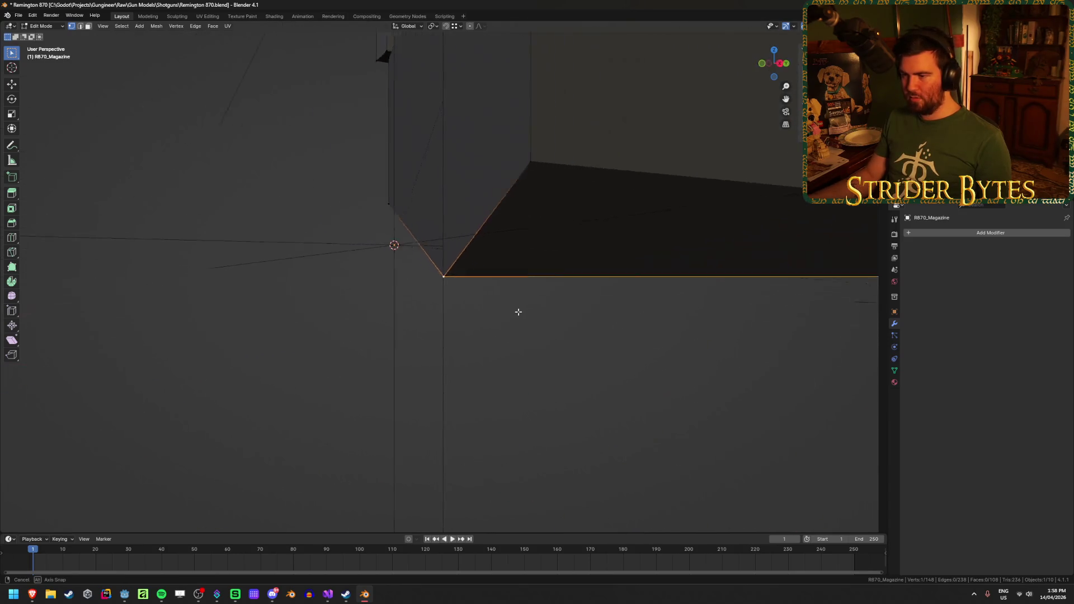
mouse_move(498, 318)
mouse_down()
mouse_move(559, 309)
mouse_move(617, 324)
mouse_move(683, 319)
mouse_move(604, 310)
mouse_move(615, 324)
mouse_move(535, 348)
mouse_move(389, 323)
mouse_move(416, 339)
mouse_move(450, 274)
mouse_up()
drag(518, 315, 470, 331)
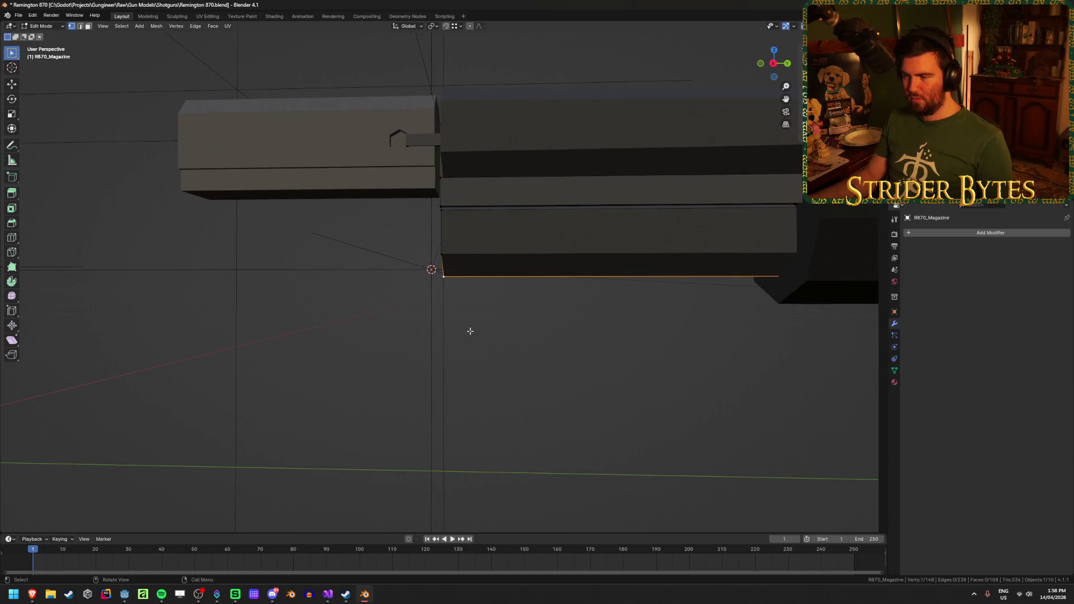
scroll(457, 303, down, 8)
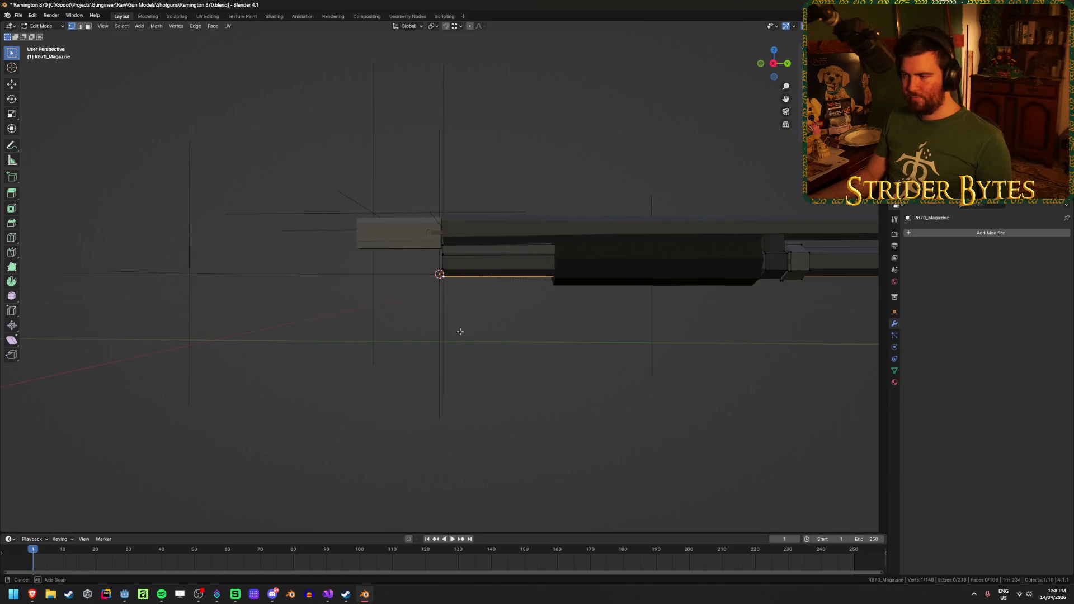
Return to Object Mode, bring the receiver back into view and save Remington 870.blend
key(Tab)
mouse_move(585, 338)
mouse_down()
mouse_move(482, 345)
mouse_move(661, 343)
mouse_up()
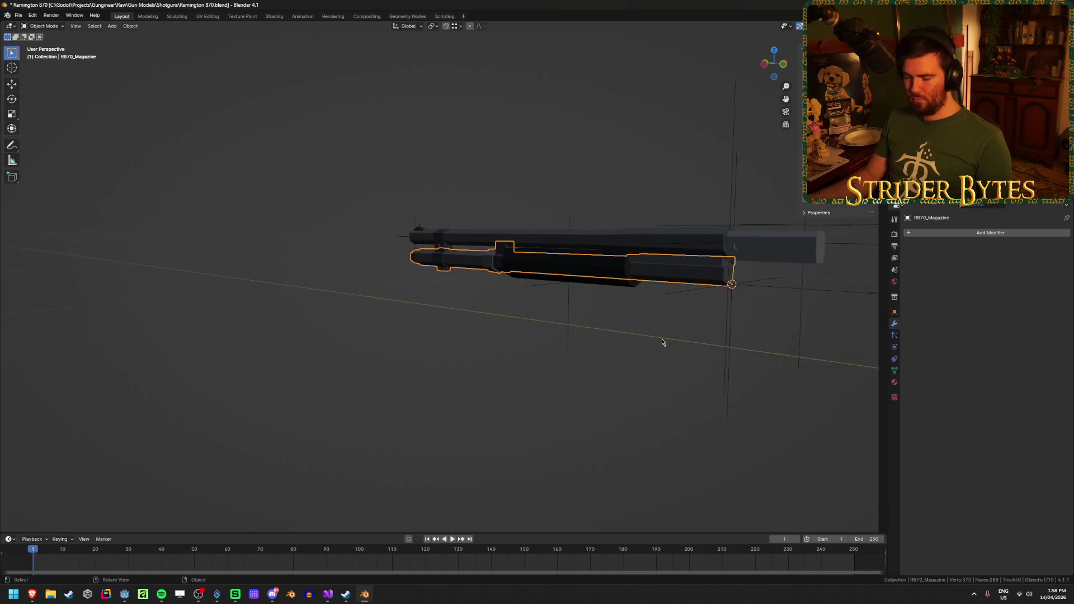
key(slash)
key(ctrl+s)
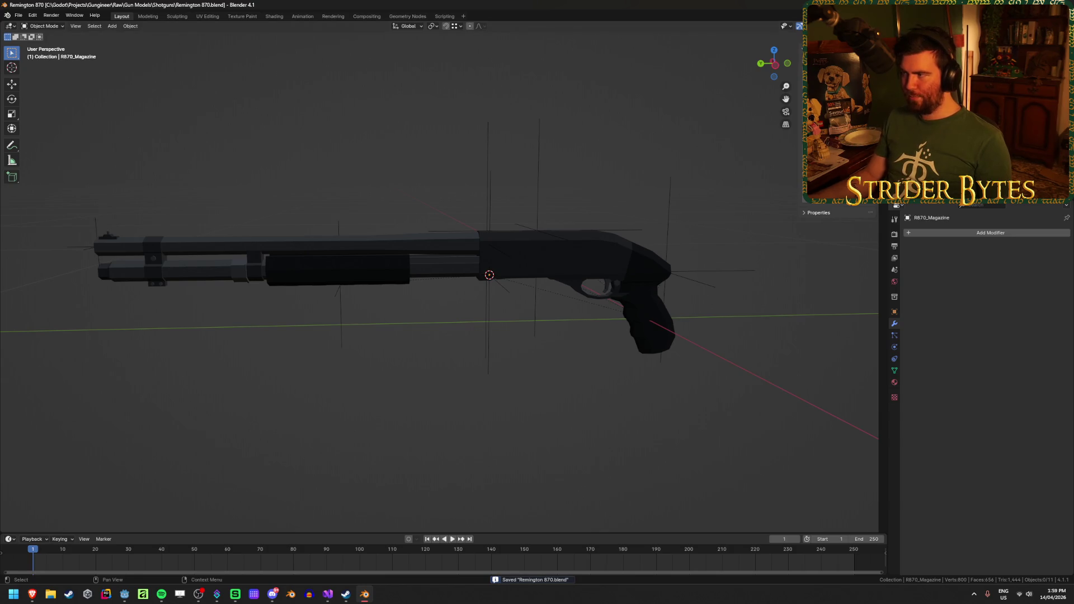
Change the shading of the receiver and the barrel from the right-click menu
click(609, 250)
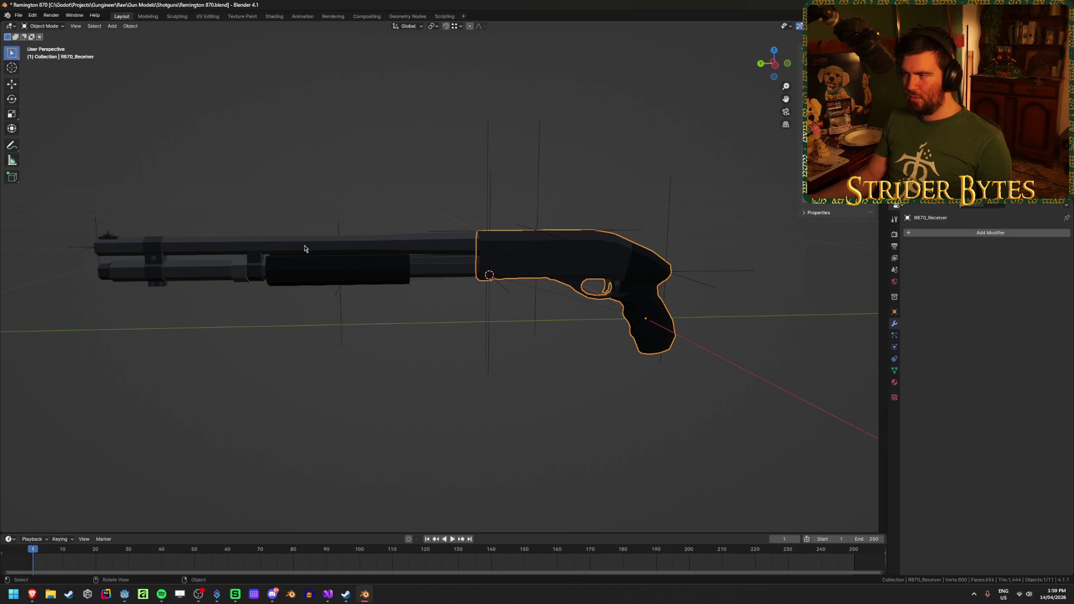
right_click(638, 279)
click(637, 254)
click(389, 246)
right_click(389, 246)
click(391, 243)
Apply scale to R870_Magazine and R870_Magazine_Pump
click(431, 271)
key(ctrl+a)
click(432, 267)
click(372, 266)
key(ctrl+a)
click(371, 266)
click(618, 254)
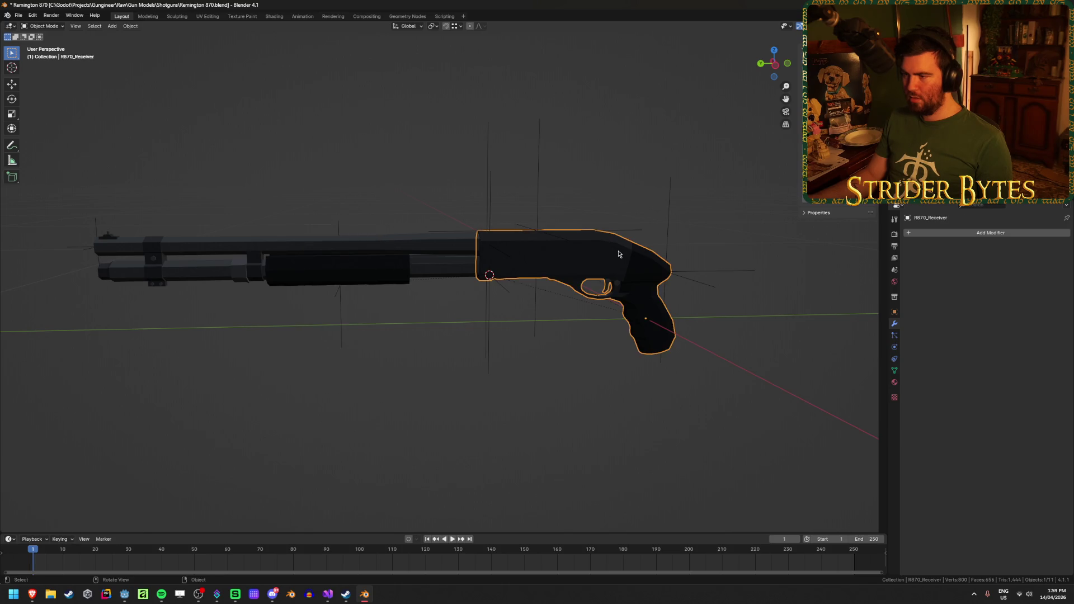
Check the barrel, lower magazine tube and pump forend, then deselect all objects
click(218, 249)
click(161, 276)
click(331, 281)
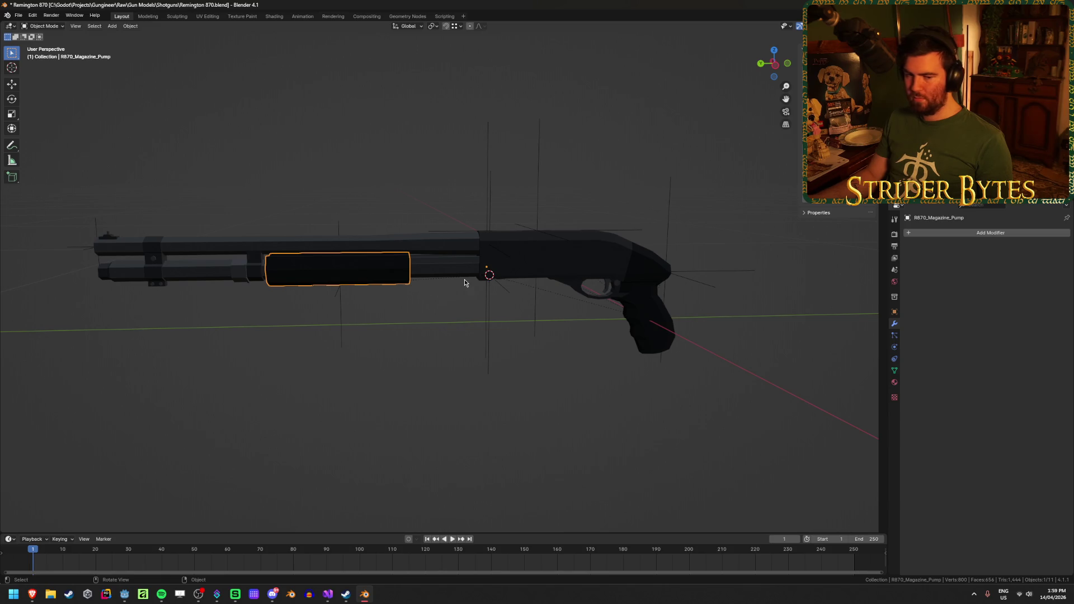
click(372, 394)
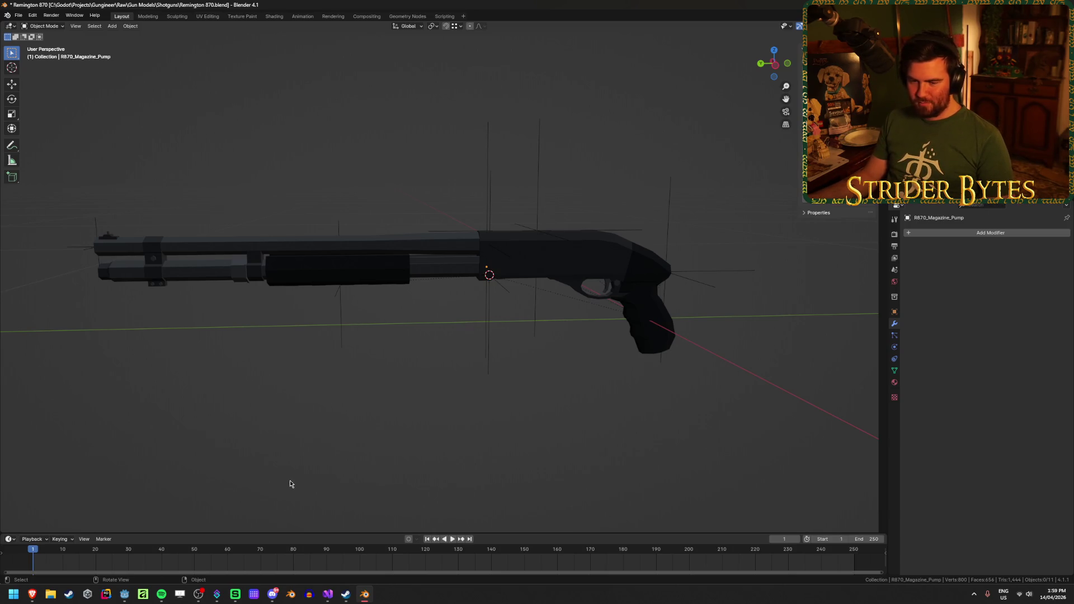
Close the Songify update notice, minimize Songify, and save Remington 870.blend in Blender
mouse_move(235, 594)
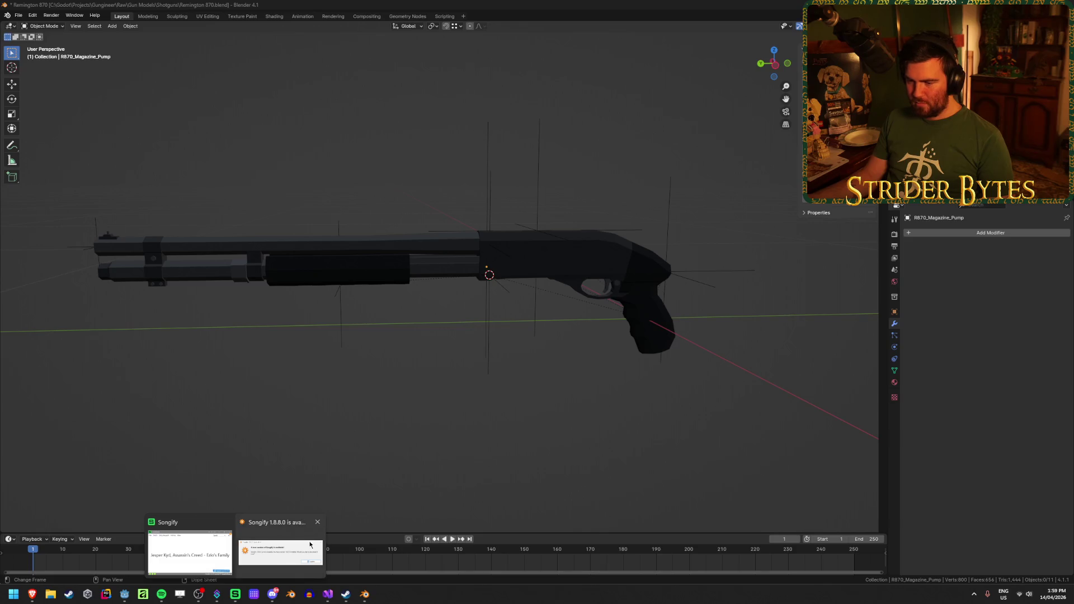
click(310, 544)
click(642, 249)
drag(544, 215, 512, 214)
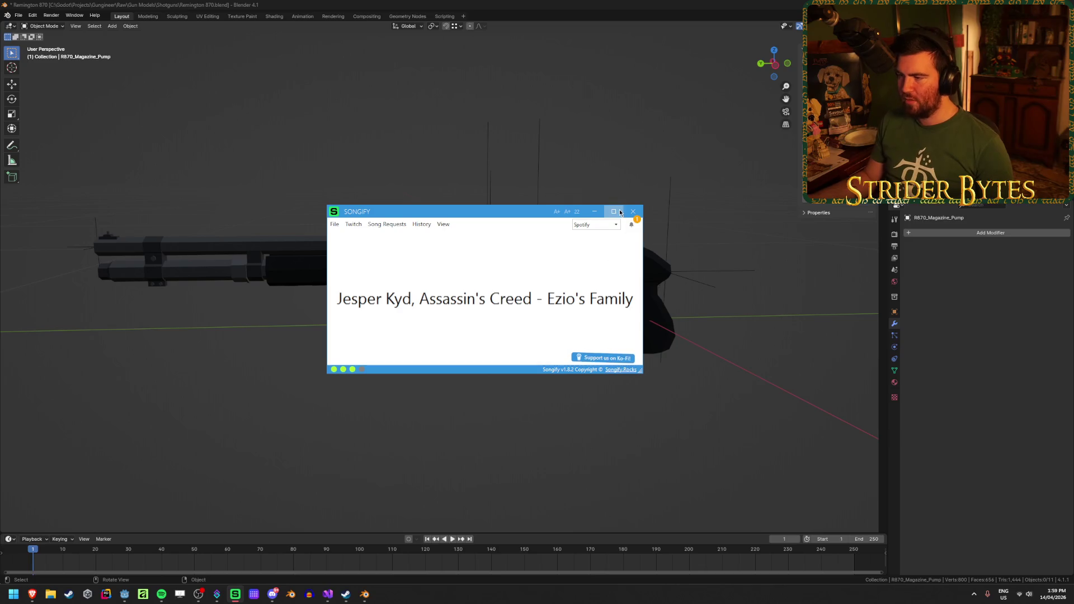
click(594, 211)
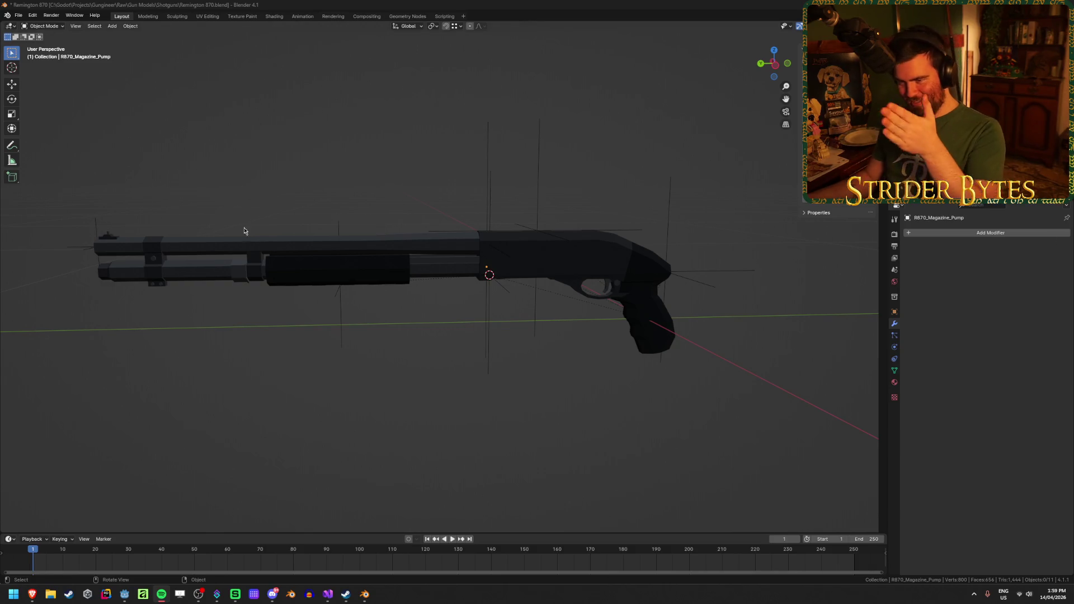
click(241, 391)
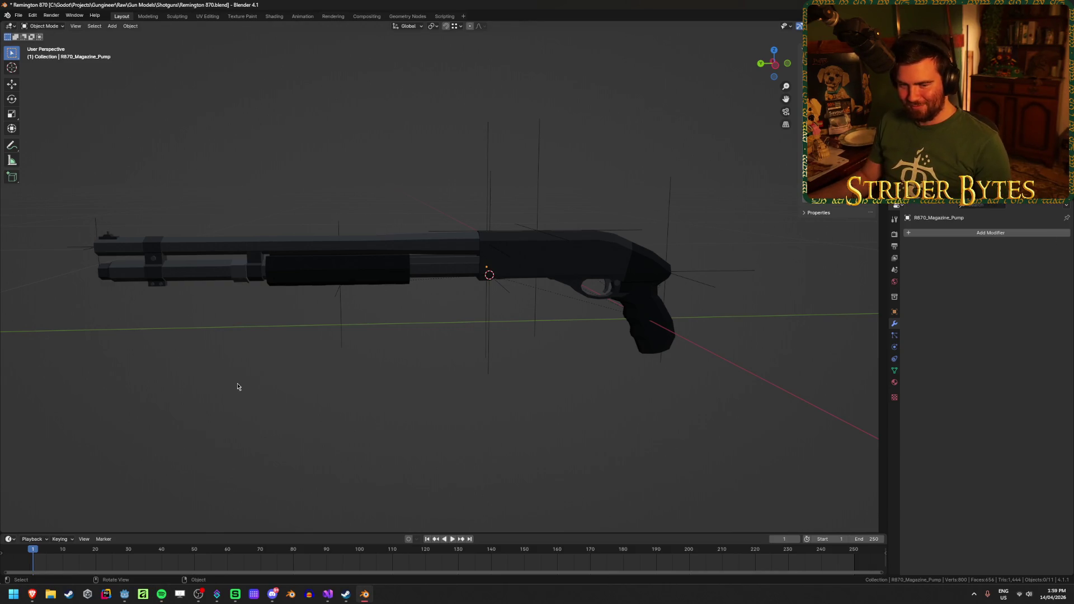
key(ctrl+s)
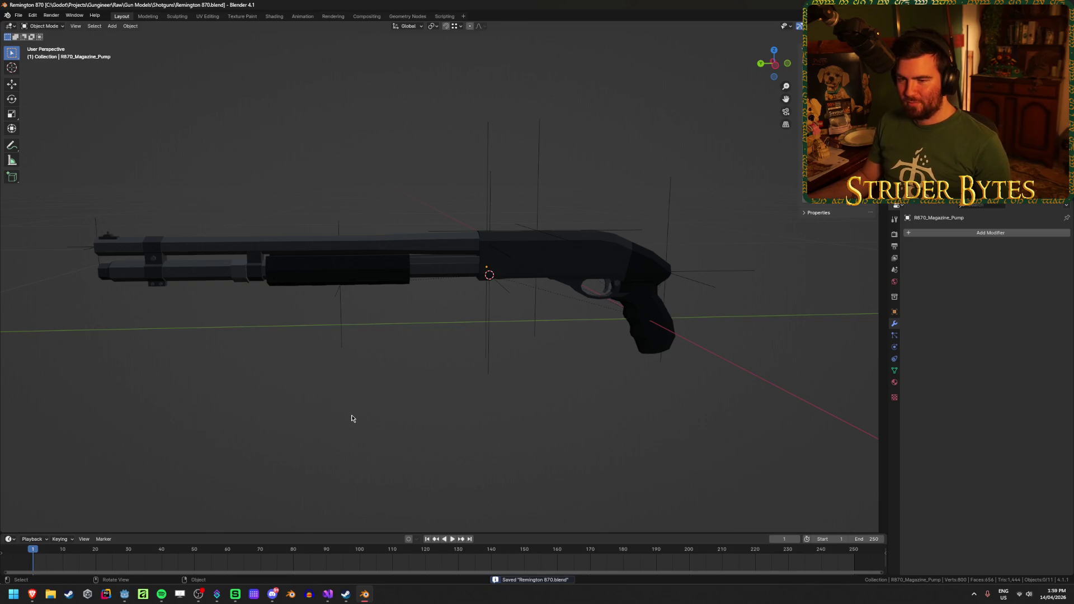
Select R870_Barrel and save Remington 870.blend
drag(405, 421, 354, 411)
scroll(421, 410, down, 3)
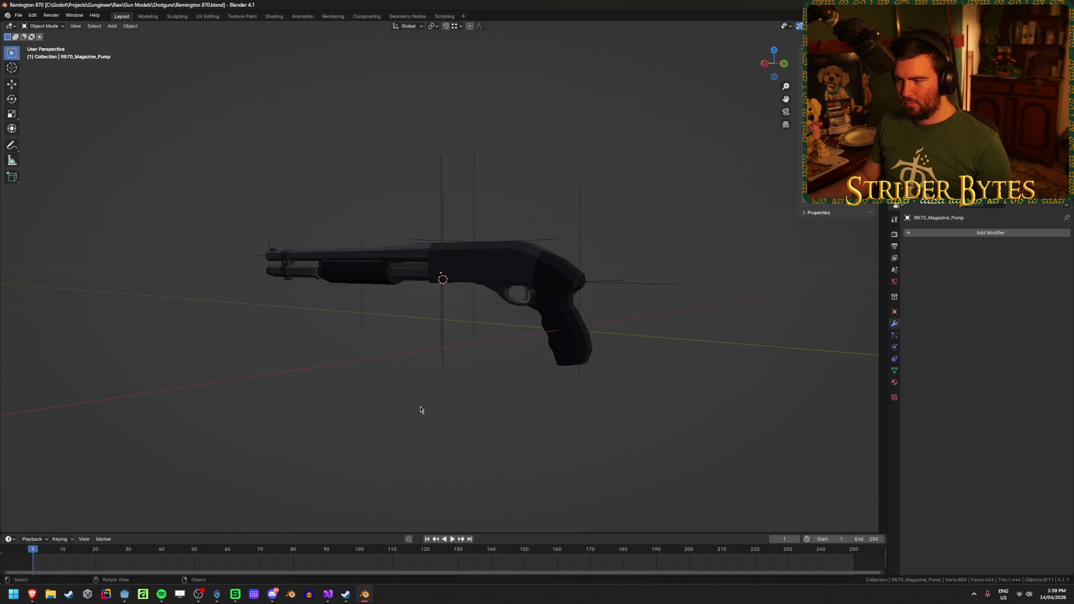
click(508, 271)
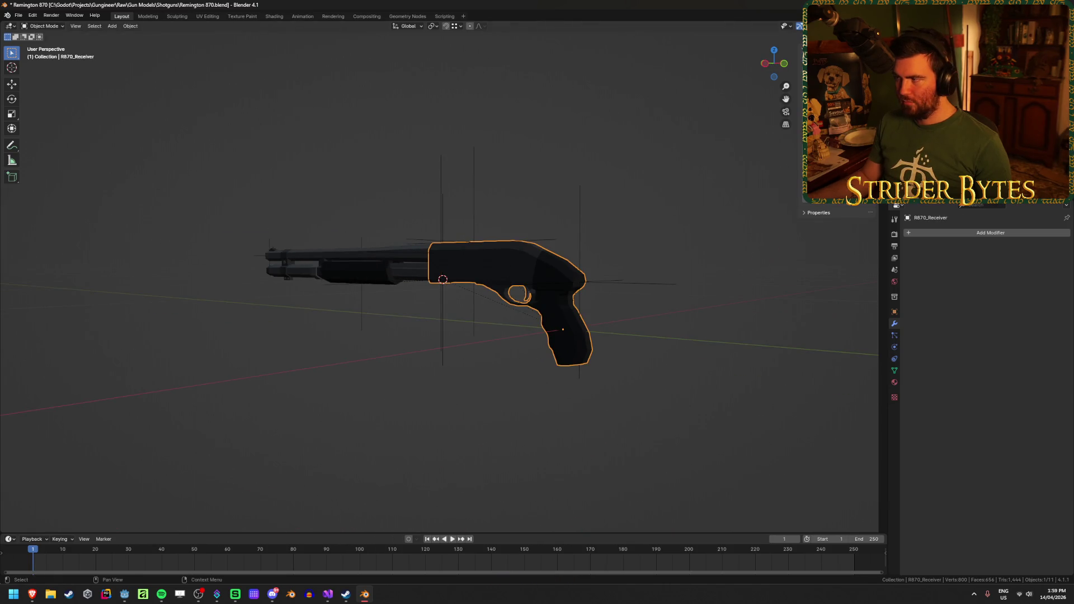
click(358, 254)
drag(426, 263, 447, 261)
key(ctrl+s)
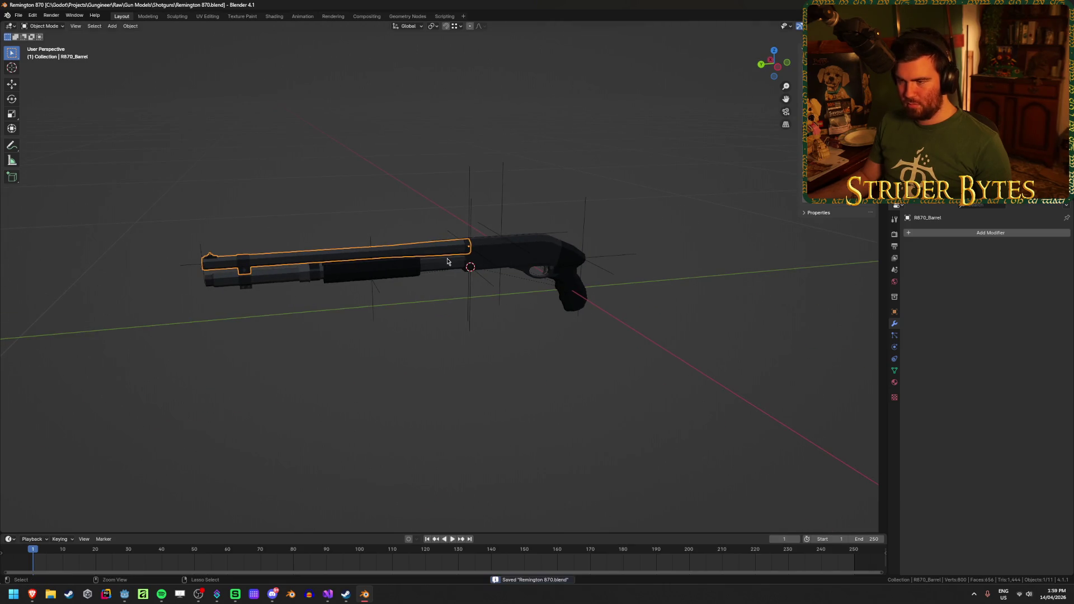
In the glTF exporter, browse to Meshes\Gun Parts and name the file Barrel_R870.glb
key(ctrl+e)
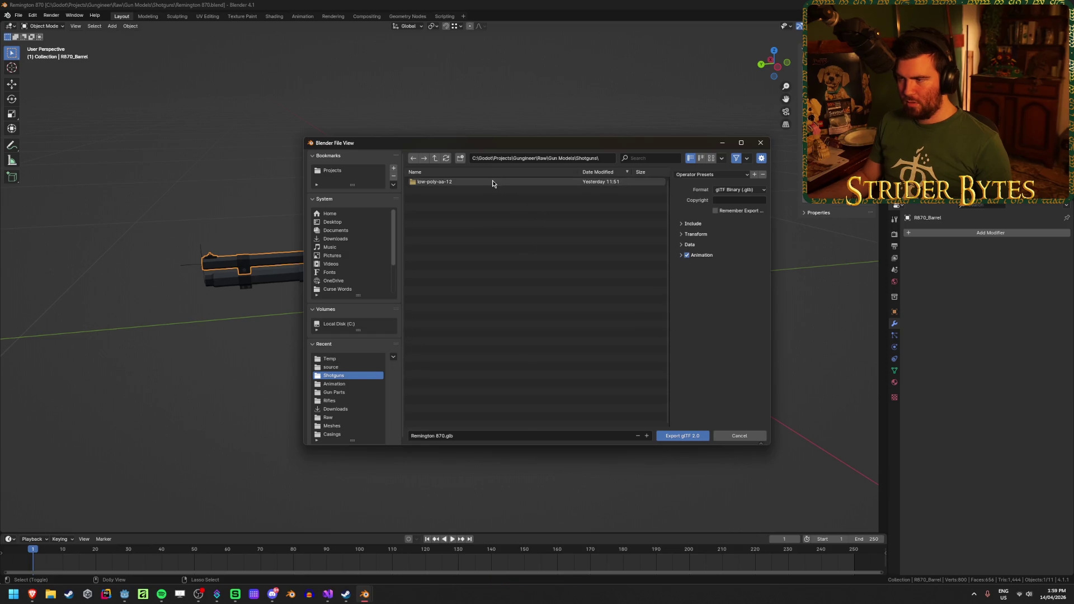
click(435, 158)
click(435, 158)
click(434, 158)
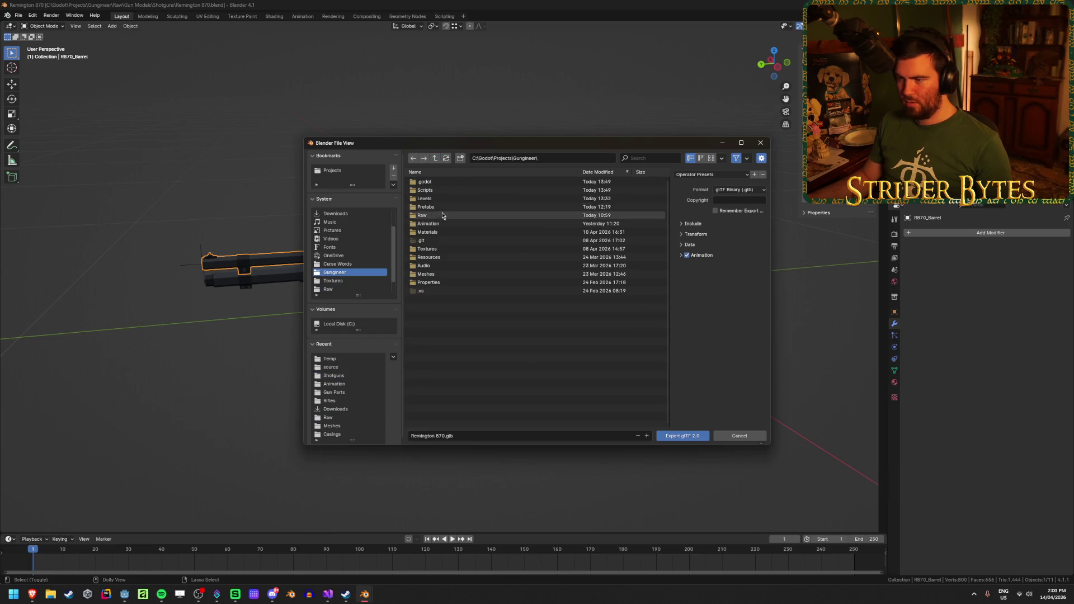
click(422, 274)
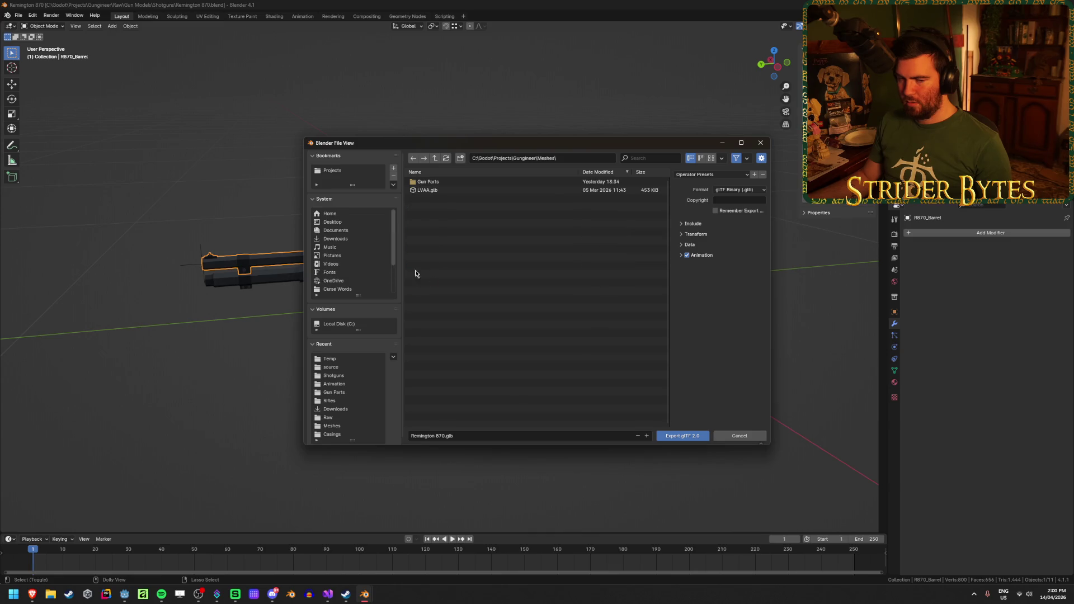
key(alt+Tab)
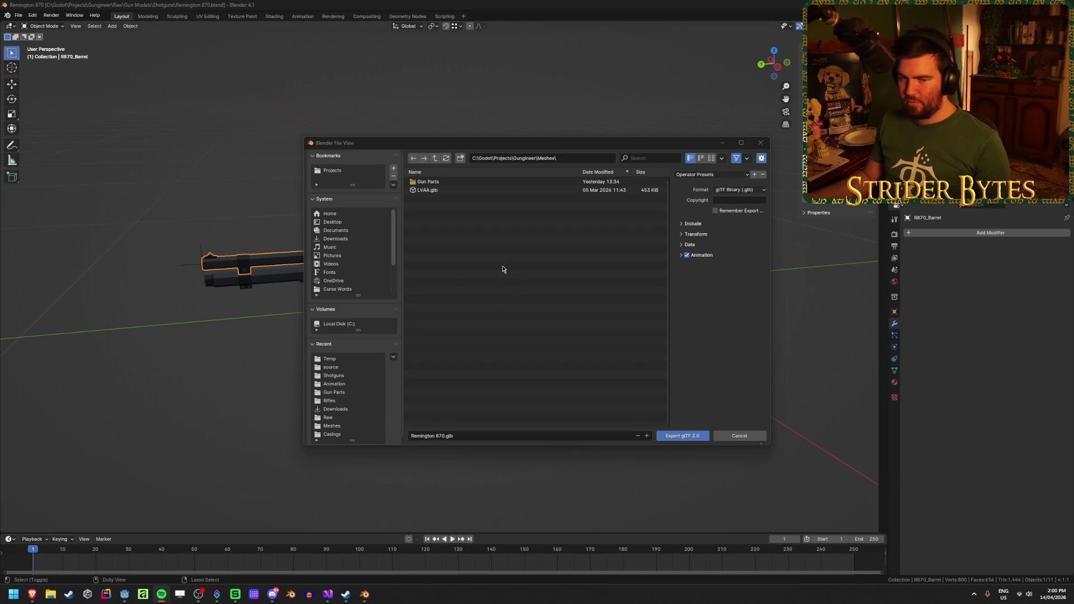
click(469, 183)
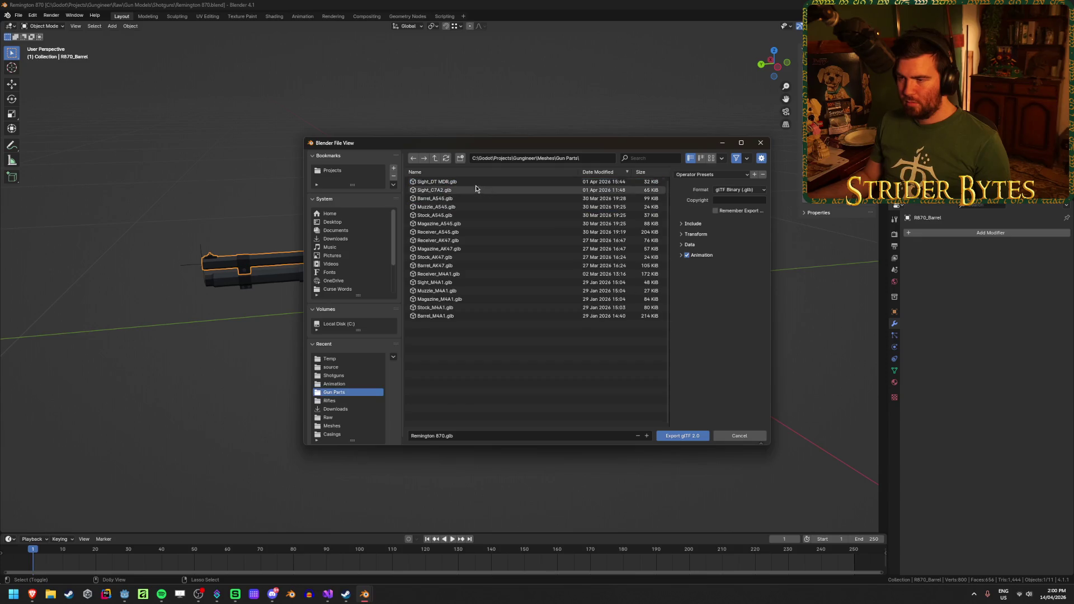
click(451, 434)
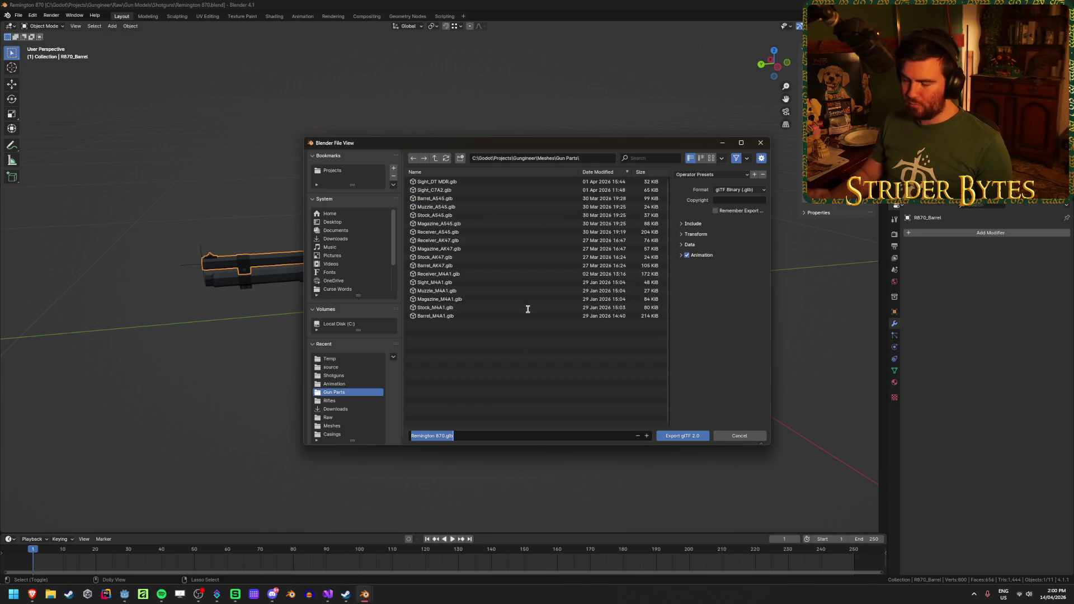
text(Barr)
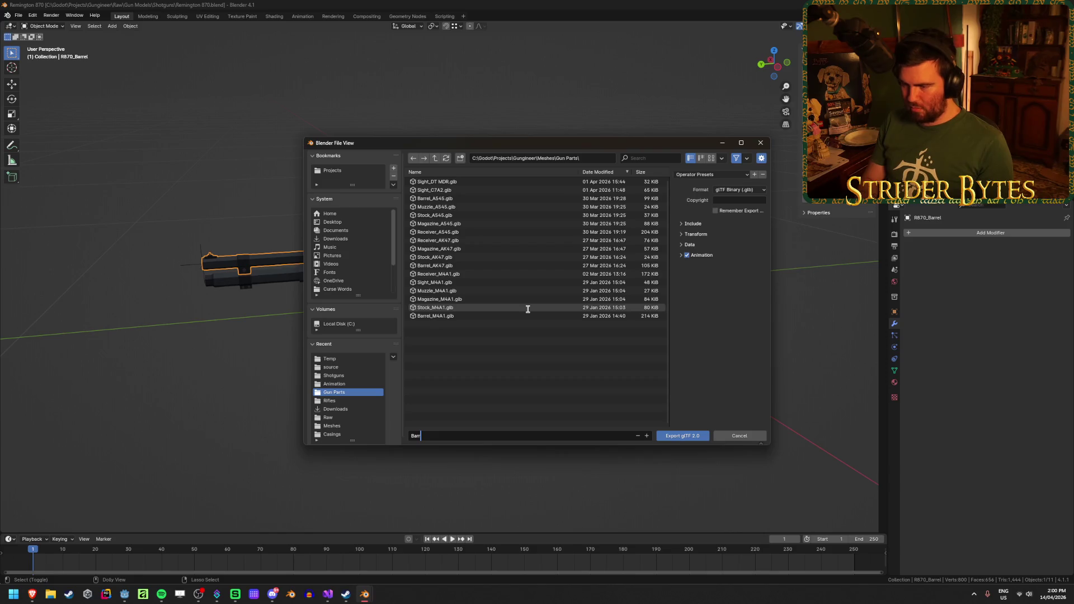
text(el_R870.glb)
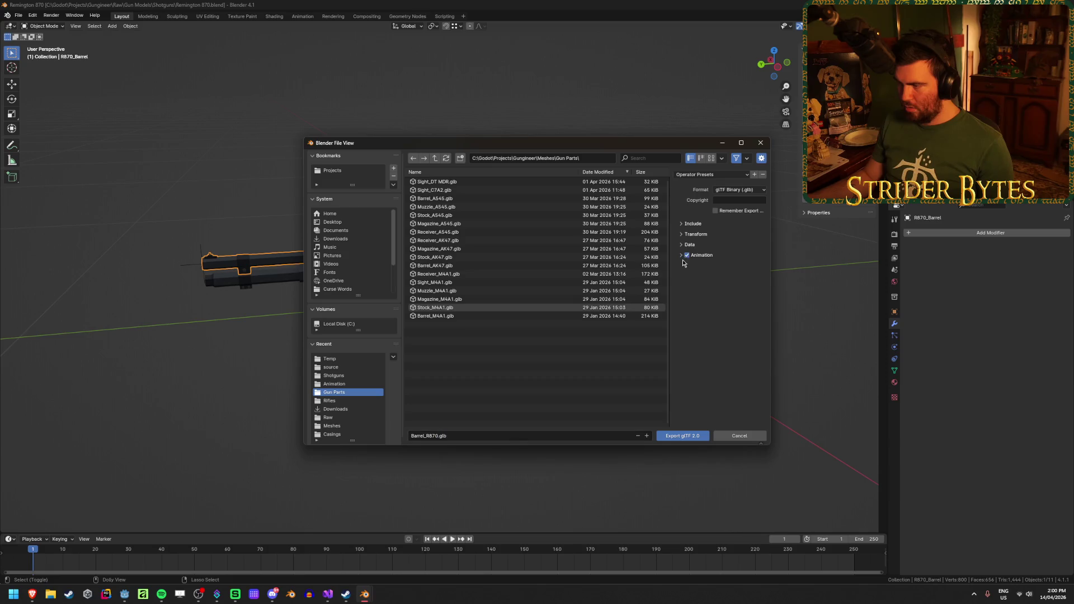
Review the Data, Include, Armature and Mesh options and export Barrel_R870.glb
click(692, 245)
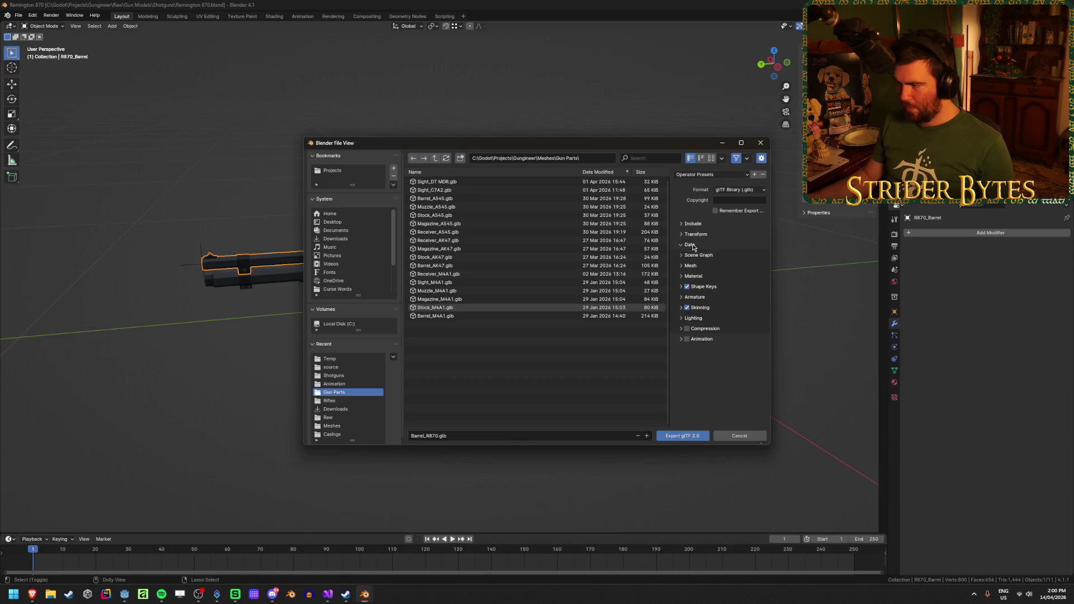
click(693, 224)
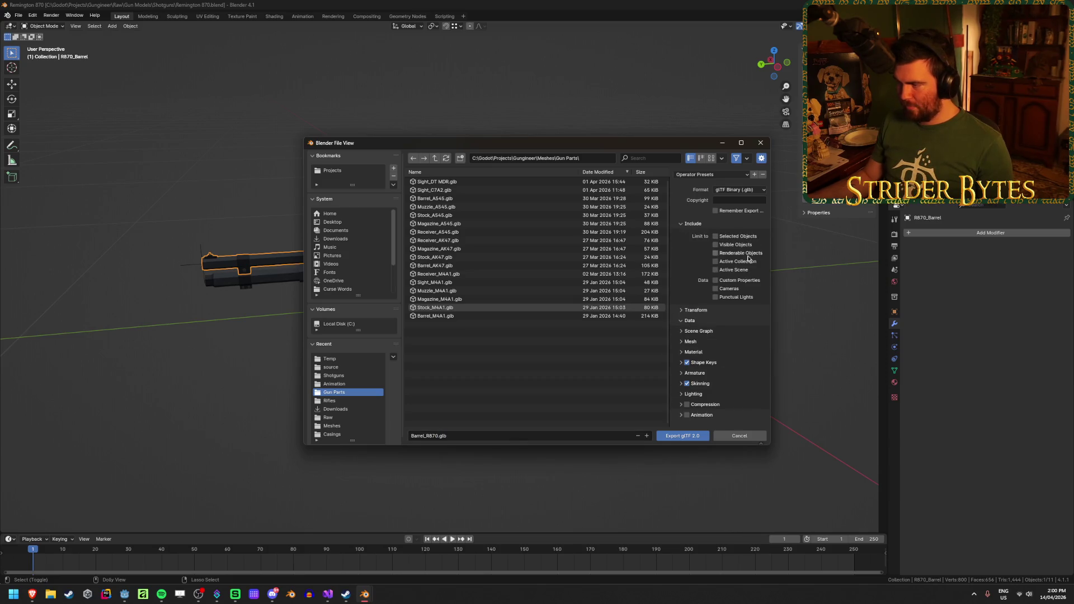
click(693, 224)
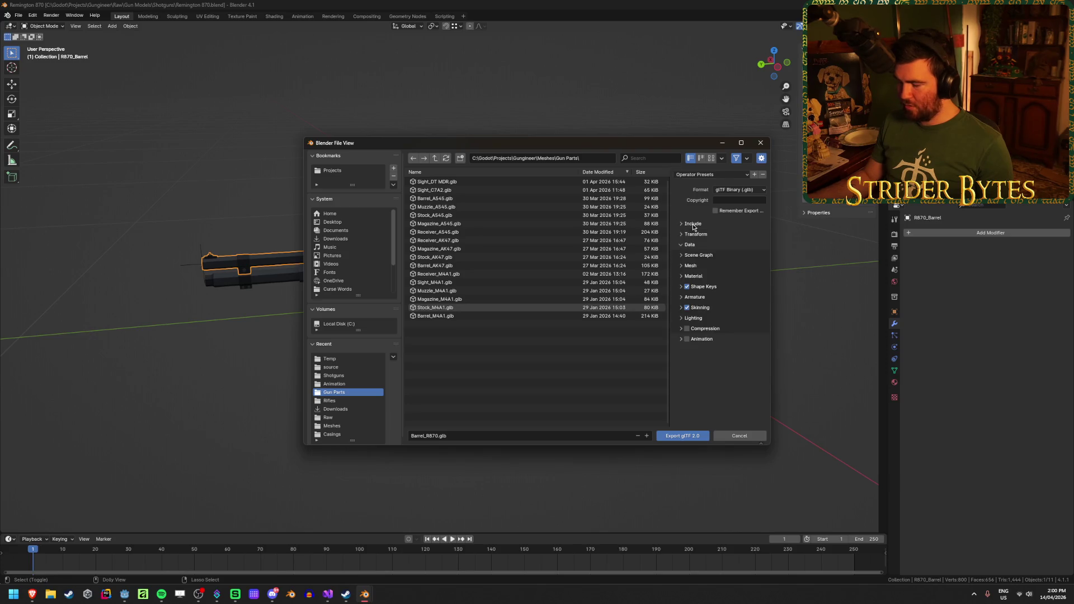
click(694, 244)
click(693, 244)
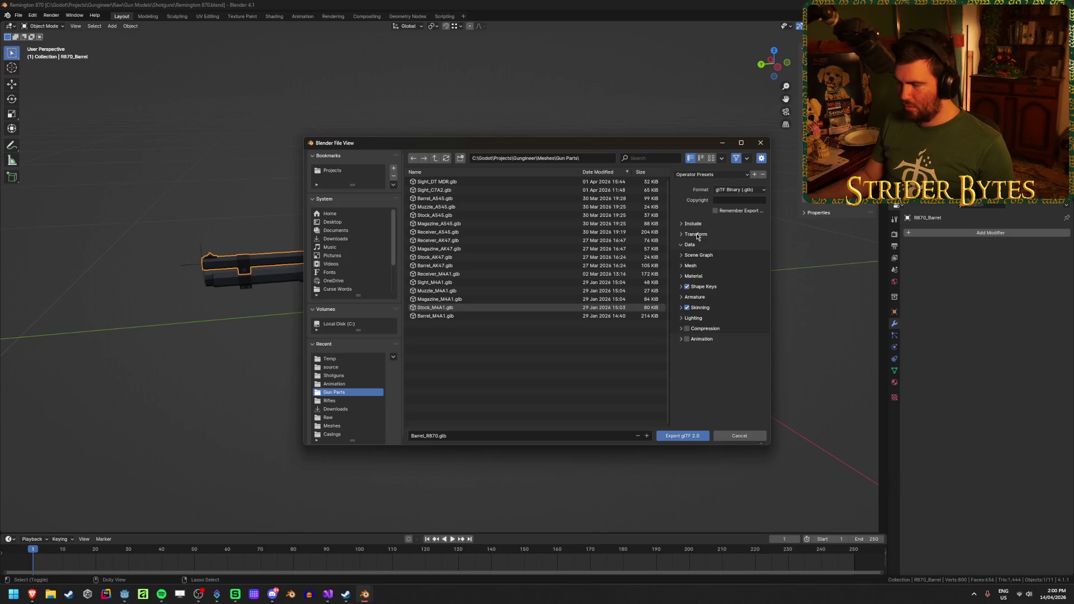
click(702, 298)
click(703, 299)
click(696, 267)
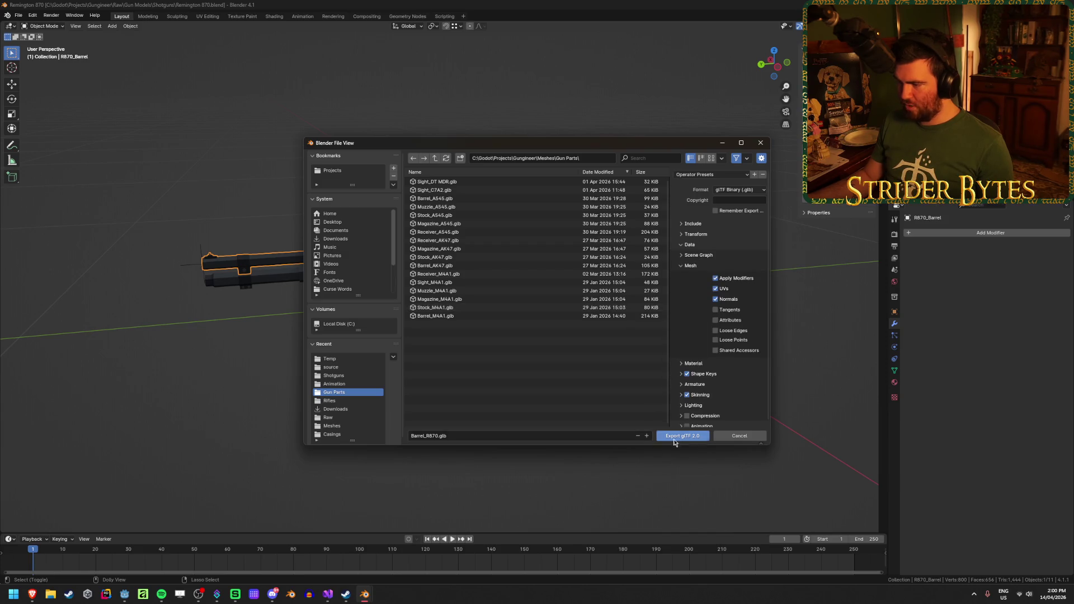
click(681, 435)
click(629, 415)
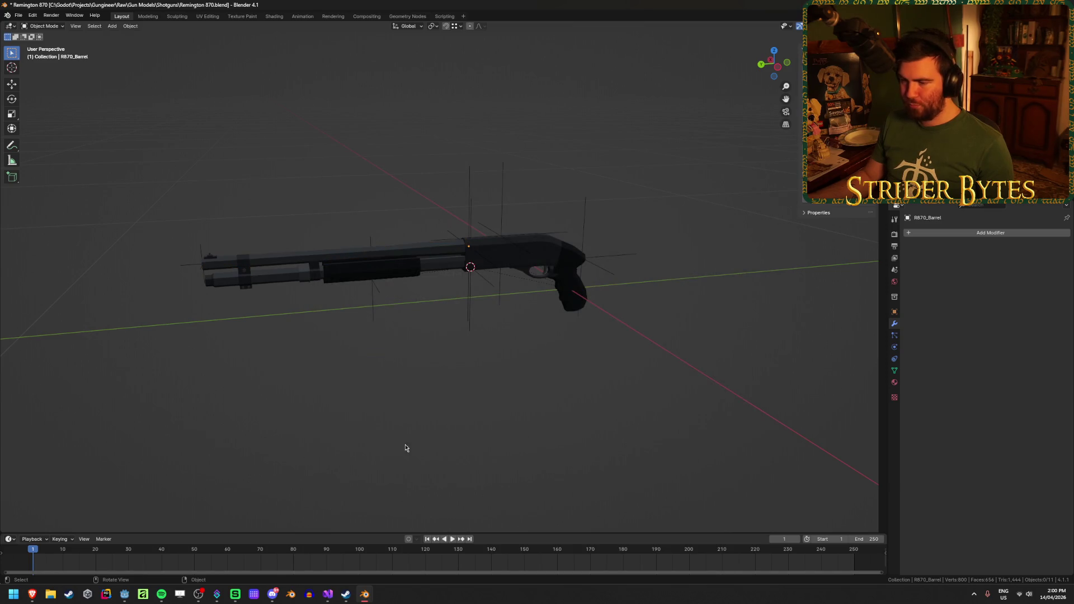
click(441, 270)
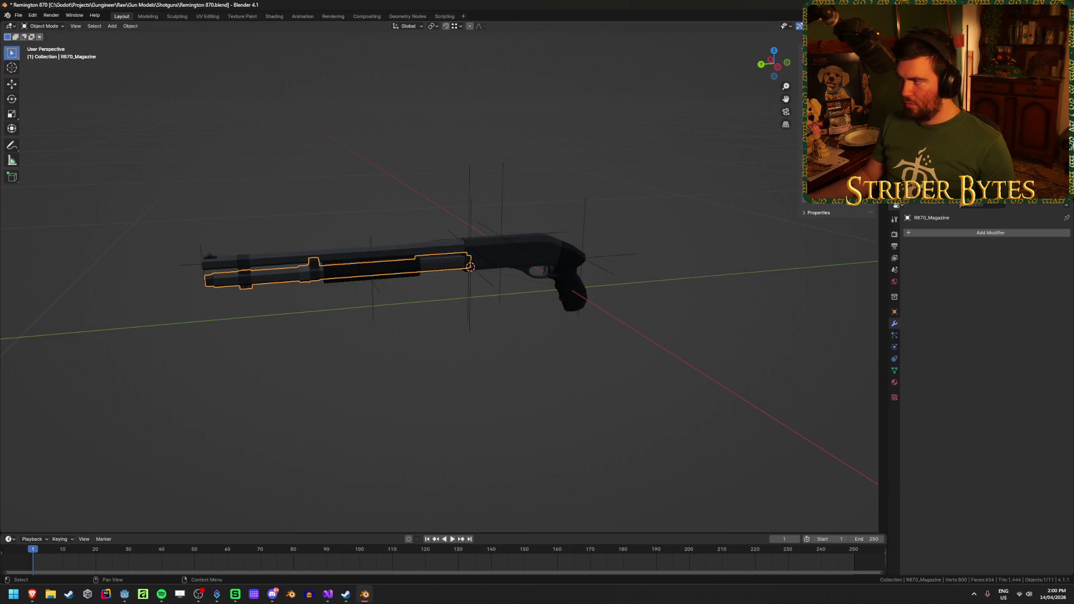
Export the magazine as Magazine_R870.glb into the Gun Parts folder
click(542, 427)
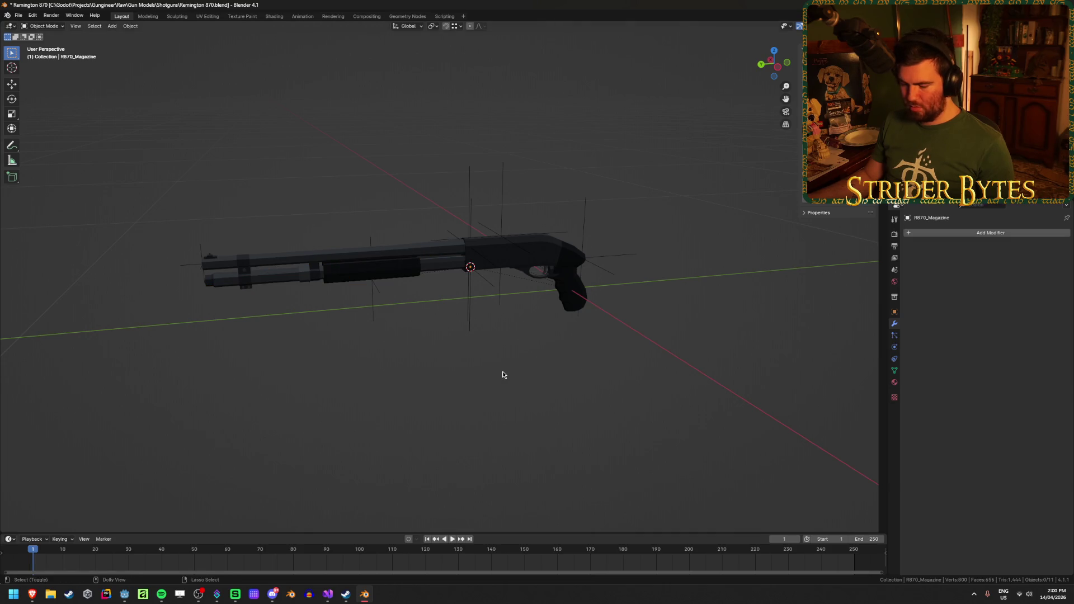
key(ctrl+shift+e)
click(443, 436)
key(Home)
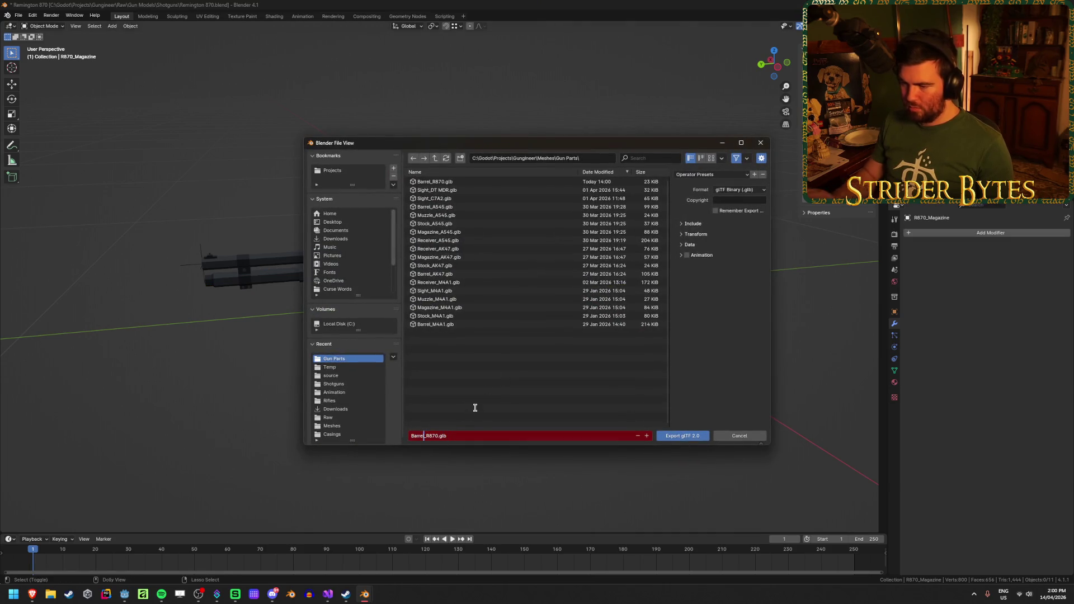
key(Delete)
key(Delete)
key(Delete)
text(Magazin)
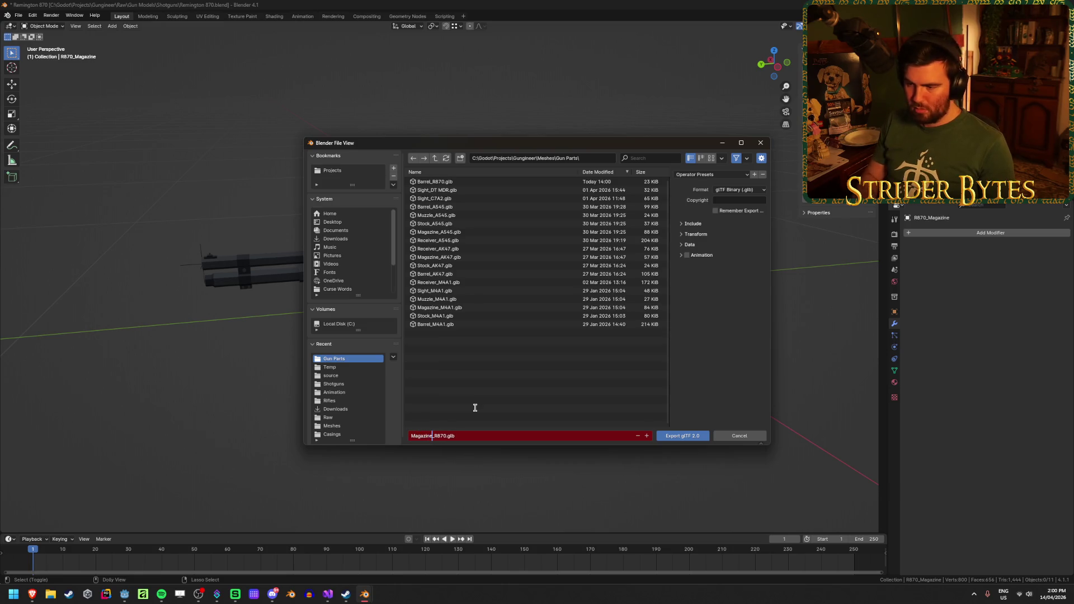
key(Return)
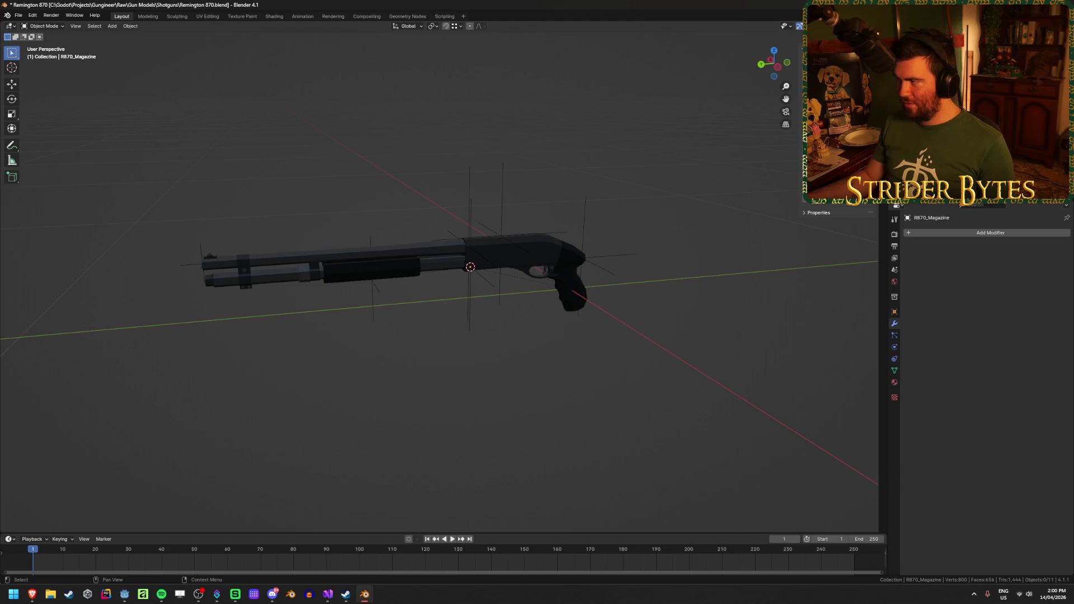
Export again with the file name changed to Receiver_R870.glb
key(ctrl+shift+e)
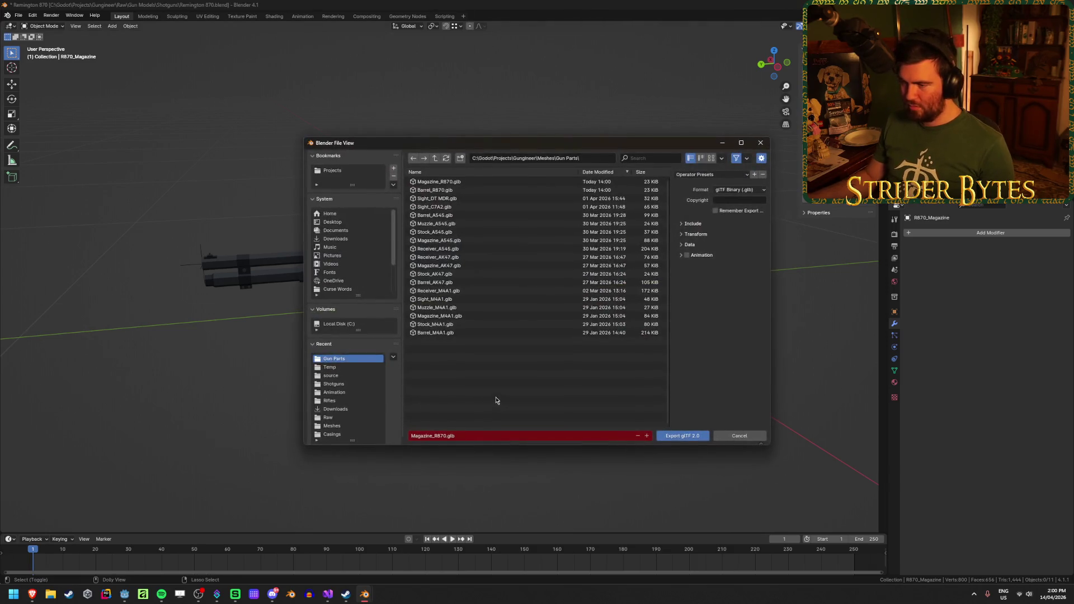
click(444, 432)
key(BackSpace)
key(BackSpace)
key(BackSpace)
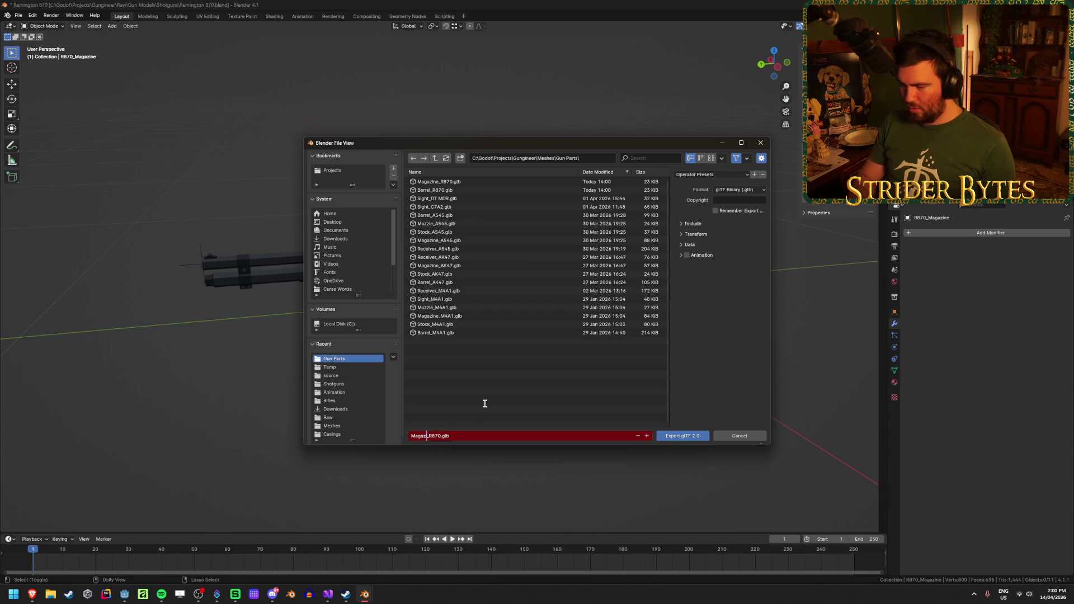
key(BackSpace)
key(BackSpace)
key(BackSpace)
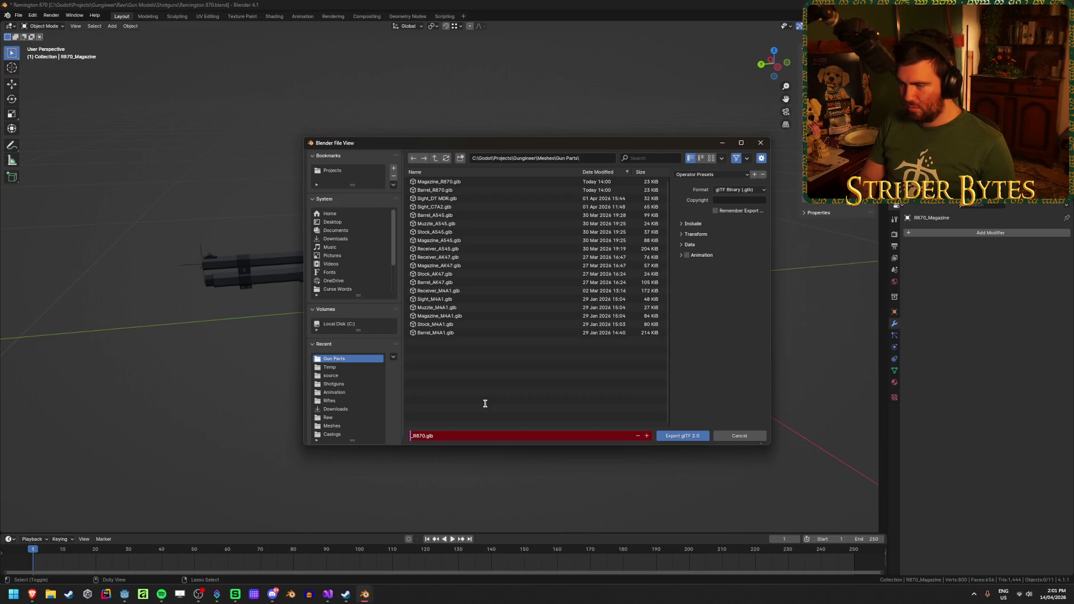
text(Receiver)
key(Return)
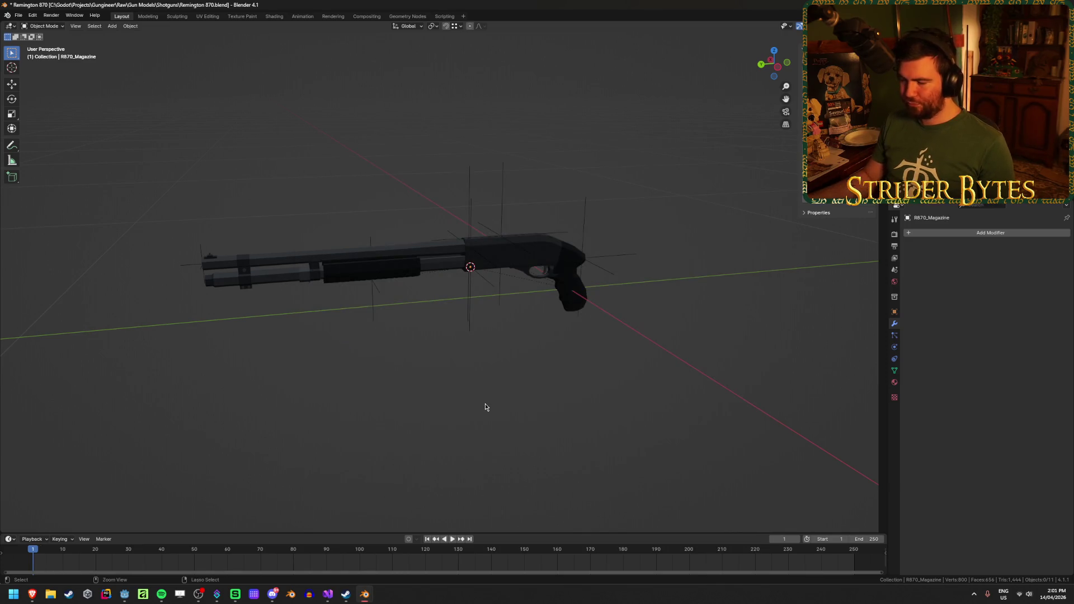
key(alt+Tab)
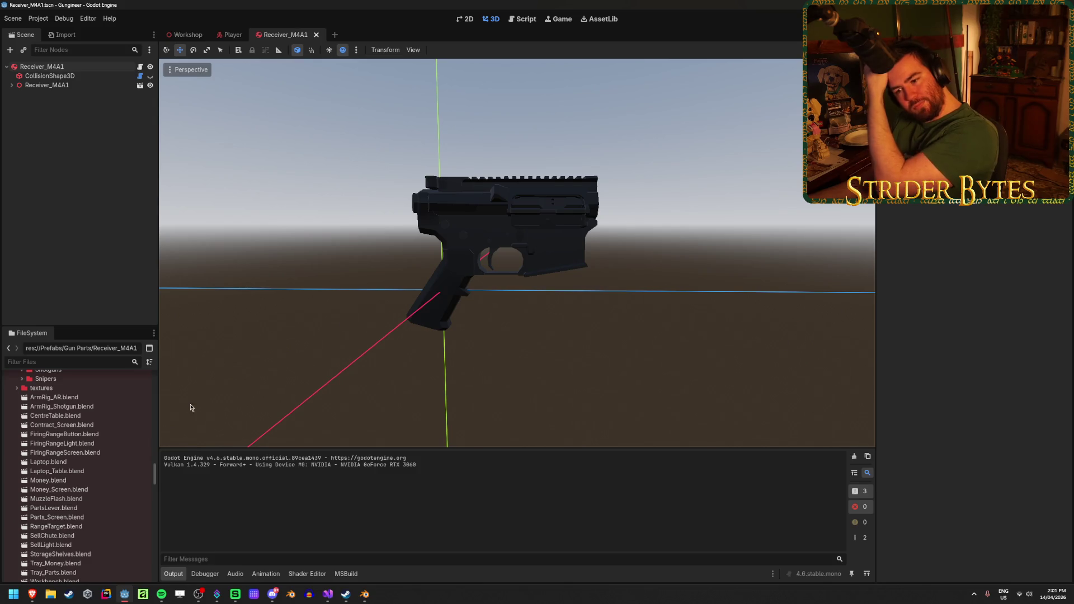
Duplicate Receiver_M4A1.tscn in the FileSystem dock as Receiver_R870.tscn
scroll(107, 478, up, 5)
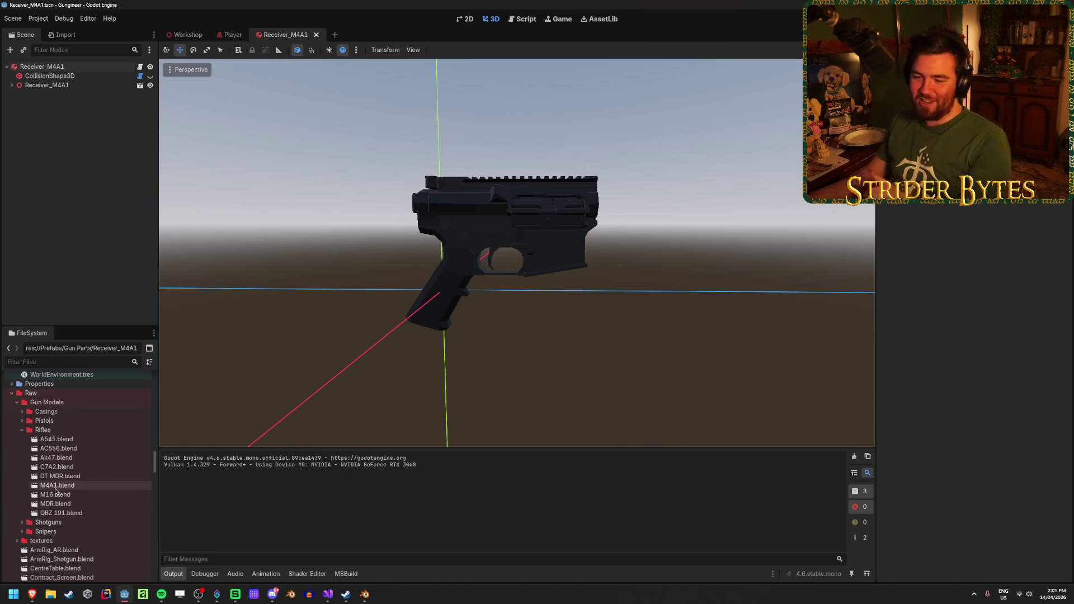
scroll(63, 494, down, 10)
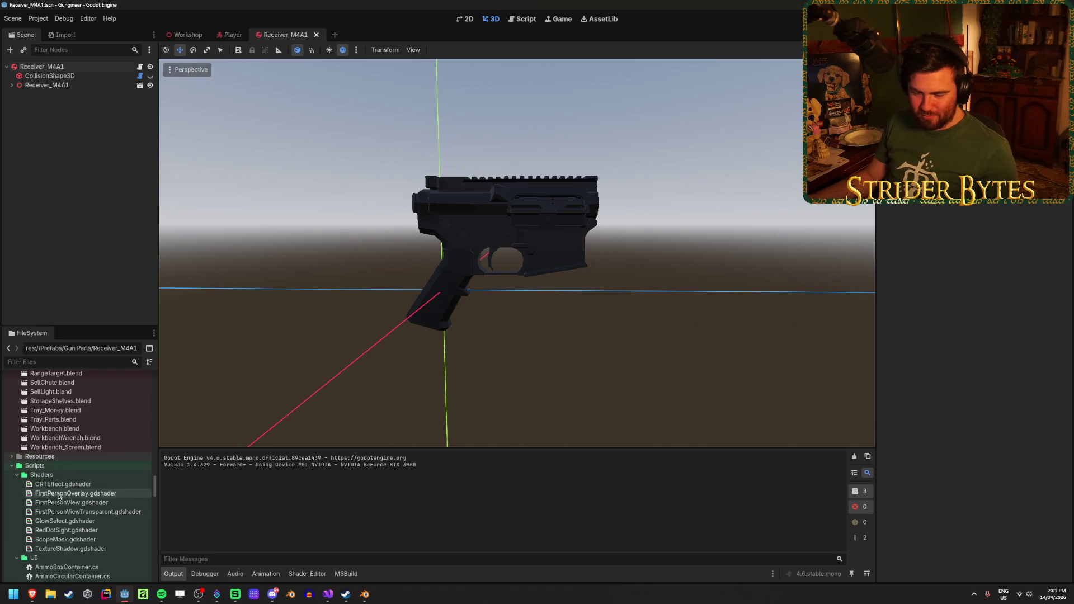
scroll(70, 487, up, 3)
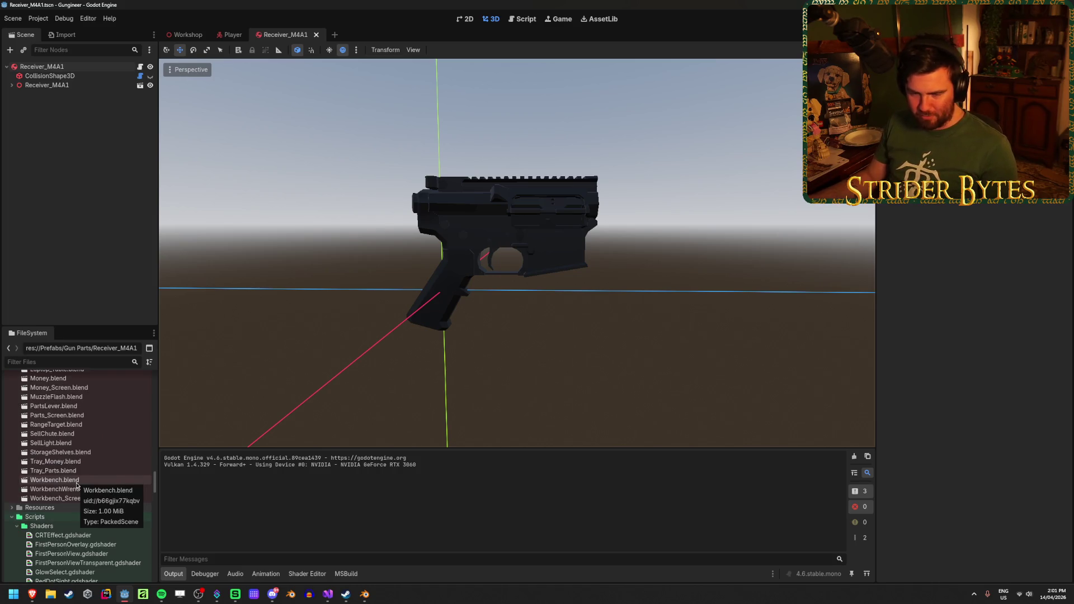
scroll(84, 478, down, 8)
scroll(95, 470, up, 8)
scroll(95, 470, up, 15)
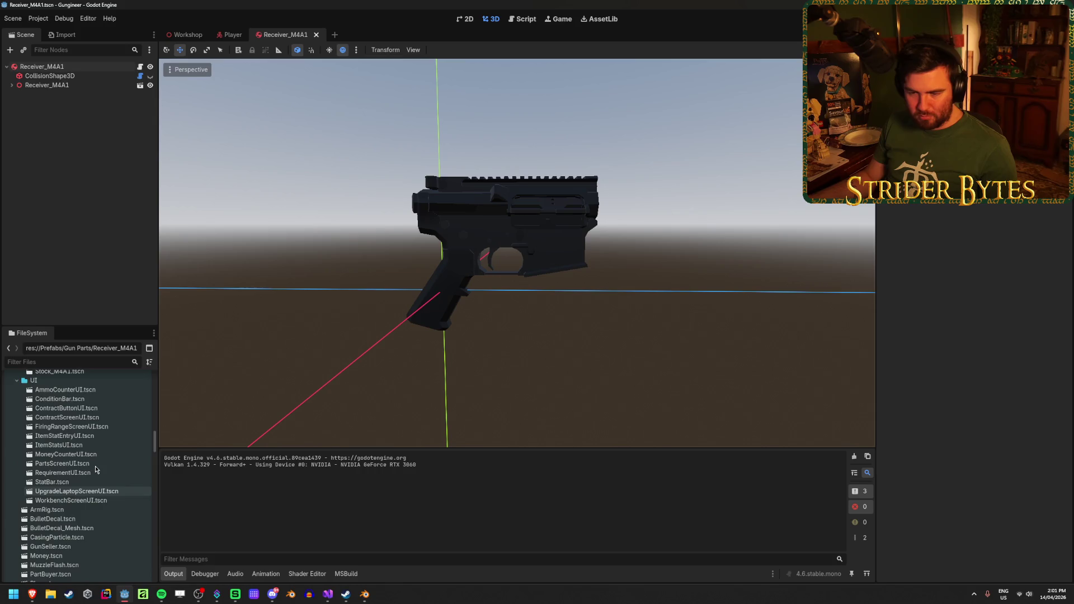
scroll(95, 469, down, 3)
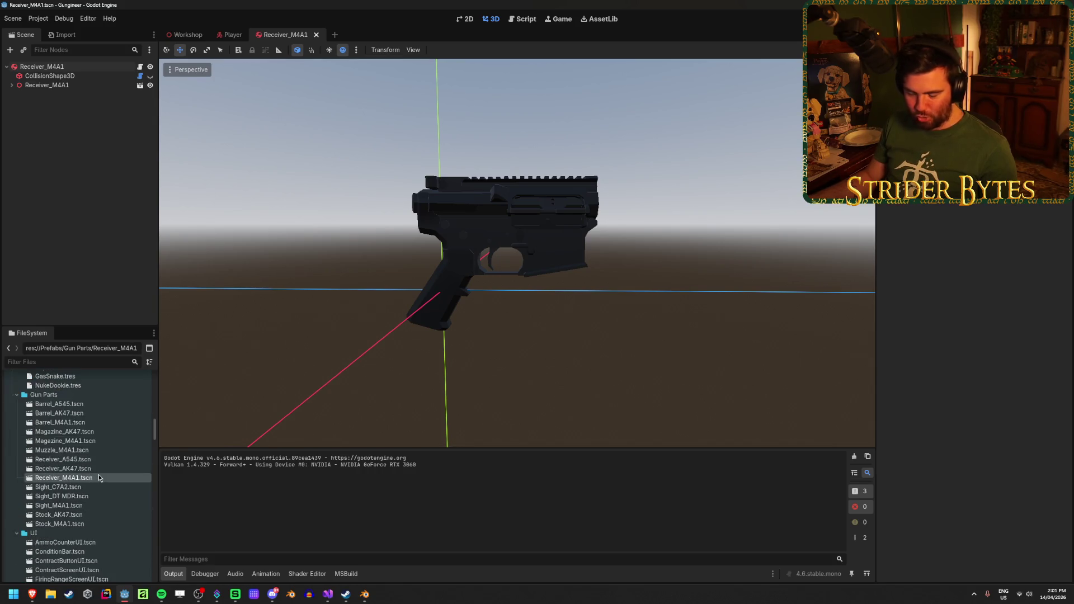
key(ctrl+d)
key(Right)
key(BackSpace)
key(BackSpace)
key(BackSpace)
text(R870)
key(Return)
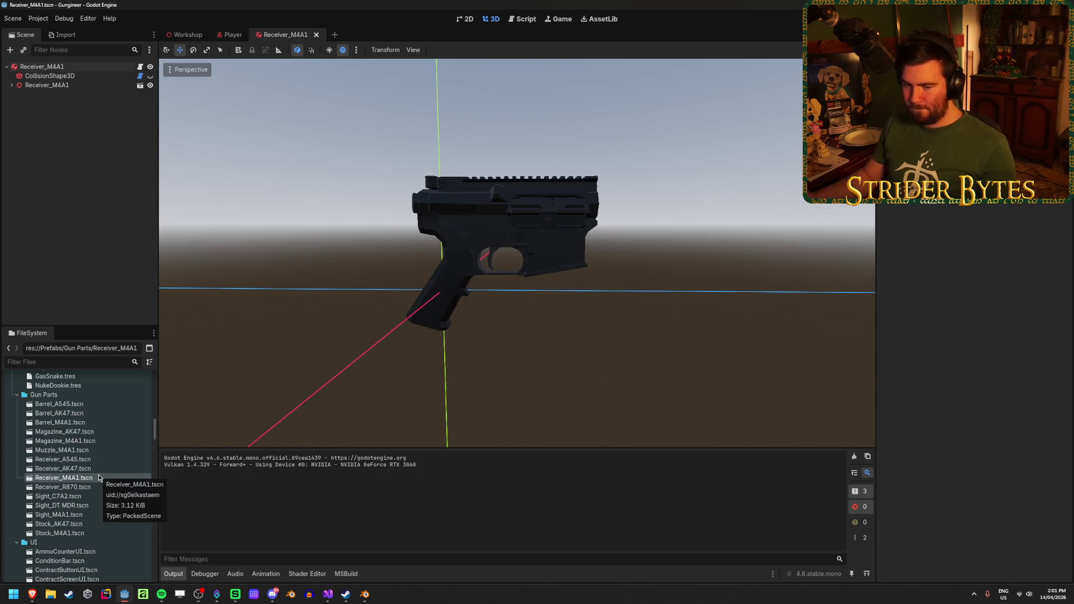
Open Receiver_R870.tscn and select its old M4A1 receiver model instance
double_click(89, 486)
scroll(543, 288, up, 8)
click(96, 90)
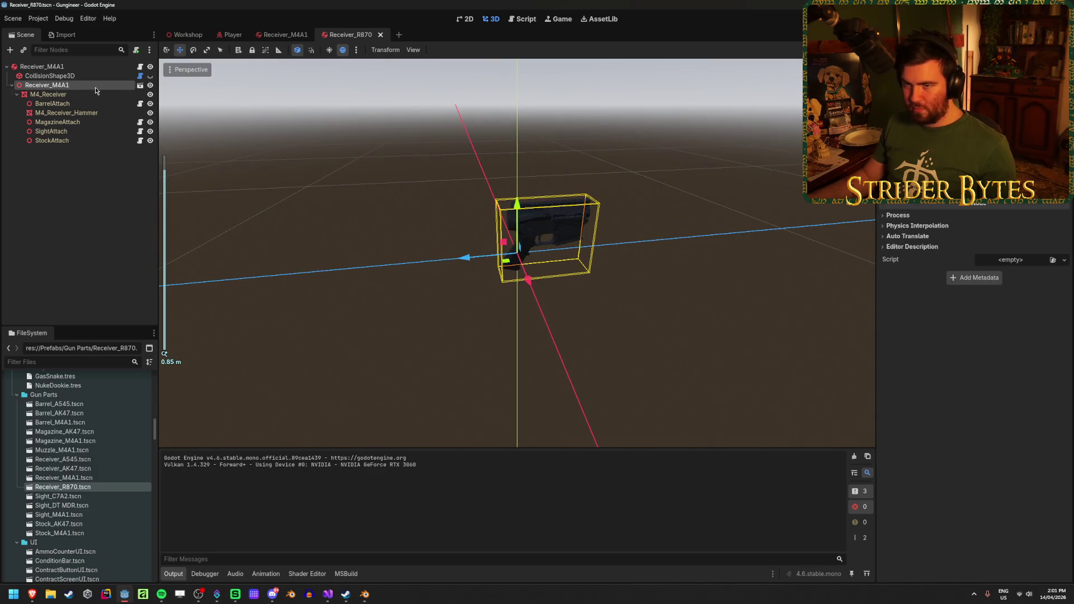
Delete the Receiver_M4A1 model instance and inspect the root node
key(Delete)
click(77, 69)
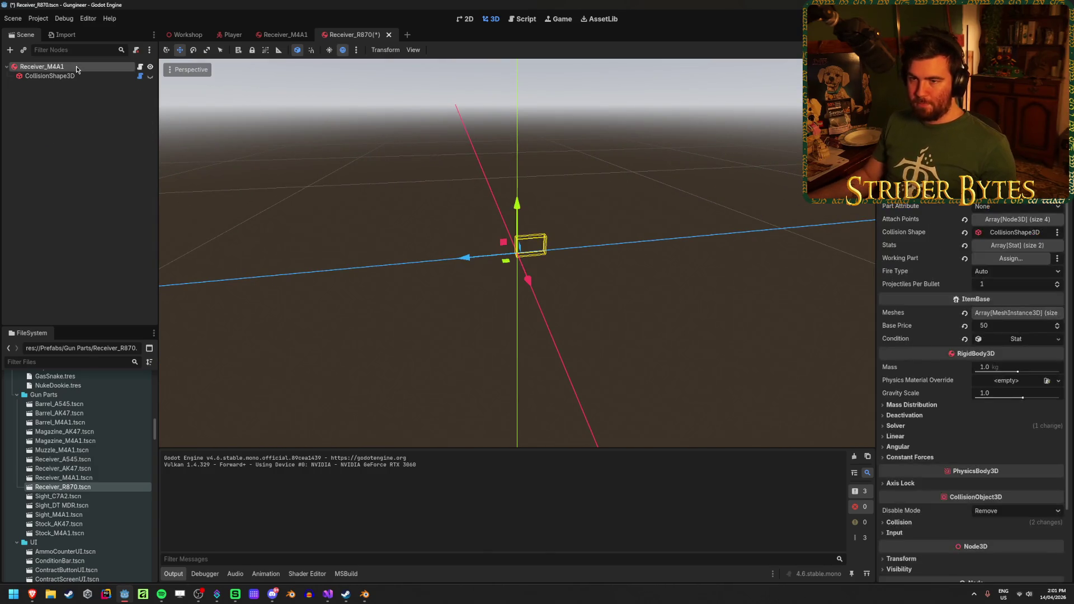
scroll(91, 474, up, 10)
scroll(92, 492, down, 5)
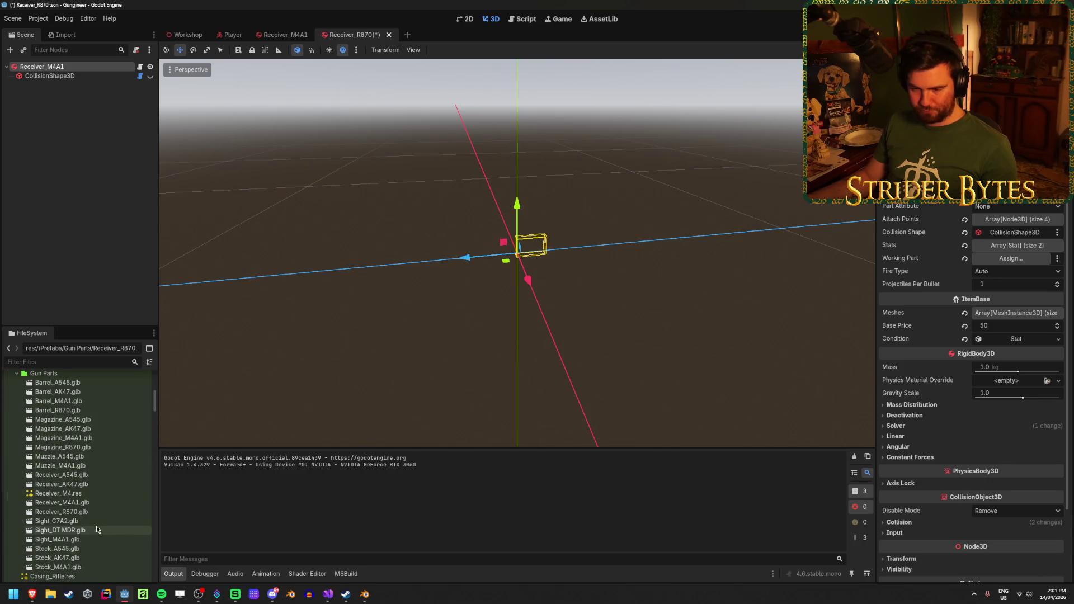
Preview the import settings of Receiver_R870.glb and Barrel_R870.glb, then close them
double_click(62, 511)
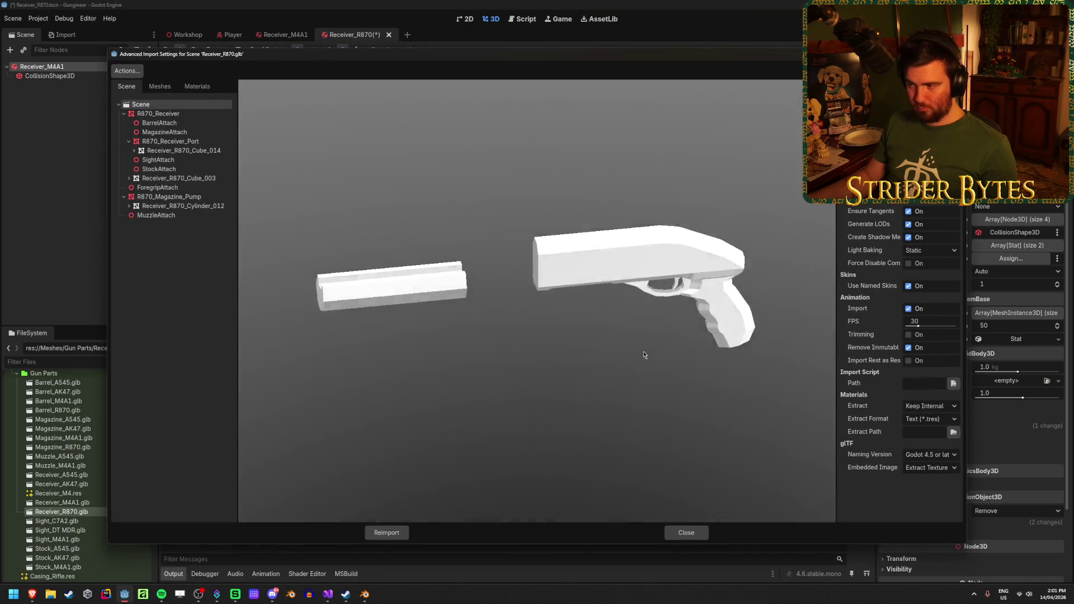
drag(644, 355, 652, 329)
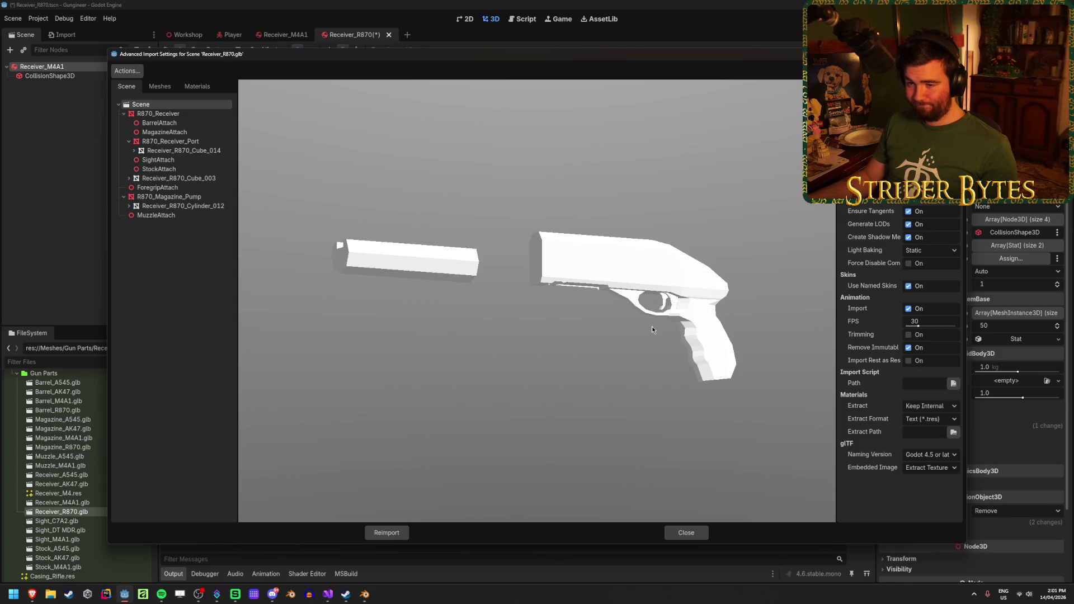
drag(652, 330, 626, 345)
click(685, 531)
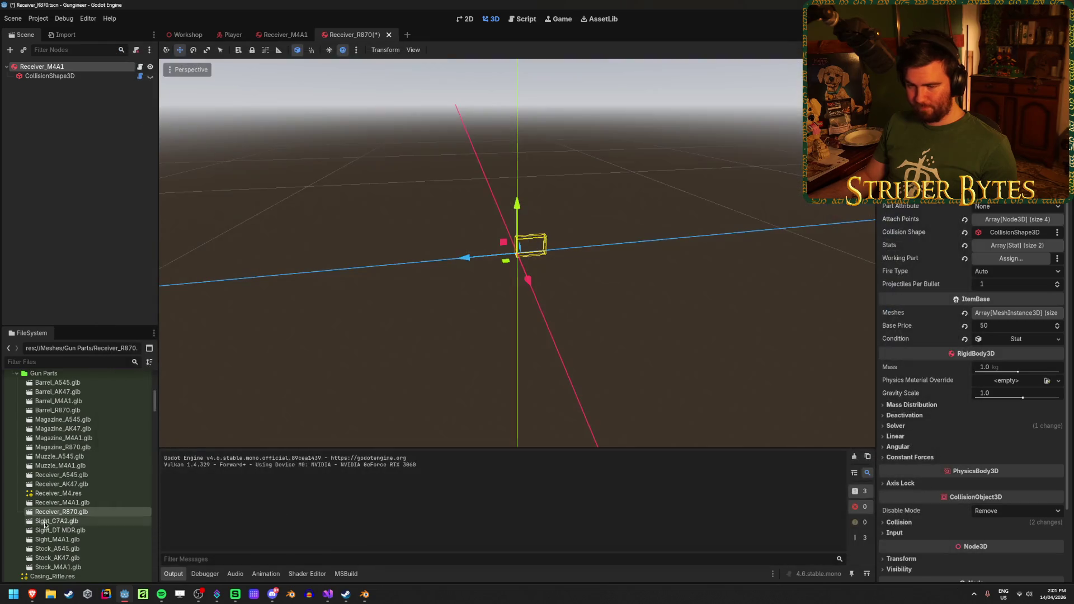
double_click(56, 410)
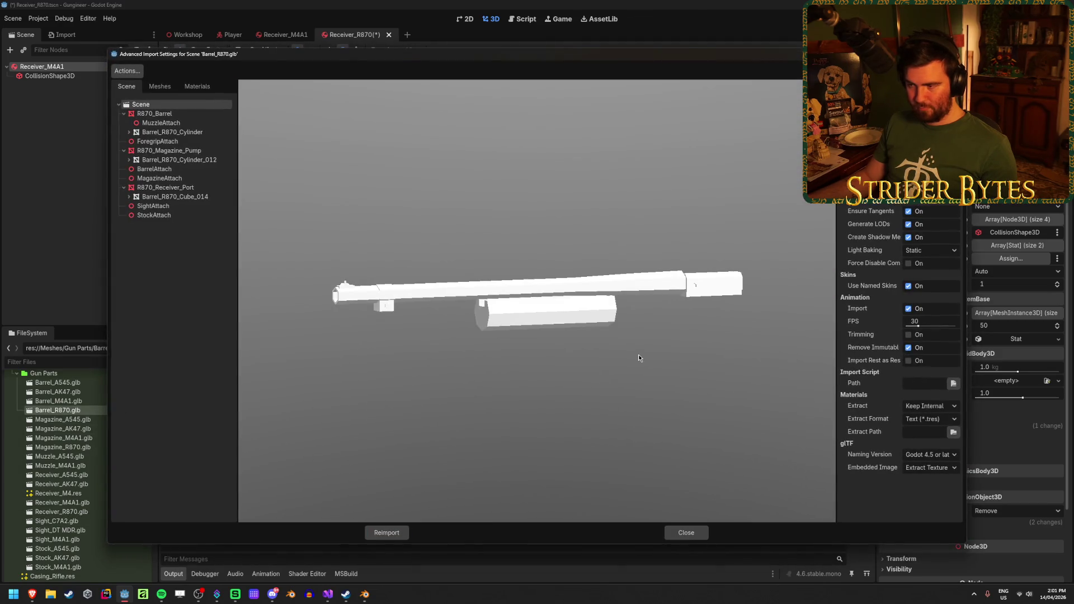
click(686, 533)
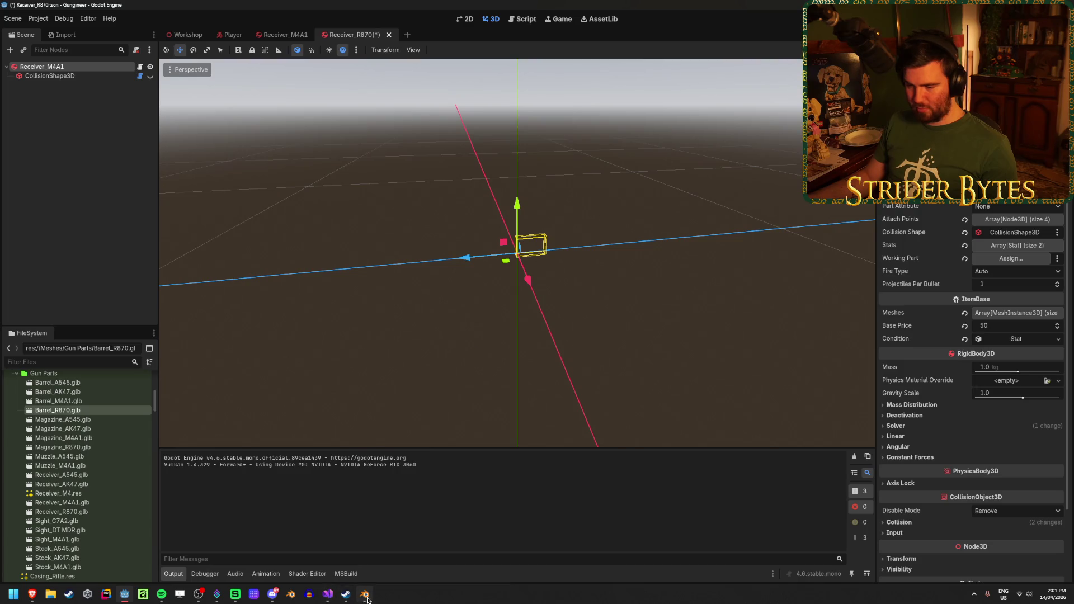
click(364, 594)
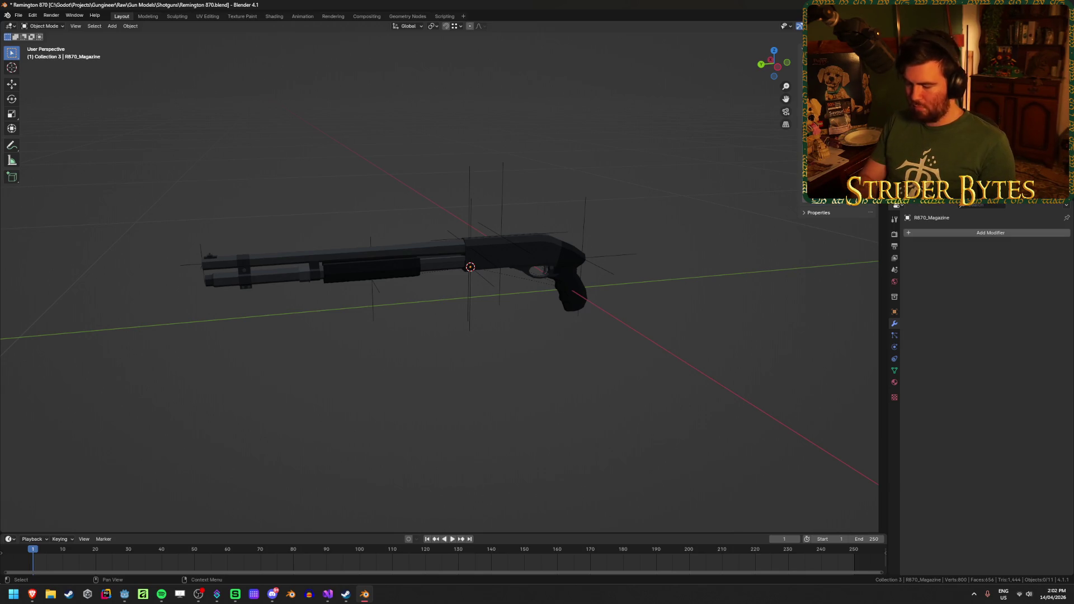
Check R870_Receiver, its attach-point empties and R870_Barrel, deselect all, and save Remington 870.blend
click(526, 257)
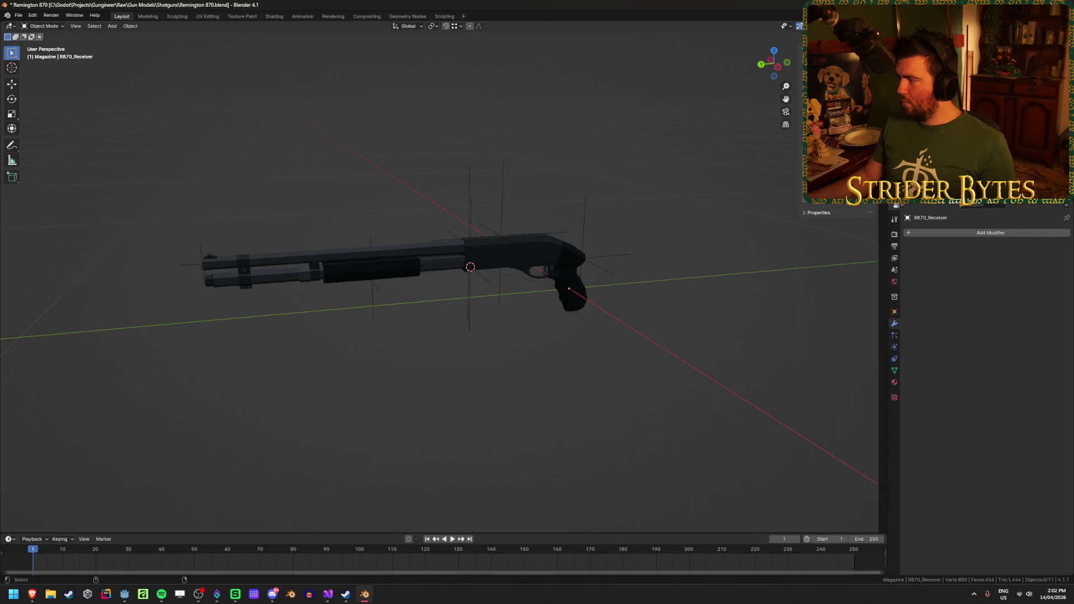
key(ctrl+z)
scroll(585, 246, up, 2)
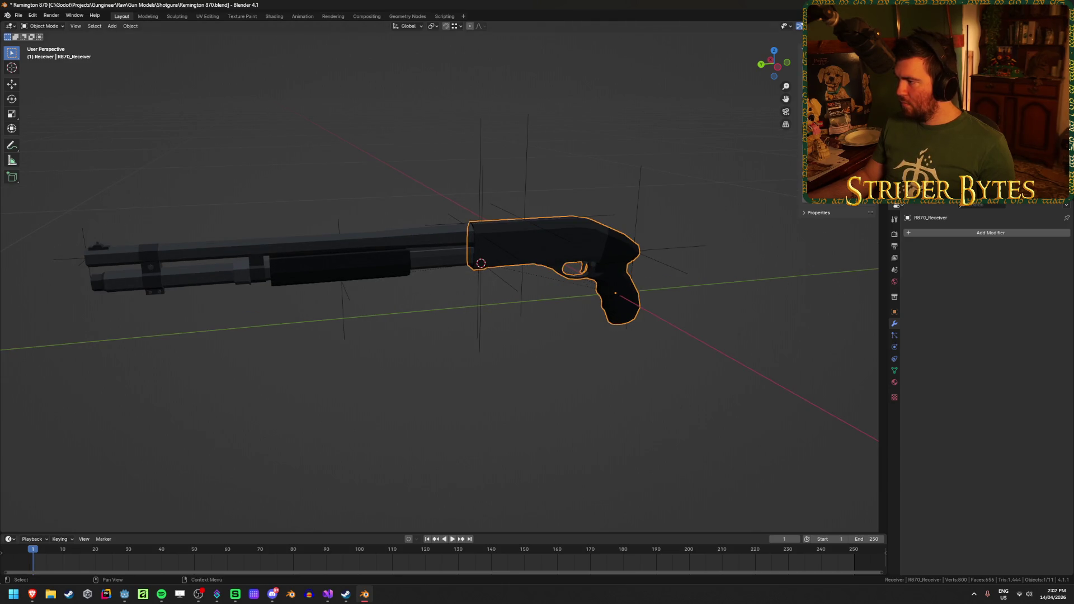
shift+click(526, 168)
shift+click(640, 184)
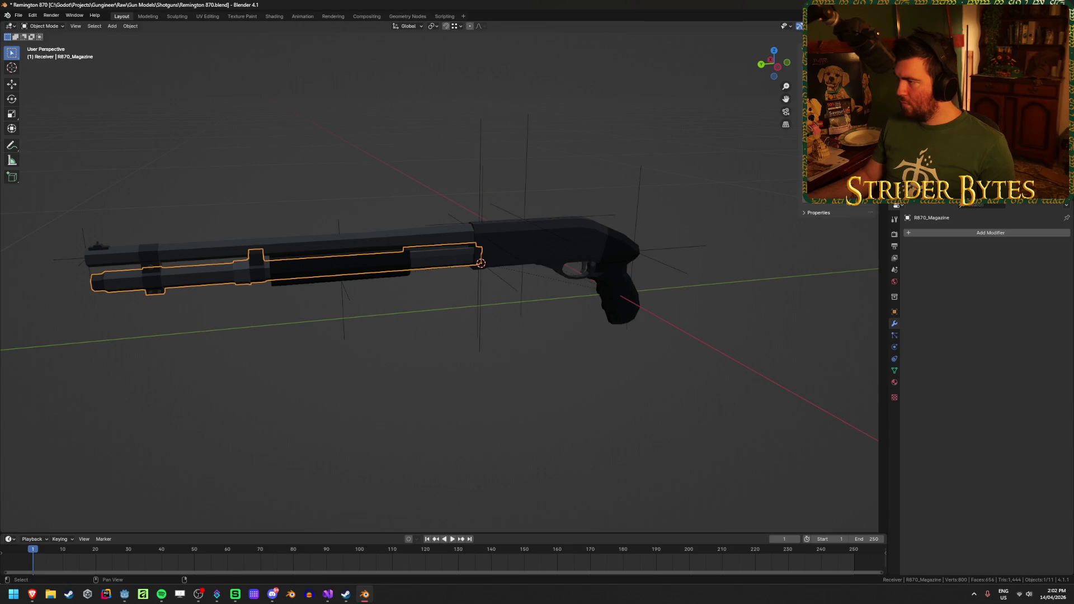
click(279, 237)
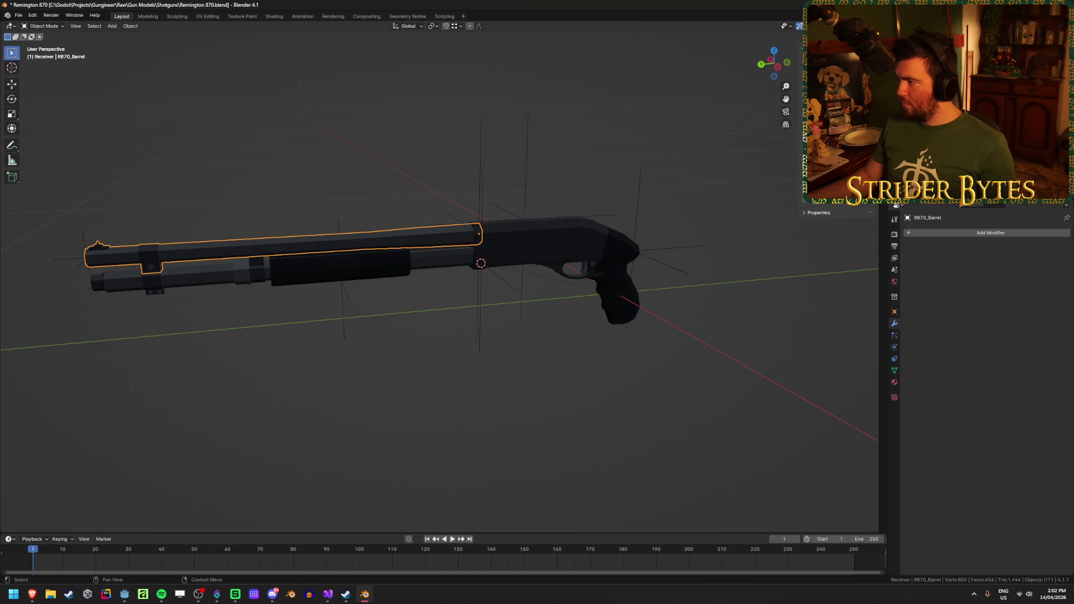
key(alt+a)
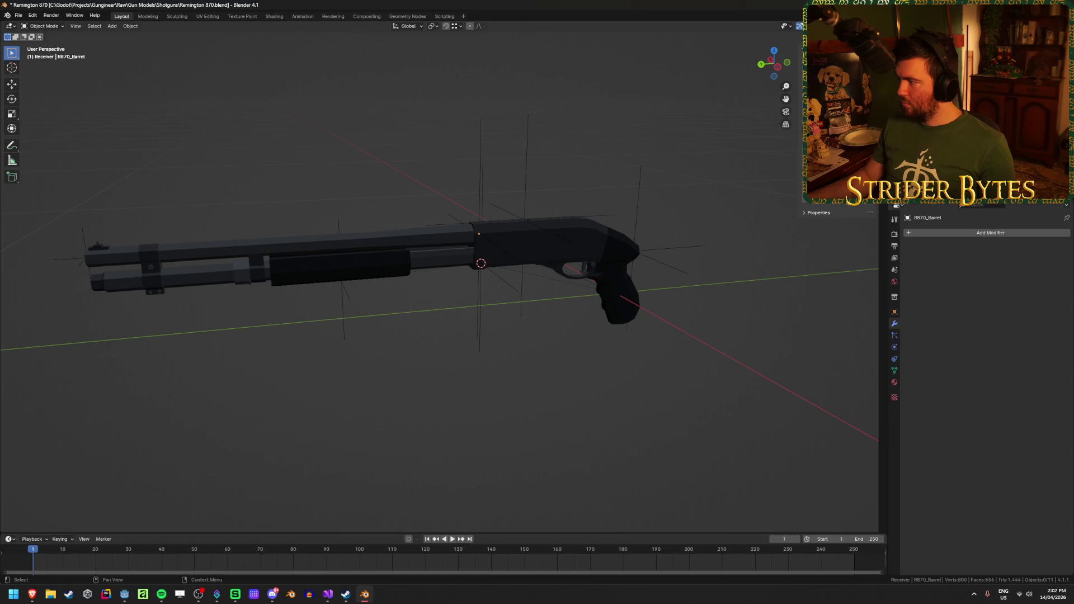
key(ctrl+s)
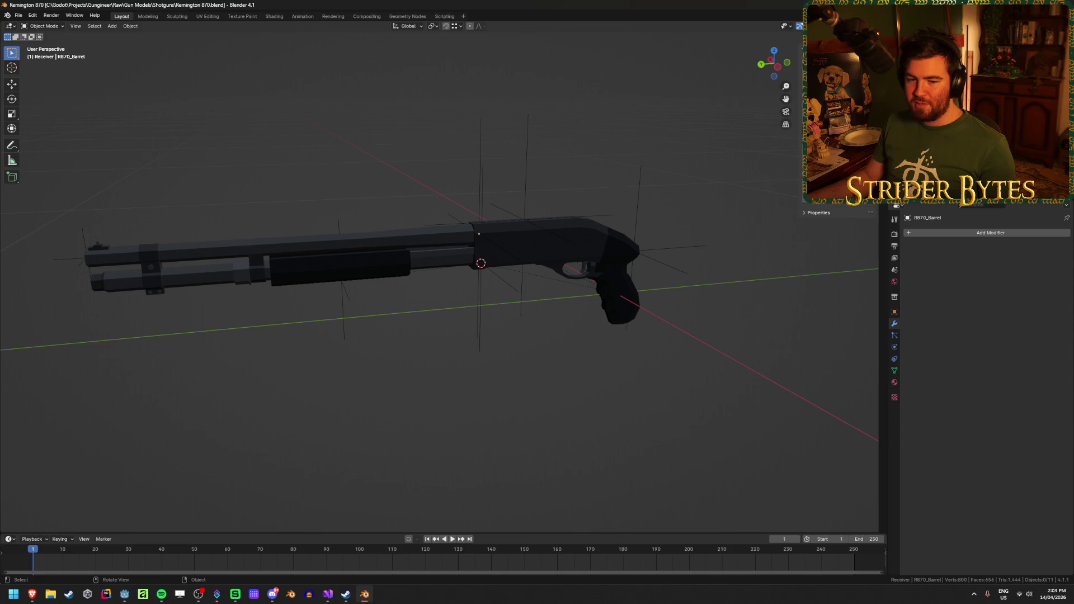
key(alt+Tab)
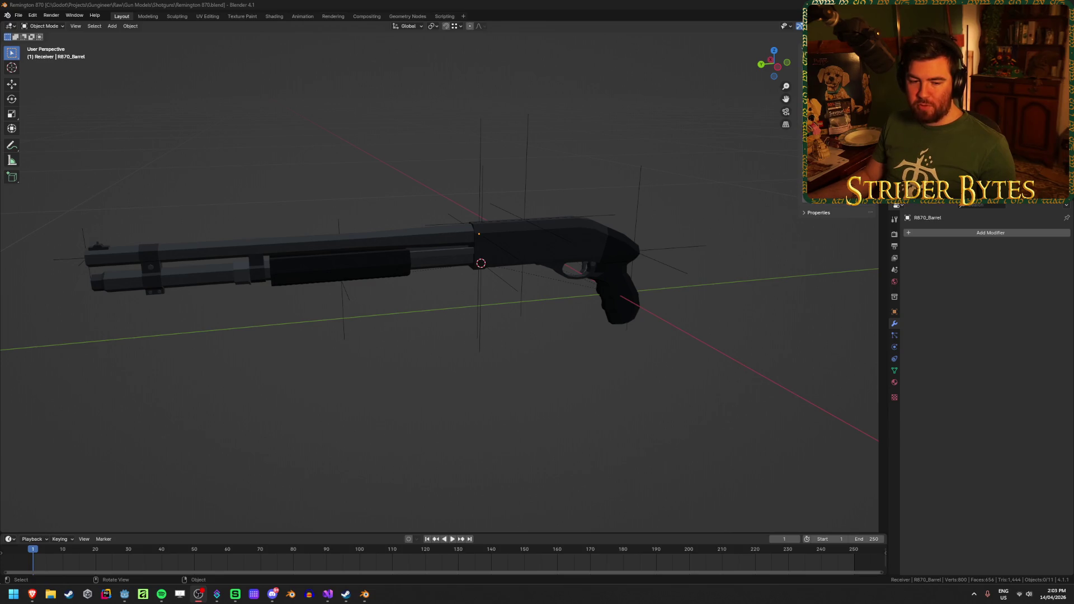
key(alt+Tab)
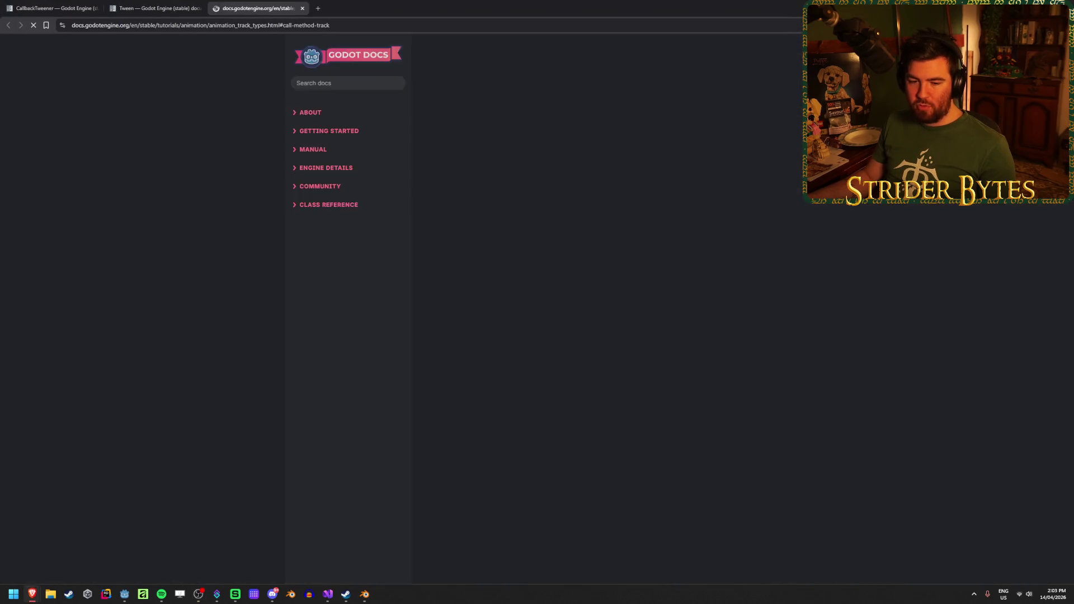
scroll(676, 421, down, 1)
scroll(675, 422, down, 1)
scroll(675, 419, up, 3)
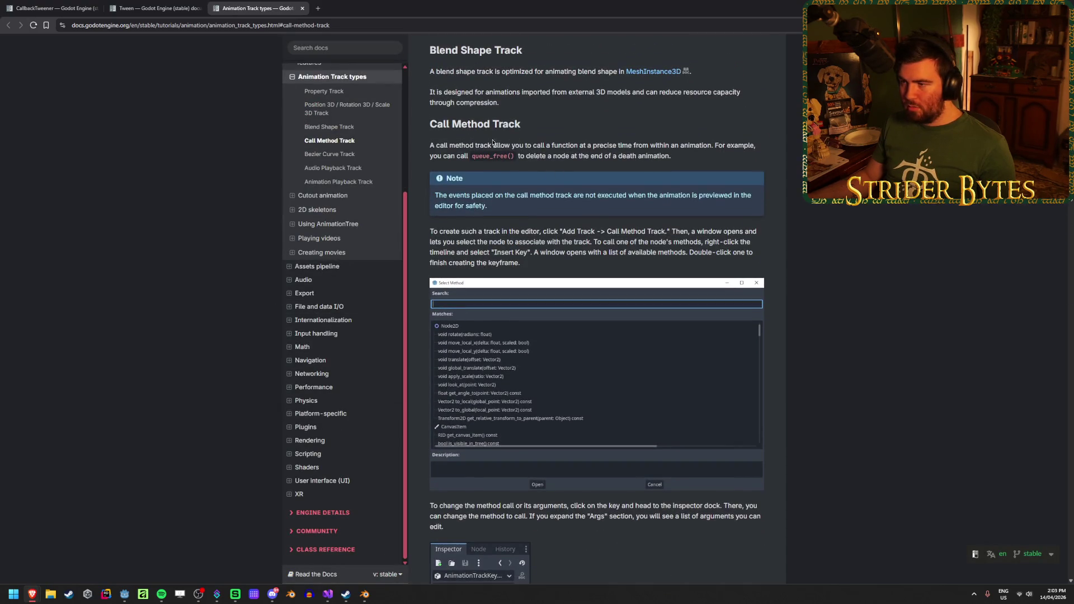
drag(432, 144, 659, 145)
drag(755, 145, 645, 146)
click(645, 146)
scroll(582, 277, up, 2)
scroll(562, 277, down, 2)
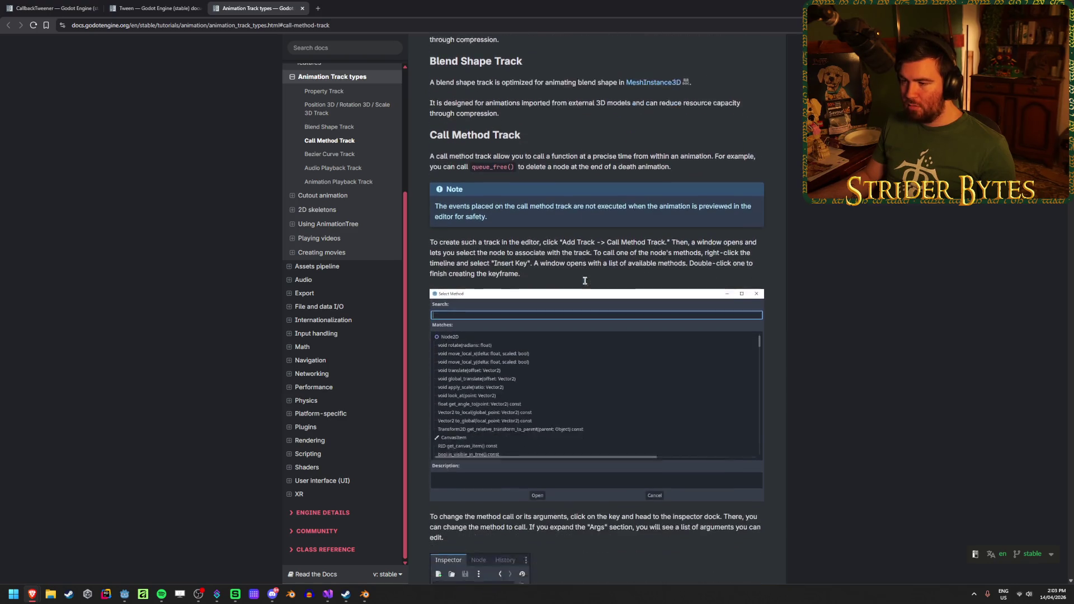
drag(561, 276, 431, 230)
click(467, 231)
triple_click(603, 234)
click(602, 233)
scroll(548, 359, down, 8)
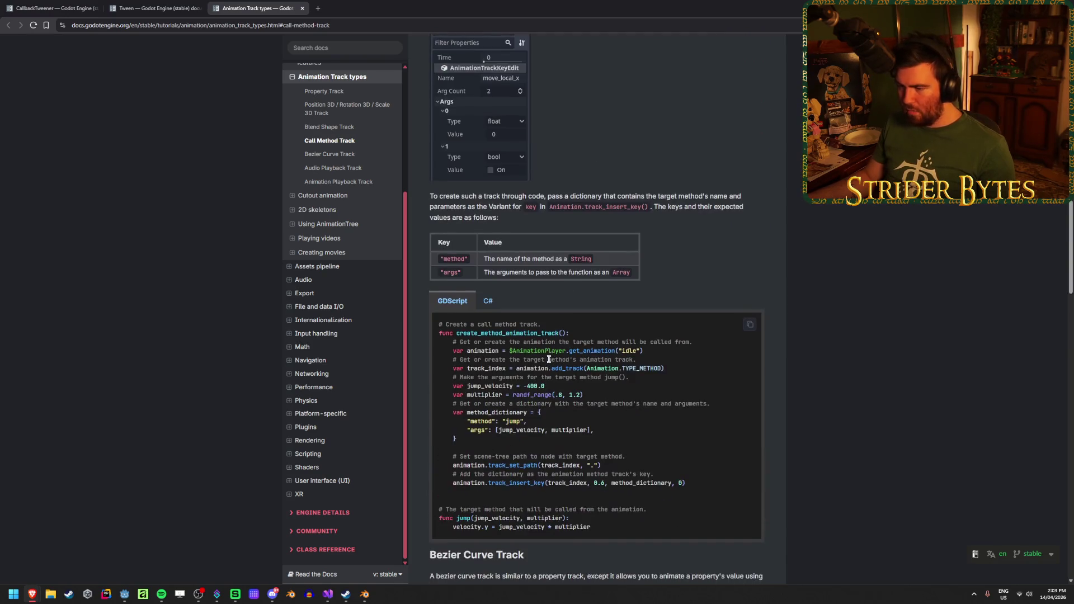
click(488, 300)
key(alt+Tab)
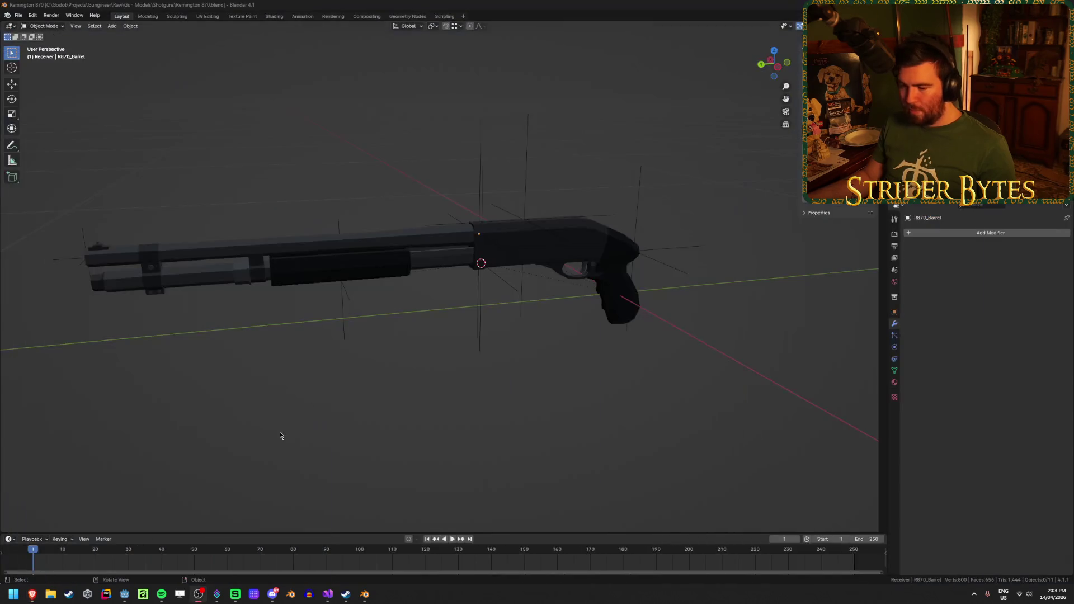
click(123, 598)
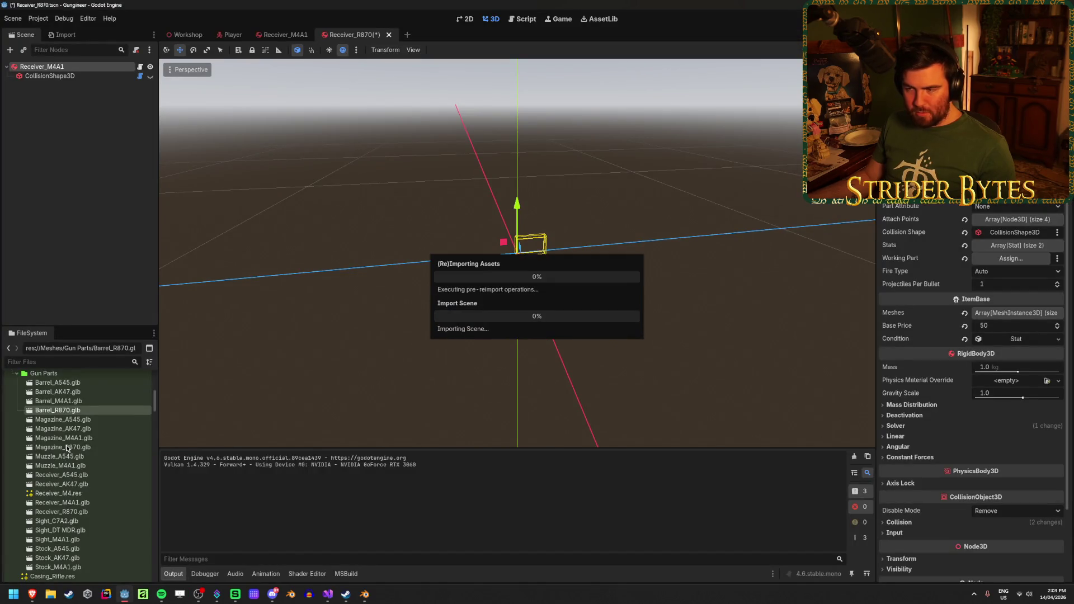
In the Player scene, switch the AnimationPlayer to AR_Stage2_Normal and save the scene
scroll(67, 447, down, 10)
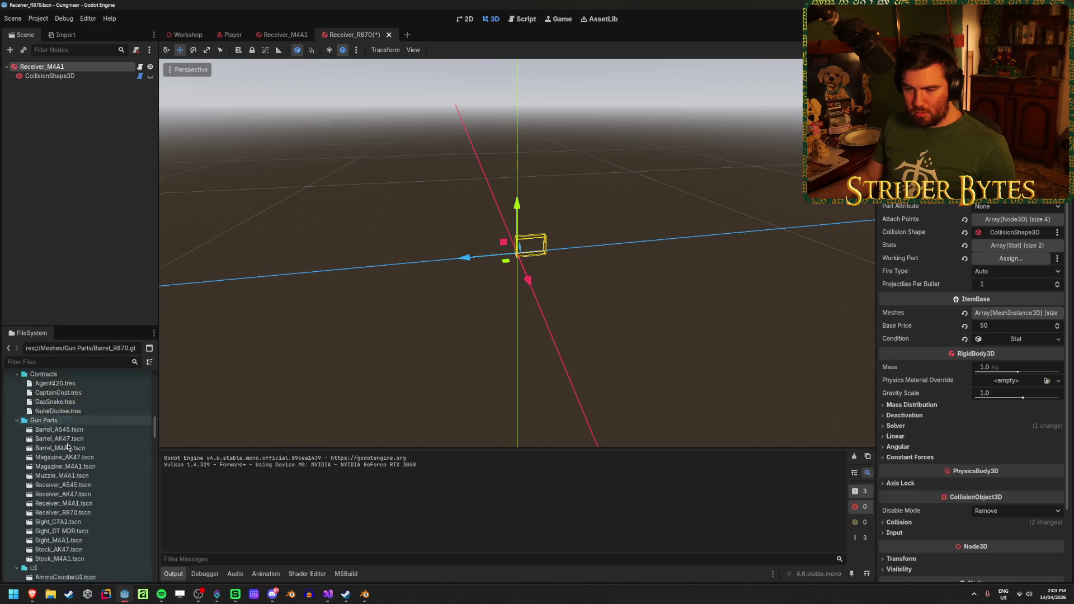
click(231, 35)
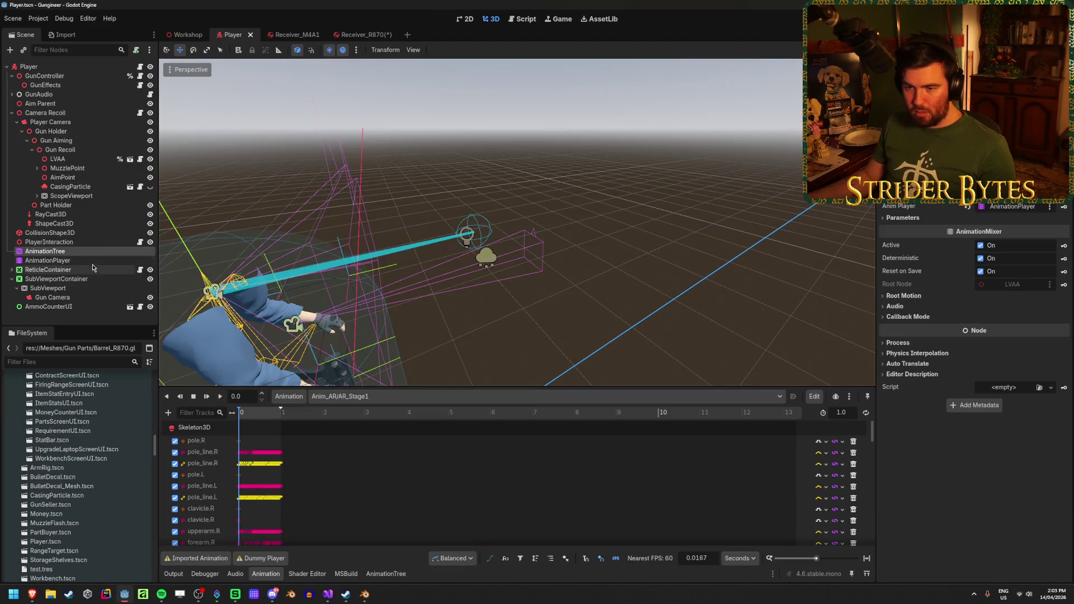
click(72, 253)
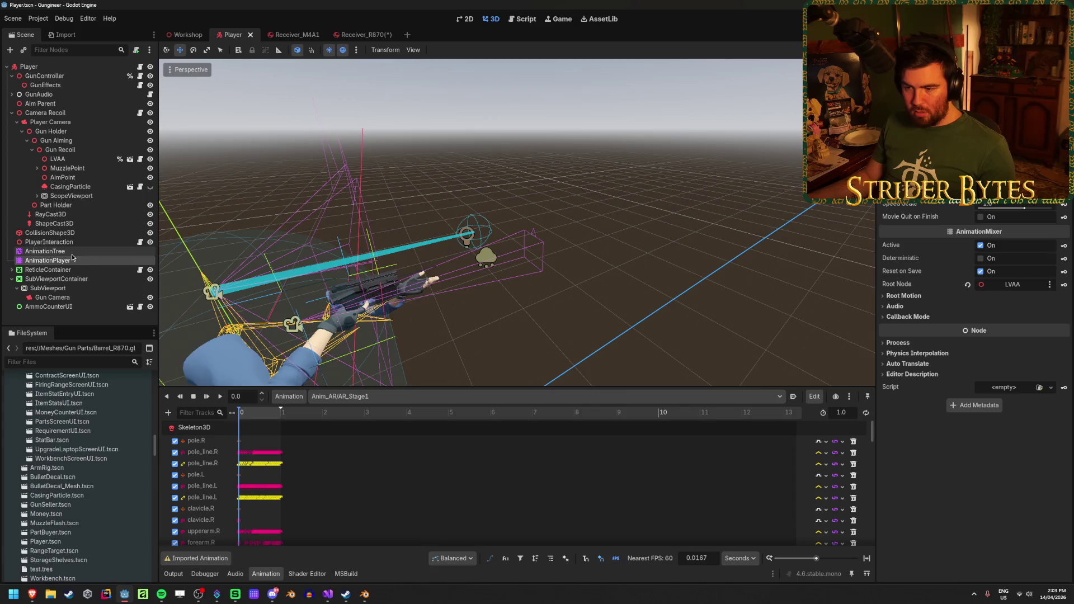
click(69, 261)
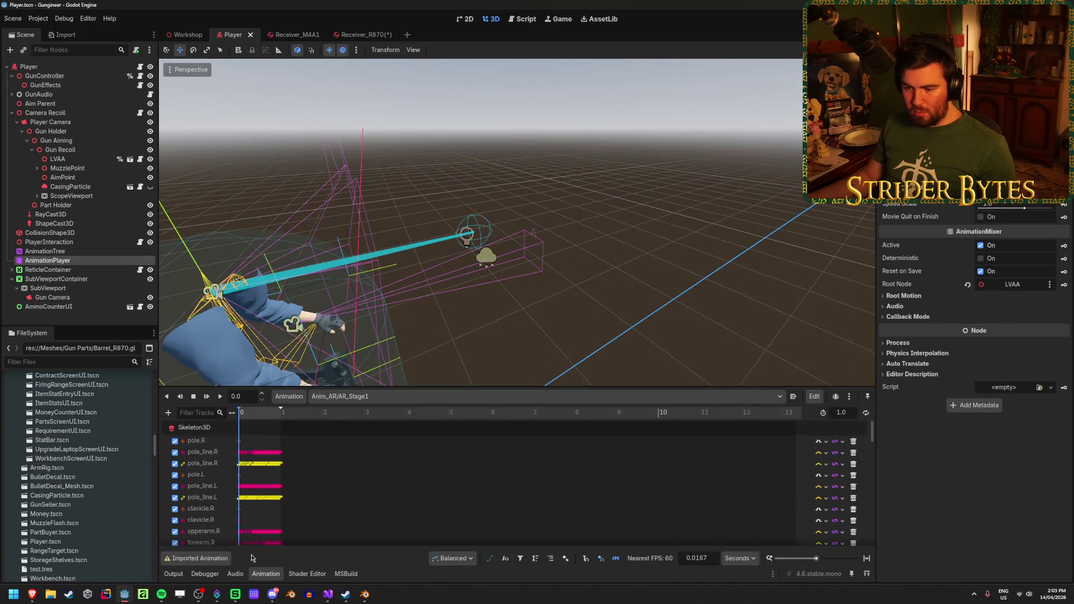
scroll(340, 477, down, 10)
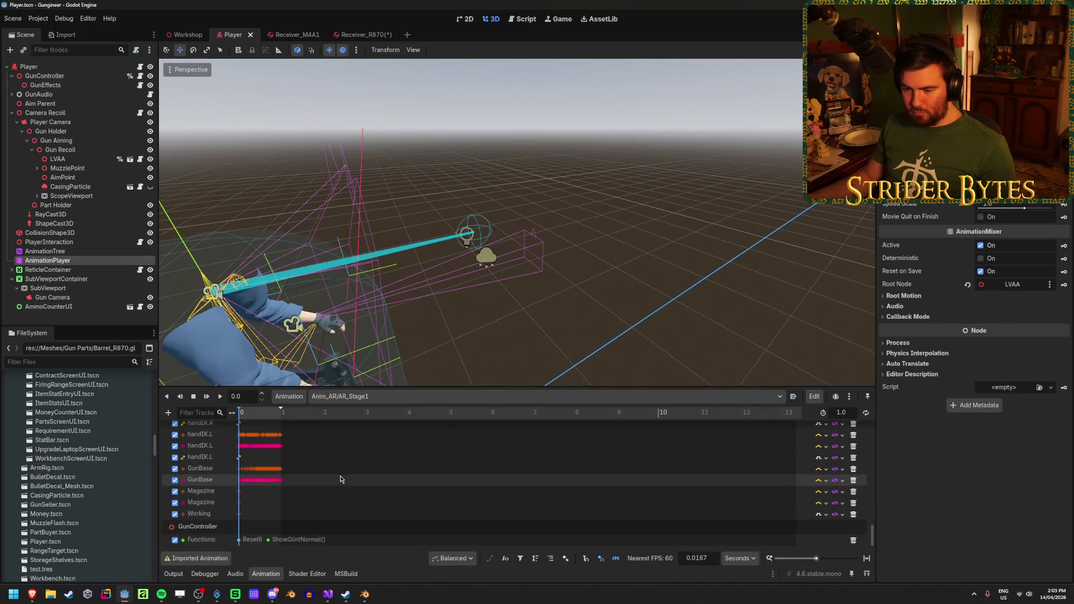
scroll(261, 400, up, 7)
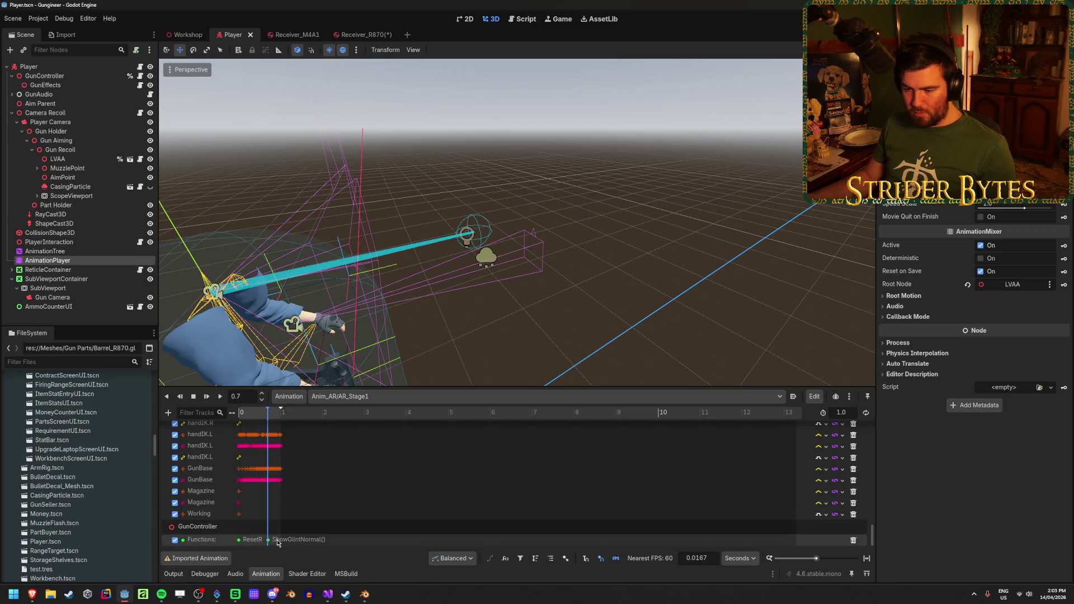
click(358, 396)
click(412, 441)
scroll(412, 441, down, 3)
mouse_move(249, 414)
mouse_down()
mouse_move(263, 416)
mouse_move(243, 418)
mouse_up()
scroll(269, 475, down, 1)
key(ctrl+s)
Try editing the imported AR_Stage2_Normal animation and dismiss the unsaved-changes warning
click(273, 594)
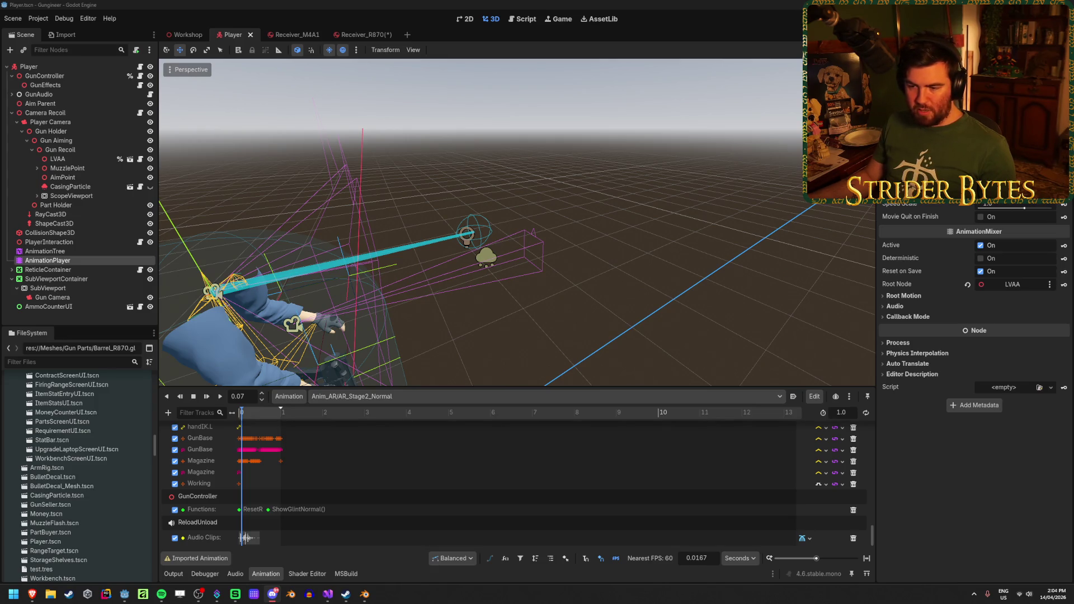
scroll(59, 447, up, 2)
scroll(59, 448, up, 5)
scroll(97, 473, up, 10)
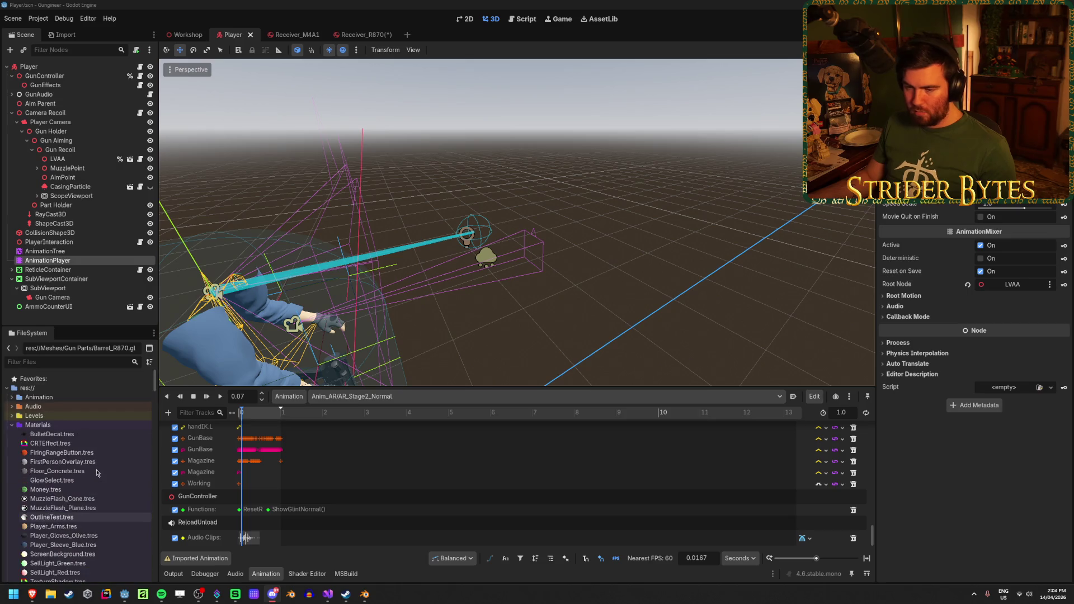
click(12, 397)
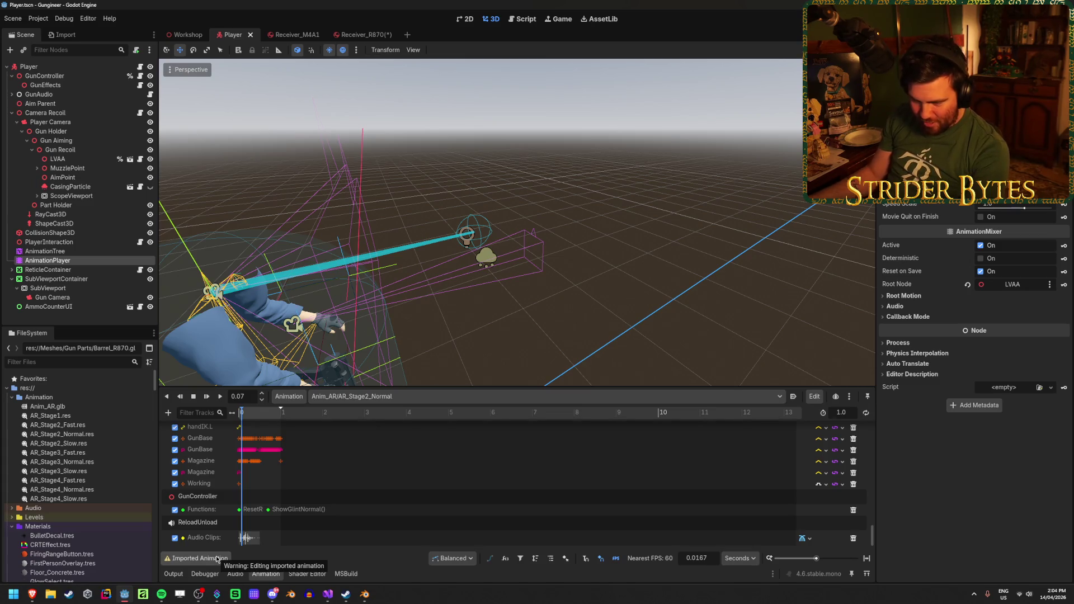
click(217, 559)
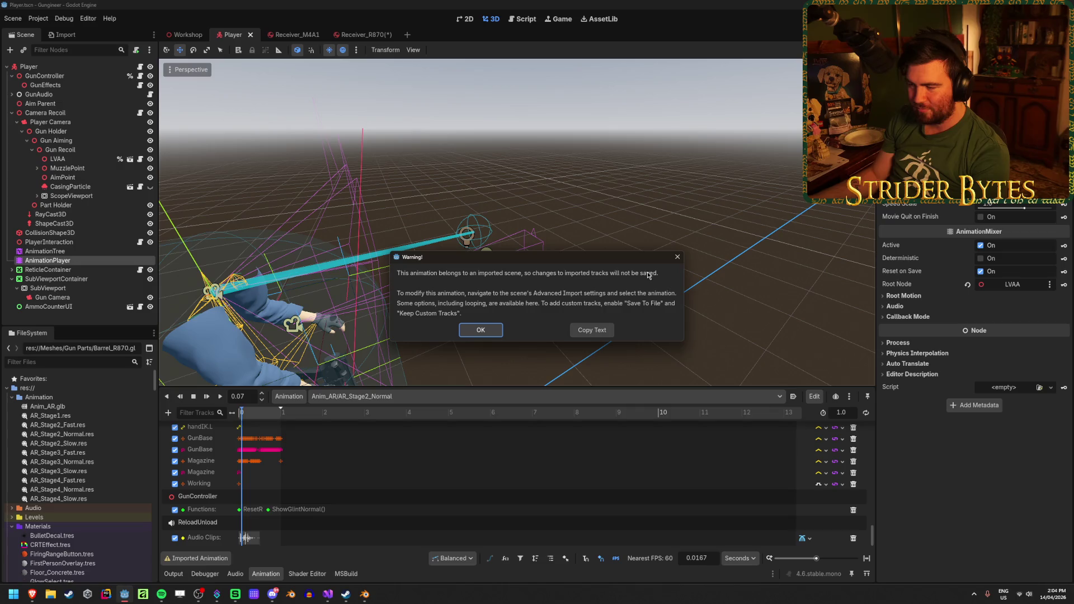
click(676, 258)
Look over the AnimationTree graph, then return to the AnimationPlayer's animation tracks
click(63, 255)
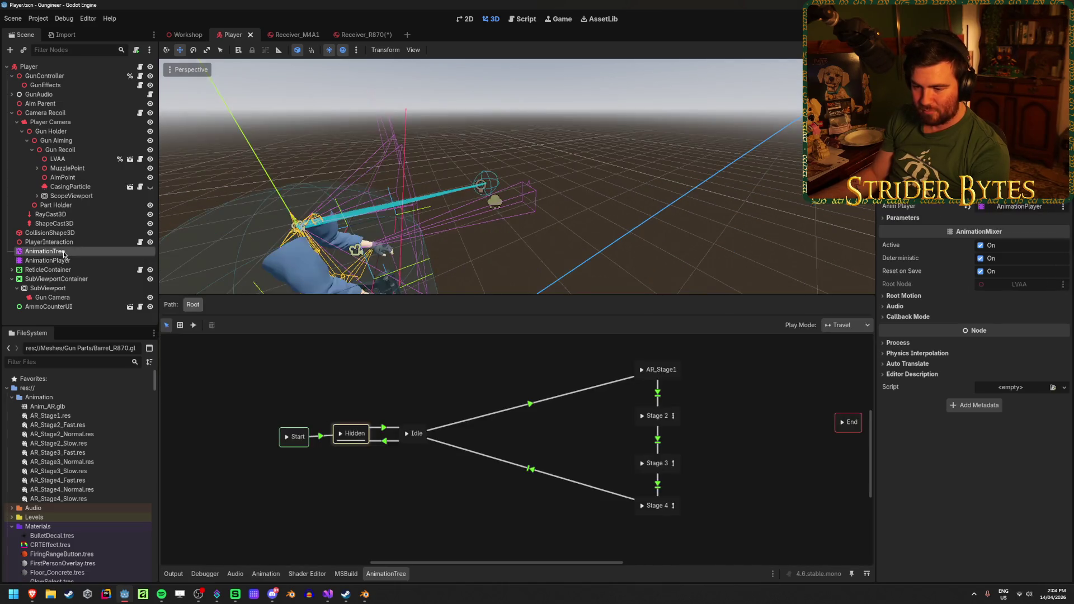
click(263, 575)
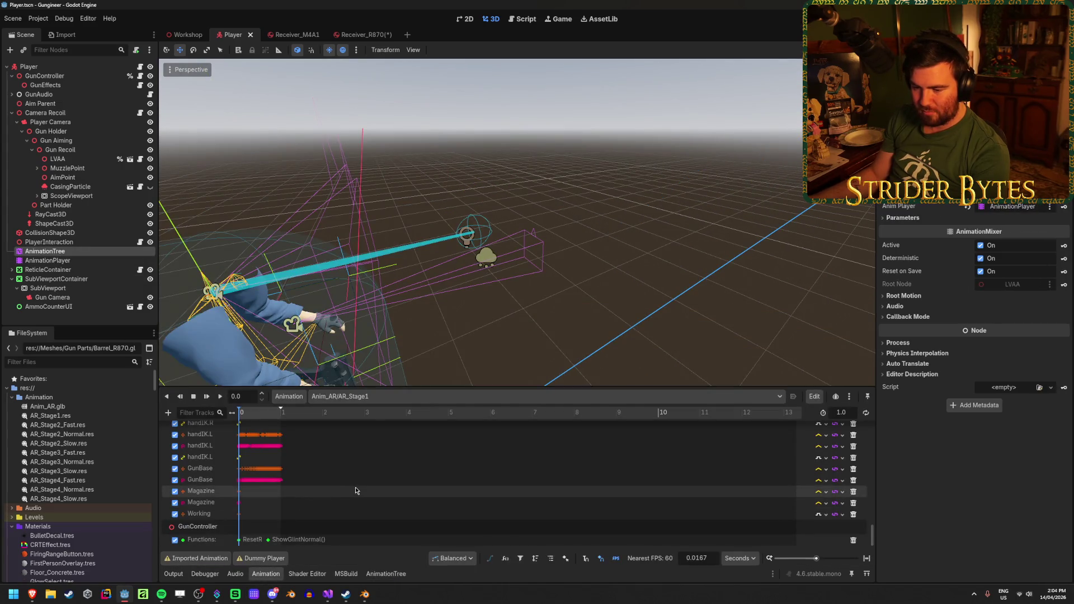
click(67, 261)
scroll(327, 506, down, 2)
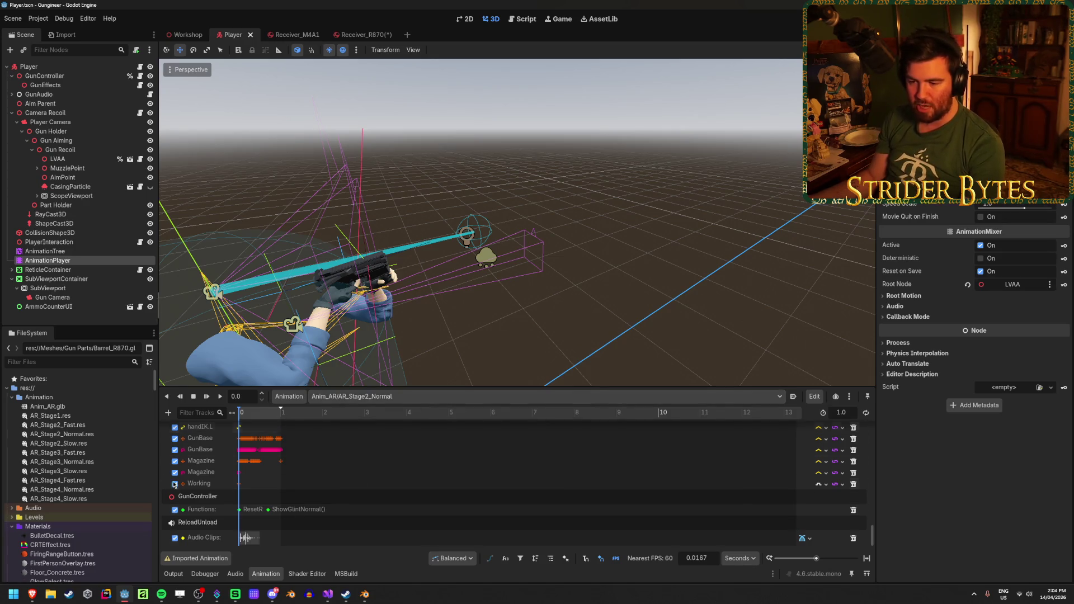
Reread and dismiss the imported-animation warning, then browse the AR_Stage2_Normal tracks
click(197, 558)
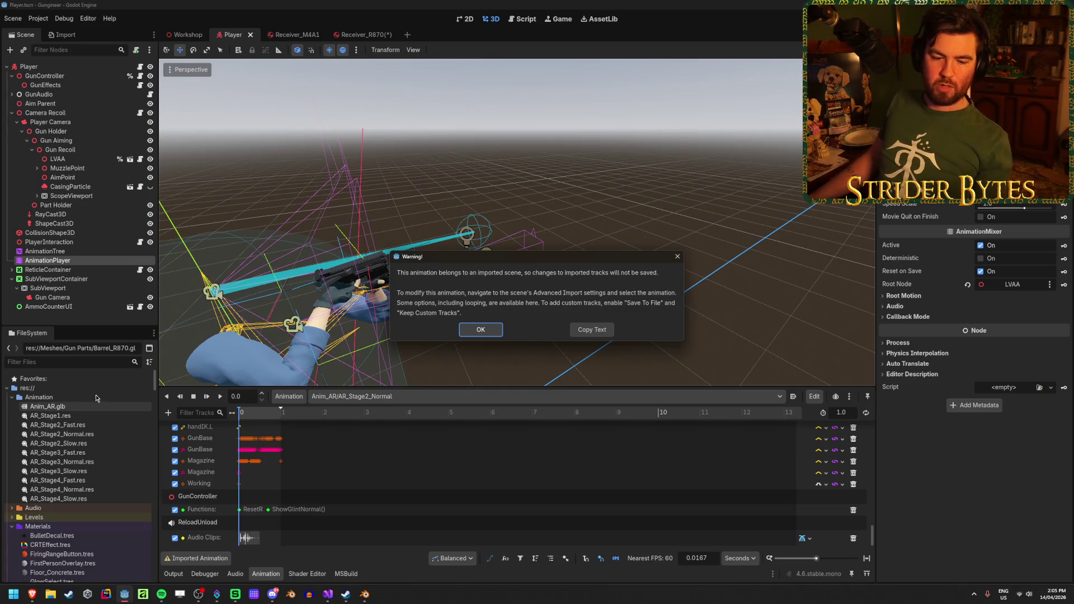
click(676, 256)
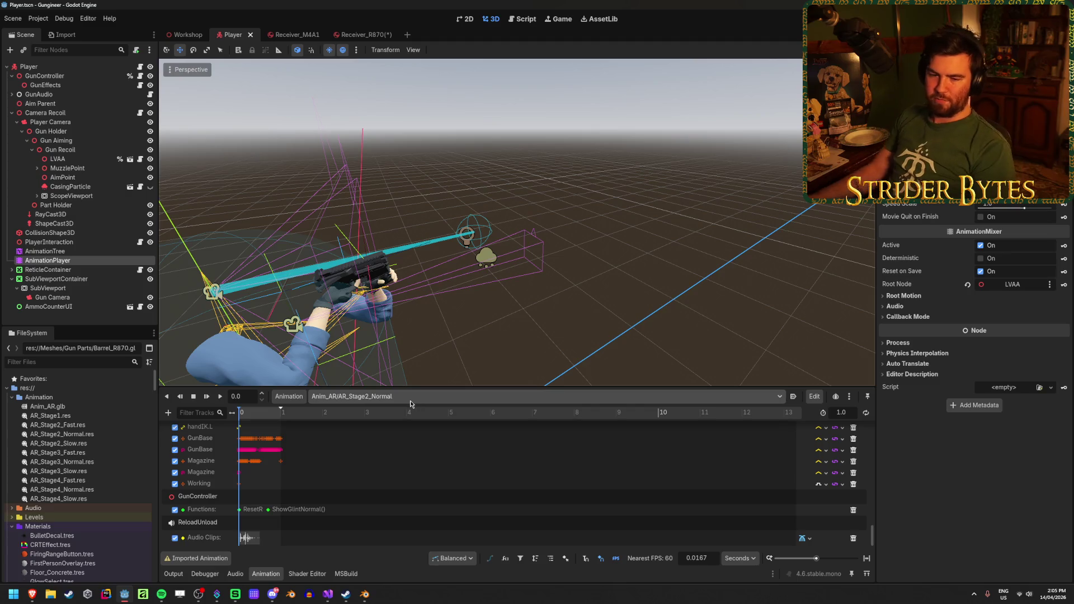
click(412, 398)
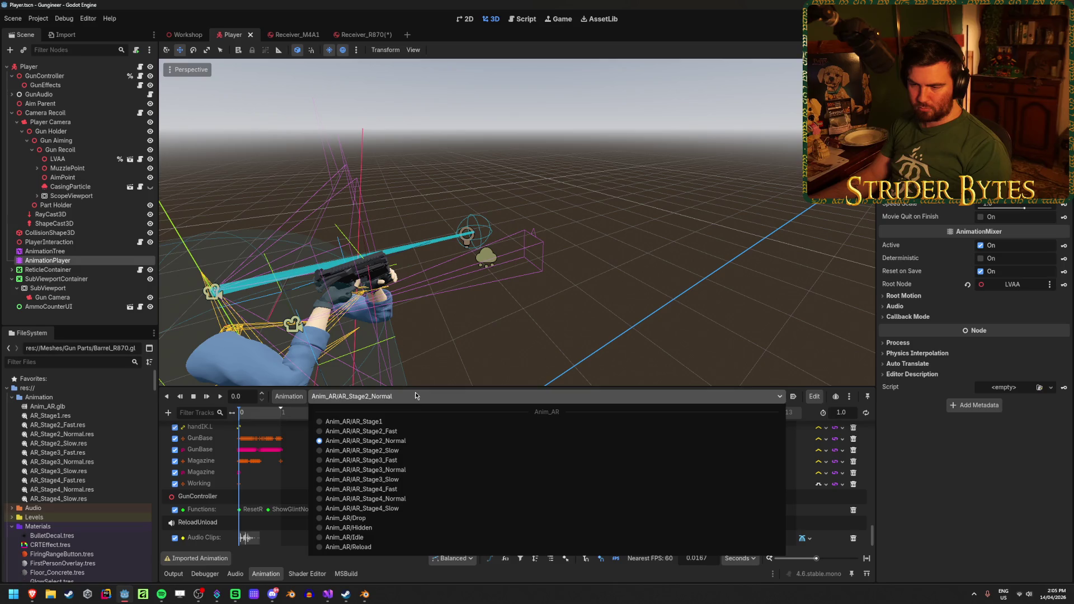
click(415, 395)
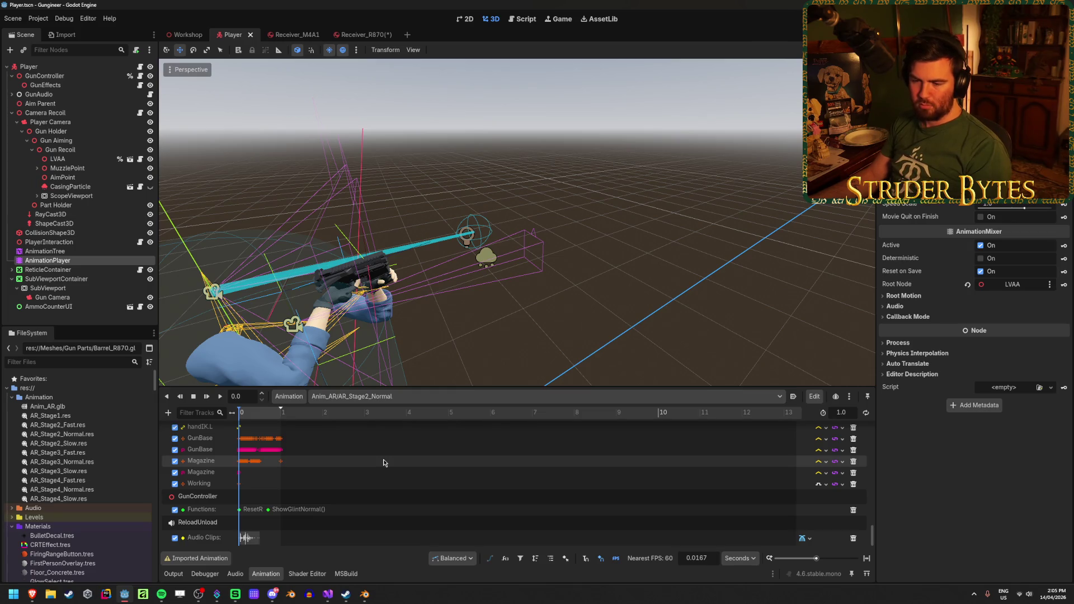
scroll(383, 463, up, 5)
scroll(384, 462, down, 10)
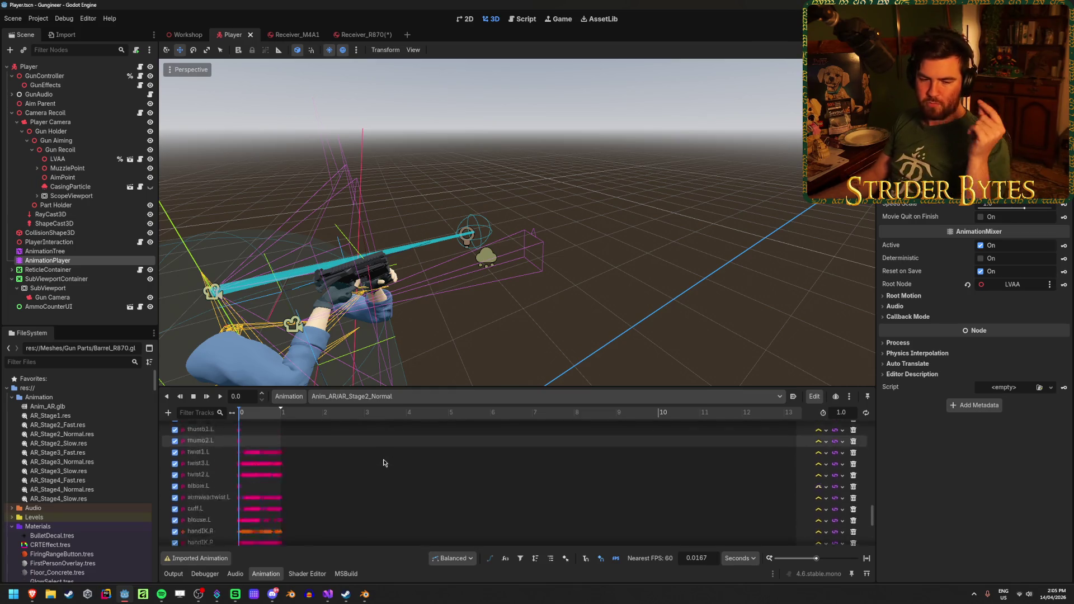
scroll(249, 432, up, 15)
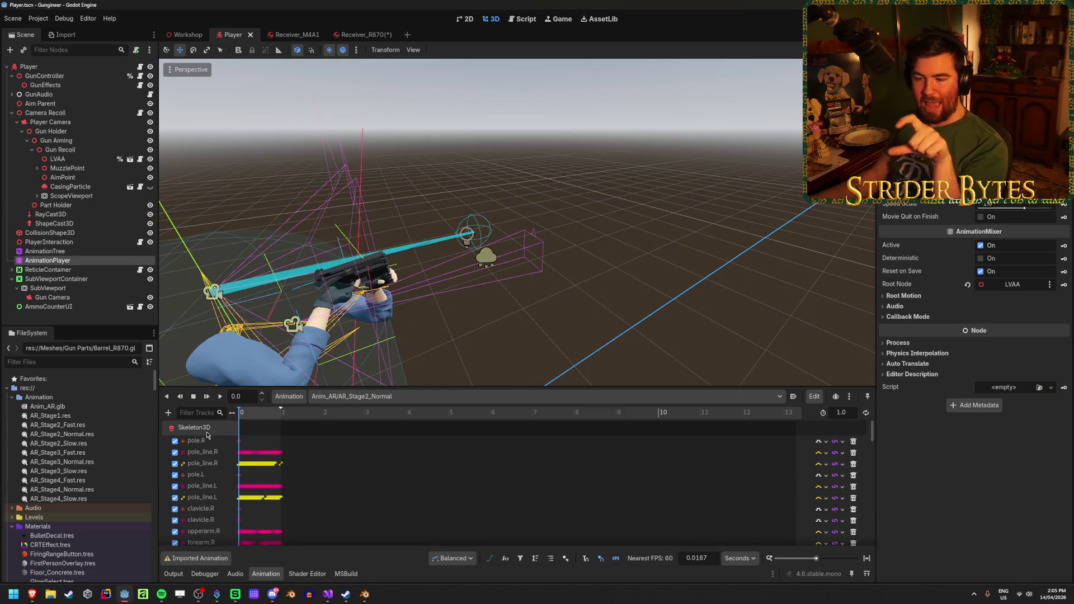
scroll(207, 435, down, 15)
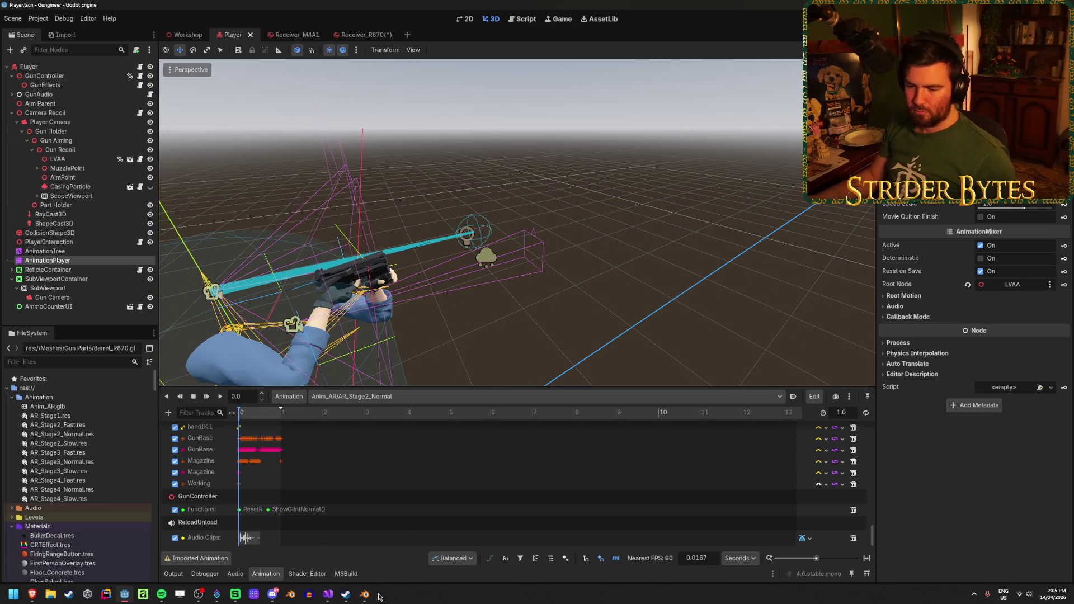
Save Remington 870.blend and clear the object selection
click(371, 596)
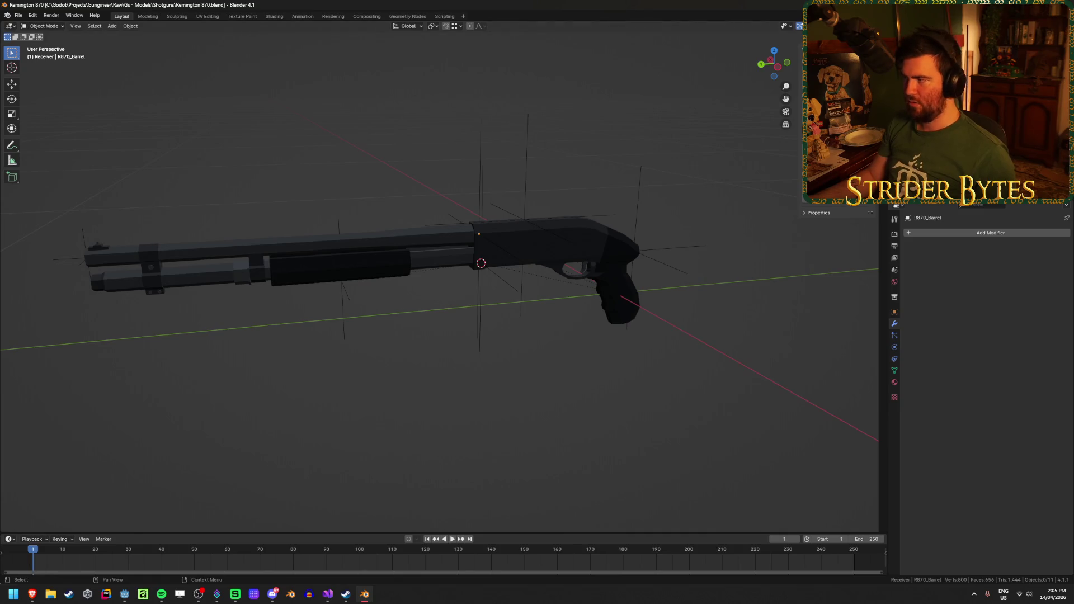
key(ctrl+s)
click(280, 240)
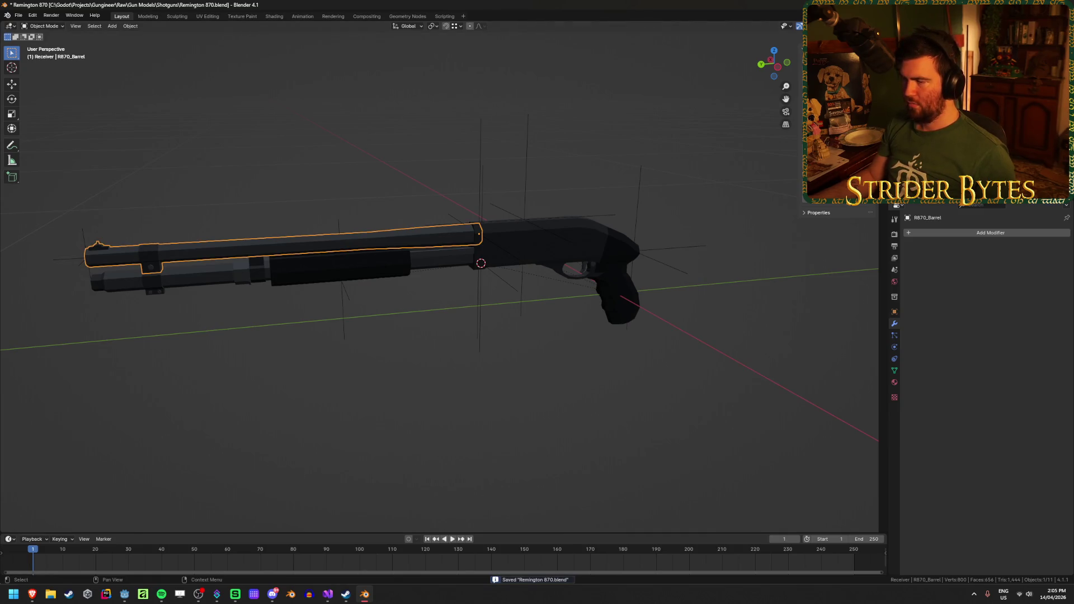
key(alt+a)
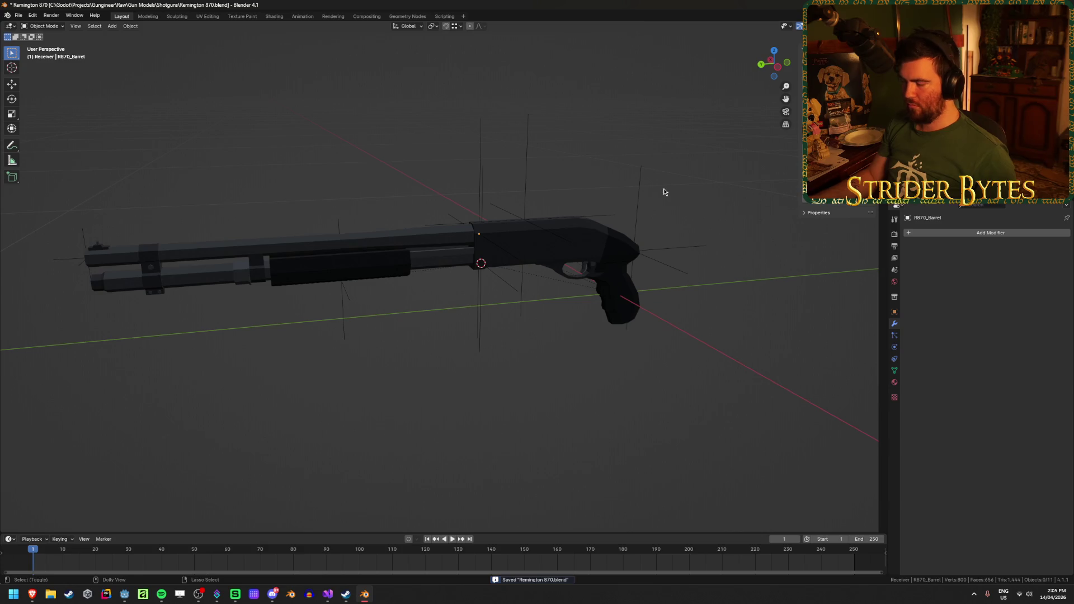
Export the barrel as Barrel_R870.glb into the Gun Parts folder
key(ctrl+shift+e)
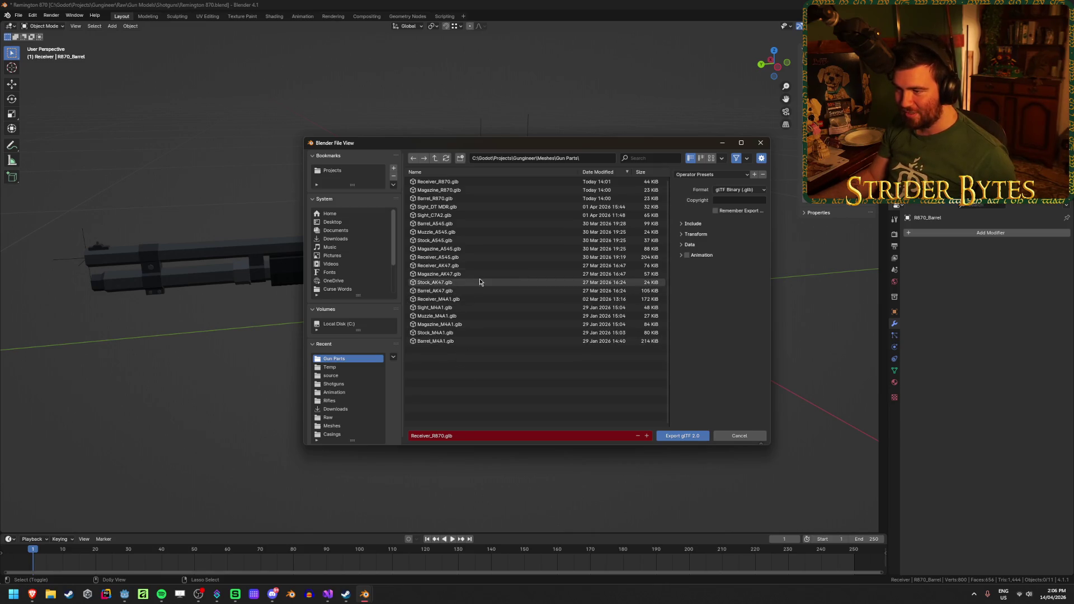
click(463, 171)
click(460, 206)
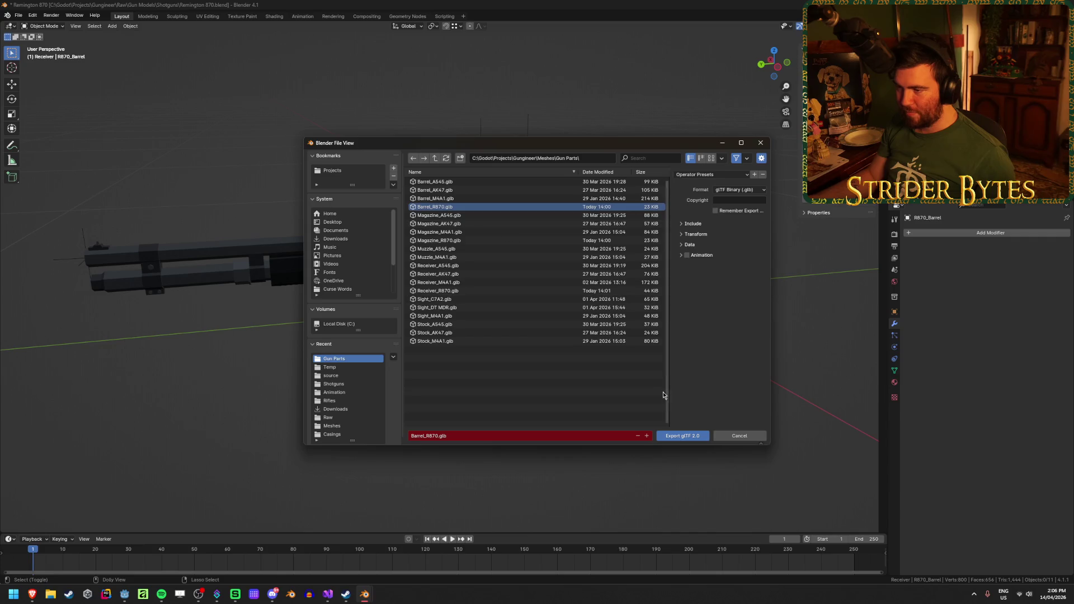
click(680, 436)
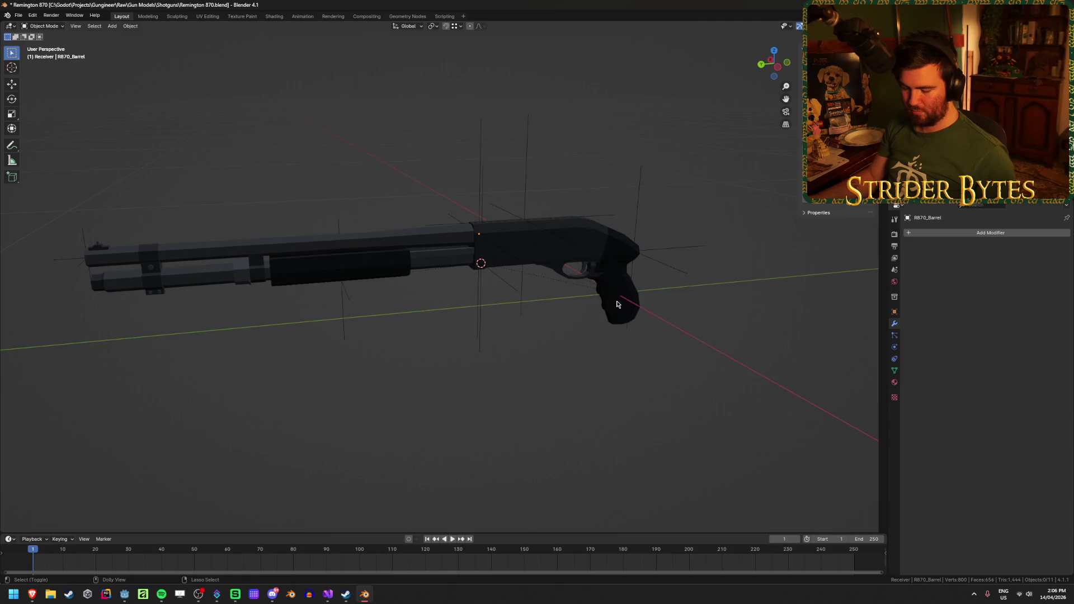
Export Magazine_R870.glb and Receiver_R870.glb, then save the blend file again
key(shift+r)
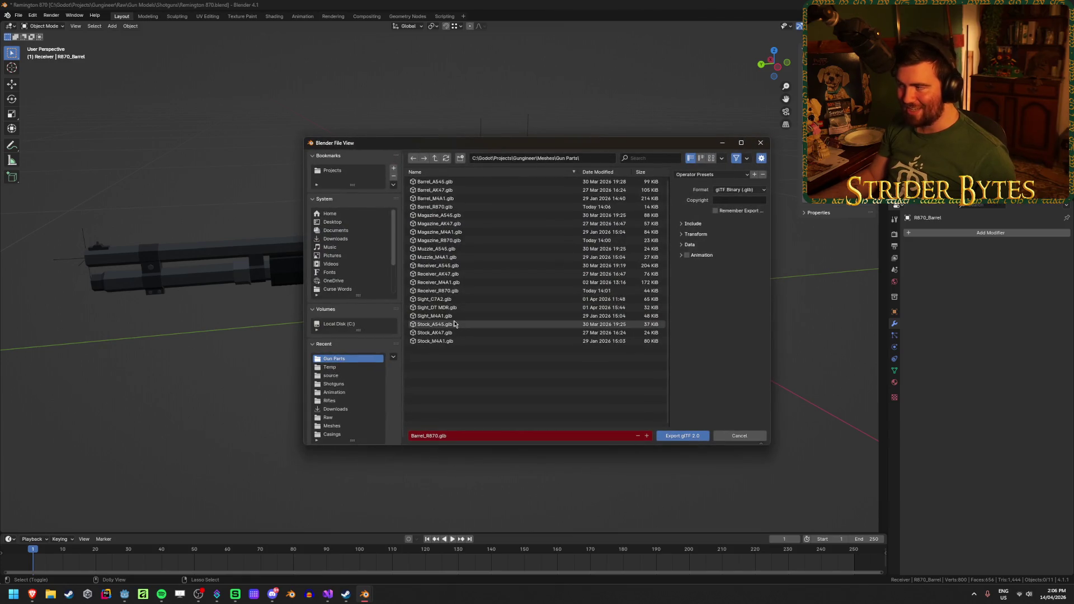
click(470, 240)
click(689, 437)
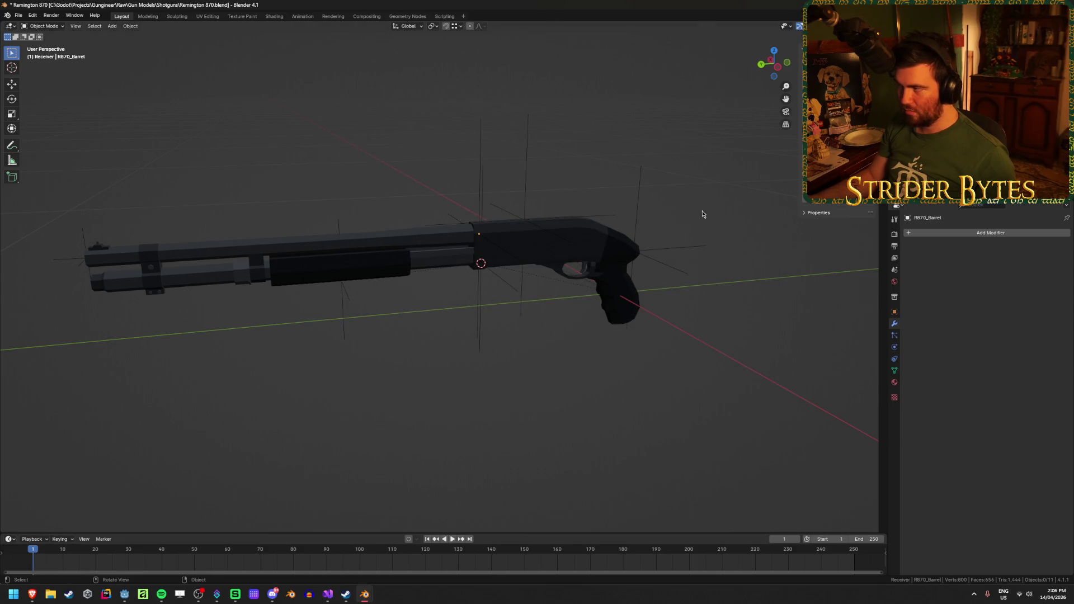
key(shift+r)
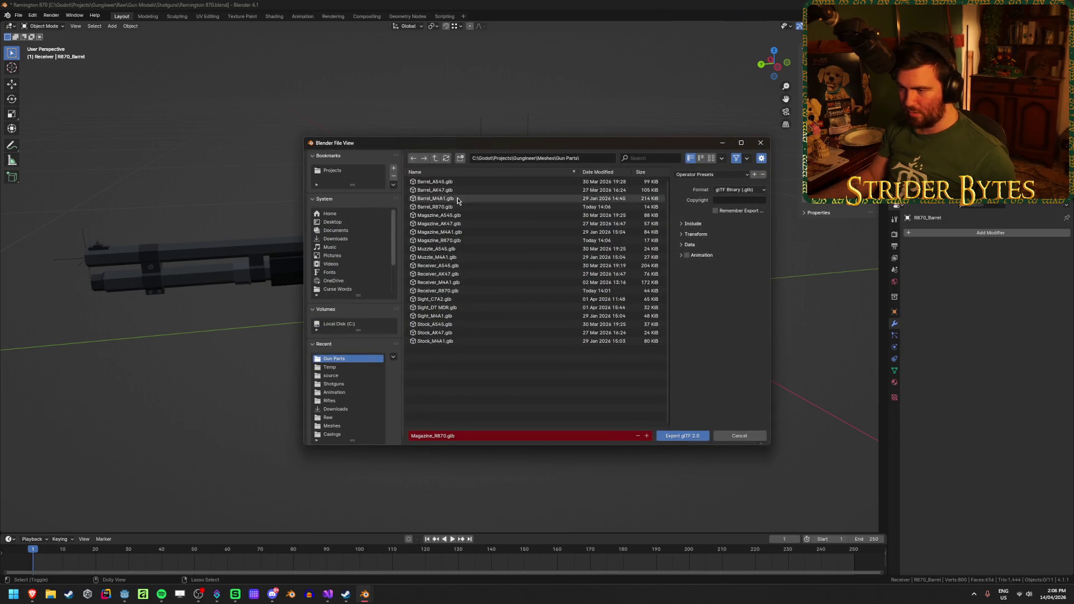
click(476, 290)
click(693, 437)
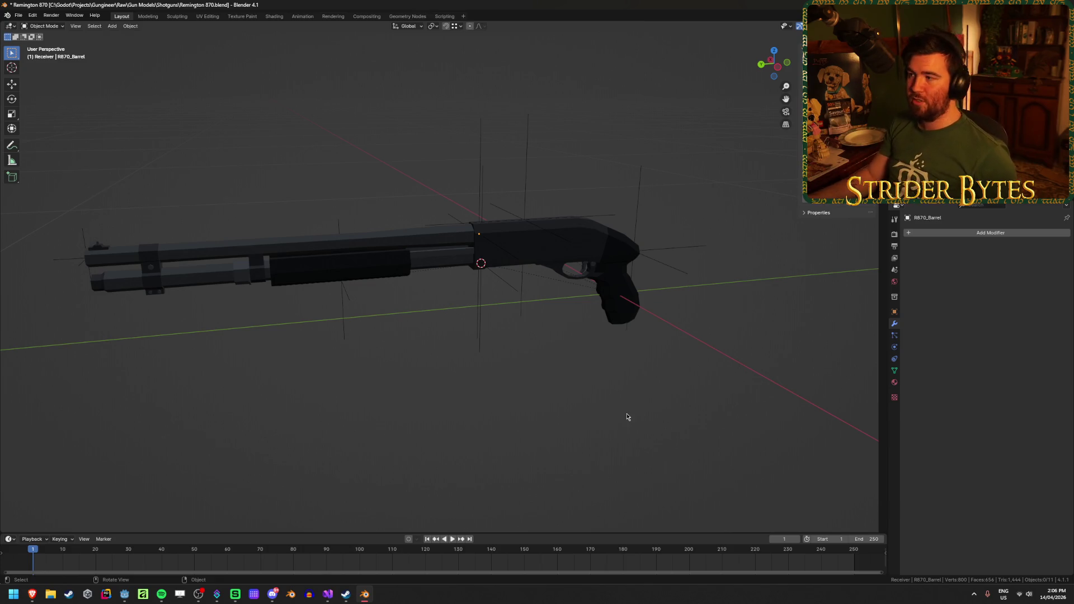
key(ctrl+s)
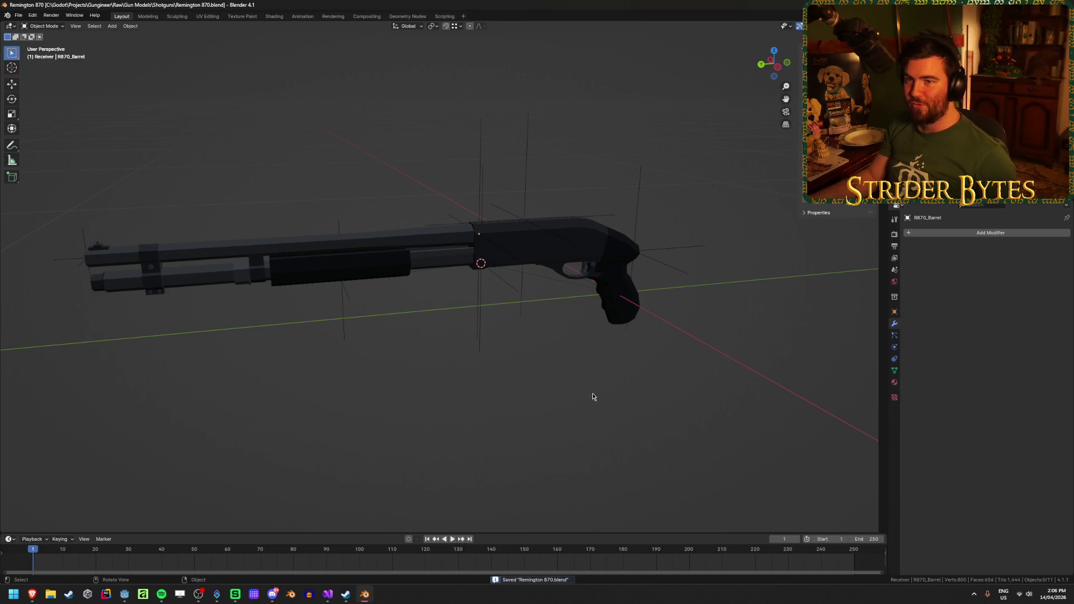
key(alt+Tab)
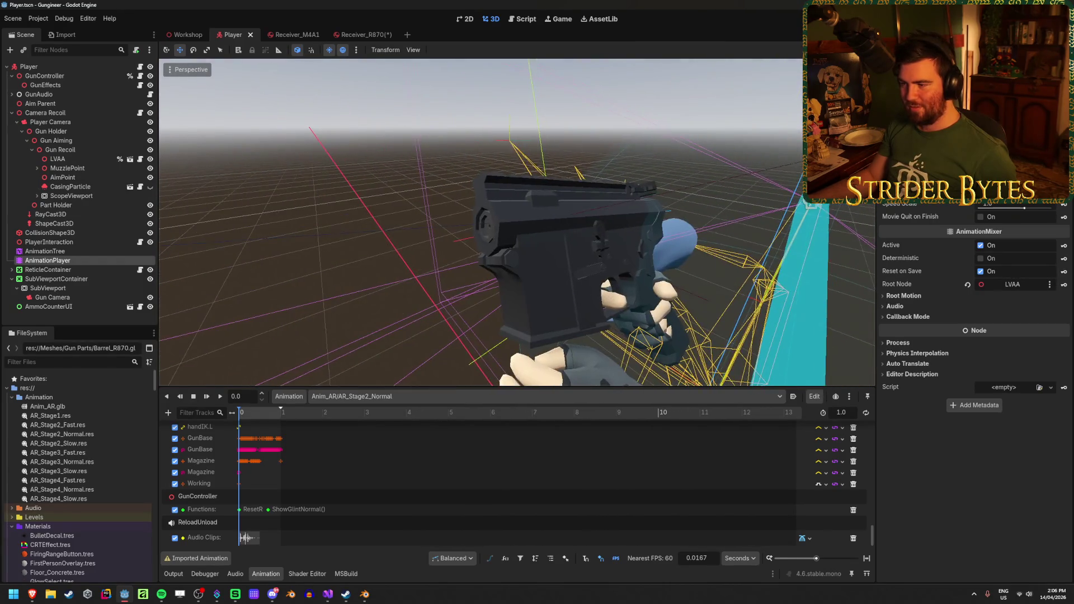
Scrub the animation to check the reimported gun's pose, then save the Receiver_R870 scene
click(253, 413)
mouse_move(262, 414)
mouse_down()
mouse_move(277, 414)
mouse_move(239, 418)
mouse_up()
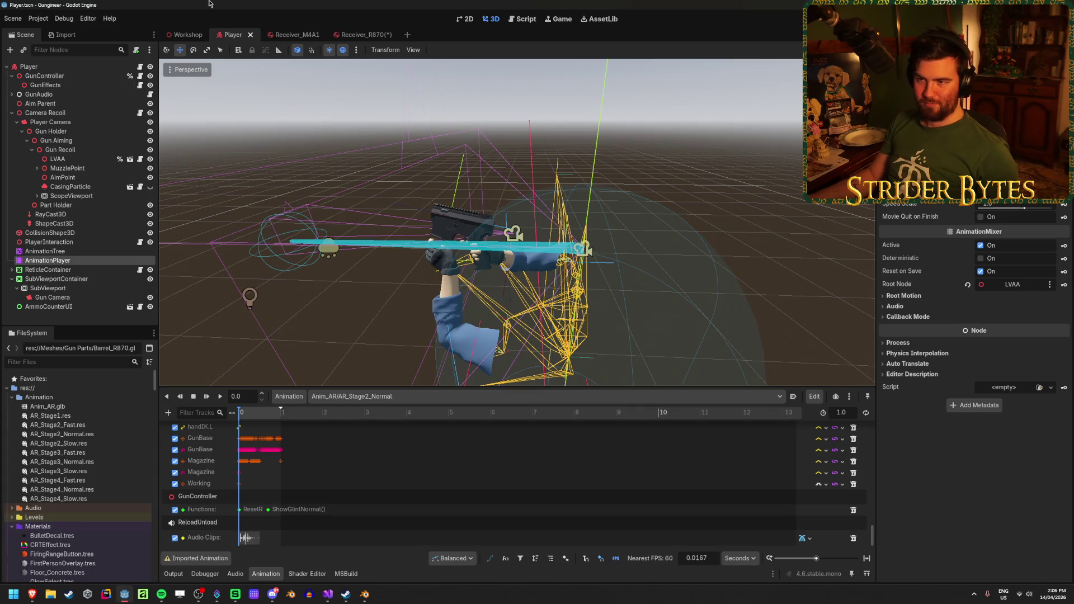
click(285, 35)
click(353, 35)
key(ctrl+s)
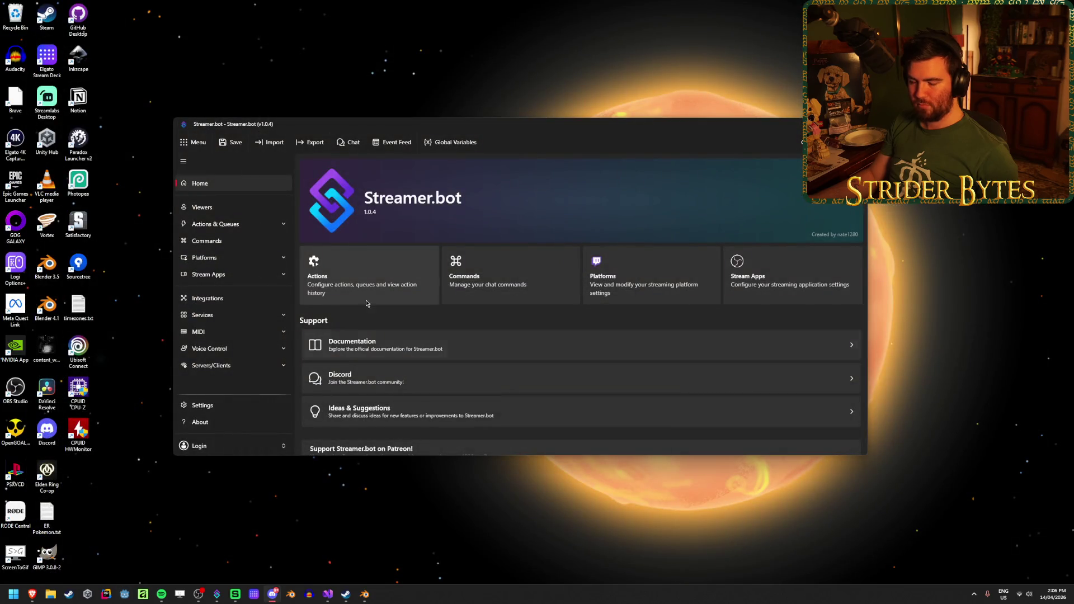
Relaunch Godot into Gungineer and delete the Receiver_M4A1 node from the Receiver_R870 scene
click(124, 594)
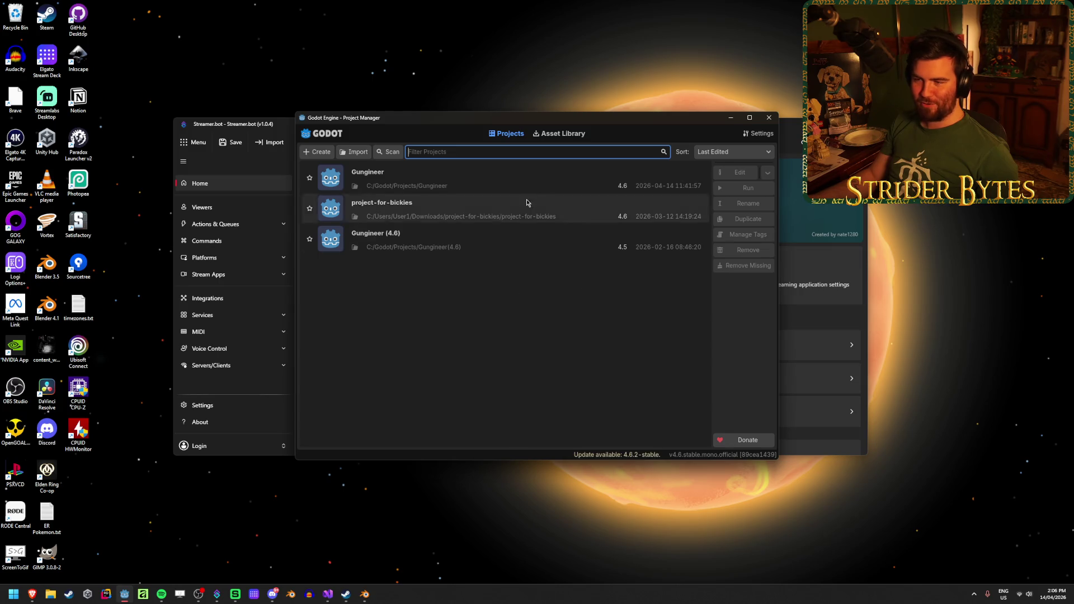
double_click(521, 182)
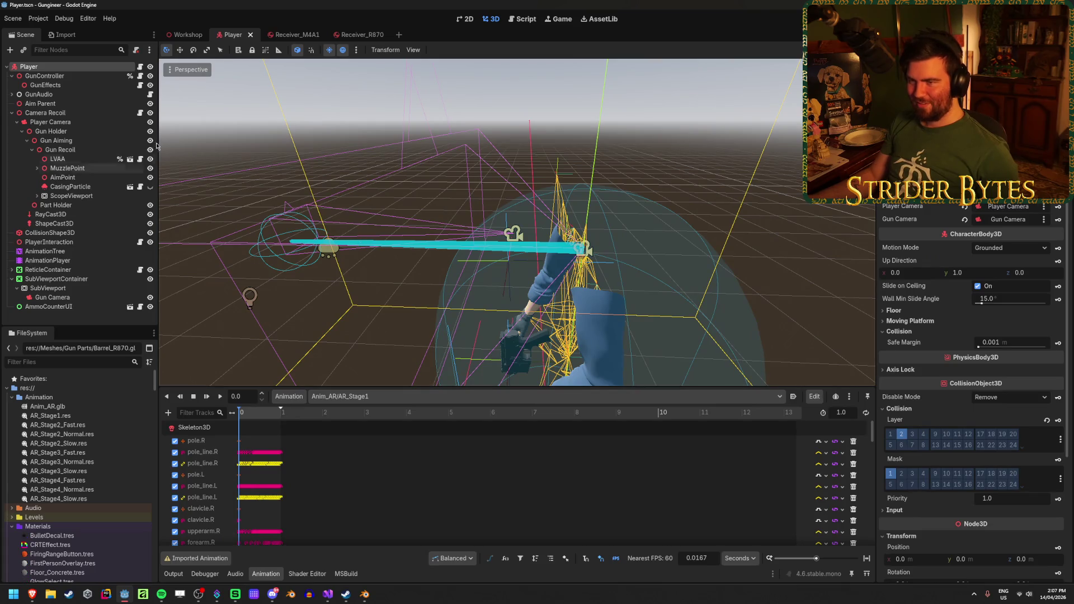
click(365, 34)
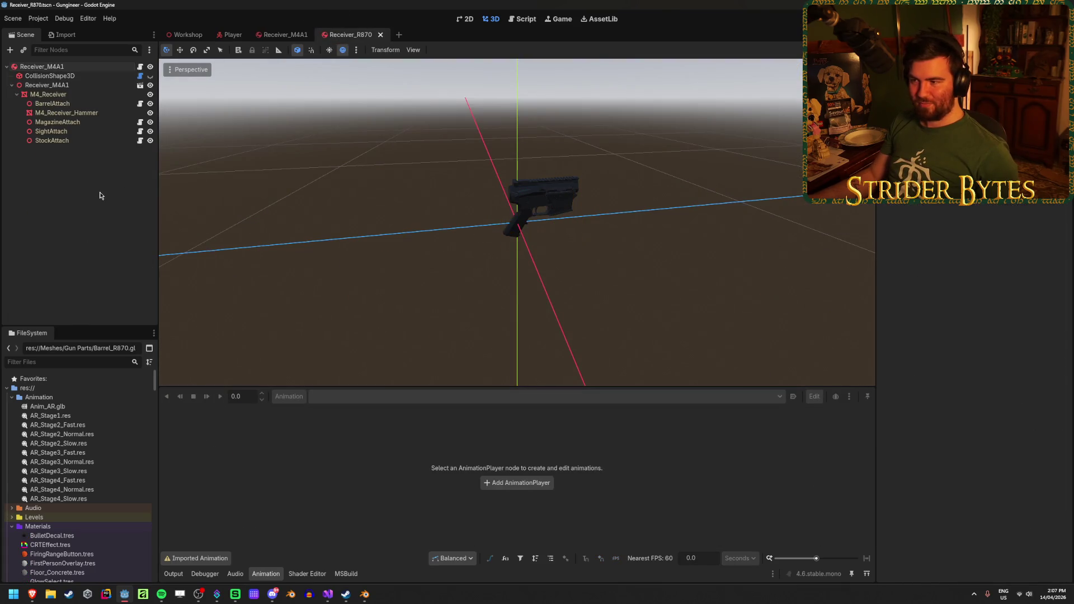
click(80, 87)
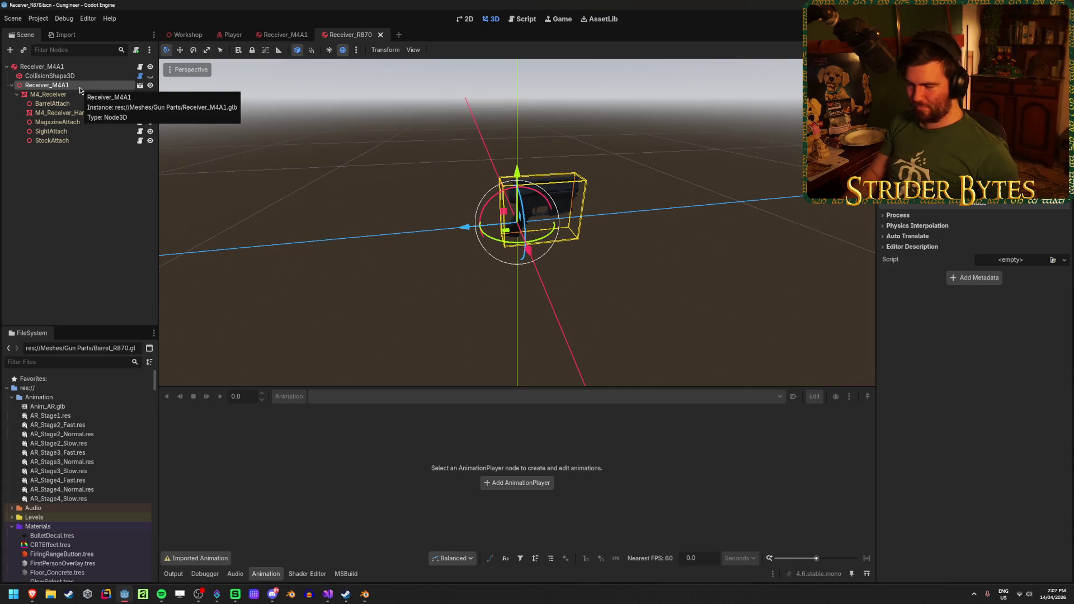
key(Delete)
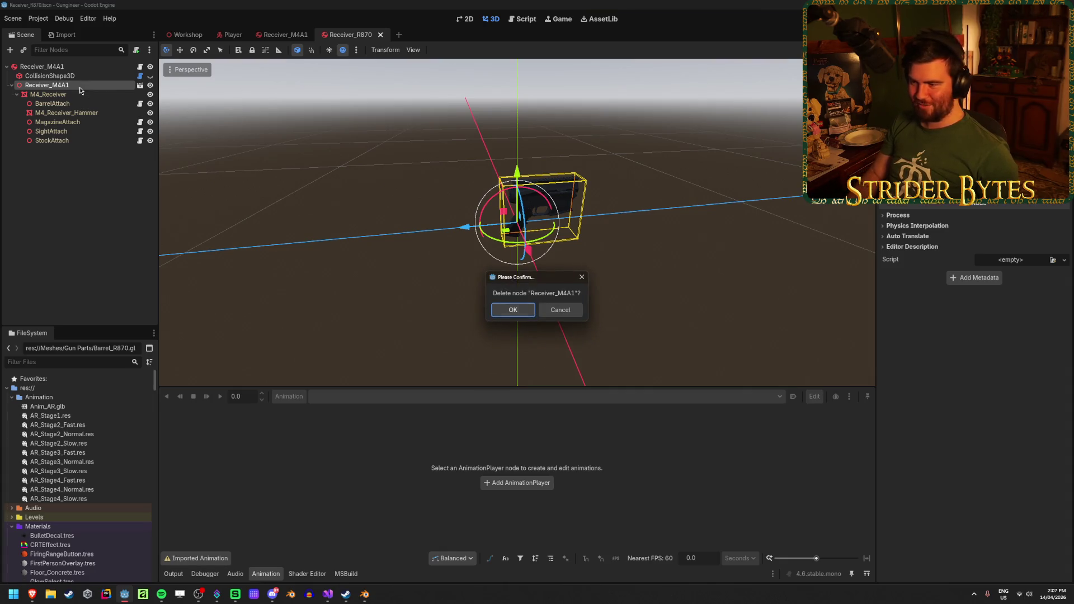
key(Return)
Open Receiver_R870.glb's import settings and rotate its preview to inspect it
scroll(91, 427, down, 5)
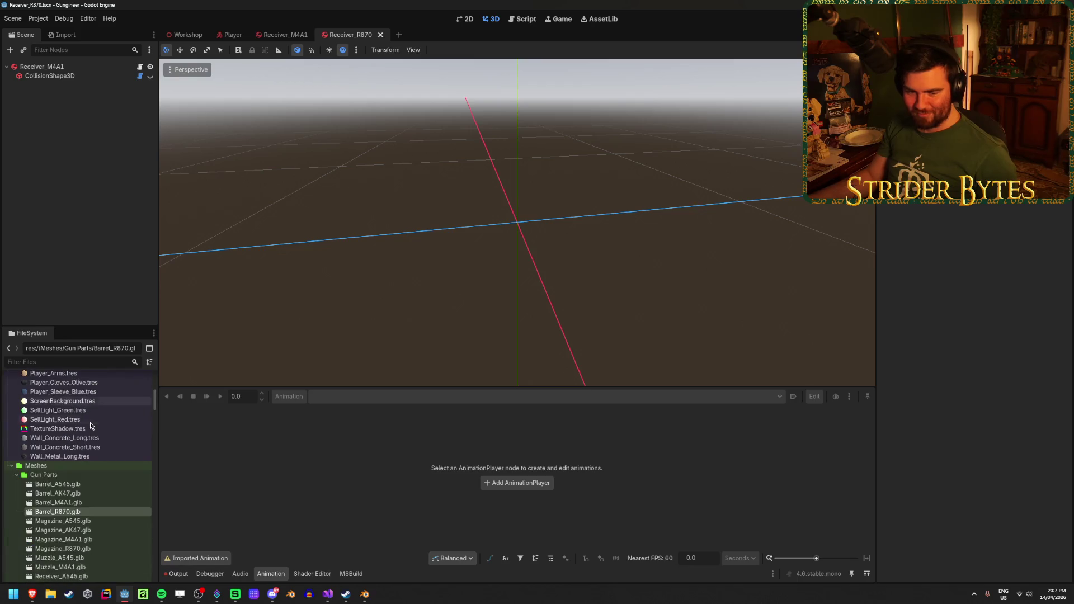
scroll(90, 425, down, 6)
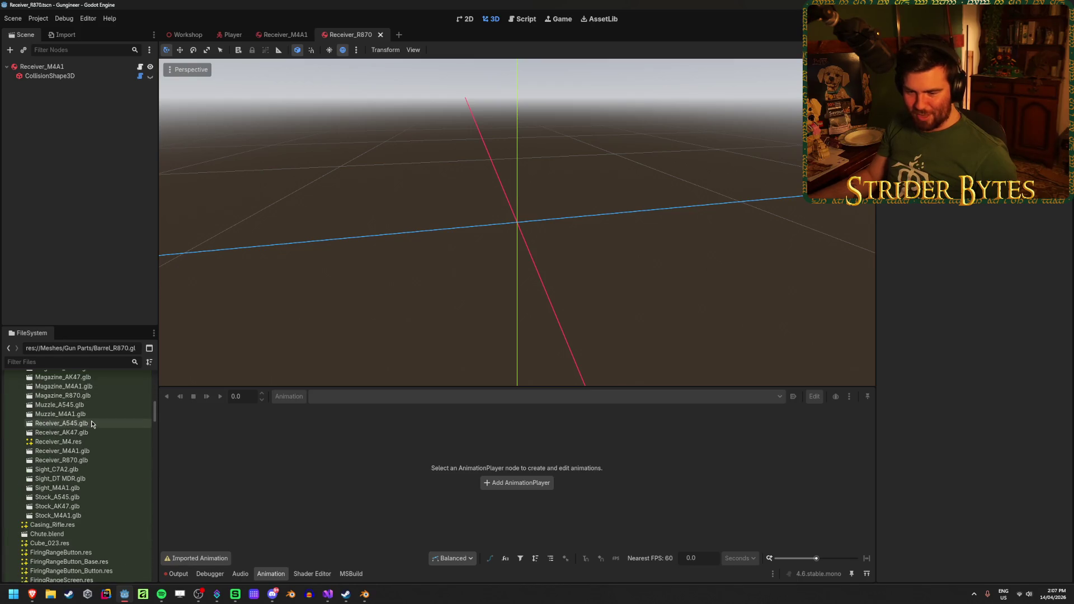
double_click(106, 459)
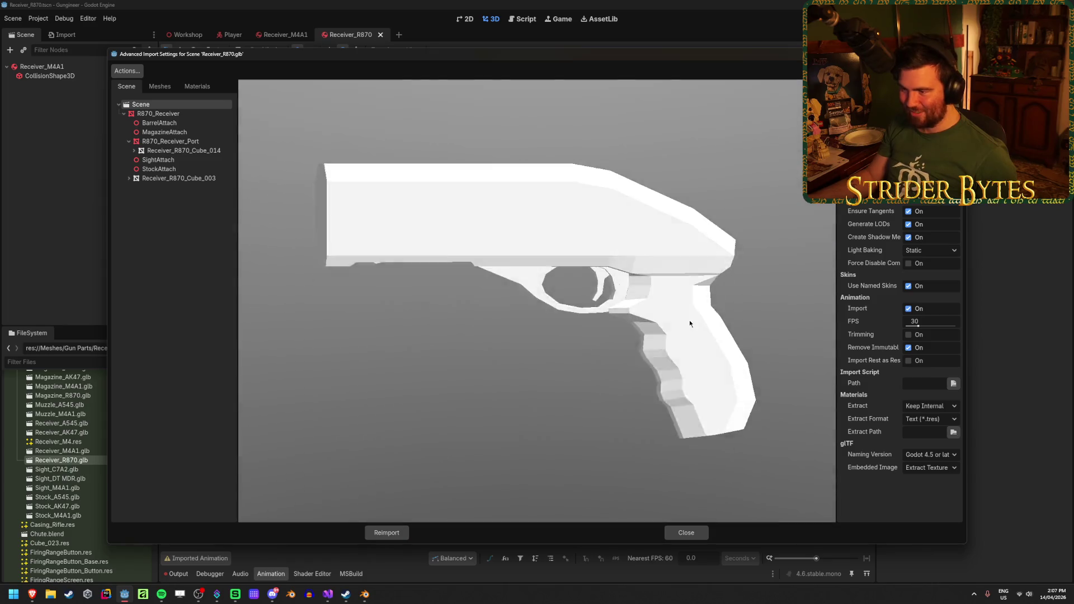
mouse_move(689, 323)
mouse_down()
mouse_move(722, 304)
mouse_move(705, 272)
mouse_move(810, 351)
mouse_move(807, 334)
mouse_move(763, 331)
mouse_move(716, 448)
mouse_up()
Drag Receiver_R870.glb under the scene root and orbit around the gun model
click(668, 532)
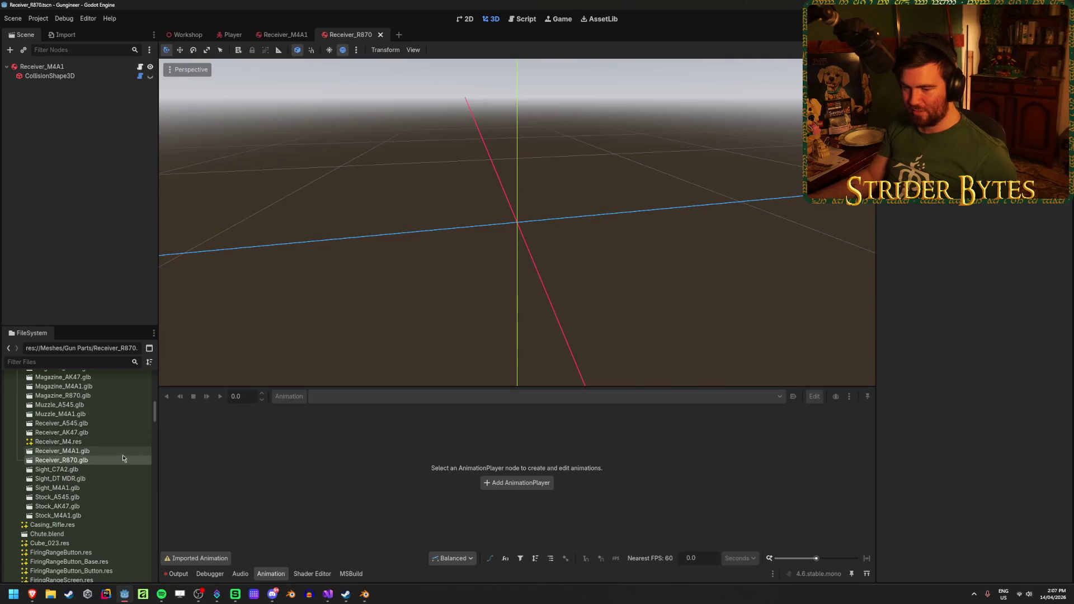
drag(102, 461, 72, 66)
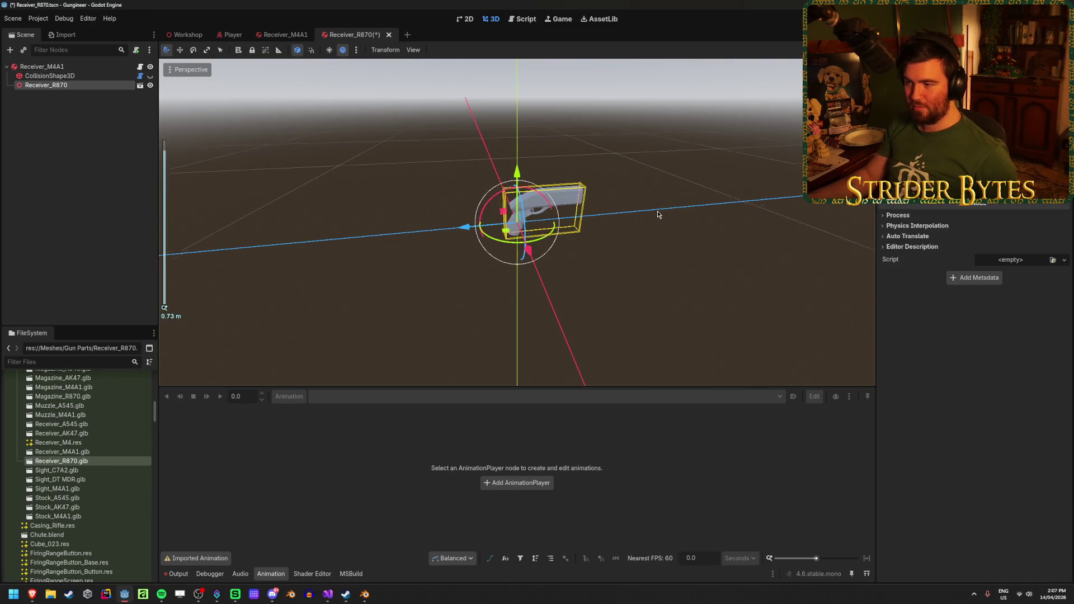
scroll(657, 214, up, 6)
mouse_move(690, 266)
mouse_down()
mouse_move(619, 270)
mouse_move(654, 270)
mouse_up()
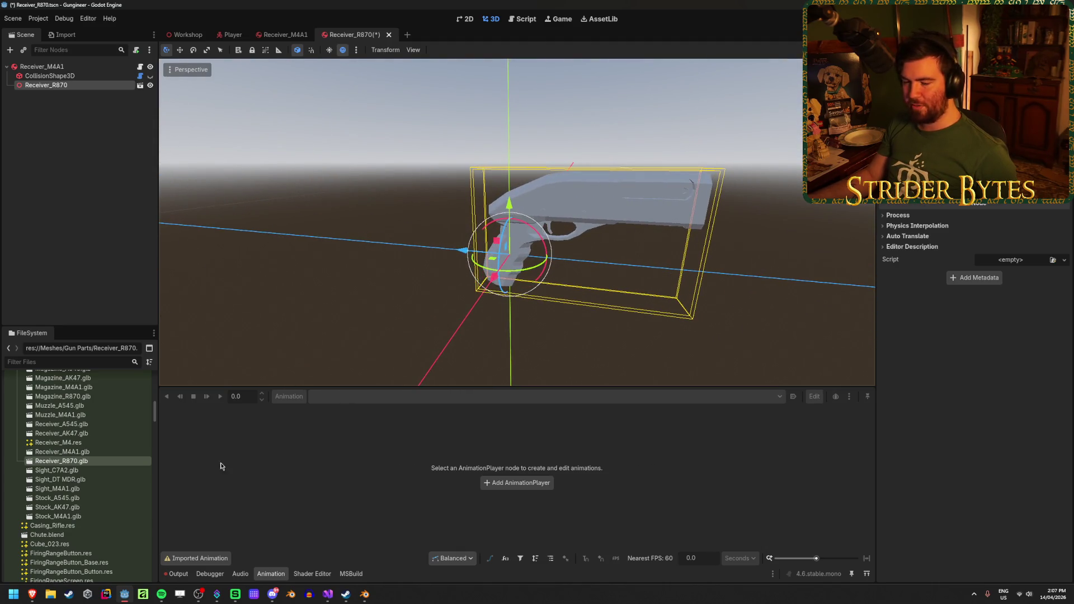
In Blender, switch the viewport to Material Preview shading
click(364, 594)
key(z)
click(605, 421)
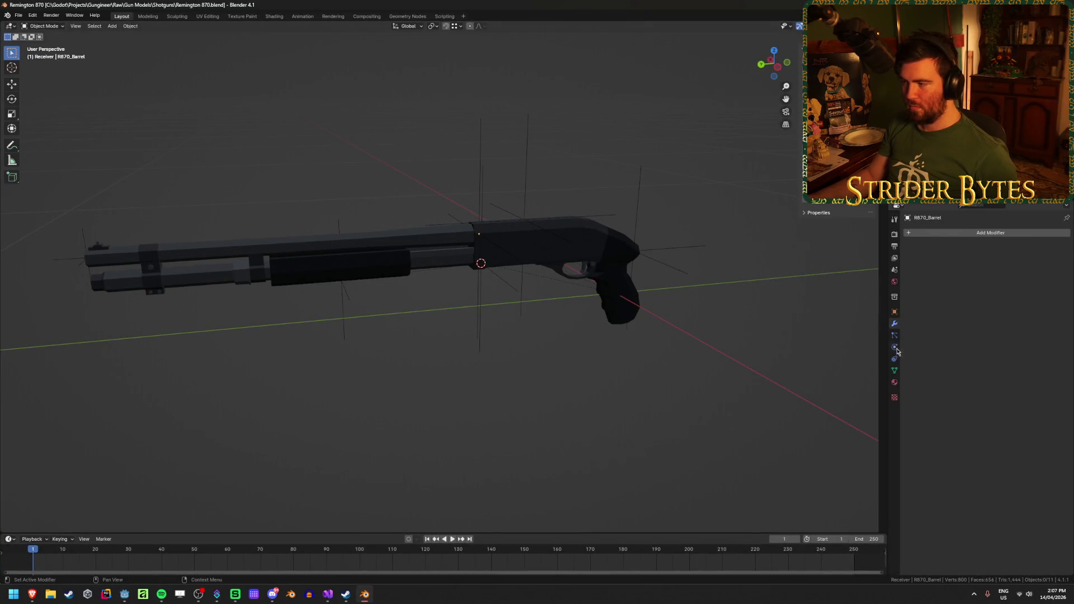
Click through the R870_Barrel material slots, Material.001 to Material.003, ending on Material.002
click(894, 384)
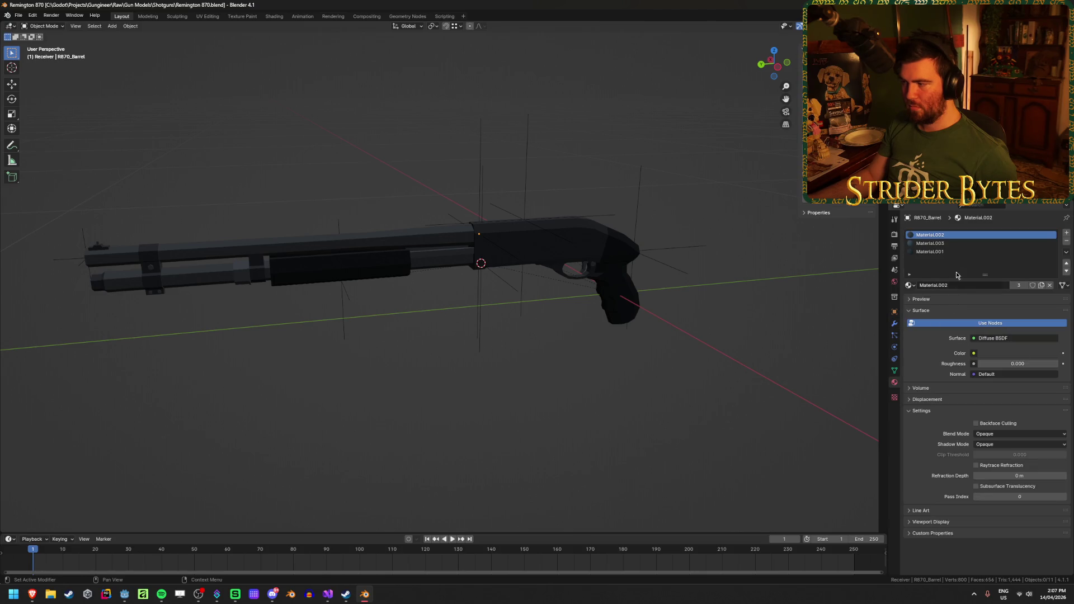
click(940, 244)
click(945, 253)
click(944, 244)
click(944, 237)
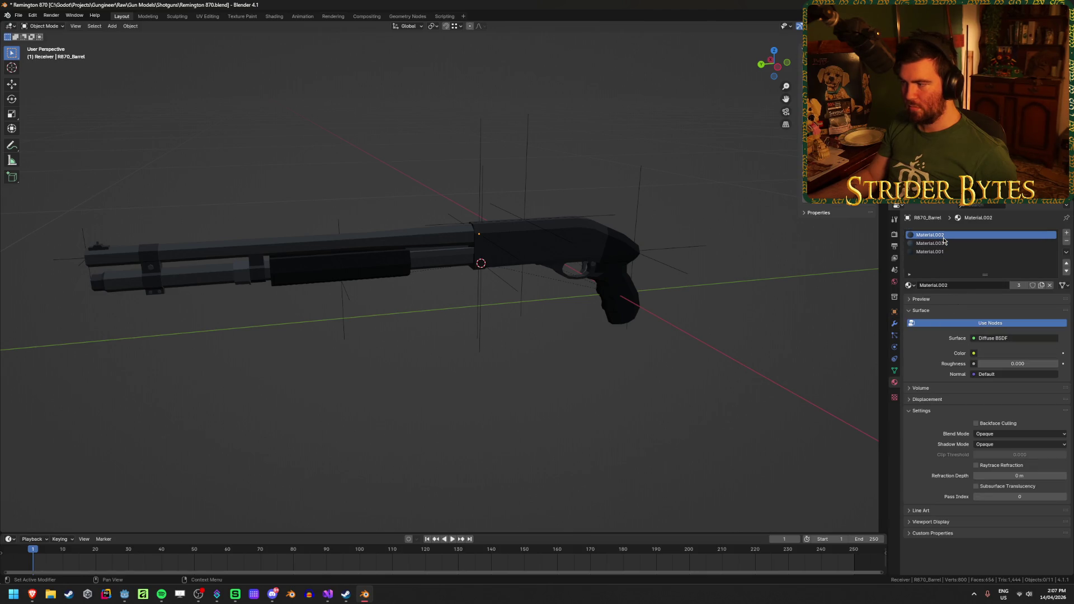
Check Material.002's surface shader and colour, then save Remington 870.blend
click(1020, 337)
key(Escape)
right_click(1005, 352)
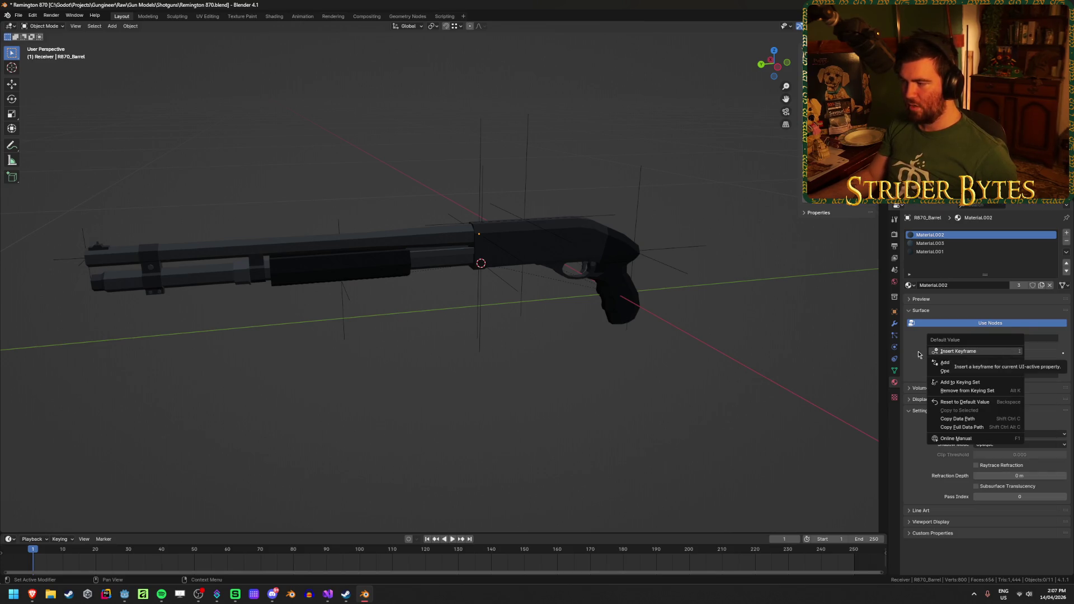
key(Escape)
click(1012, 351)
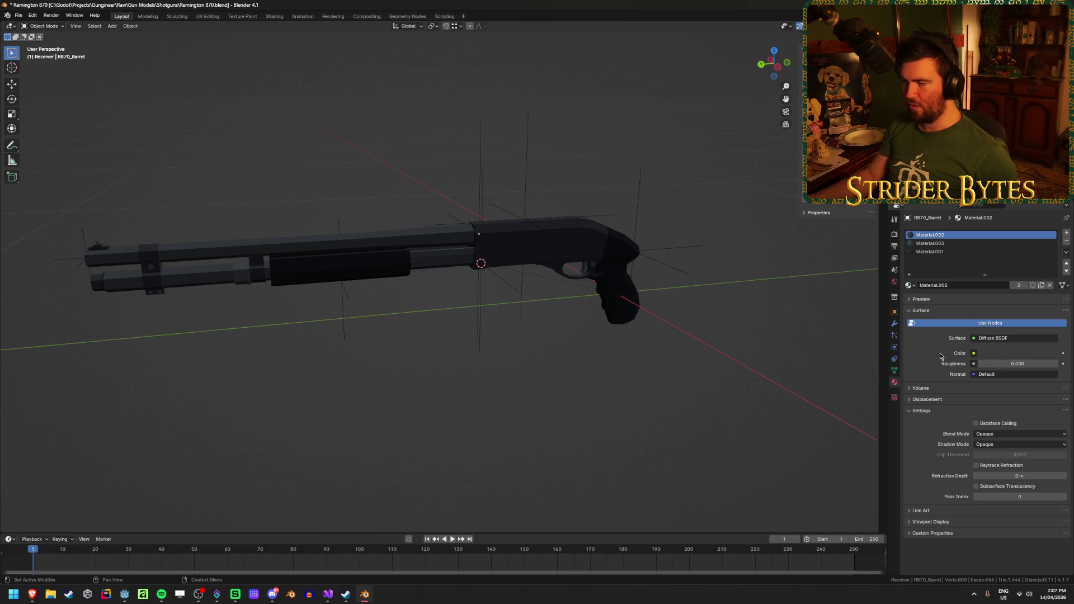
key(ctrl+s)
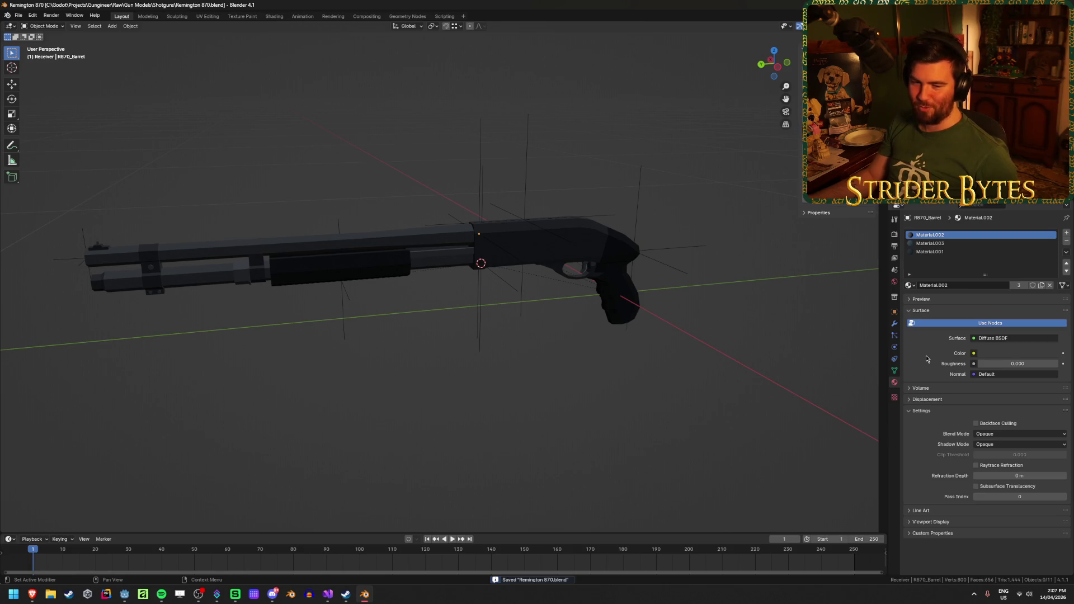
click(124, 594)
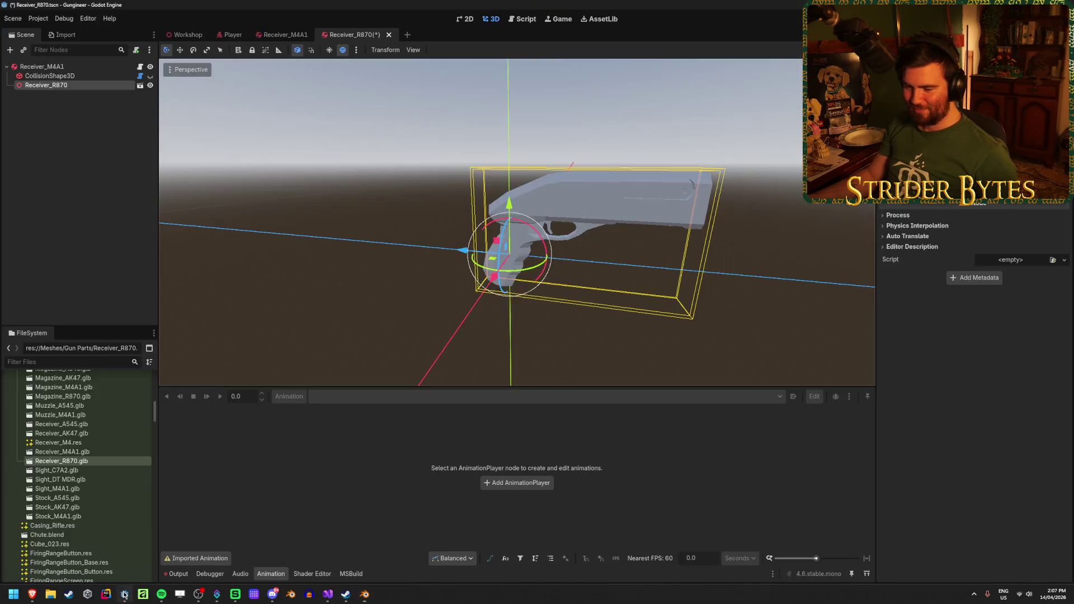
Rename the root to Receiver_R870 and save, then relaunch Godot into the Gungineer project
click(79, 67)
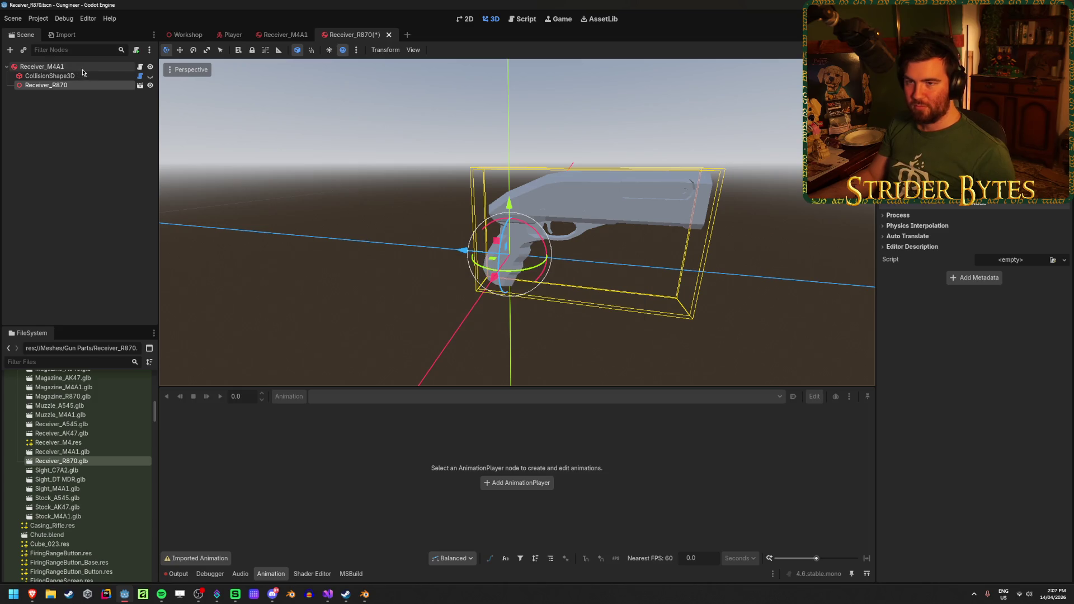
click(83, 69)
key(BackSpace)
text(R)
key(Return)
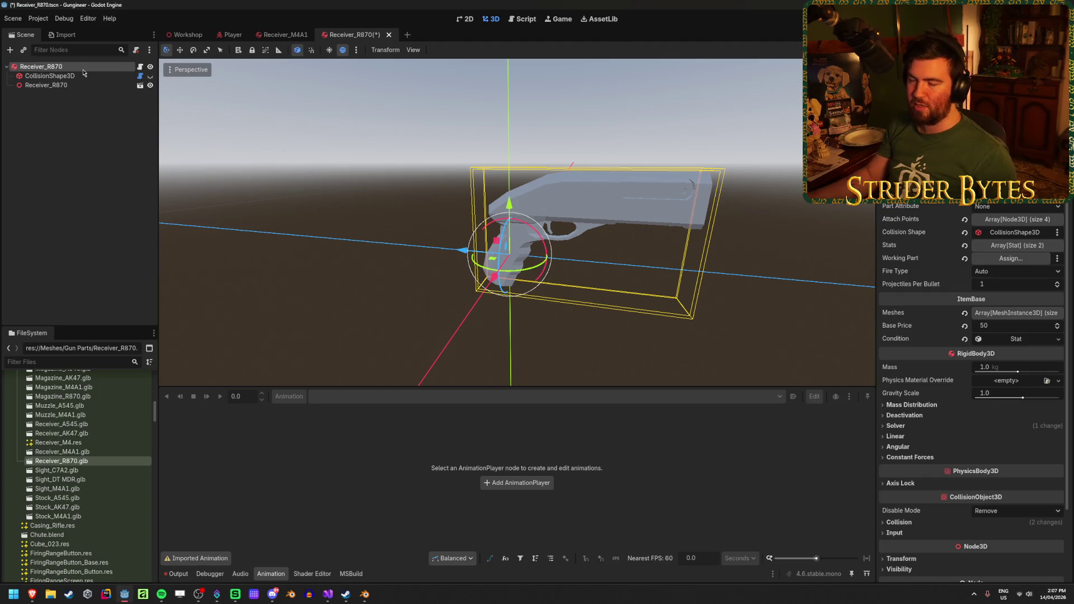
key(ctrl+s)
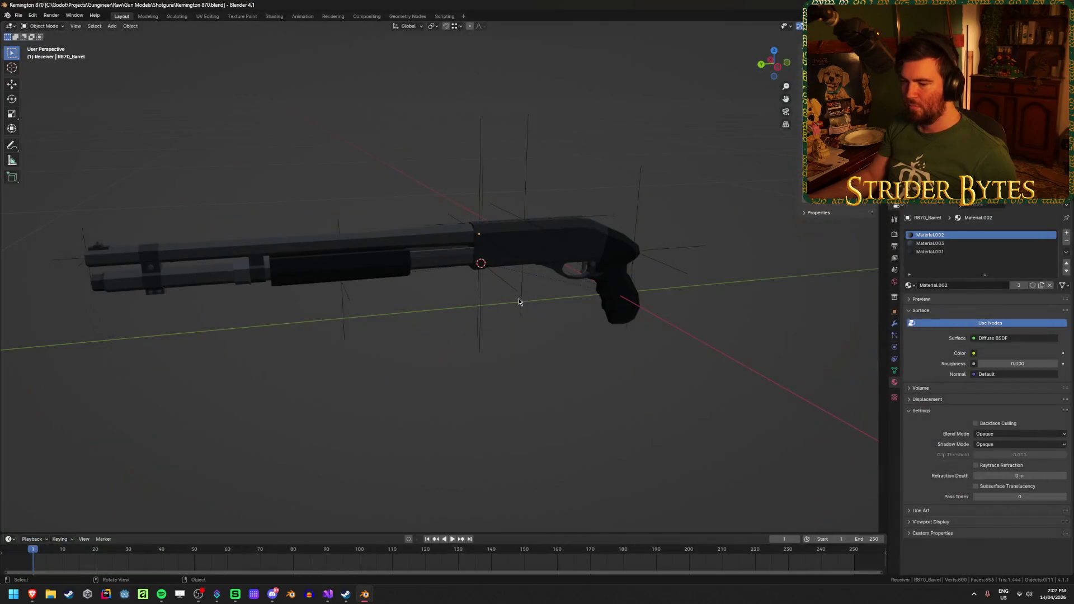
click(127, 594)
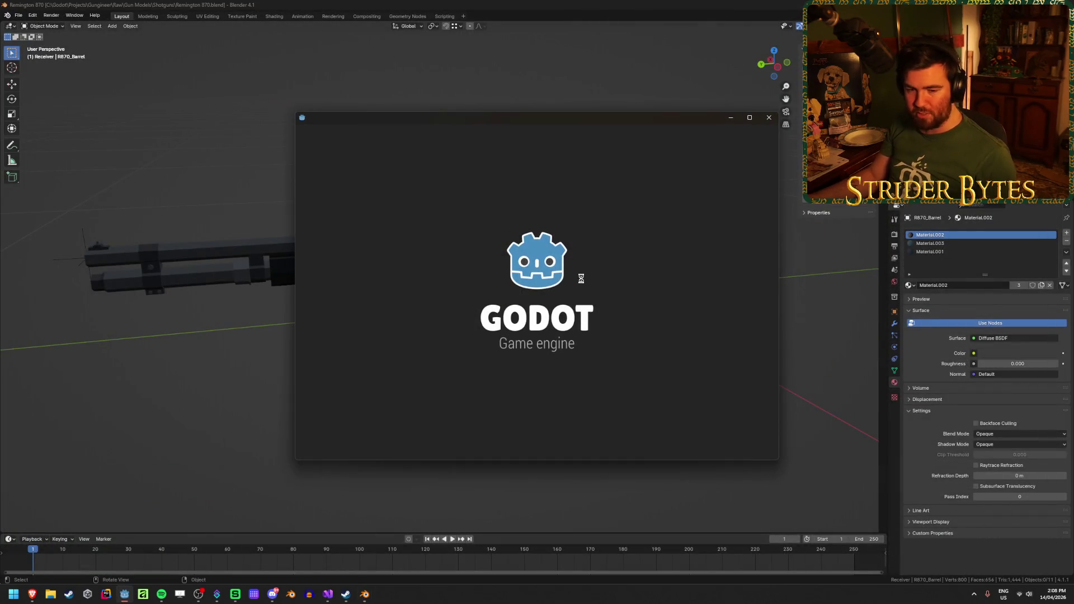
double_click(505, 185)
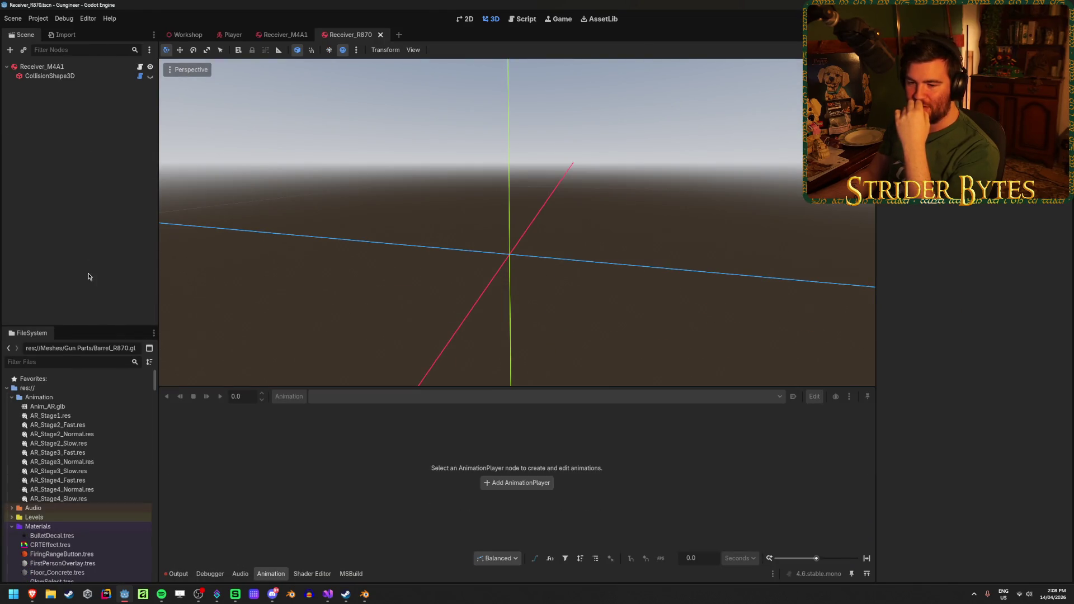
Re-add the Receiver_R870.glb model under the scene root
scroll(106, 458, down, 10)
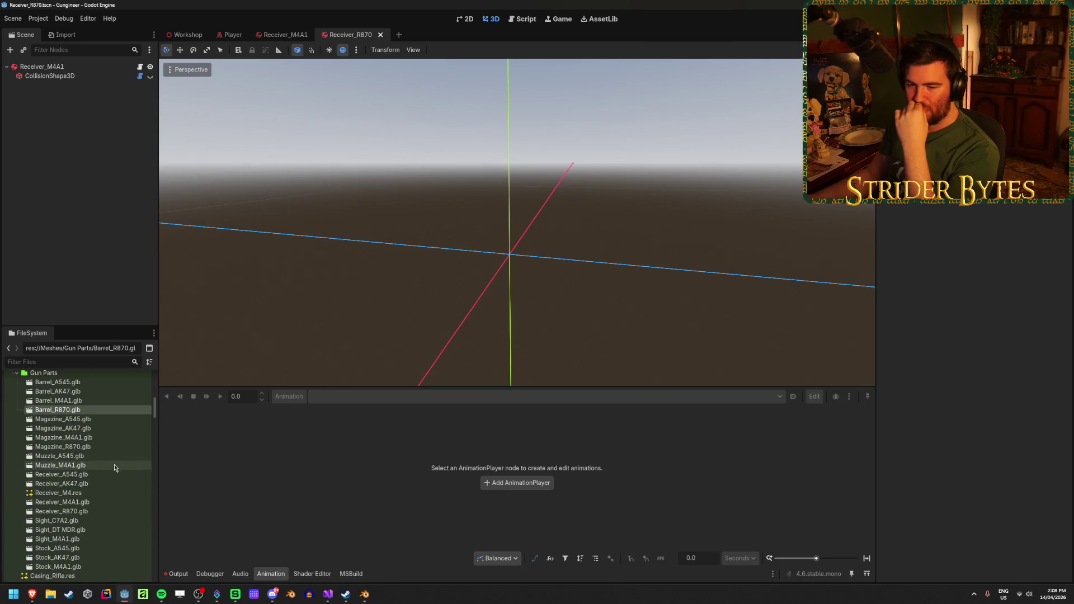
drag(60, 511, 61, 70)
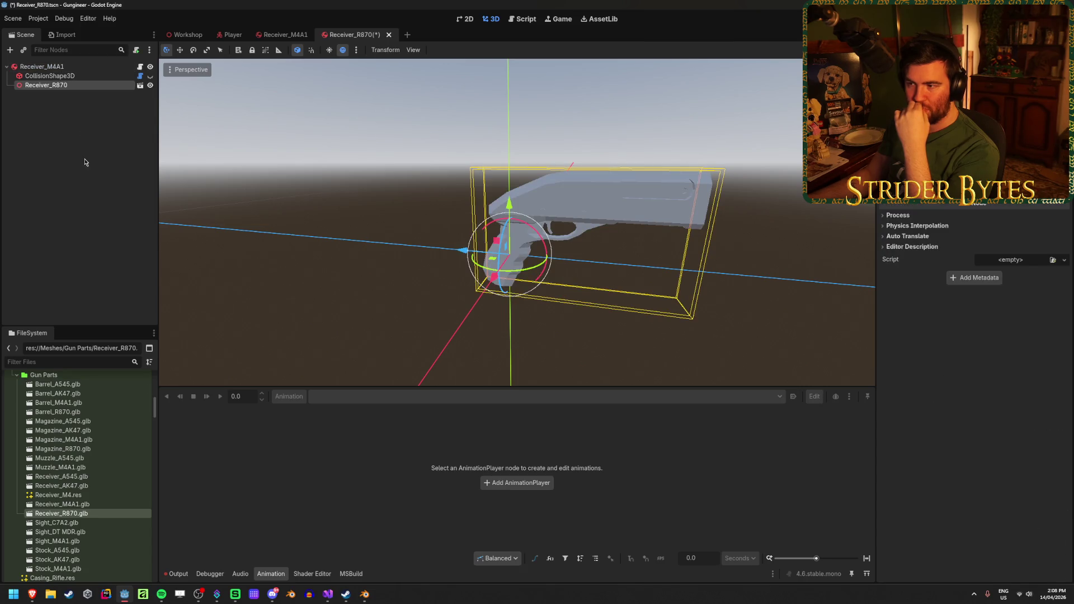
click(90, 76)
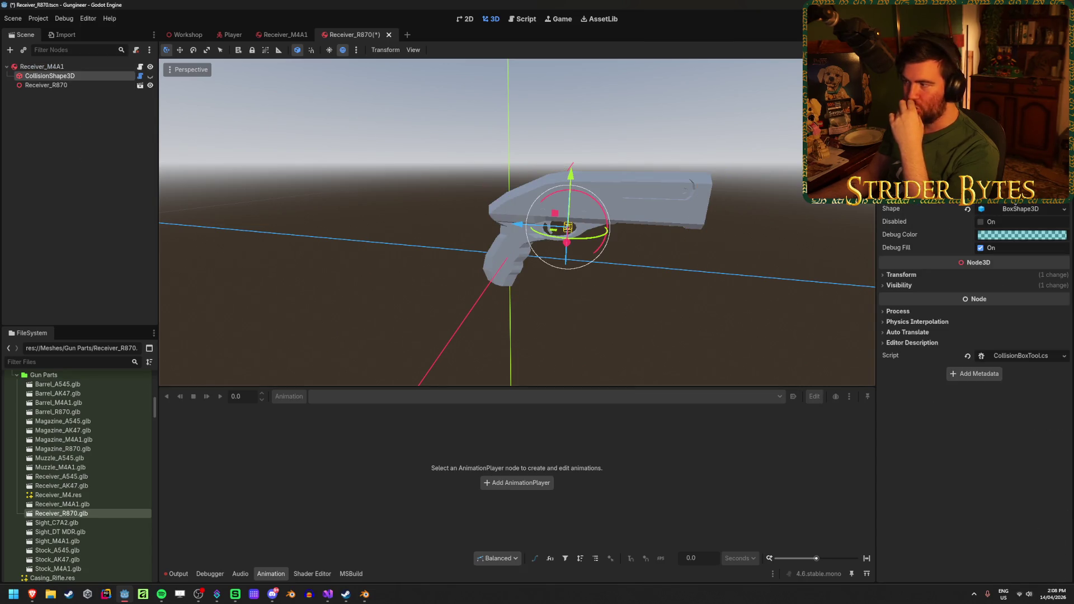
click(1010, 205)
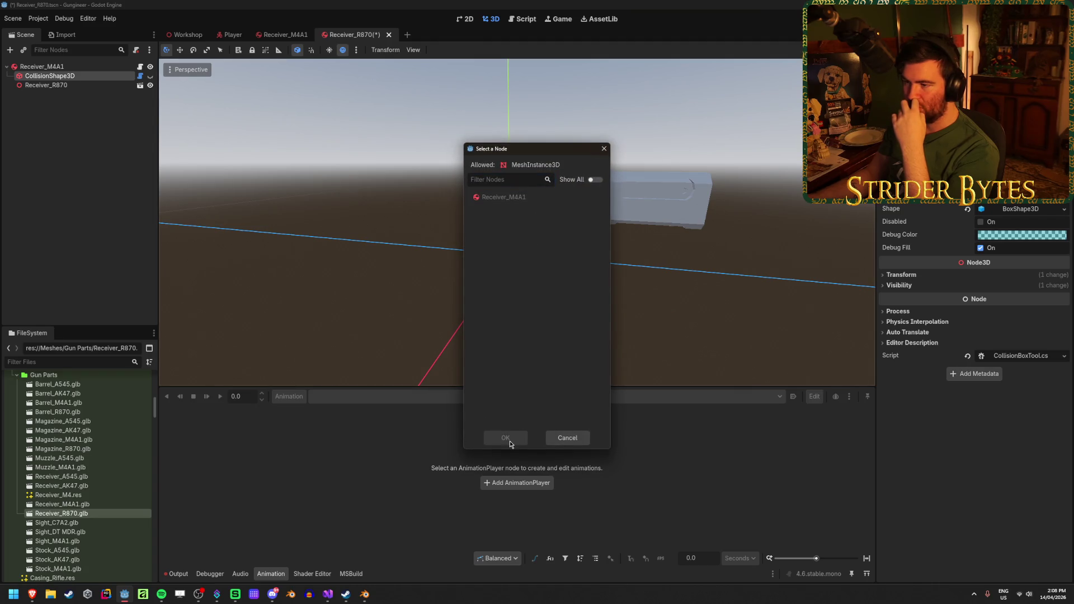
click(567, 437)
Enable Editable Children on the Receiver_R870 model node
click(79, 85)
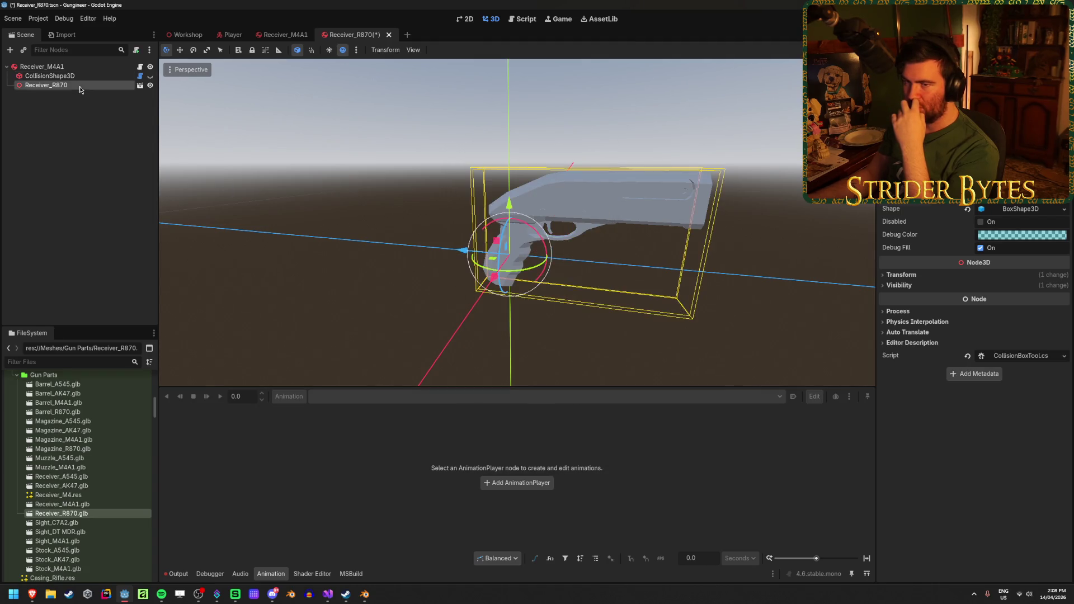
right_click(80, 86)
click(130, 261)
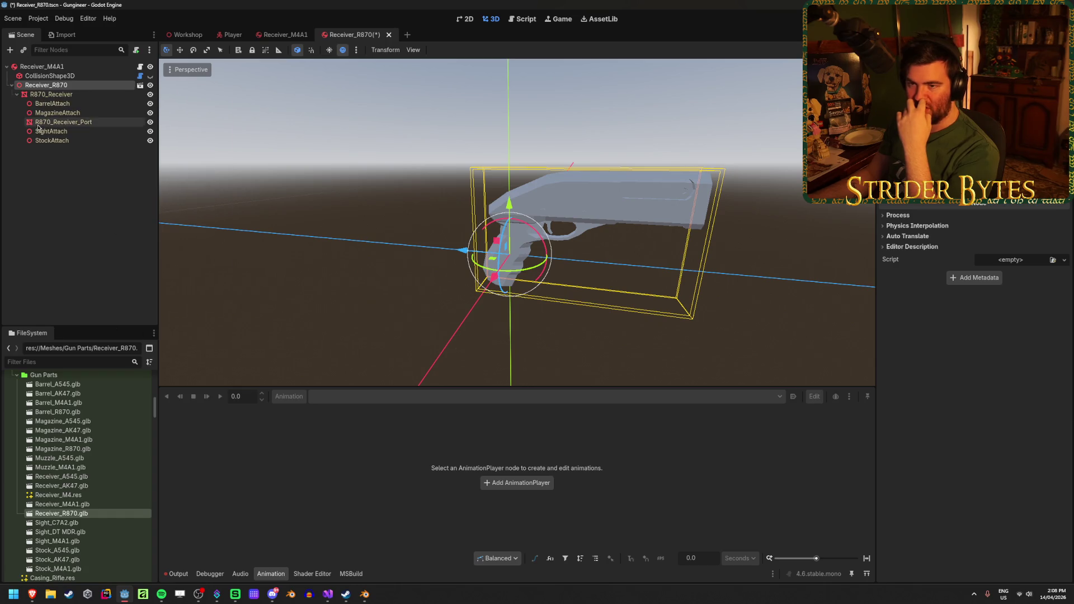
Fit the collision box to the R870_Receiver mesh and make it visible
click(80, 76)
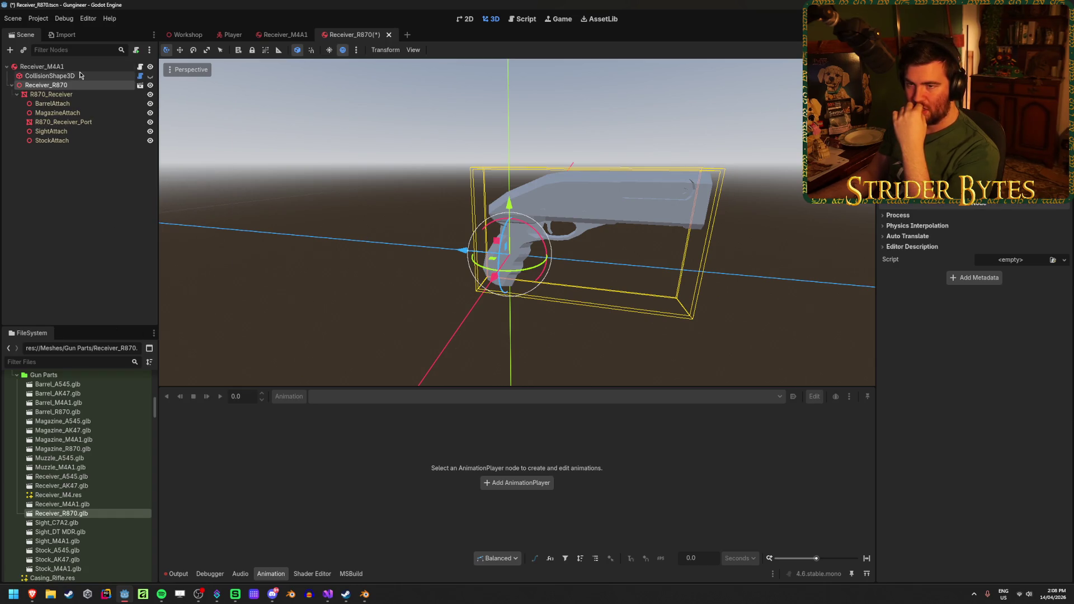
click(1021, 185)
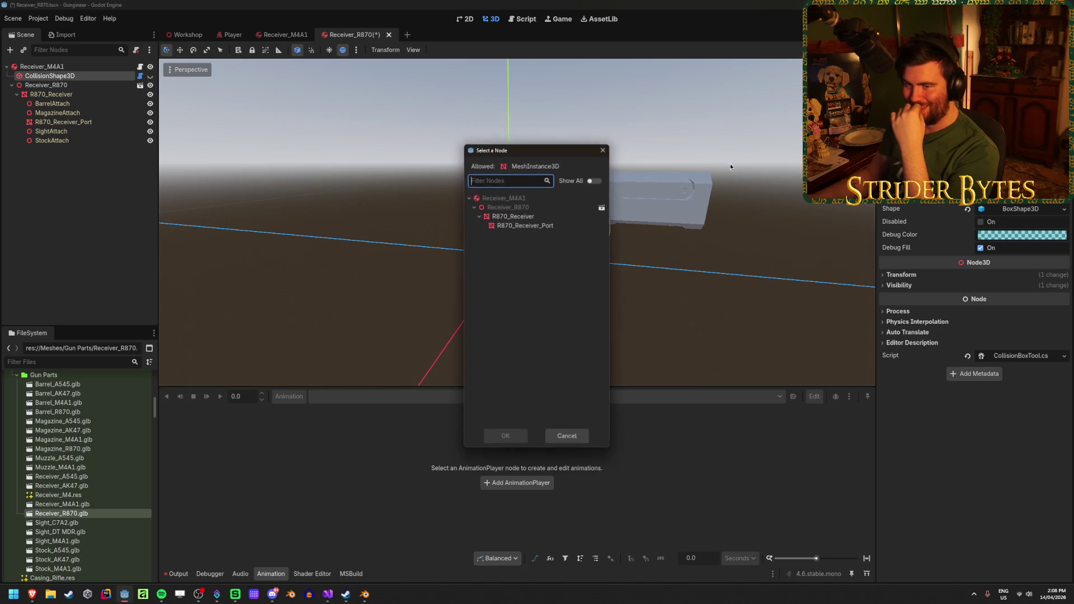
click(505, 437)
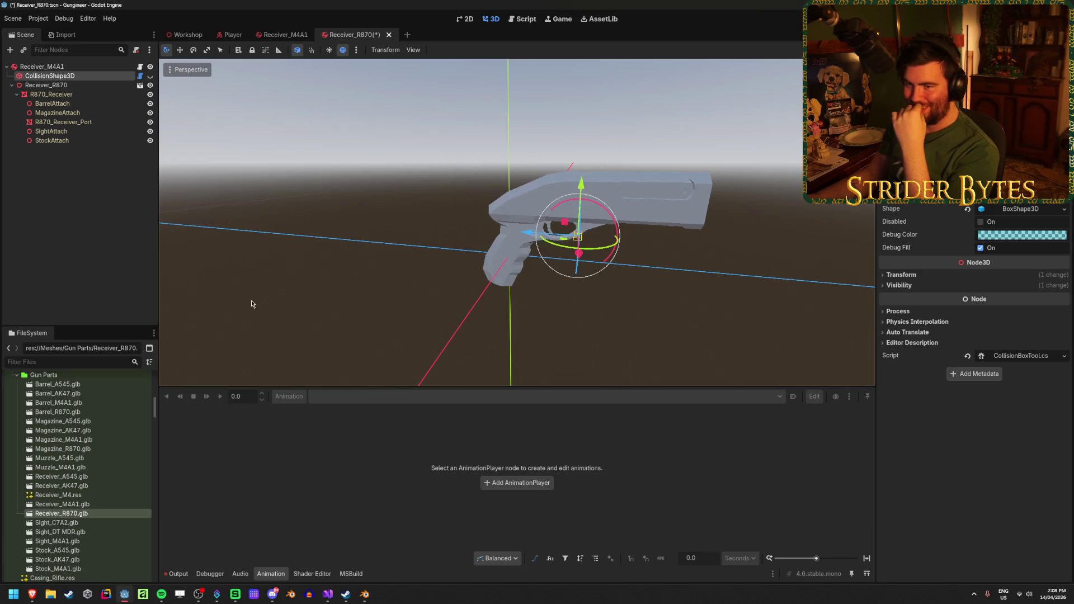
click(50, 76)
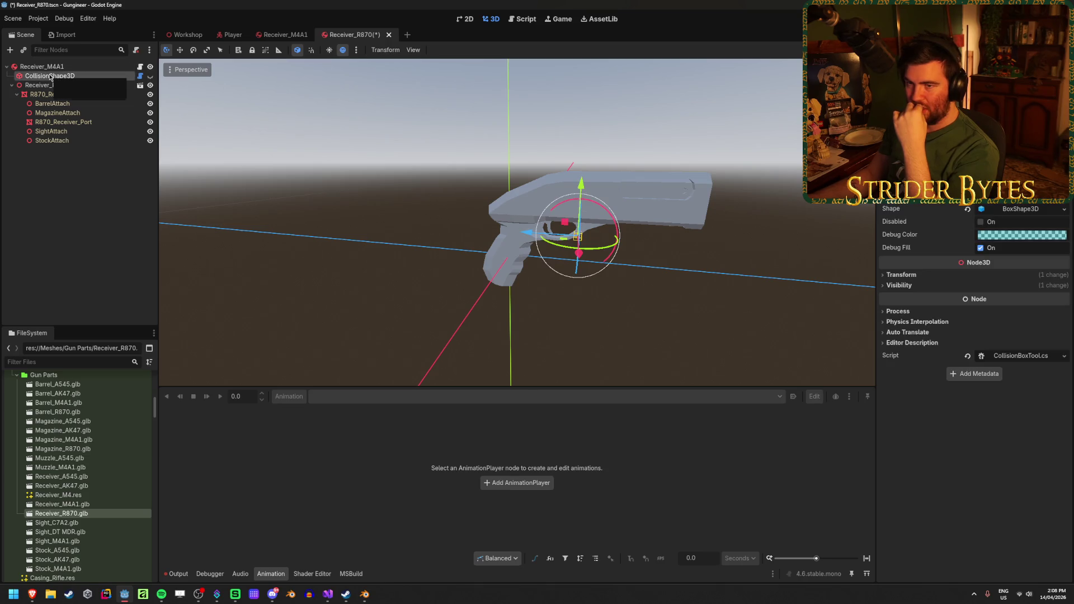
click(150, 76)
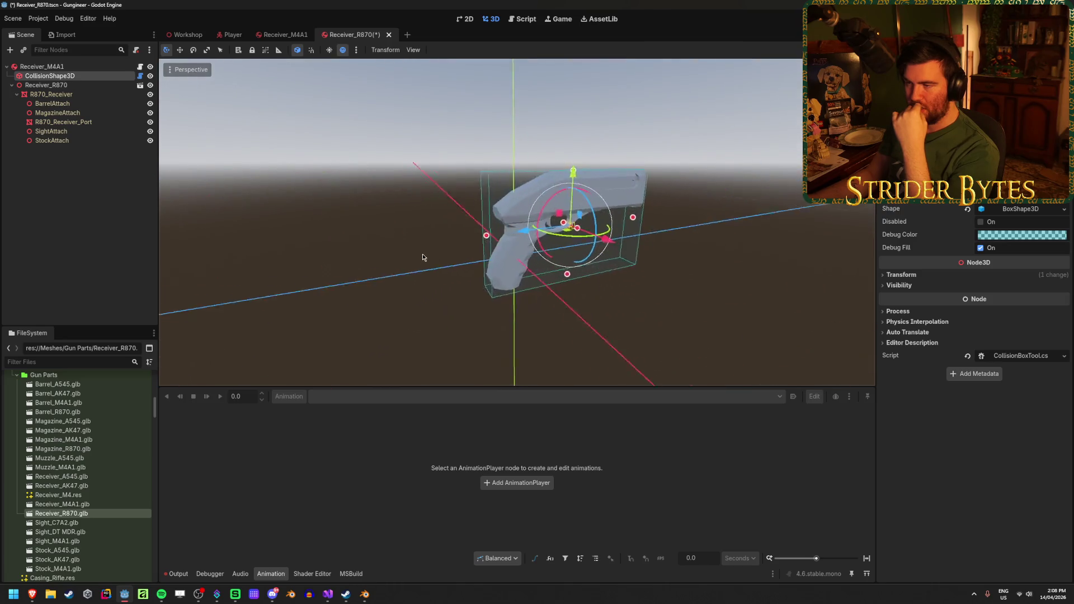
Save both the Receiver_R870 and Receiver_M4A1 scenes
click(266, 37)
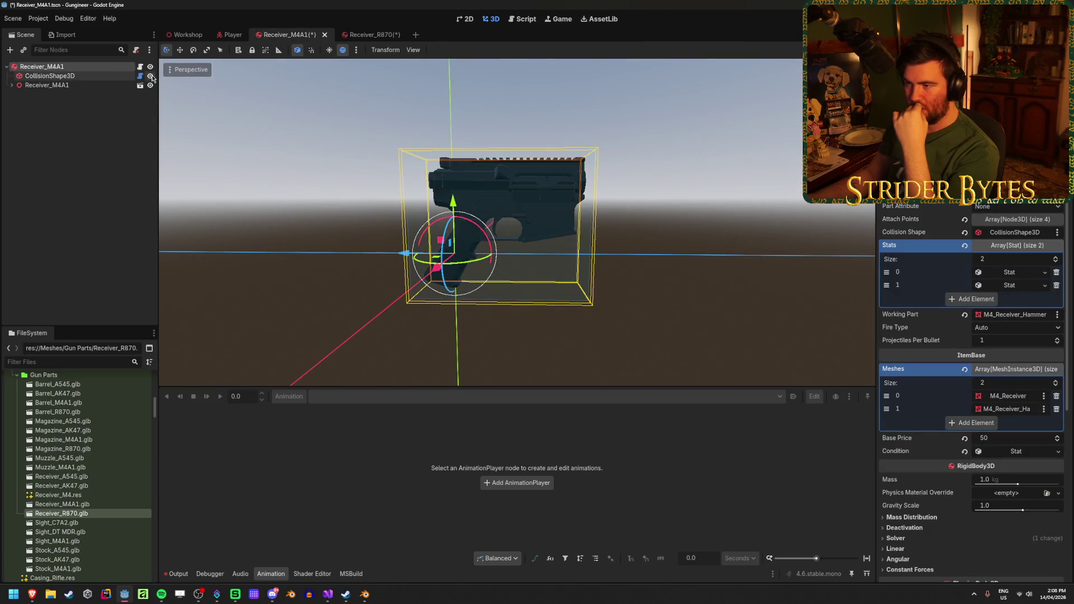
click(361, 35)
key(ctrl+s)
click(293, 34)
key(ctrl+s)
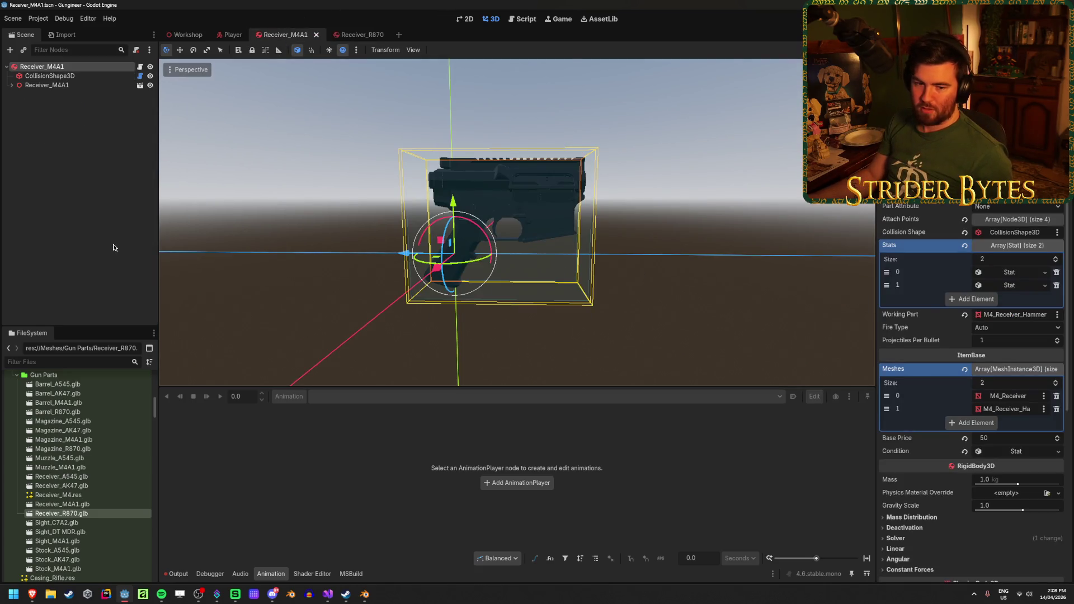
click(352, 35)
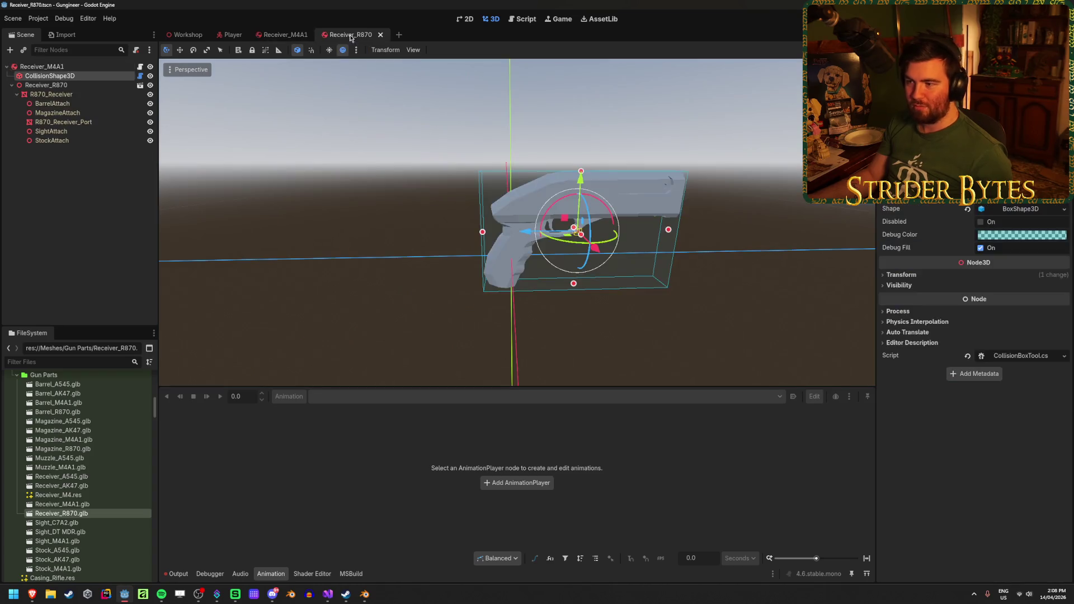
click(63, 69)
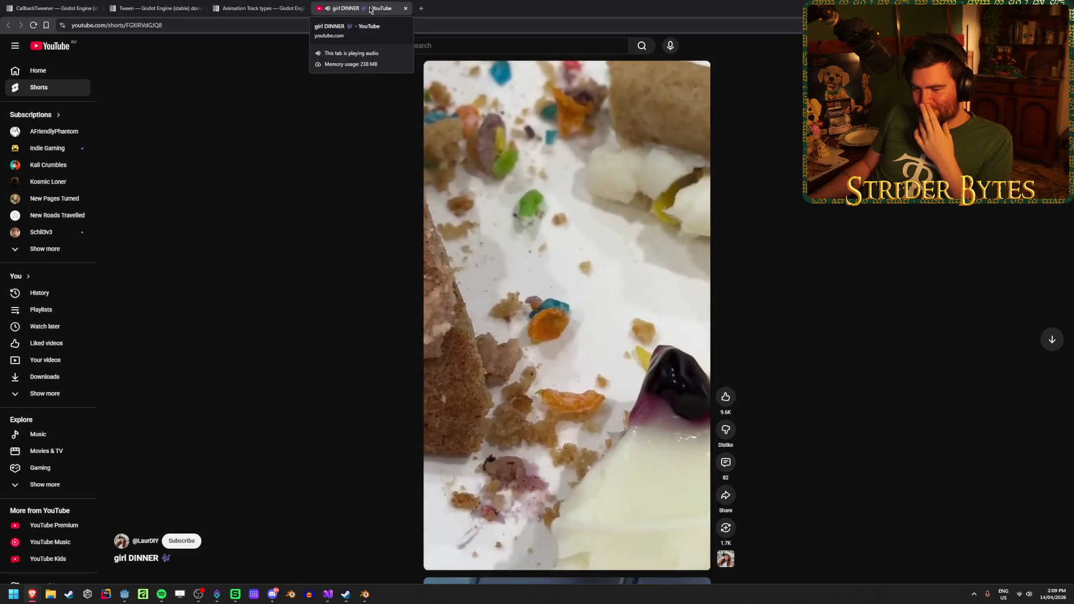
Close the YouTube Shorts tab and return to the Godot editor
click(406, 8)
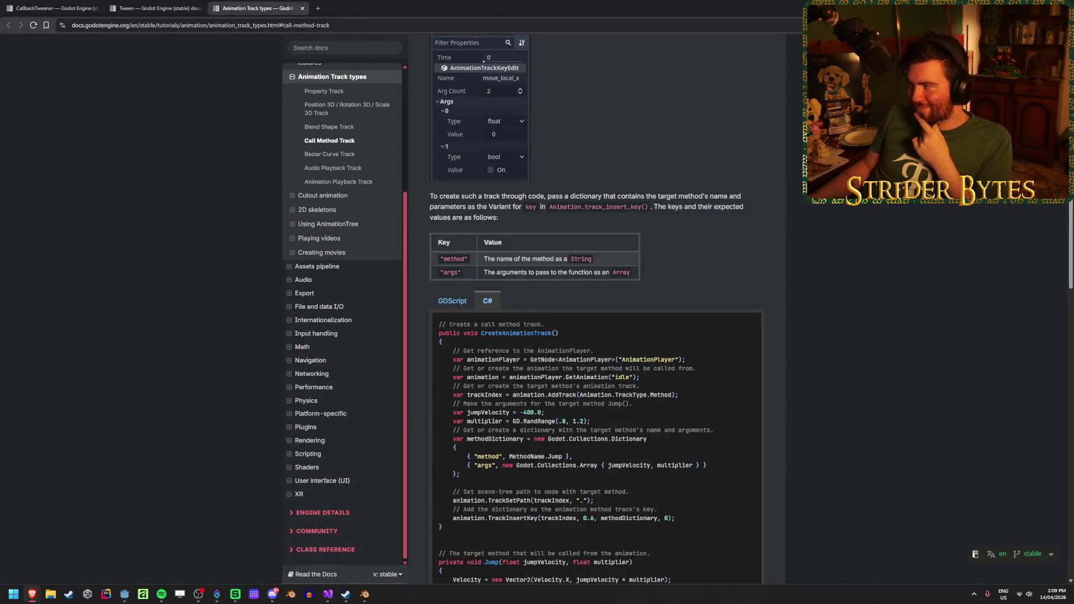
key(alt+Tab)
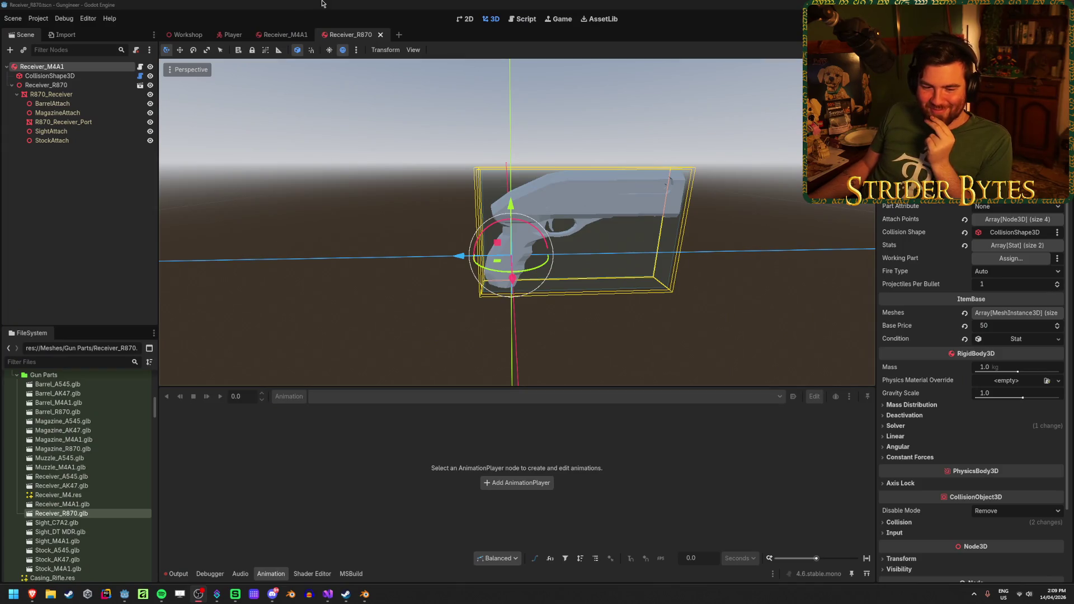
Rename the scene's root node to Receiver_R870
click(51, 94)
click(64, 68)
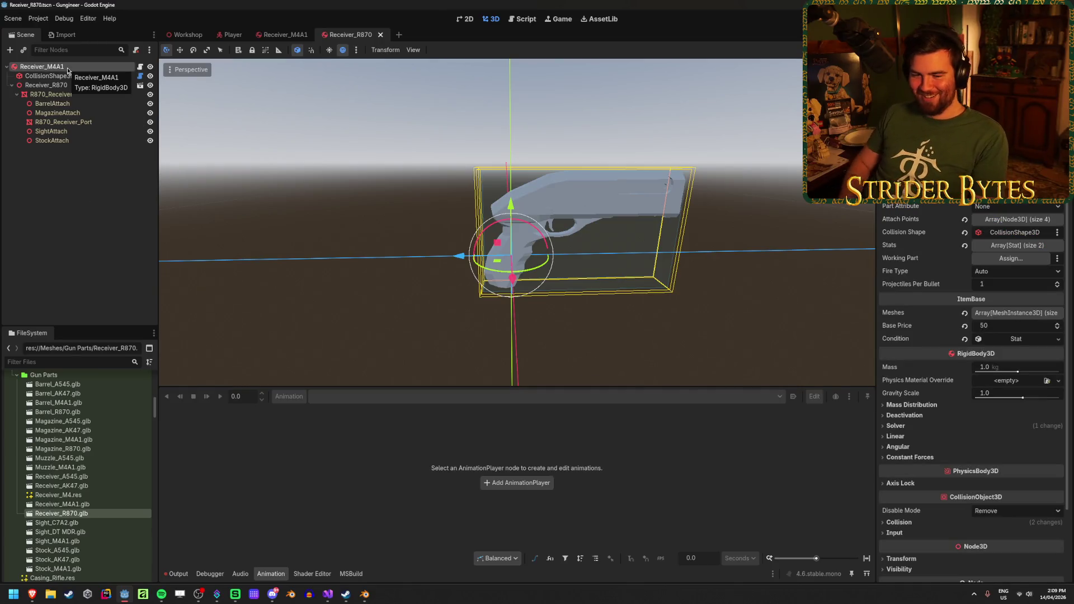
double_click(66, 67)
text(Receiver_R870)
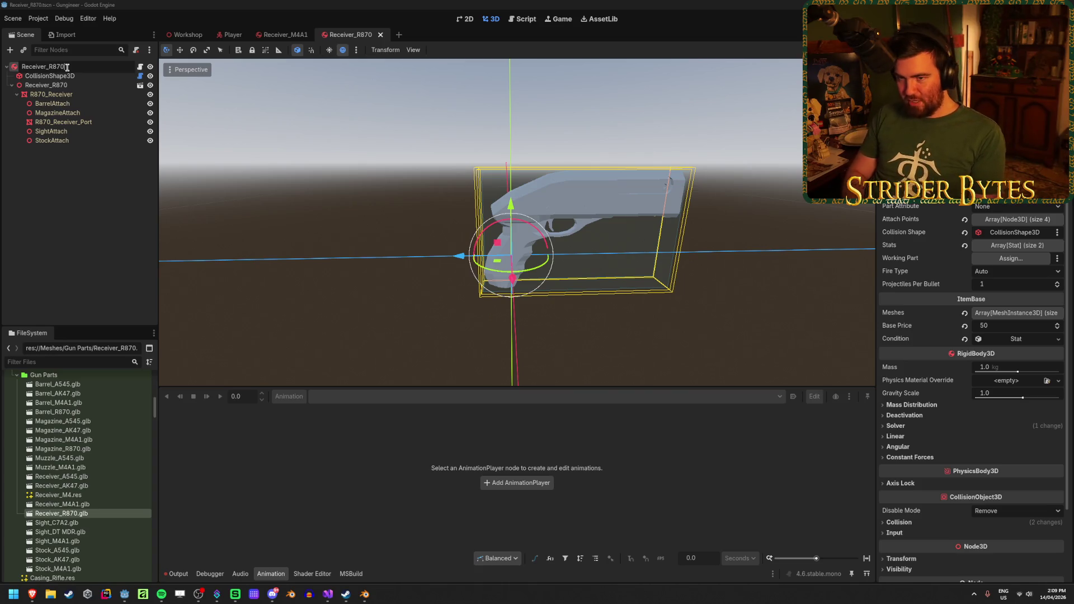
key(Return)
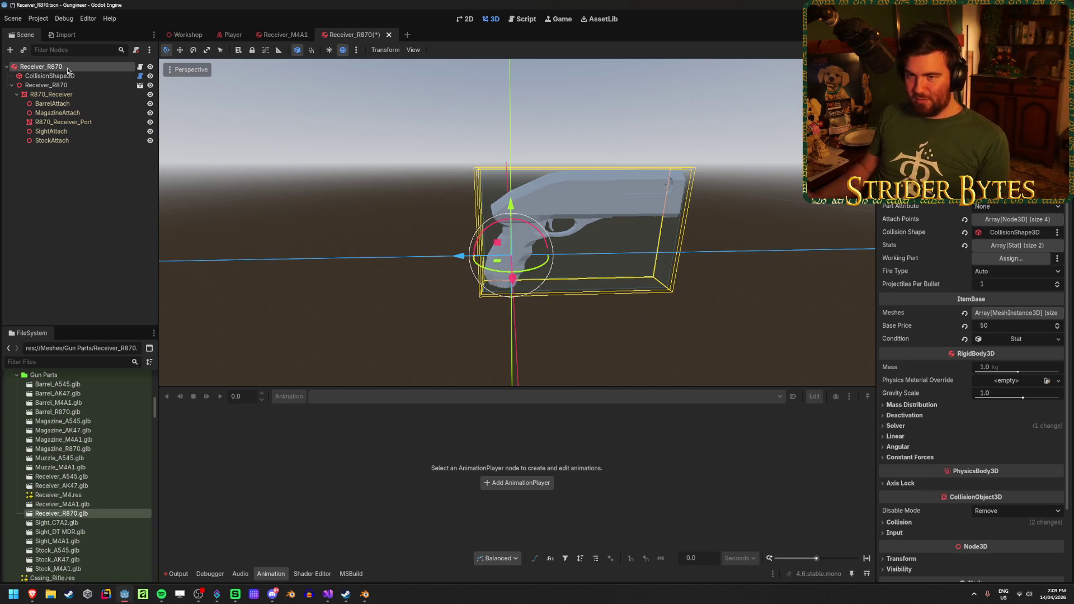
click(89, 157)
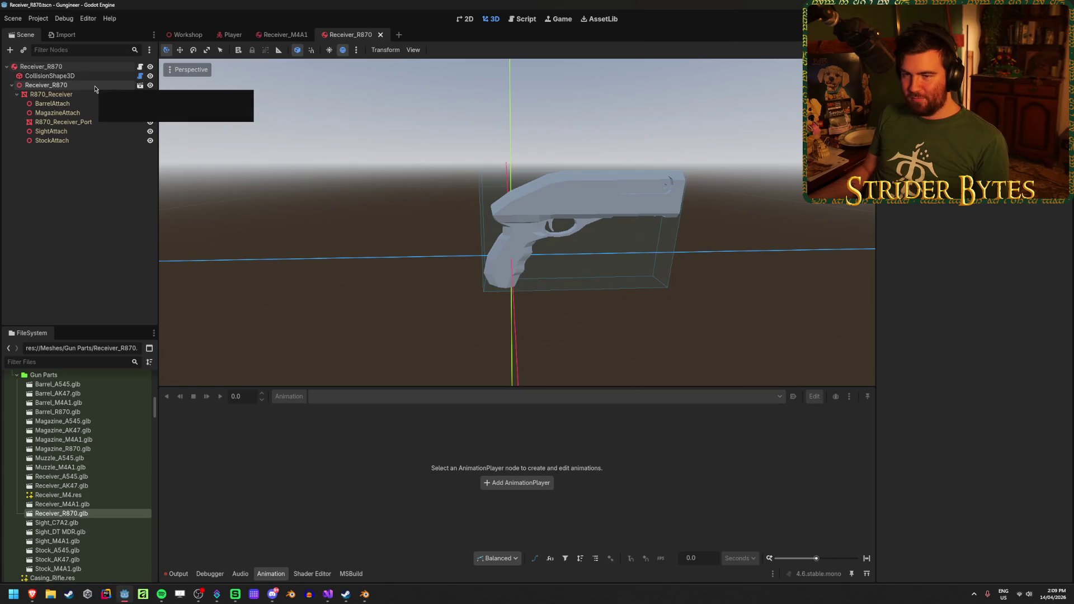
click(95, 67)
Set the root's Working Part to R870_Receiver_Port
click(1010, 258)
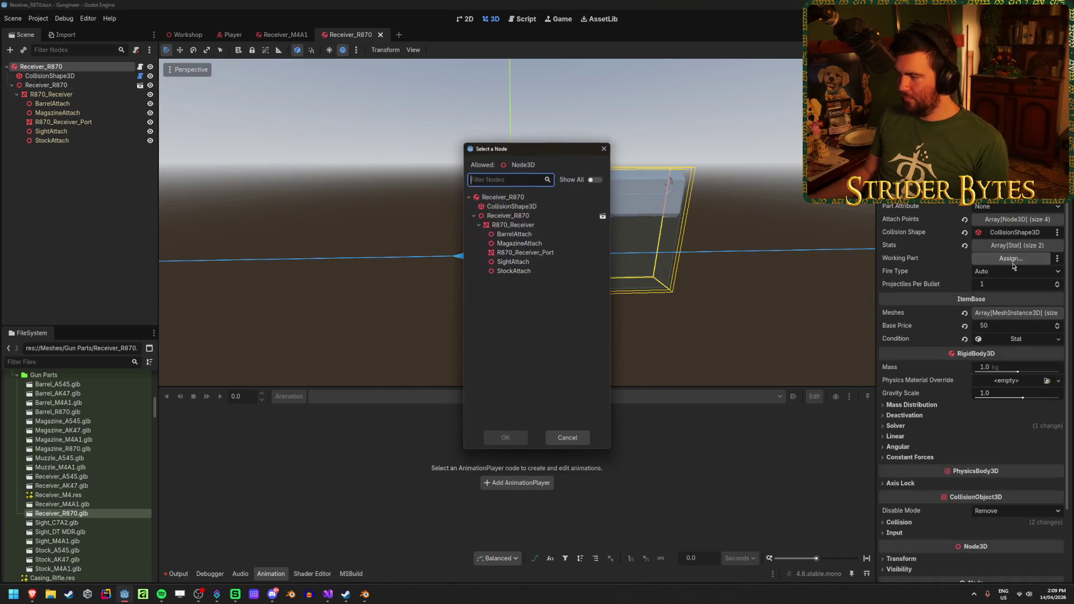
click(525, 252)
click(511, 438)
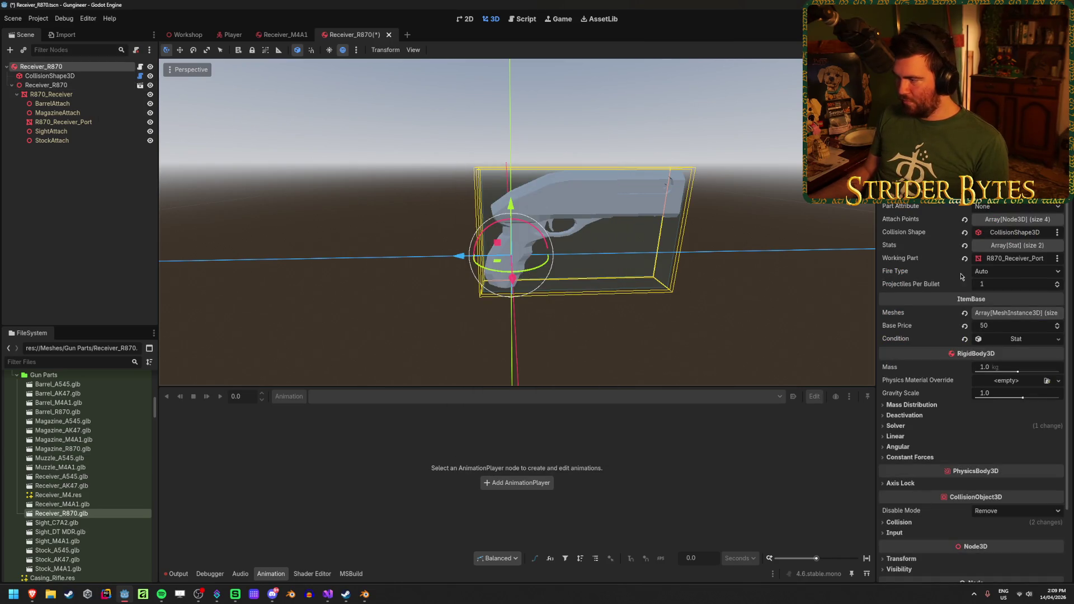
Assign BarrelAttach and MagazineAttach as the first two attach points
click(1031, 223)
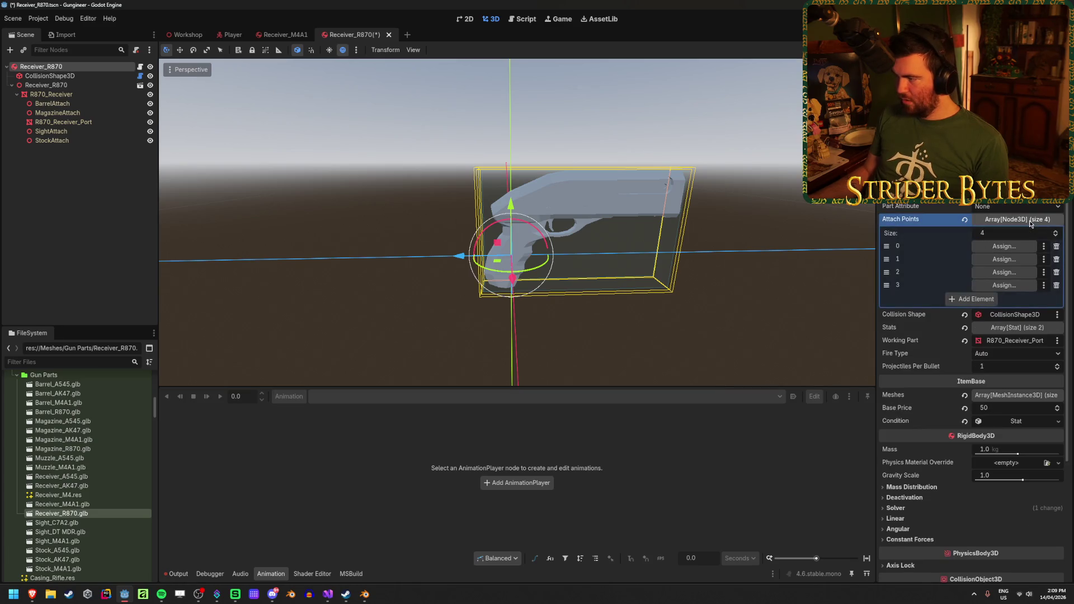
click(1010, 247)
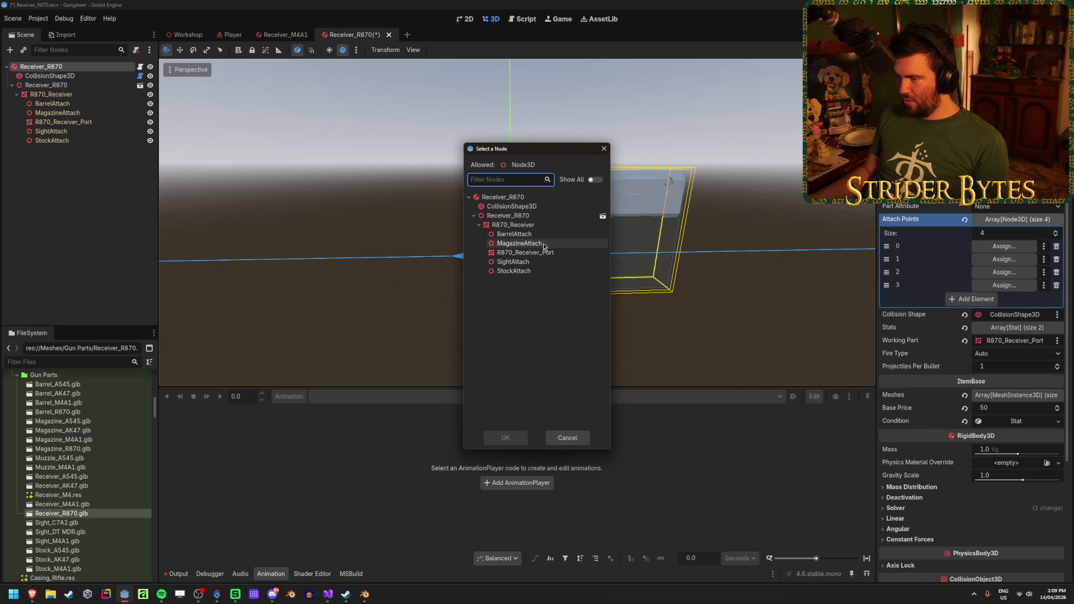
click(520, 233)
click(505, 438)
click(1004, 259)
click(514, 244)
click(505, 437)
Assign SightAttach and StockAttach as attach points 2 and 3, then save
click(1004, 272)
click(513, 262)
click(525, 444)
click(1004, 285)
click(532, 271)
click(501, 438)
key(ctrl+s)
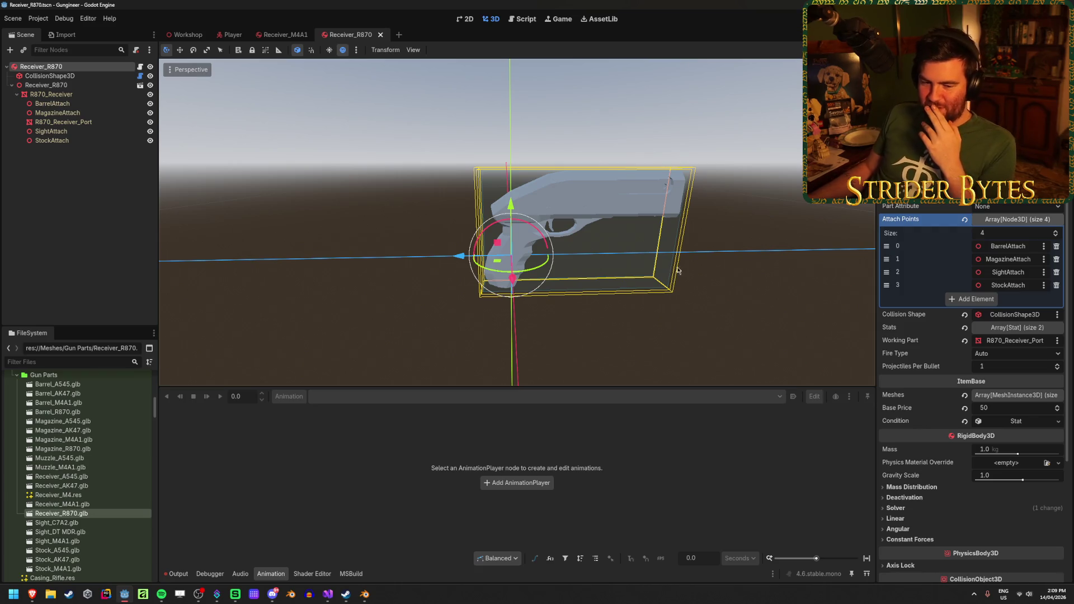
Set the R870 receiver's Fire Type to SemiAuto and Projectiles Per Bullet to 8
click(1017, 355)
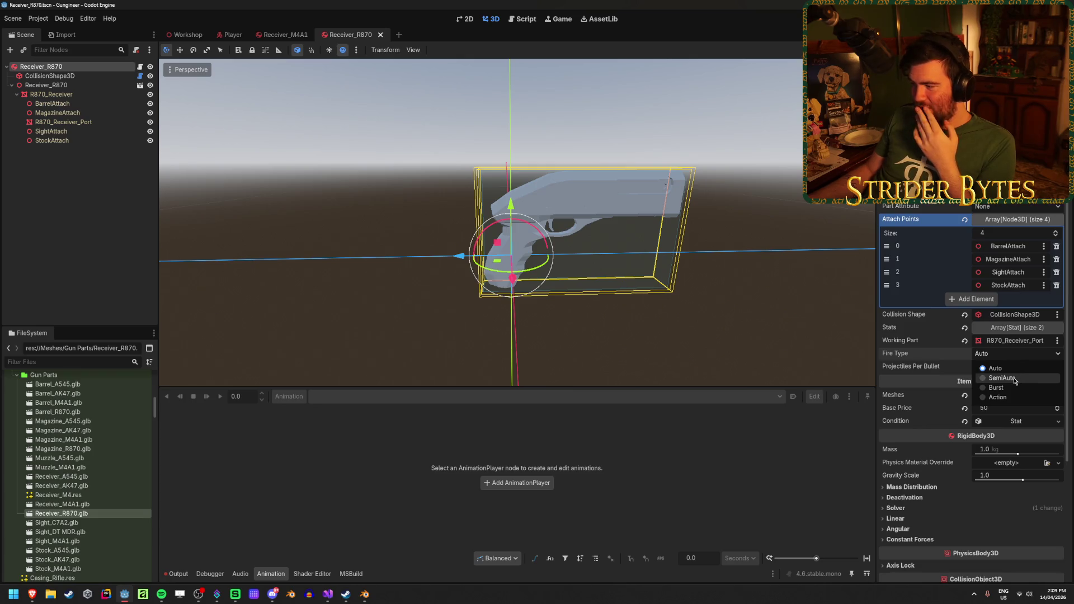
click(1001, 378)
click(1015, 366)
text(8)
key(Return)
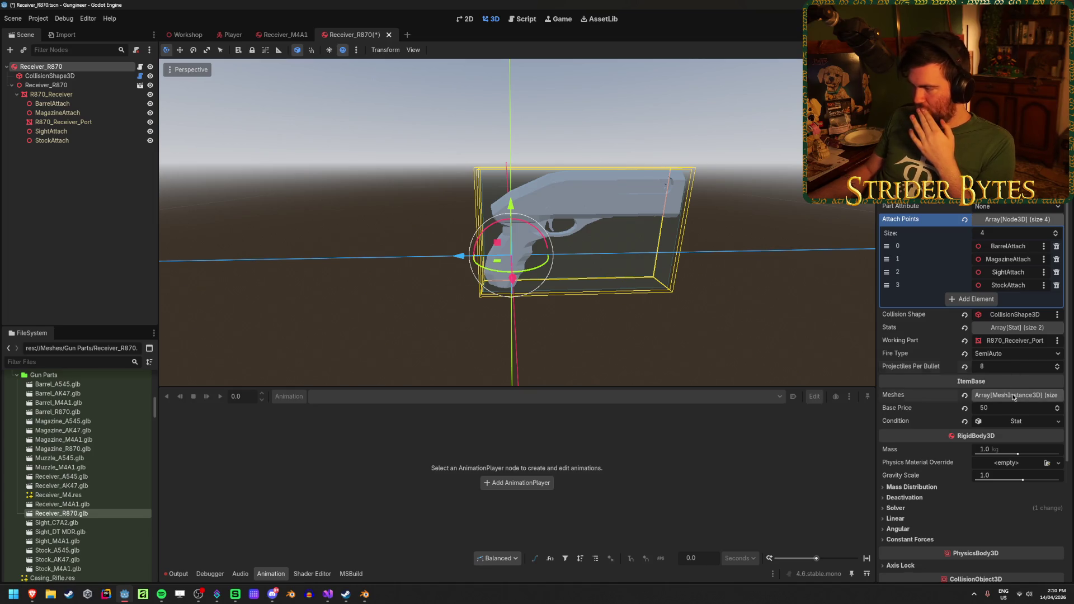
Assign R870_Receiver and R870_Receiver_Port as the two Meshes entries and save
click(1015, 395)
click(1004, 421)
click(535, 218)
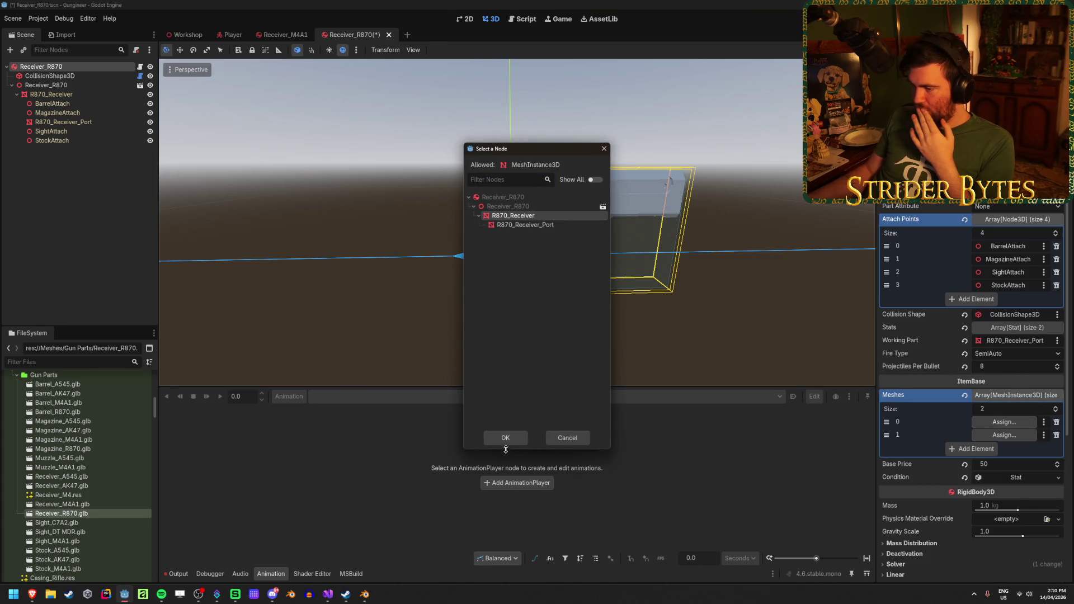
click(505, 437)
click(1004, 435)
click(511, 225)
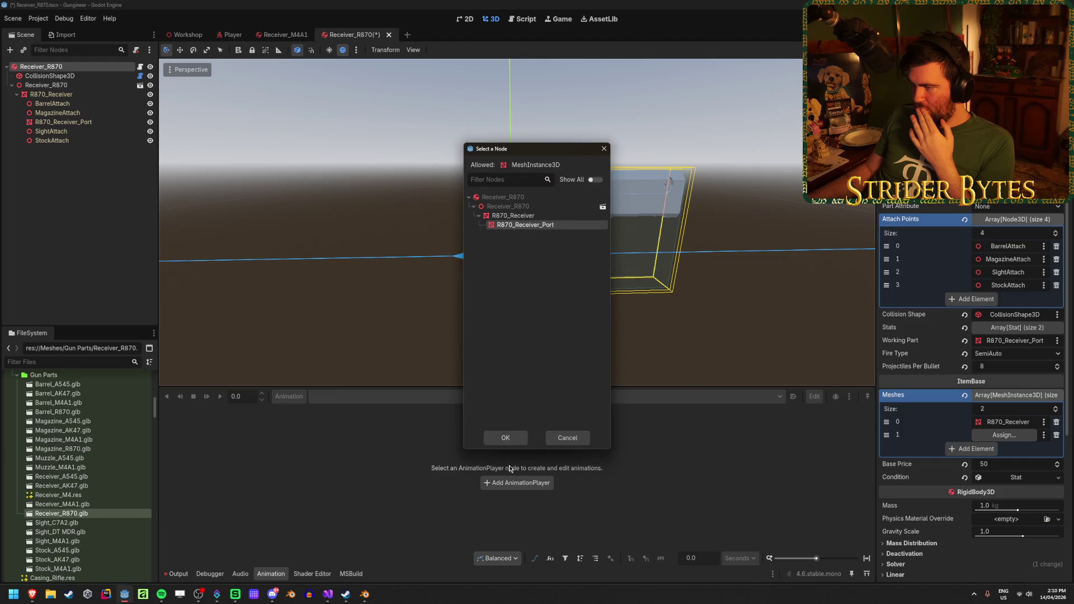
click(505, 437)
key(ctrl+s)
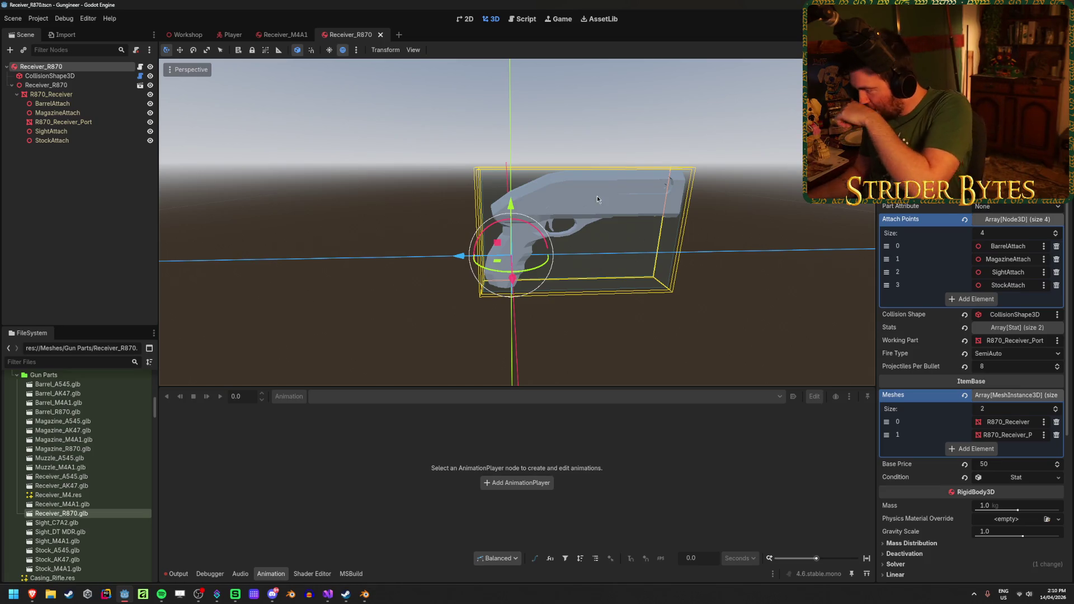
Expand the receiver's Stats to its second entry, edit the FireRate value, and save
click(1003, 327)
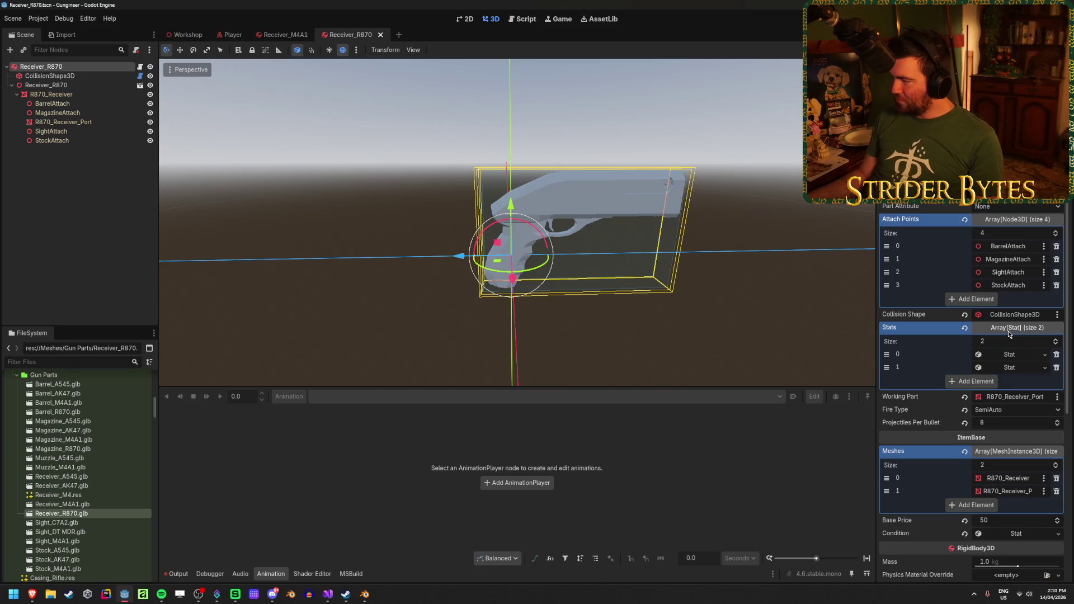
click(1008, 367)
click(1002, 394)
key(ctrl+s)
In the Receiver_M4A1 scene, set the FireRate stat value to 12 and save
key(ctrl+shift+Tab)
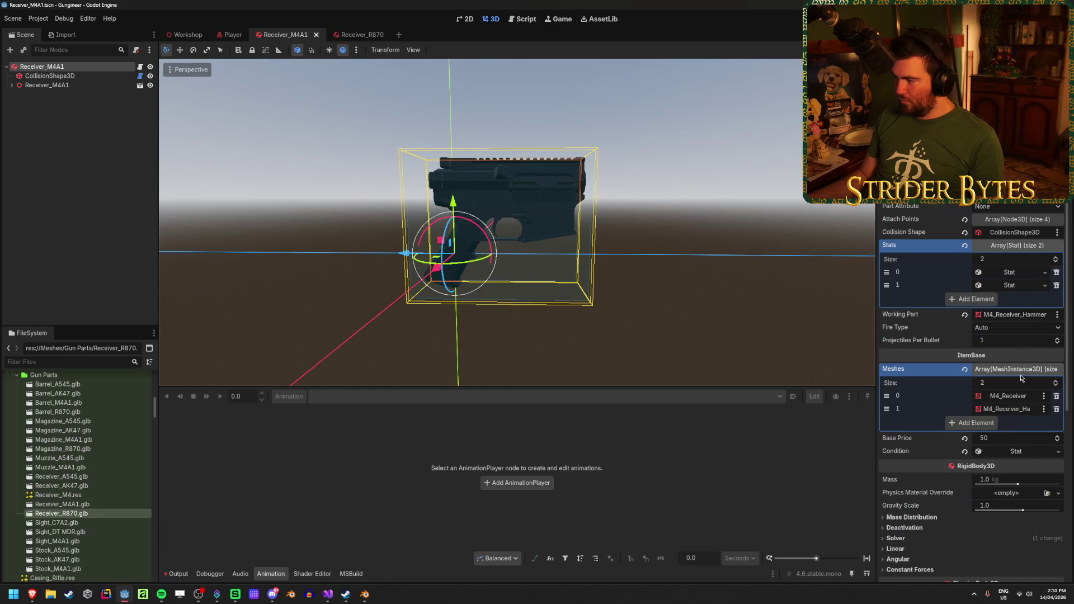
click(1014, 283)
click(1014, 283)
click(1014, 284)
click(1013, 312)
key(Return)
key(ctrl+s)
Back in Receiver_R870, check the Sight, Stock, Magazine and Barrel attach point placements
click(364, 34)
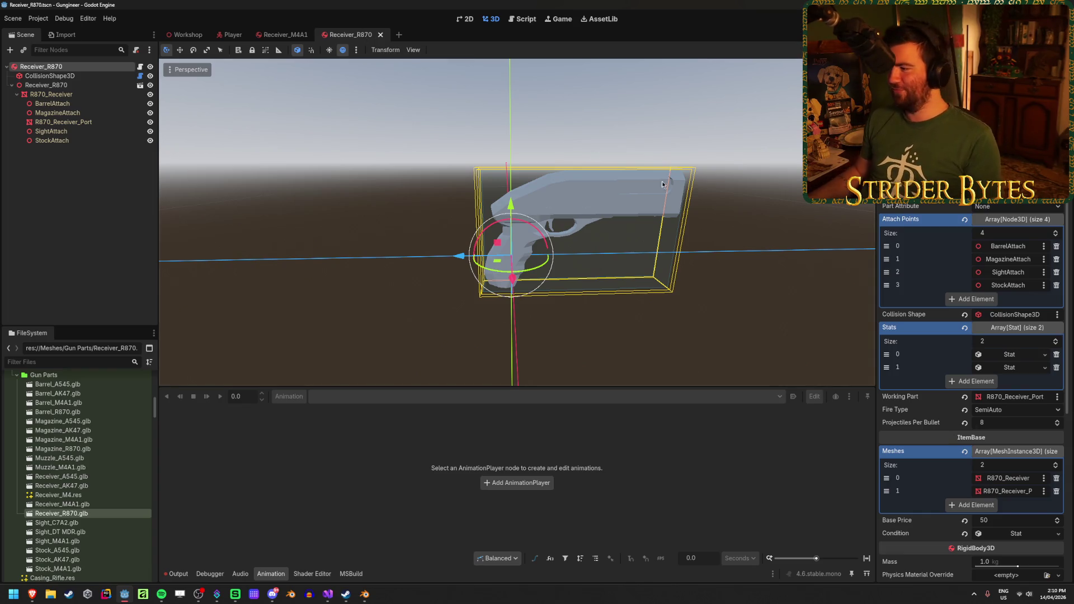
click(88, 194)
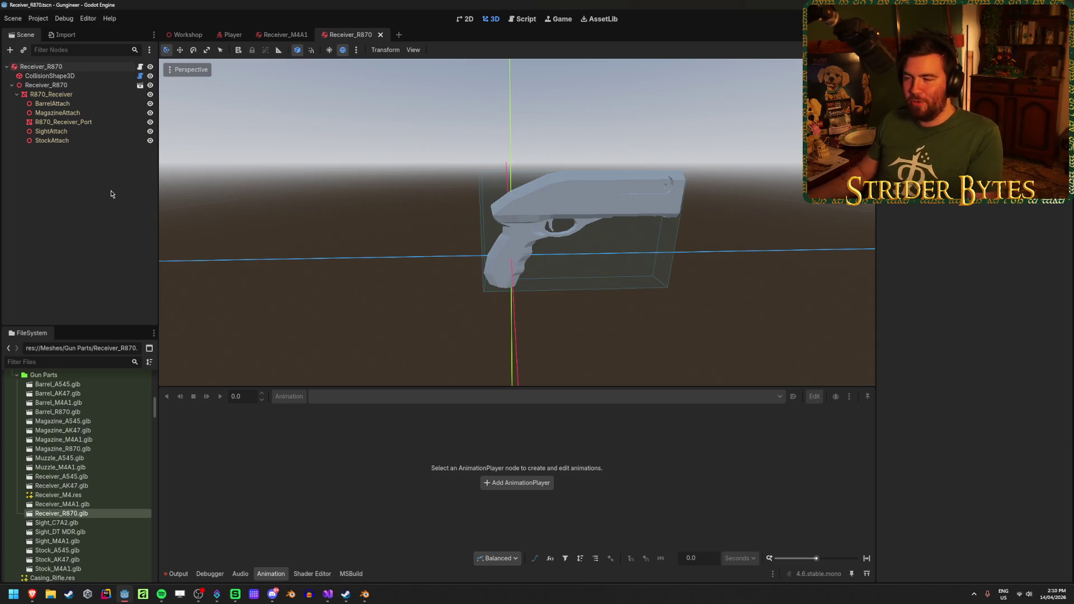
mouse_move(525, 220)
mouse_down()
mouse_move(399, 229)
mouse_move(501, 229)
mouse_up()
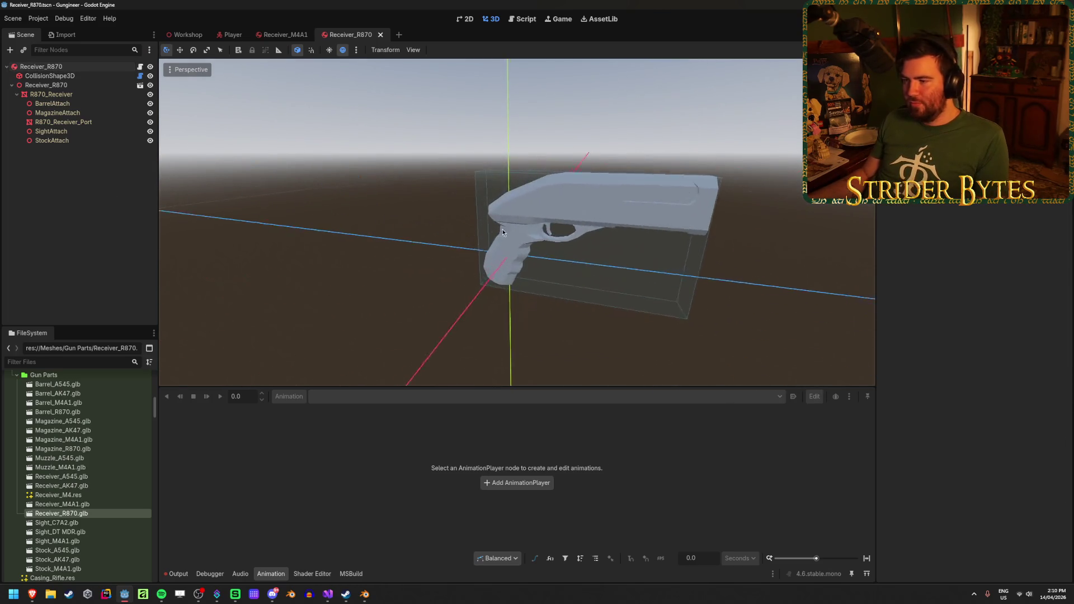
click(51, 131)
click(50, 140)
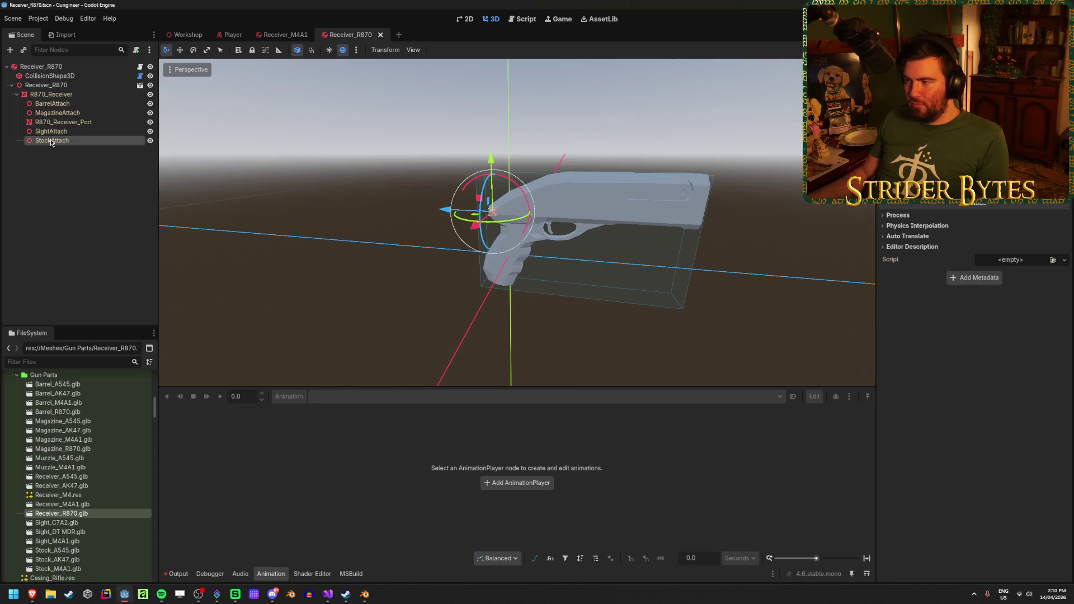
click(55, 113)
click(55, 103)
click(91, 212)
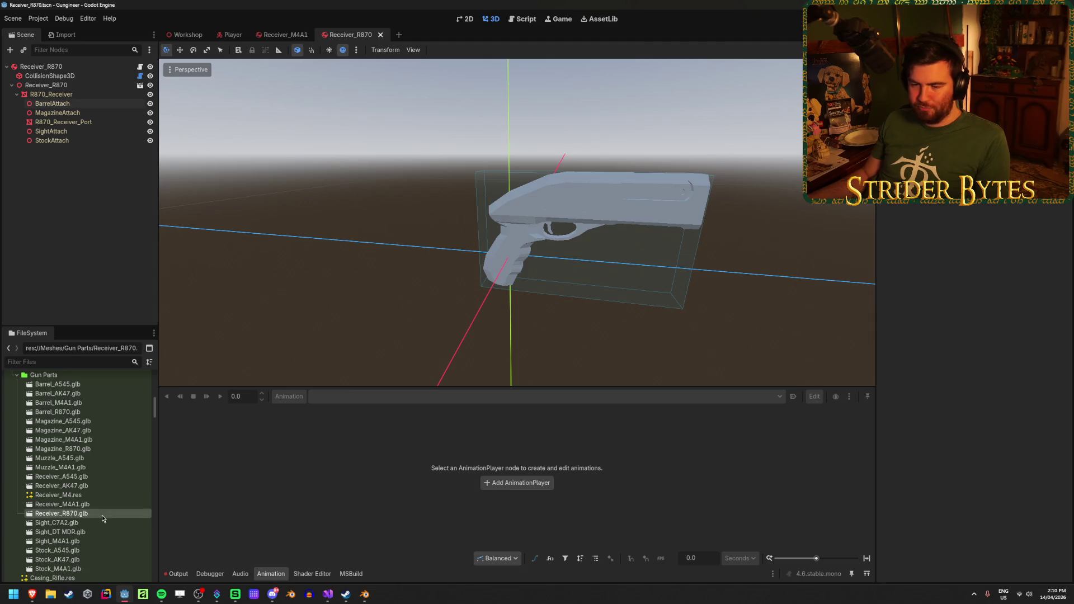
Duplicate Barrel_M4A1.tscn as Barrel_R870.tscn
scroll(100, 519, down, 10)
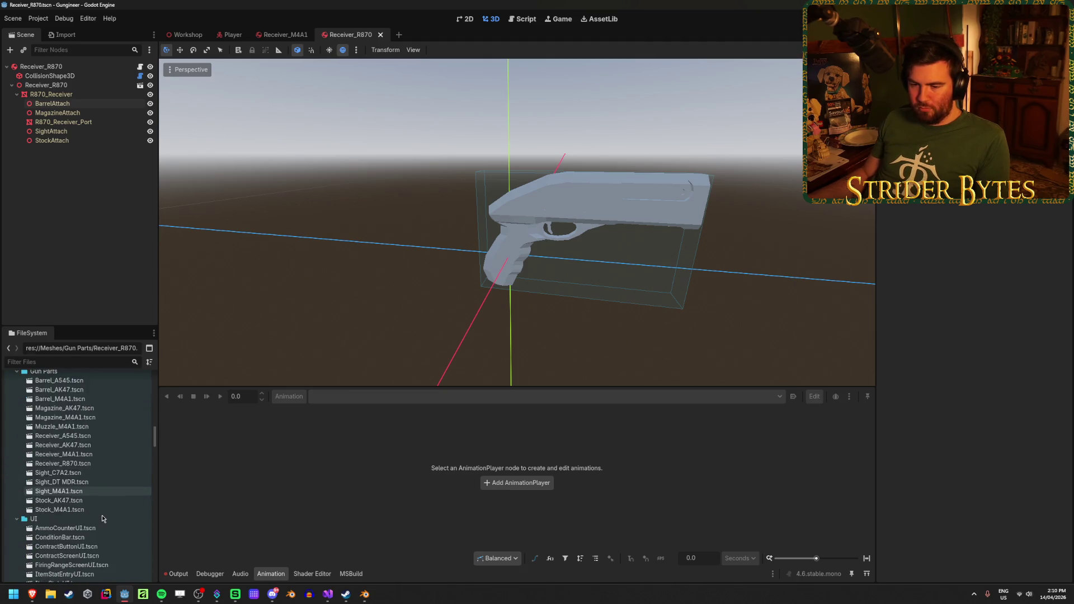
scroll(98, 514, down, 3)
click(83, 448)
key(ctrl+d)
key(Right)
key(BackSpace)
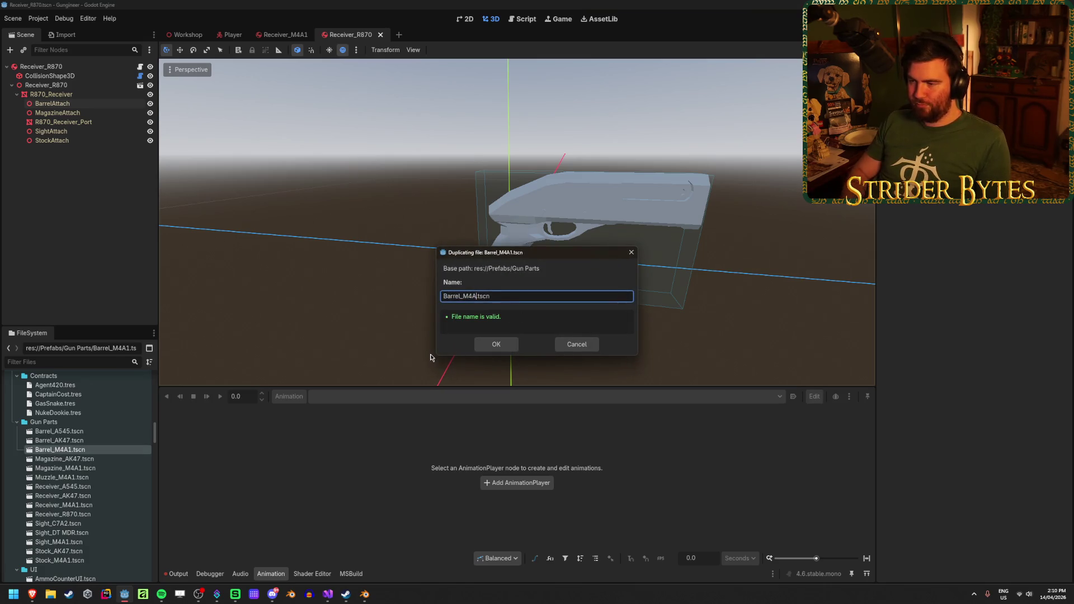
text(R870)
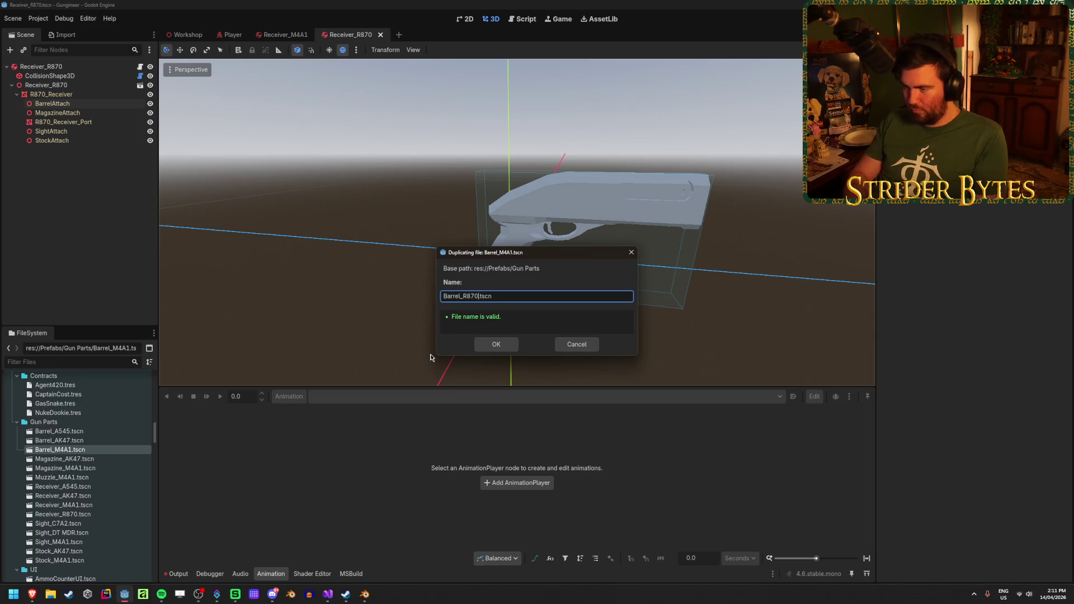
key(Return)
Open Barrel_R870.tscn, delete the Barrel_M4A1 node, and add the Barrel_R870.glb model under the root
double_click(108, 459)
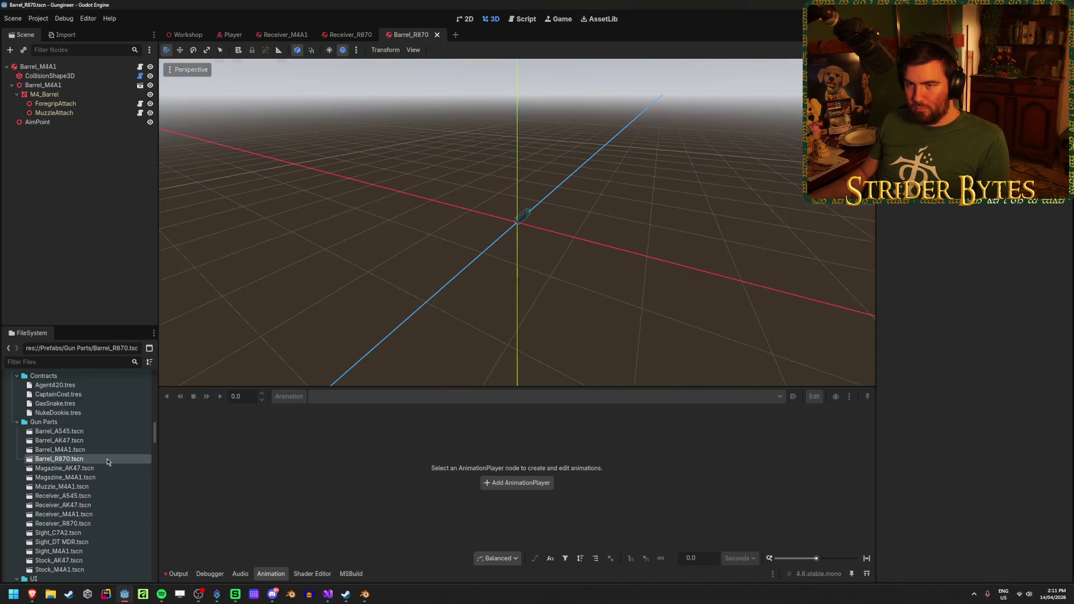
click(68, 87)
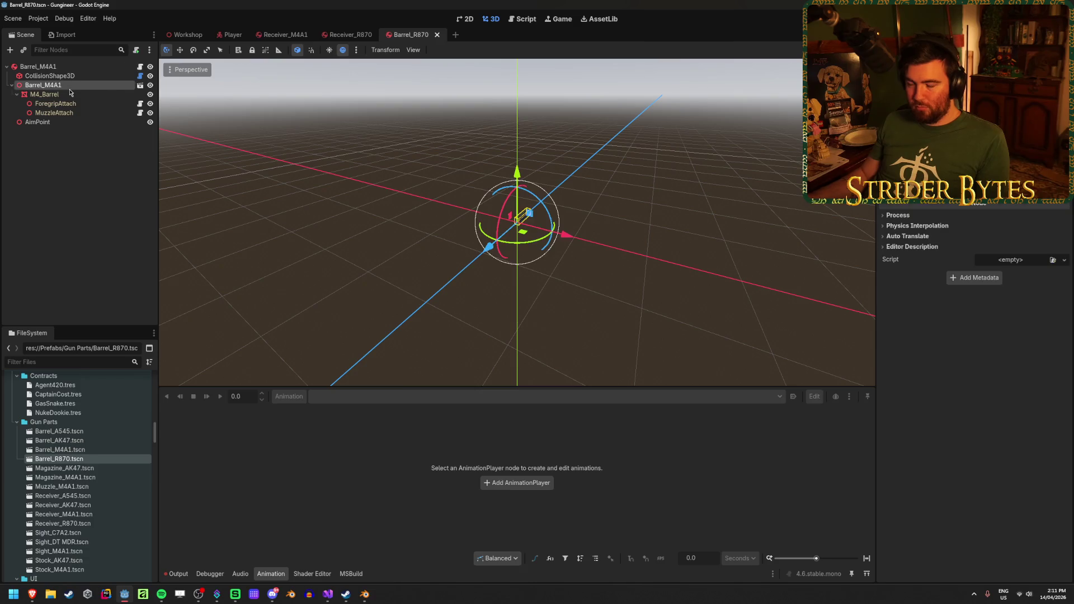
key(Delete)
key(Return)
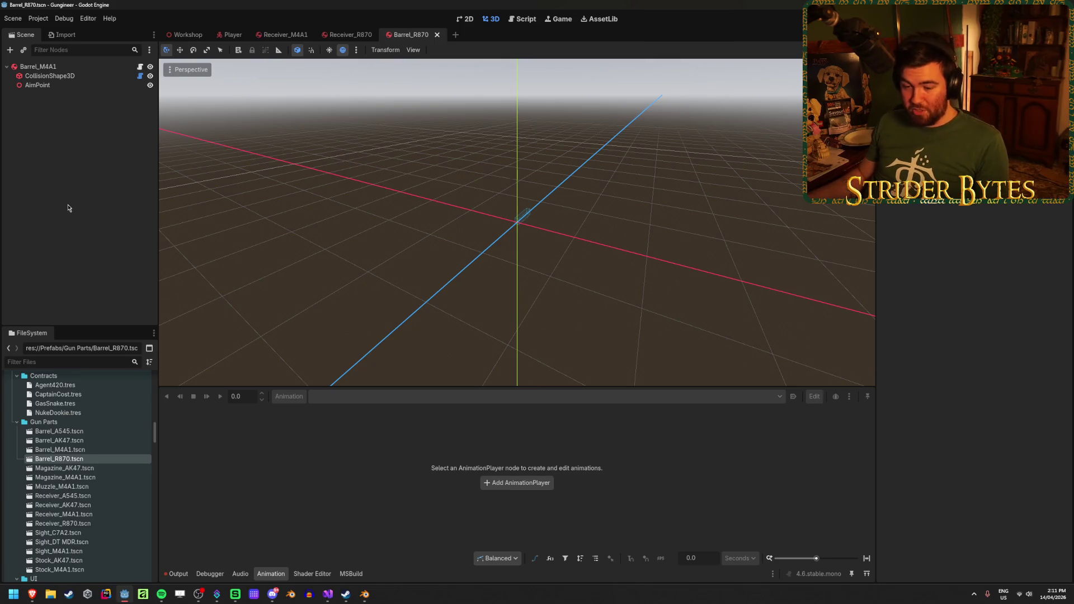
scroll(63, 489, down, 10)
mouse_move(58, 411)
mouse_down()
mouse_move(78, 280)
mouse_move(72, 67)
mouse_up()
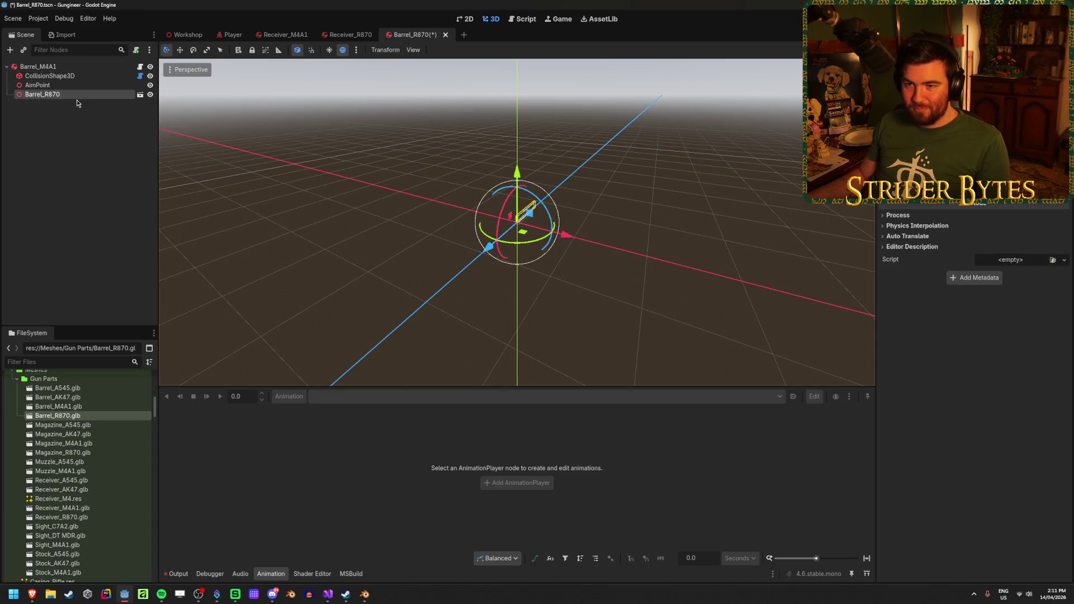
right_click(76, 100)
click(134, 278)
click(63, 96)
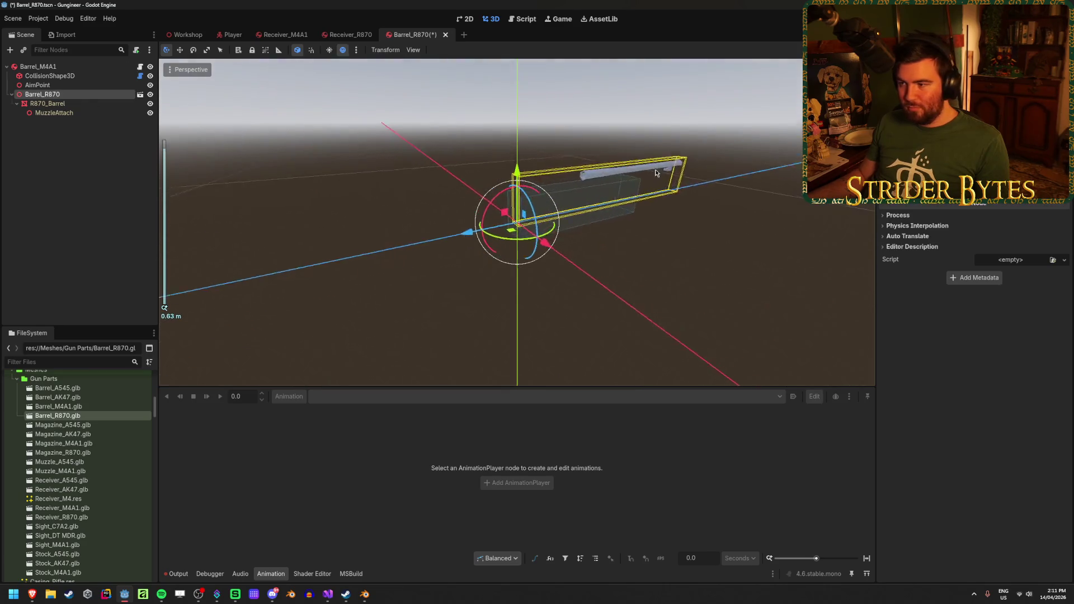
scroll(688, 200, up, 3)
click(67, 104)
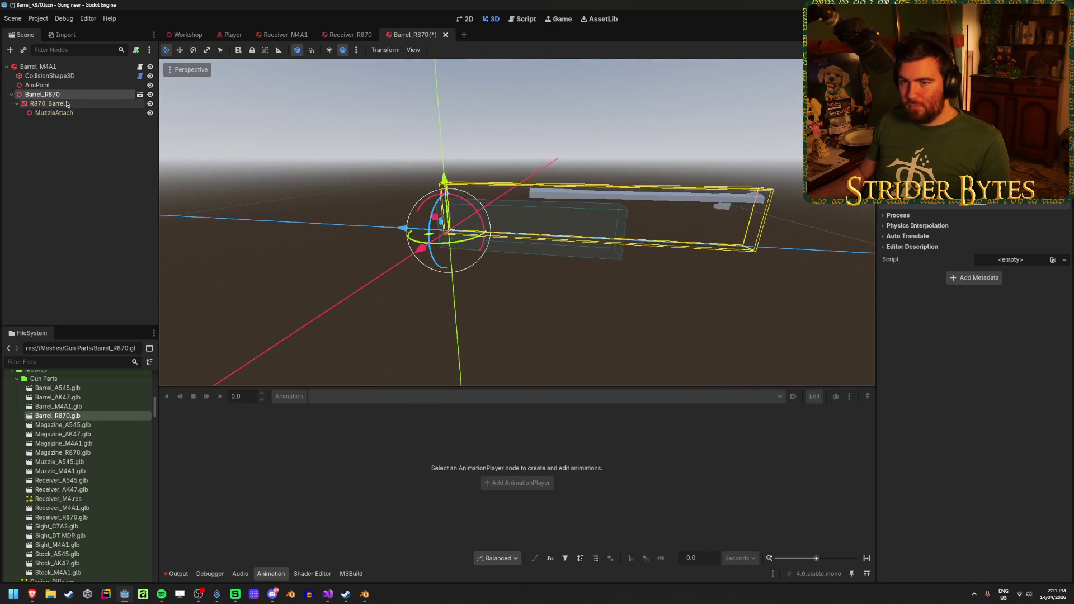
click(901, 355)
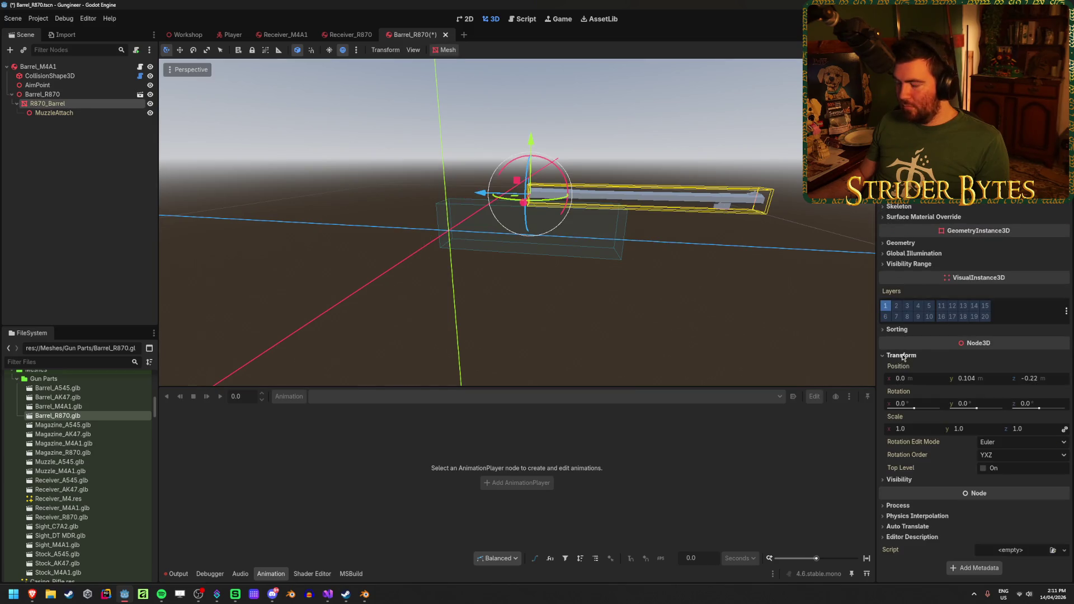
click(965, 378)
text(0)
key(Tab)
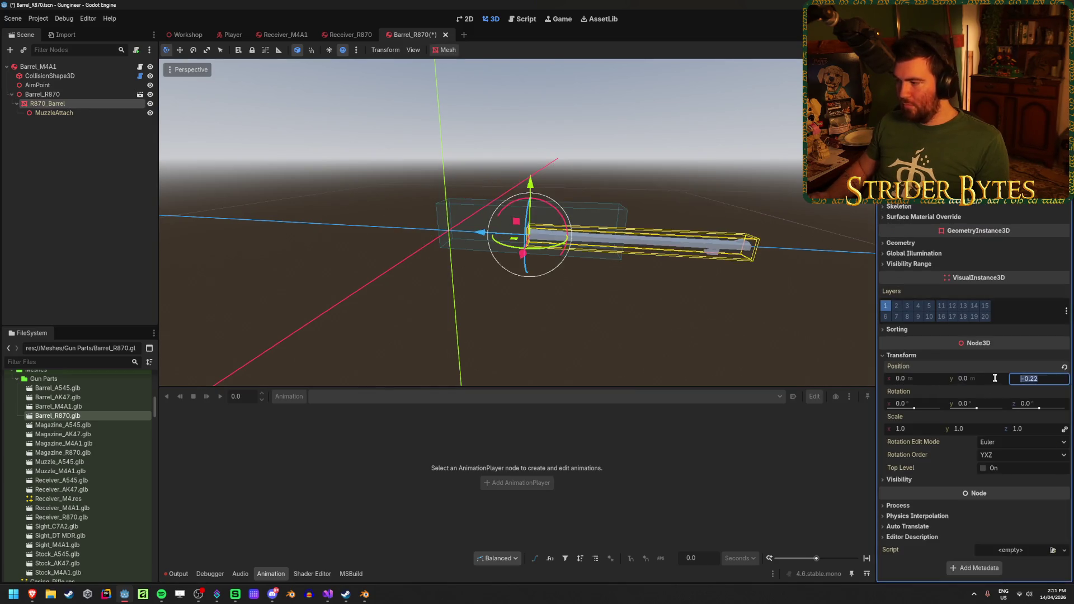
key(Return)
key(ctrl+s)
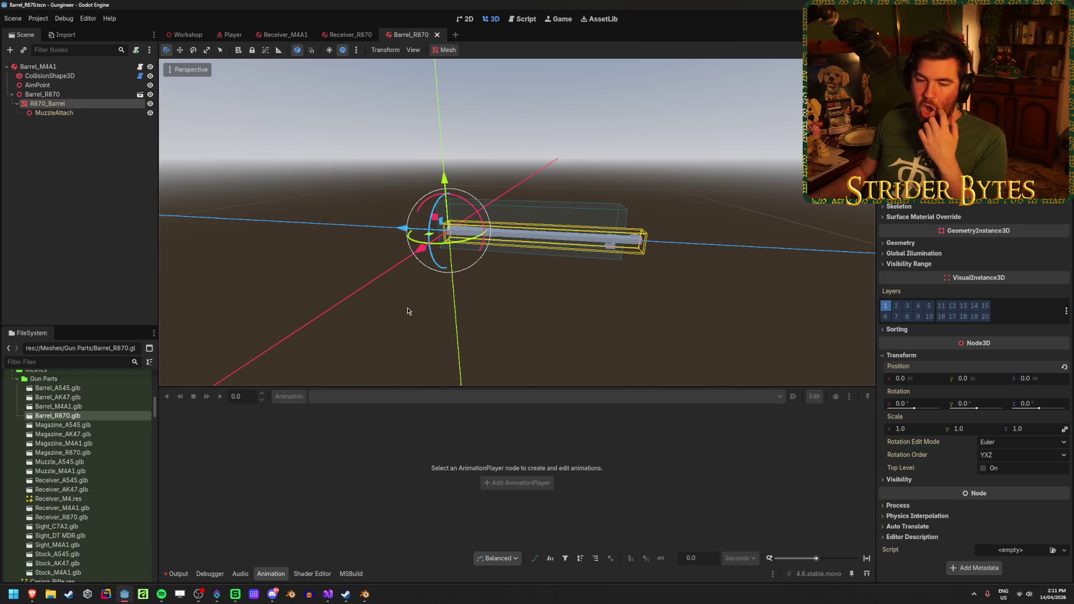
scroll(407, 304, up, 2)
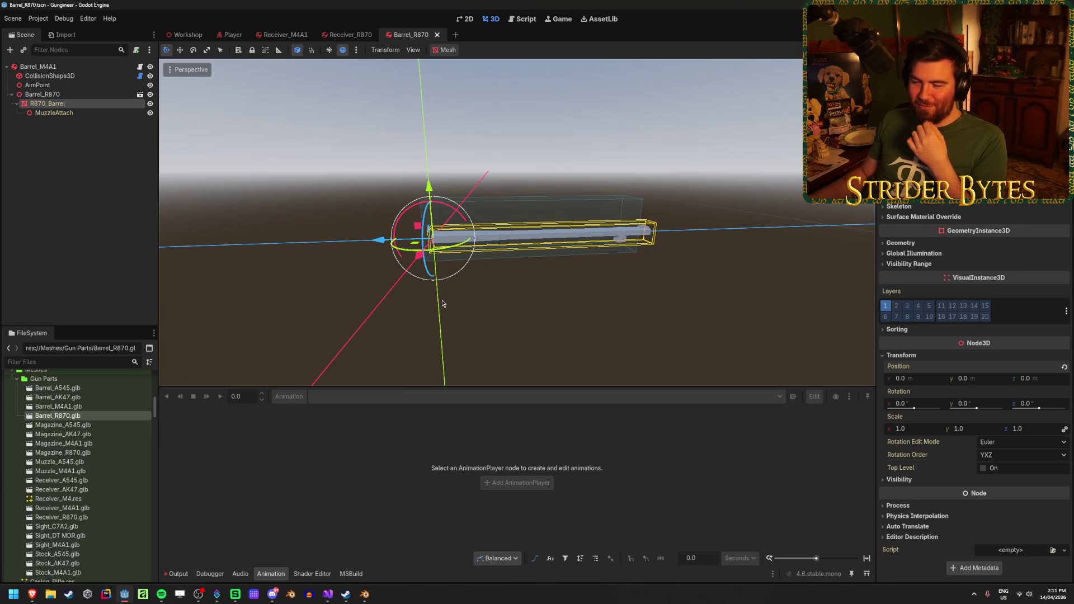
click(82, 204)
click(79, 112)
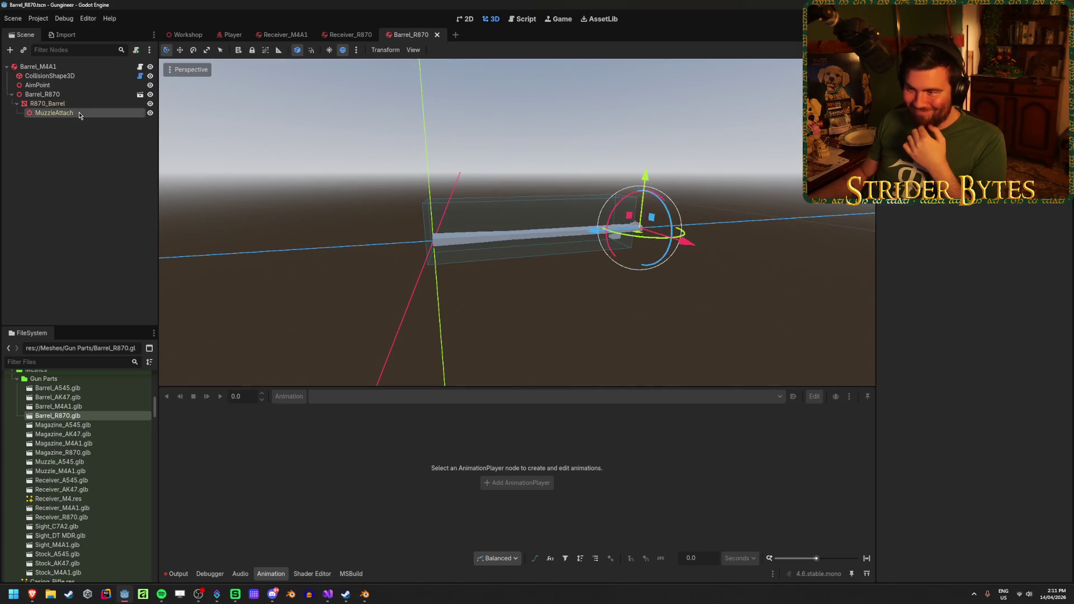
click(89, 103)
click(83, 186)
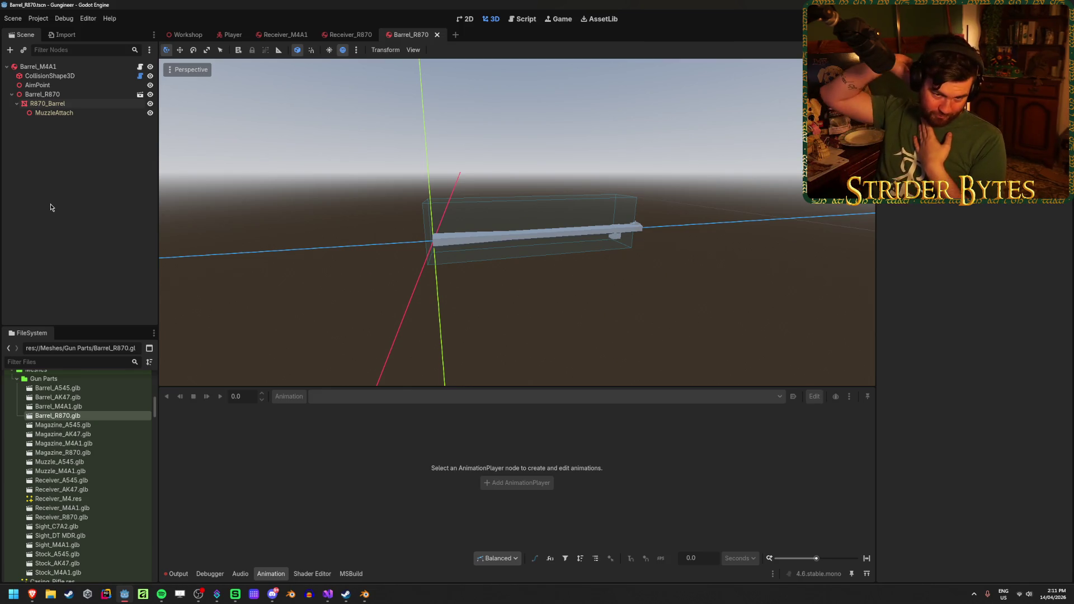
Slide the AimPoint forward along Z to the front end of the barrel
click(39, 85)
scroll(523, 292, up, 5)
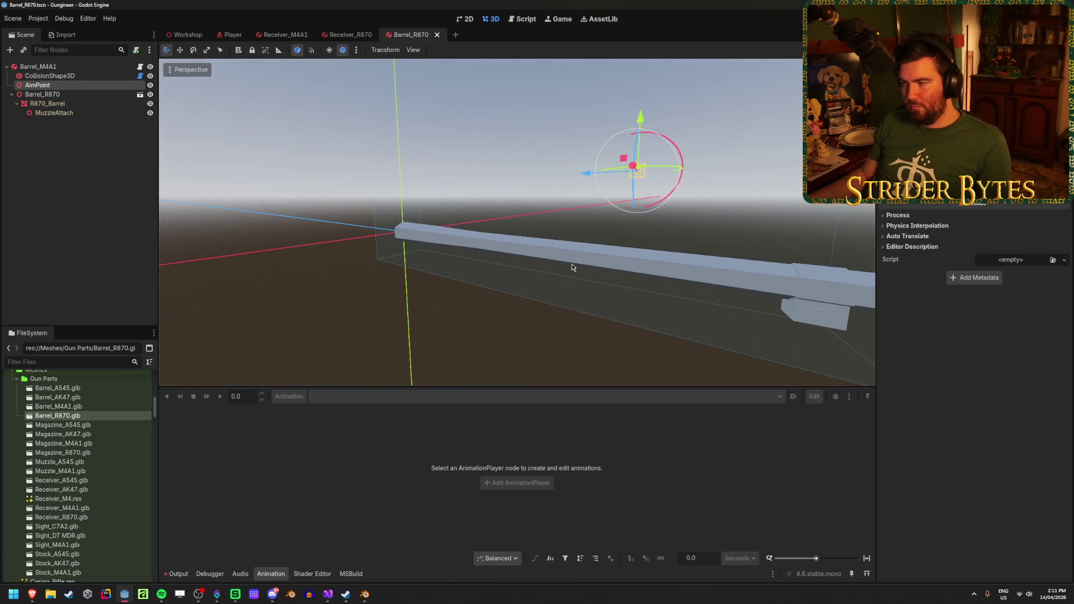
scroll(598, 280, down, 3)
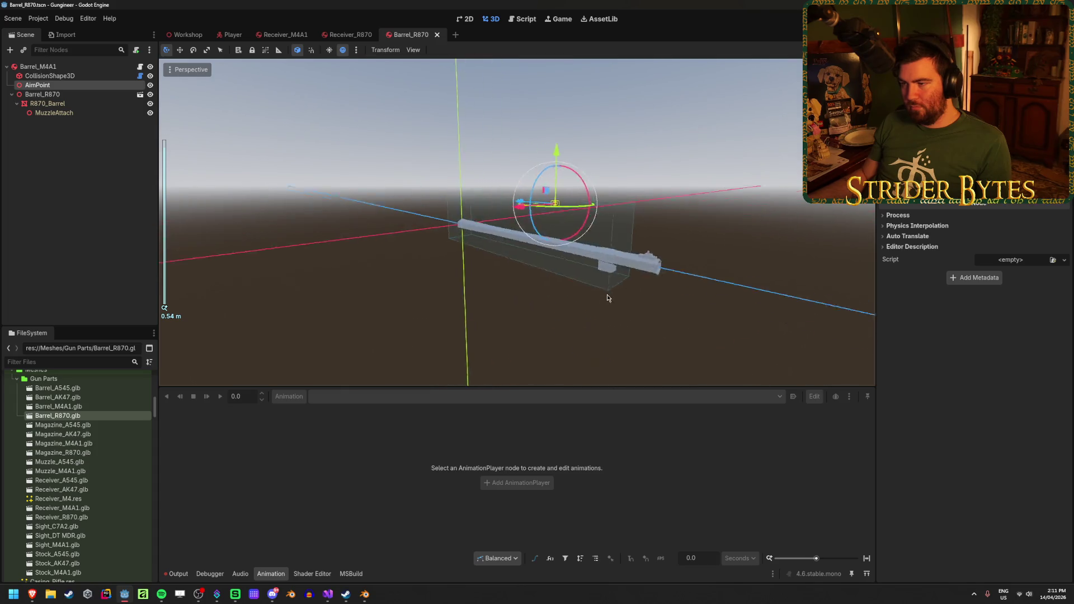
mouse_move(581, 148)
mouse_down()
mouse_move(577, 226)
mouse_move(601, 233)
mouse_up()
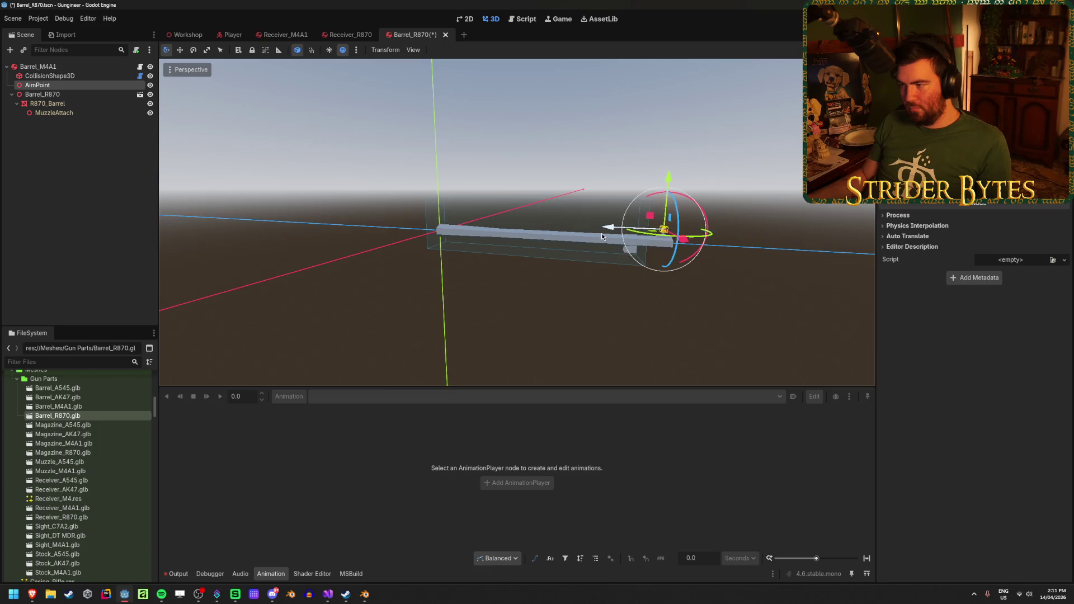
scroll(545, 288, up, 3)
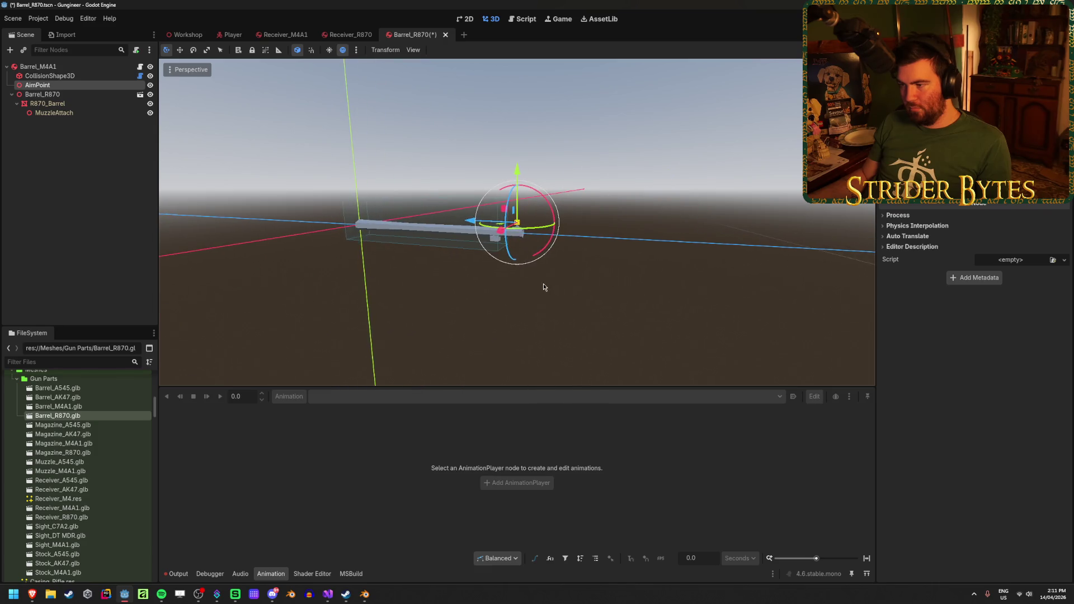
Lower the viewport's Z-Near clipping distance to 0.01 in View Settings
click(413, 50)
click(467, 176)
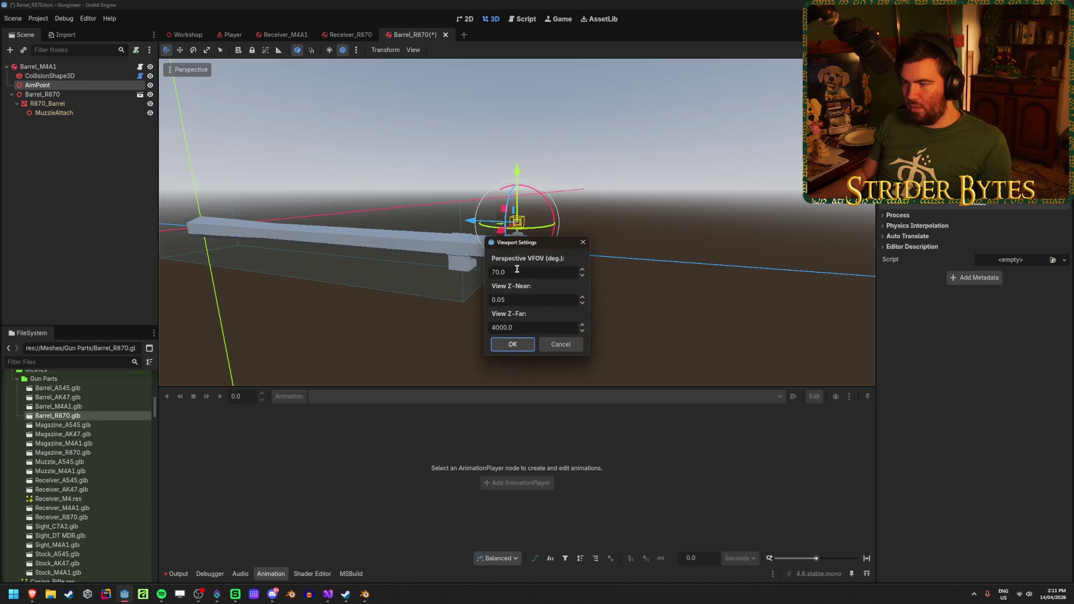
double_click(519, 301)
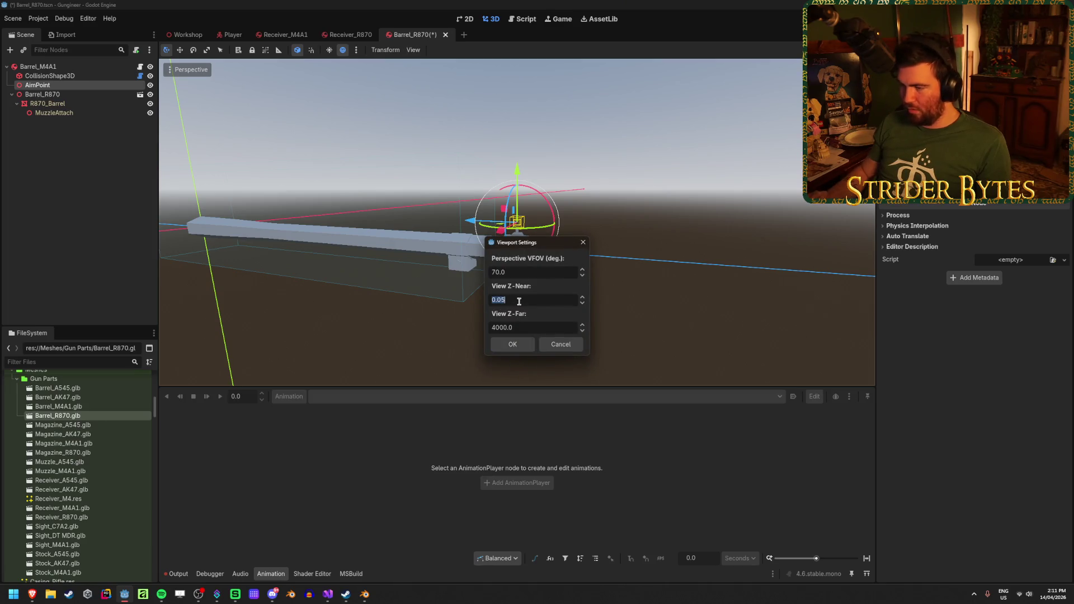
text(0.01)
click(512, 344)
Lower the AimPoint along Y to sit on top of the barrel, and save
scroll(535, 285, up, 5)
mouse_move(619, 260)
mouse_down()
mouse_move(517, 213)
mouse_move(515, 196)
mouse_up()
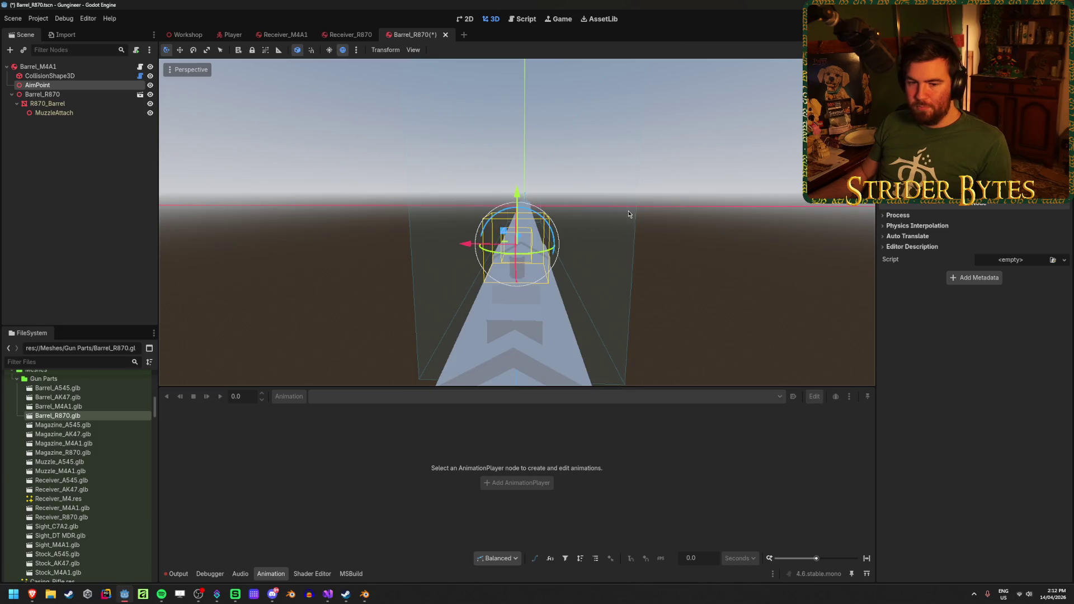
drag(631, 215, 543, 215)
key(ctrl+s)
Deselect the AimPoint and orbit out to view the whole barrel
scroll(544, 216, down, 3)
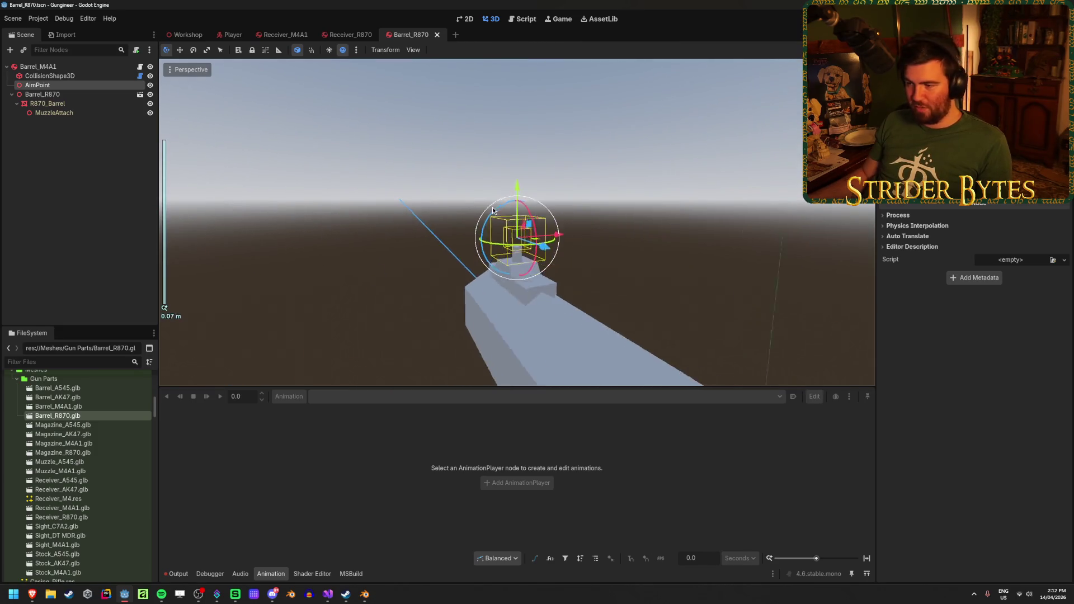
scroll(706, 196, down, 5)
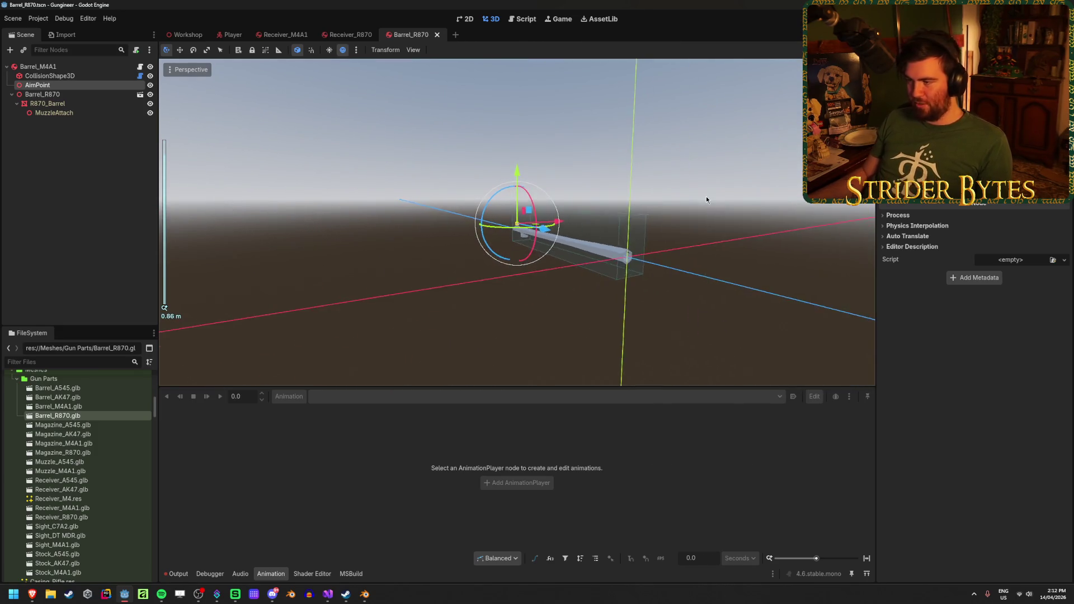
drag(706, 195, 559, 179)
click(427, 162)
mouse_move(426, 161)
mouse_down()
mouse_move(403, 175)
mouse_move(523, 244)
mouse_move(414, 199)
mouse_up()
scroll(492, 230, up, 3)
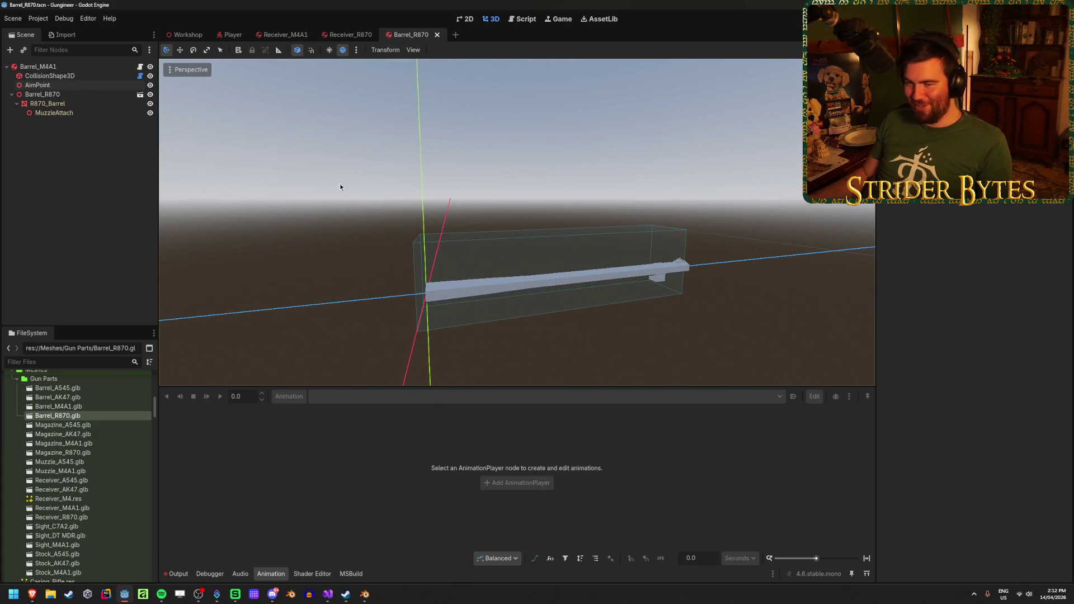
Rename the barrel's root node to Barrel_R870
click(61, 67)
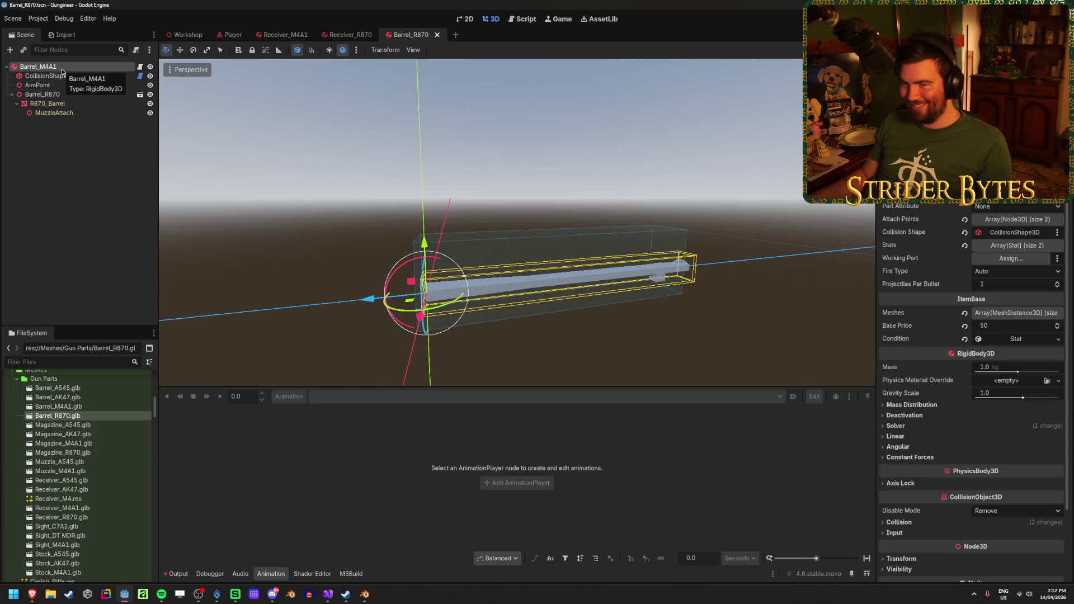
click(62, 67)
key(BackSpace)
key(BackSpace)
key(BackSpace)
text(R)
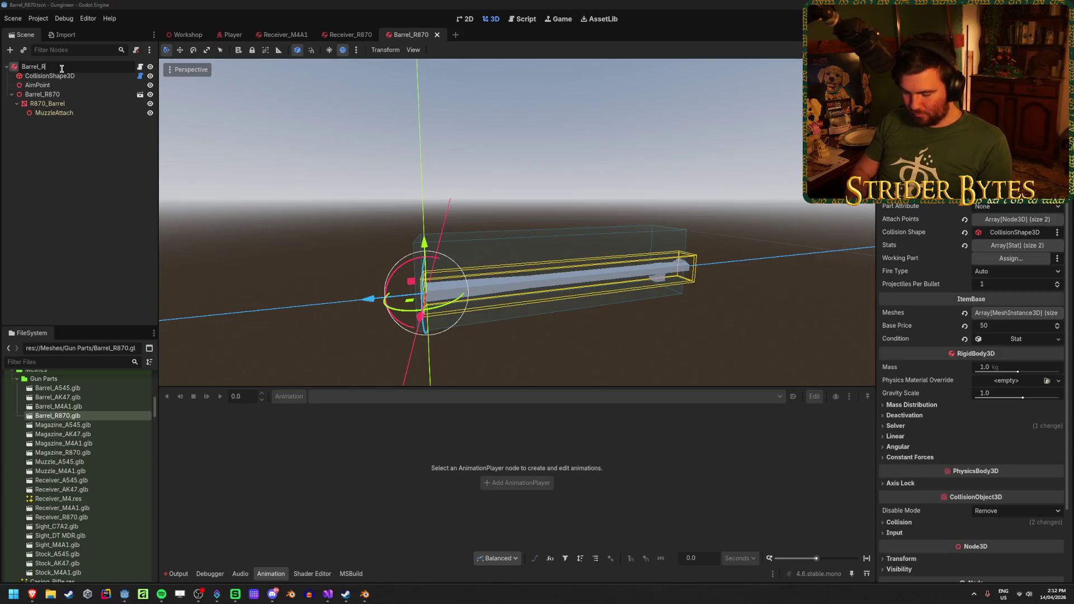
text(870)
key(Return)
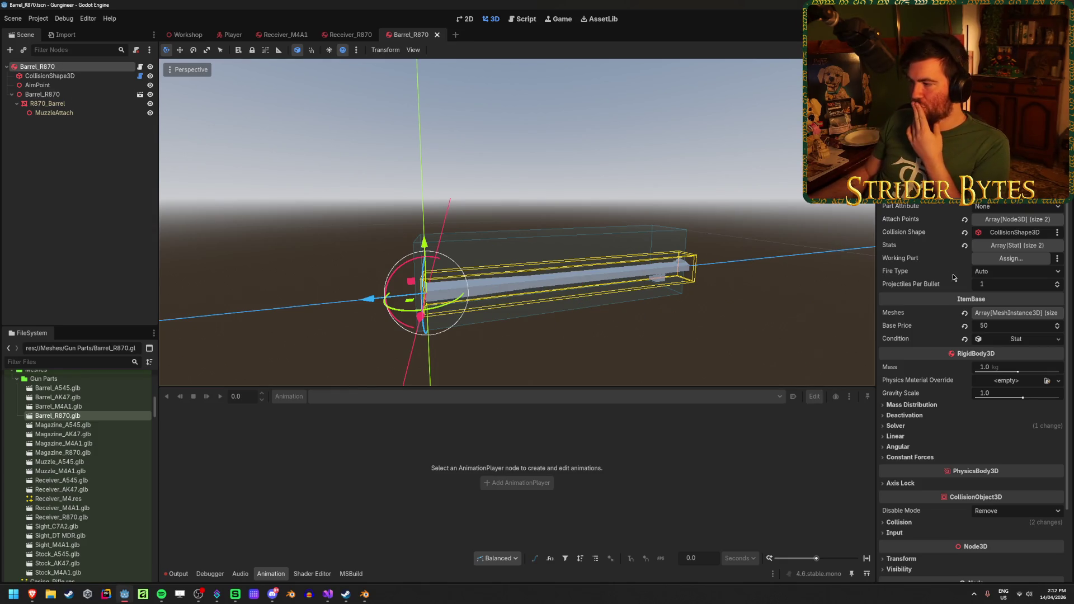
Reduce Attach Points to a single entry set to MuzzleAttach
click(1009, 247)
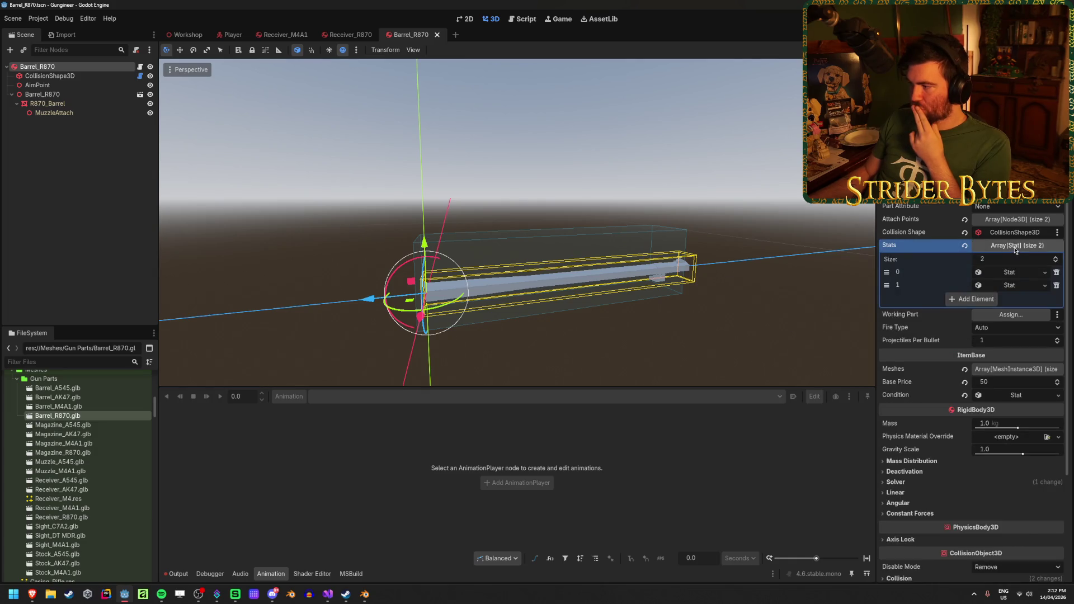
click(1015, 248)
click(1018, 219)
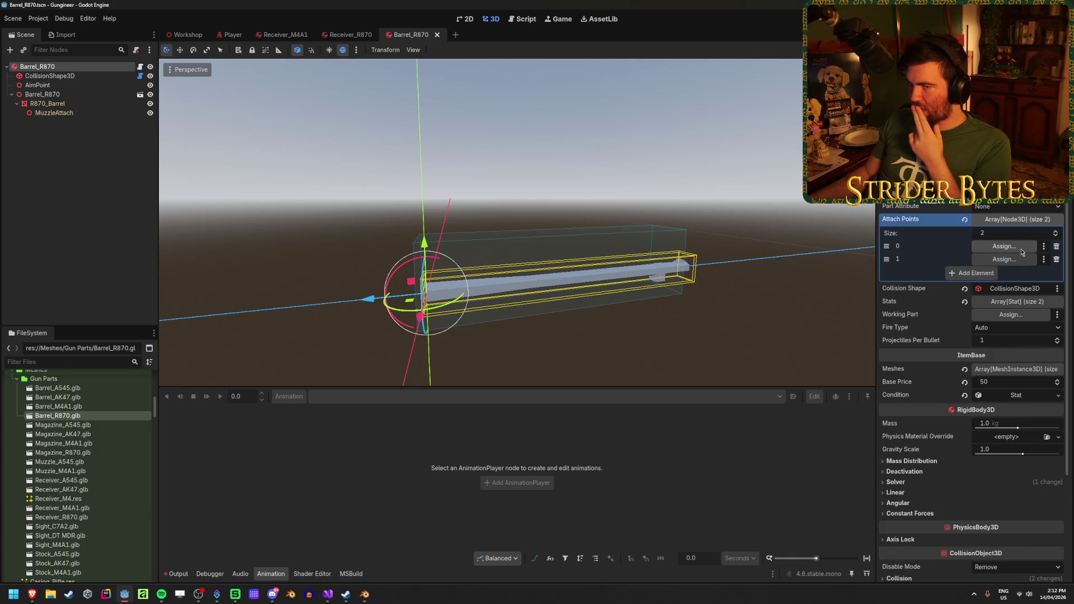
click(1056, 259)
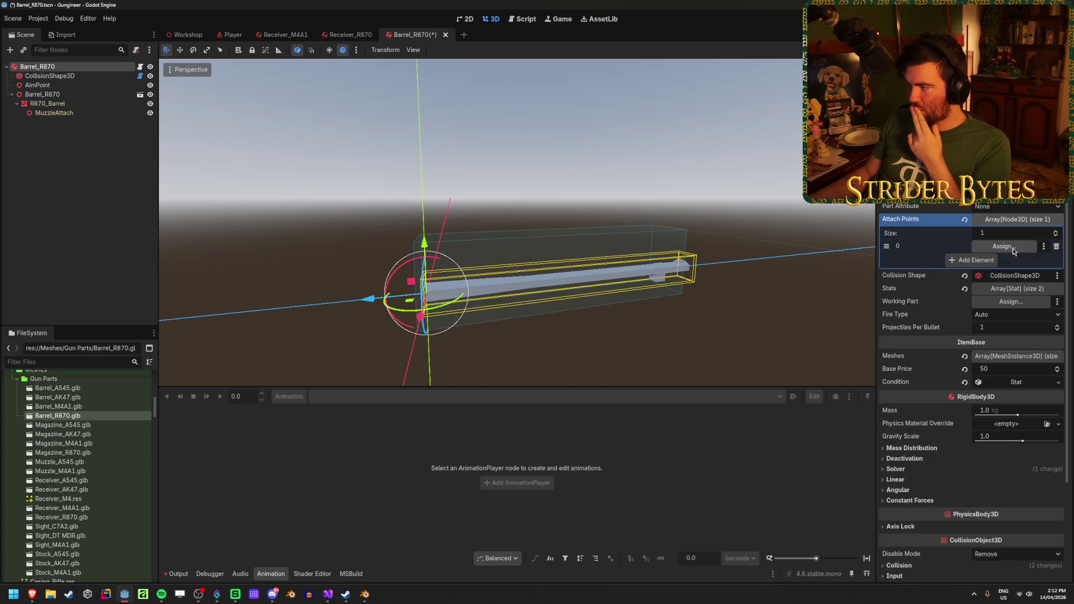
click(1004, 246)
click(516, 243)
click(501, 439)
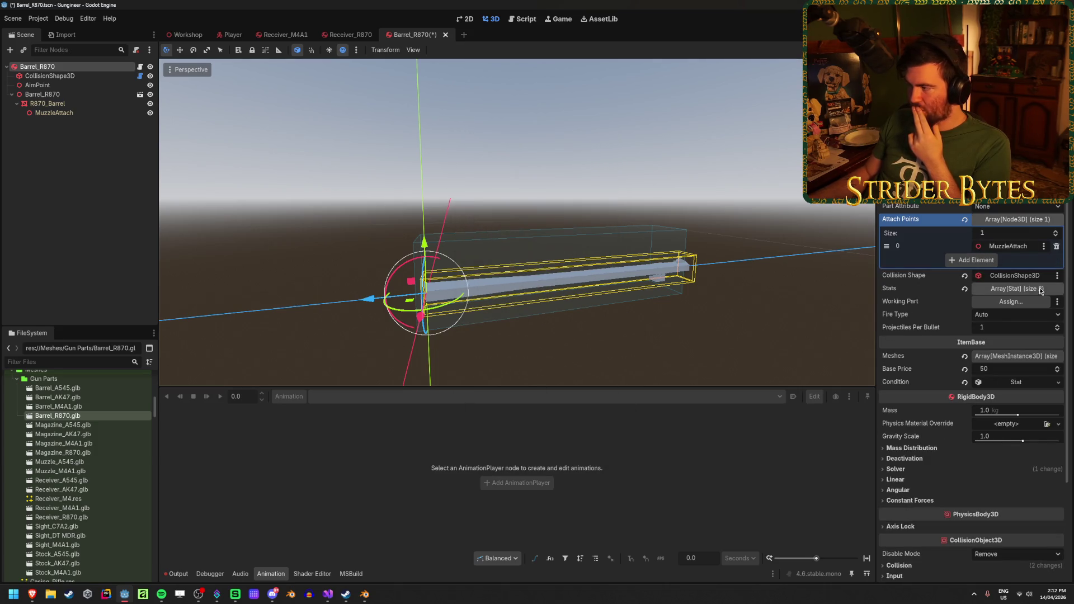
Set the Meshes entry to R870_Barrel and save the barrel scene
click(1015, 357)
click(1006, 382)
click(516, 218)
click(507, 439)
key(ctrl+s)
Leave the part category unchanged, save again, and go to the Receiver_R870 scene
click(1011, 246)
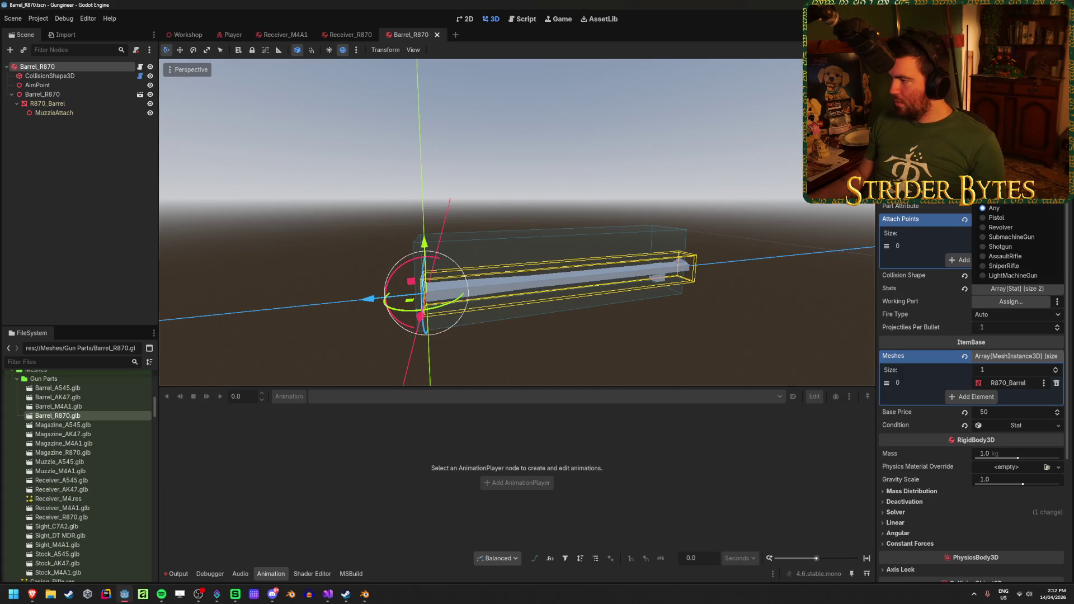
click(1010, 249)
key(ctrl+s)
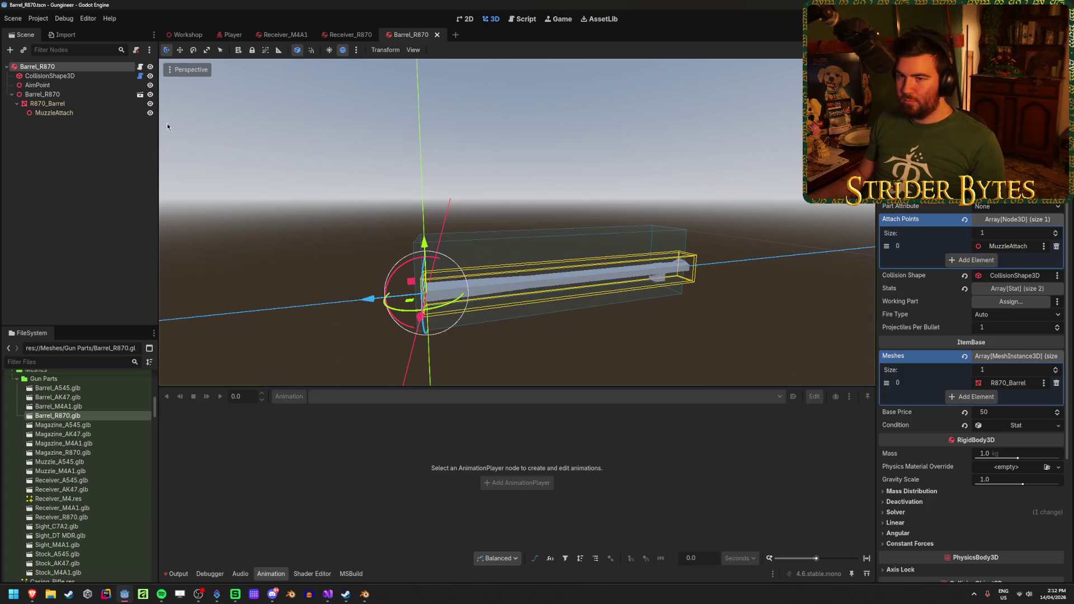
click(348, 35)
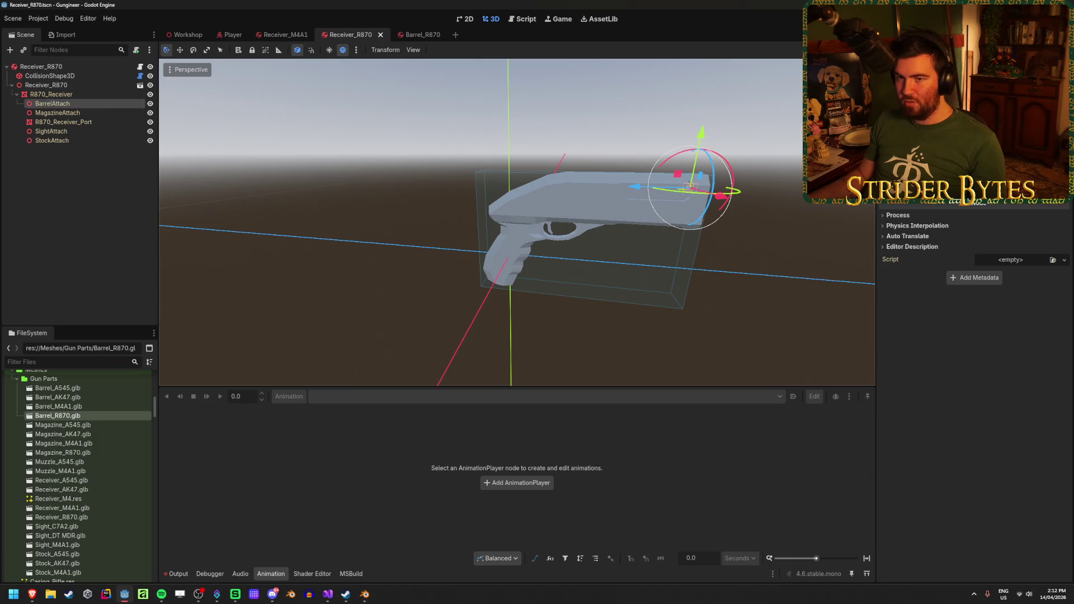
Check the Receiver_R870 root's weapon category in the Inspector without changing it
click(41, 66)
click(1014, 198)
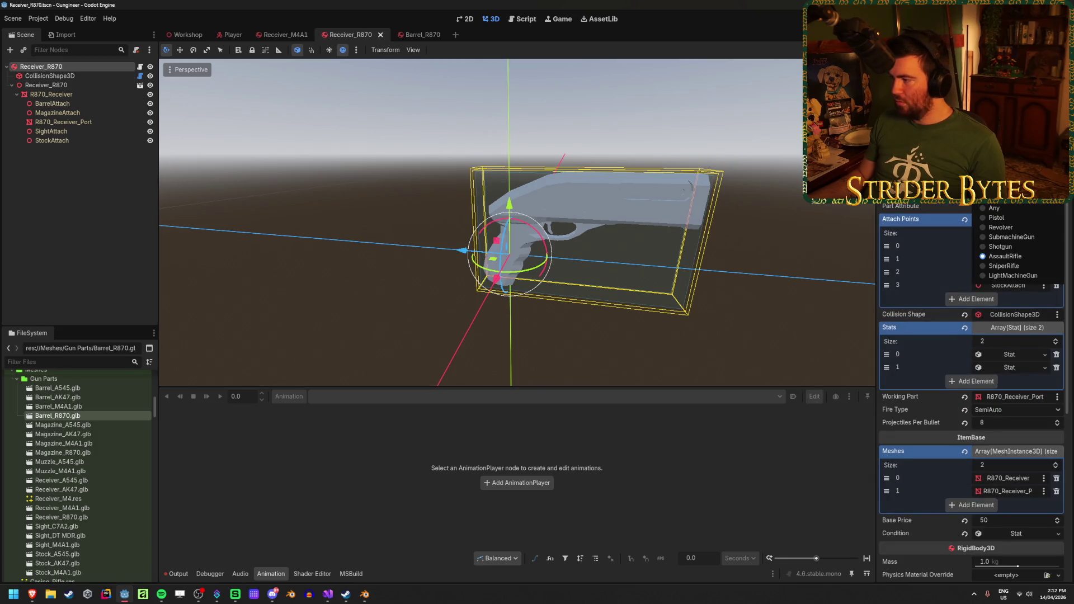
click(1014, 263)
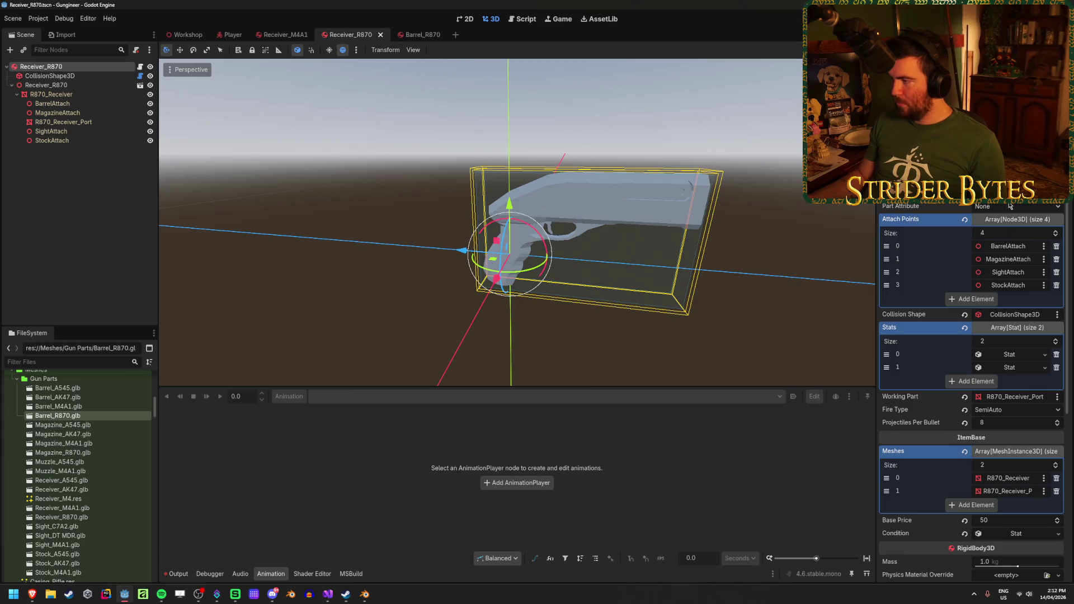
Close the Receiver_R870, Barrel_R870 and Receiver_M4A1 scene tabs
middle_click(343, 34)
middle_click(346, 34)
middle_click(282, 35)
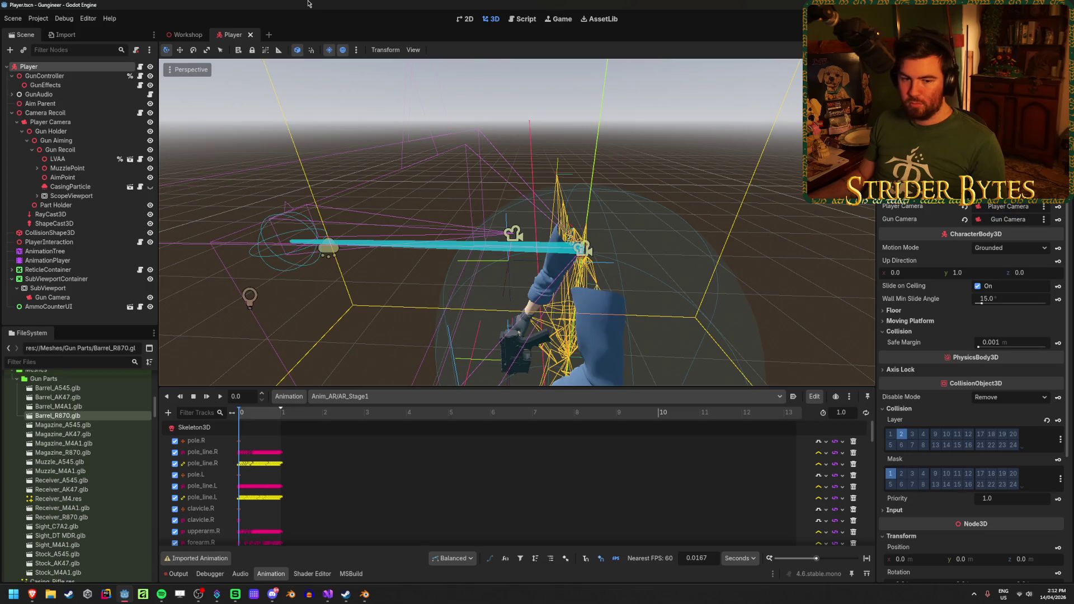
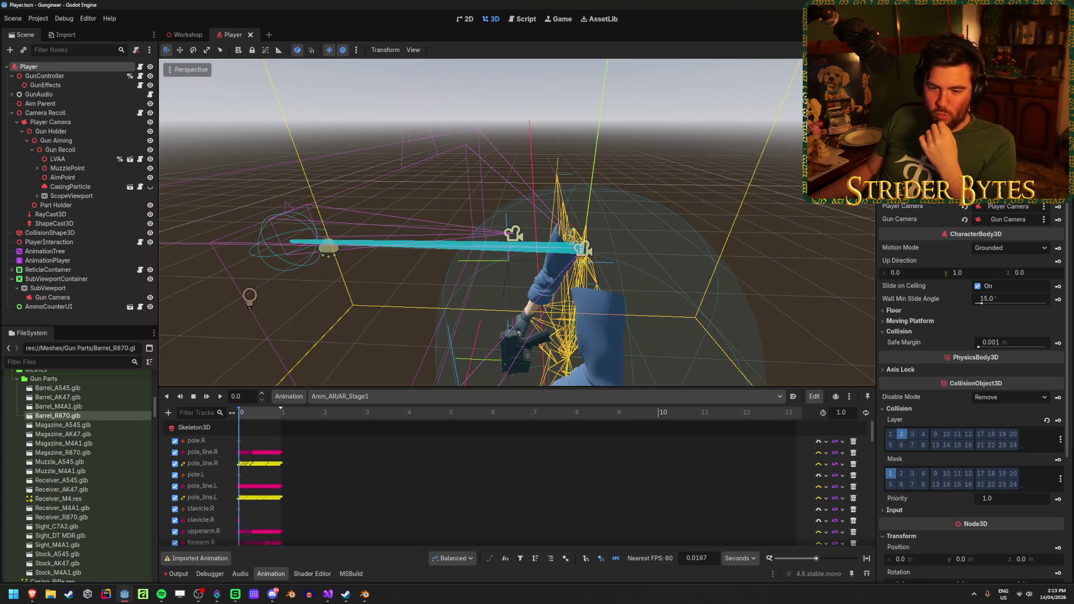
Duplicate Magazine_M4A1.tscn in the Gun Parts folder and name the copy Magazine_R870.tscn
key(alt+Tab)
click(378, 3)
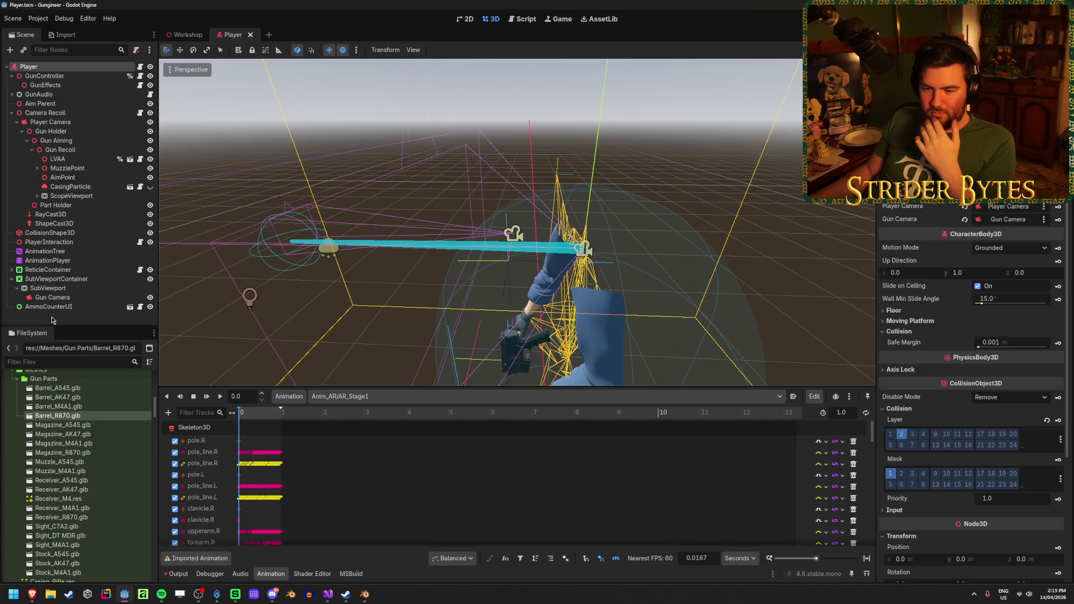
scroll(107, 428, up, 10)
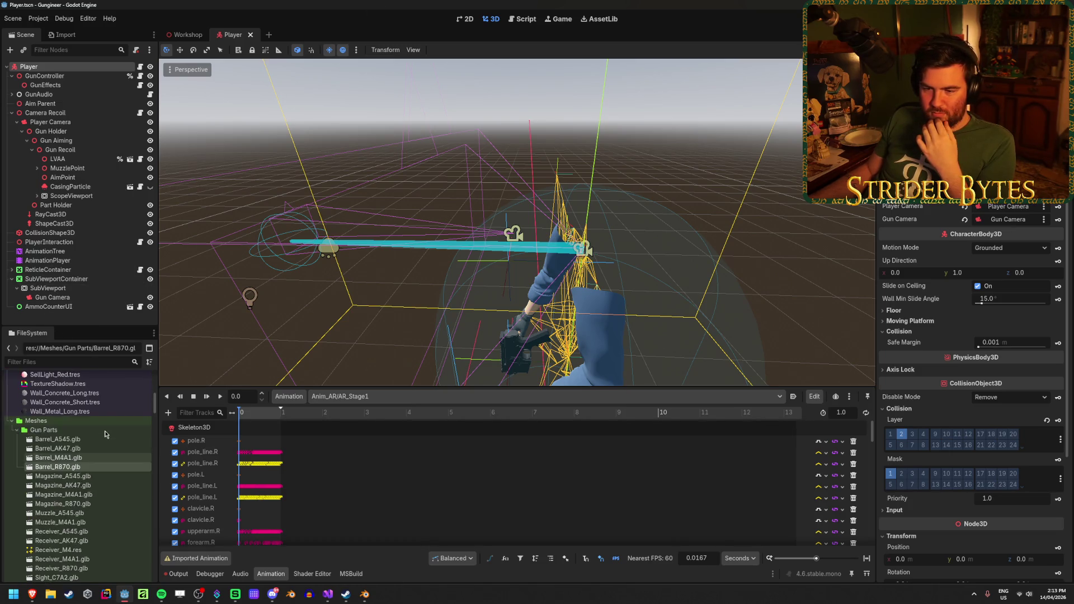
scroll(105, 434, down, 10)
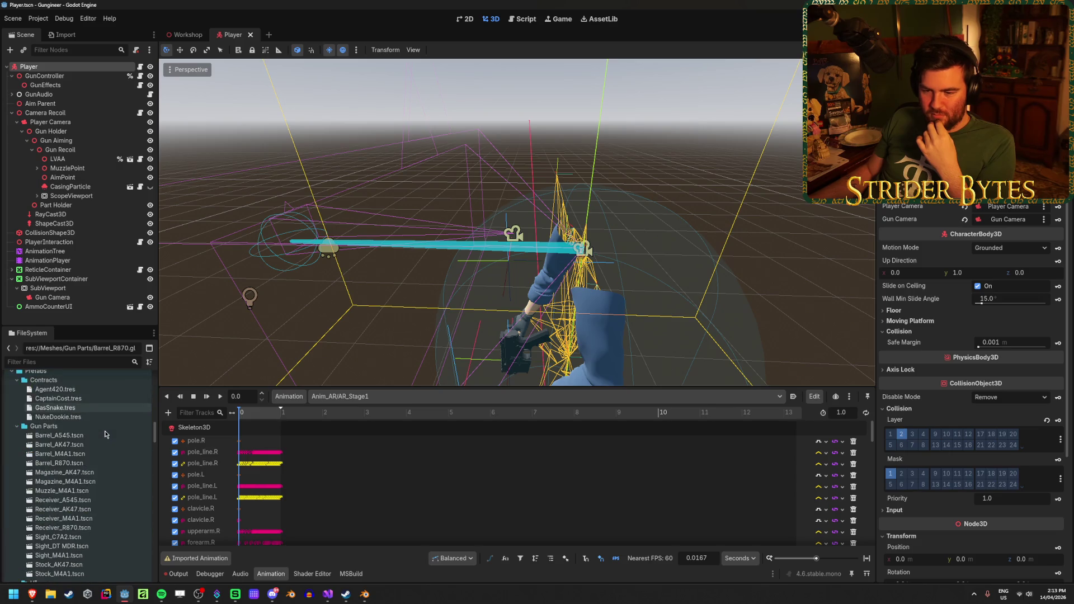
scroll(105, 434, down, 2)
click(93, 431)
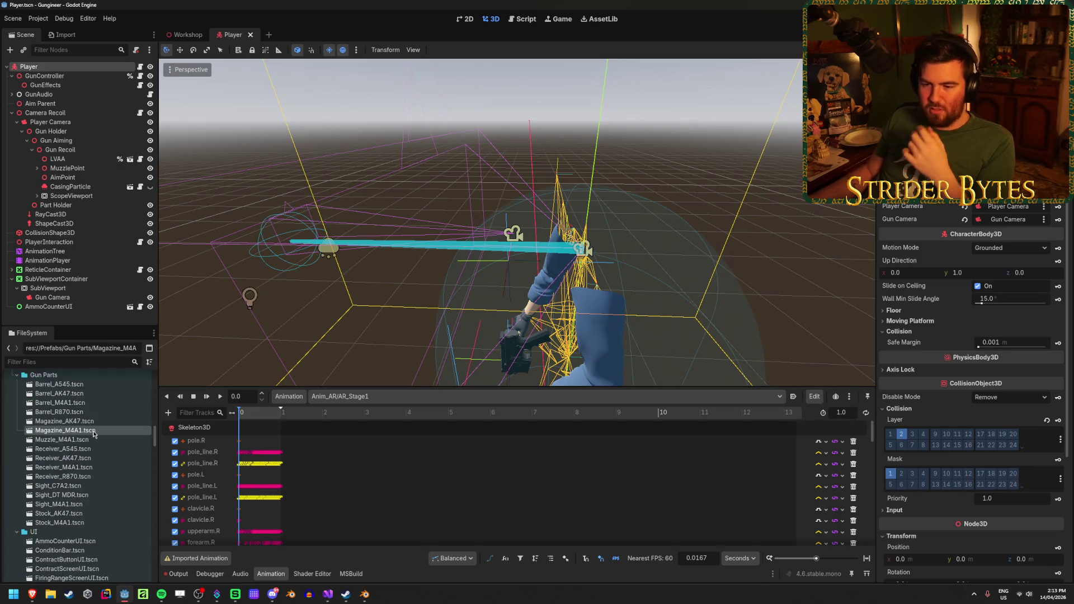
key(ctrl+d)
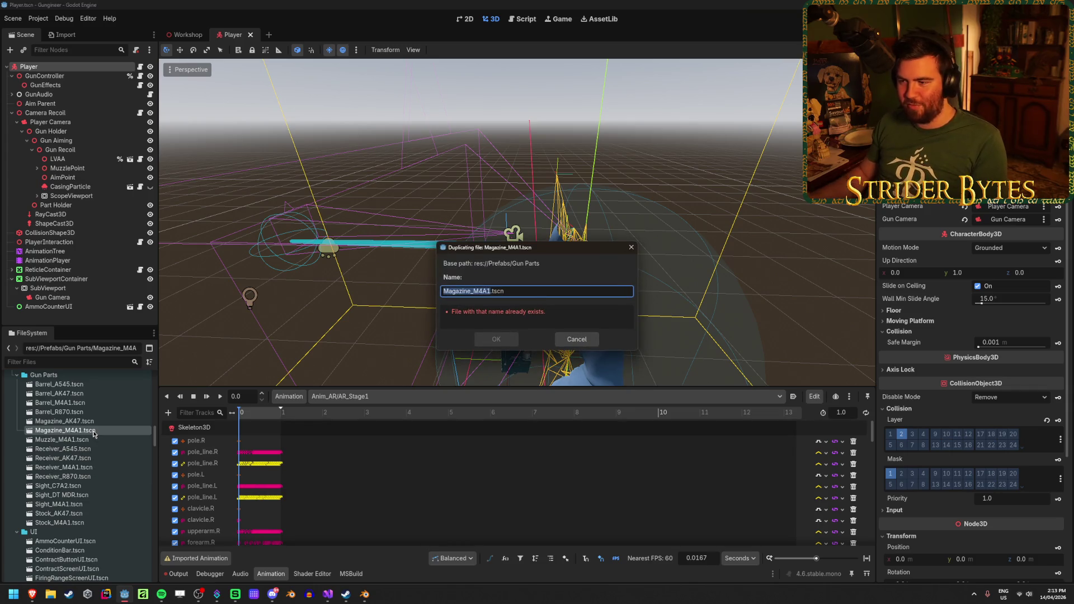
key(BackSpace)
key(BackSpace)
key(BackSpace)
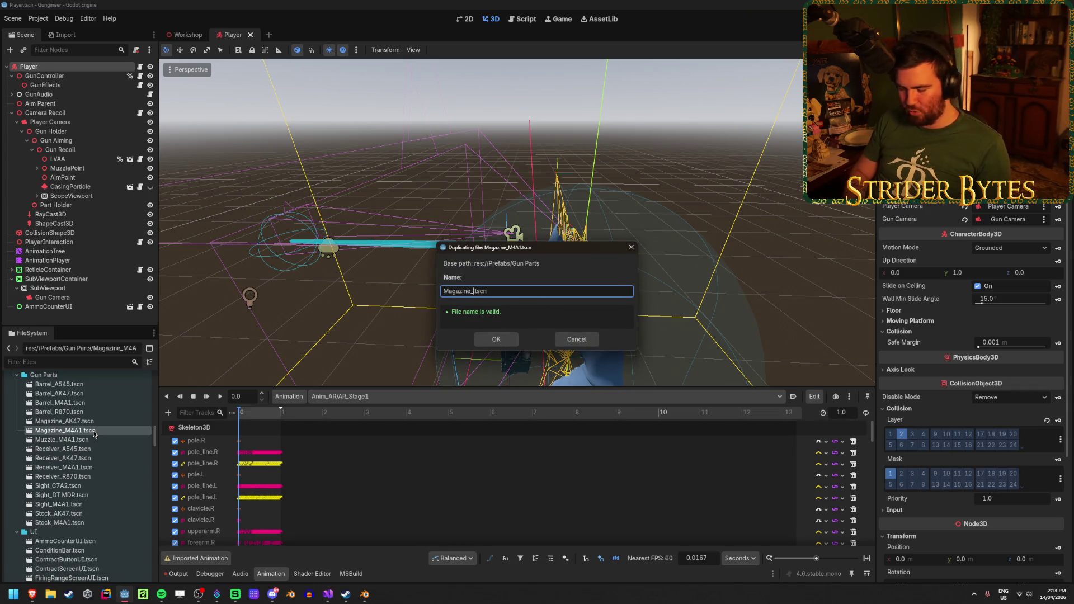
text(R870)
key(Return)
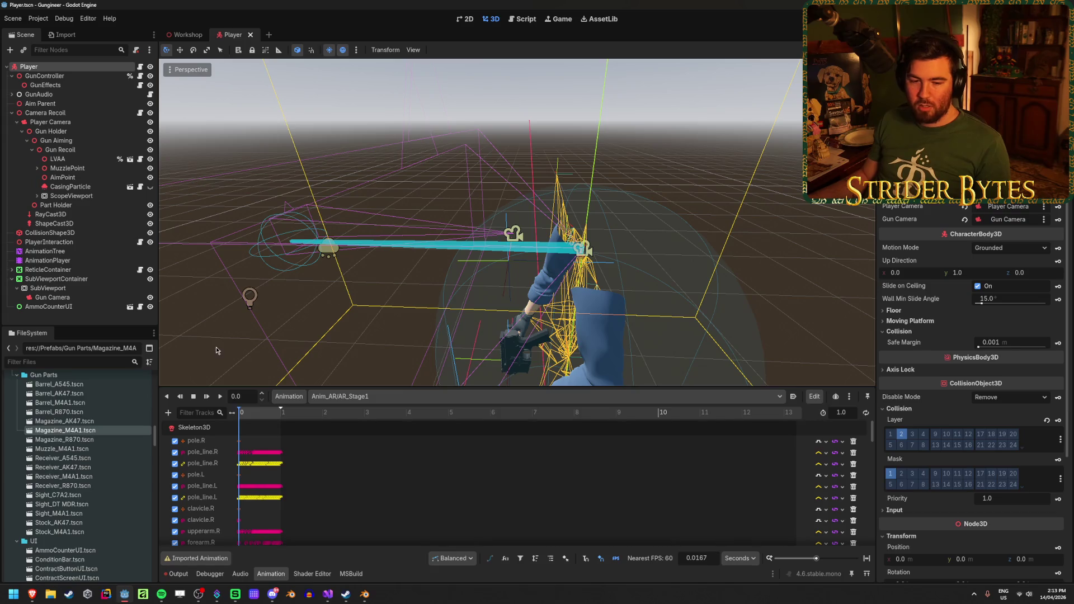
Open Magazine_R870.tscn and delete its Magazine_M4A1 model node, keeping the collision box
double_click(78, 440)
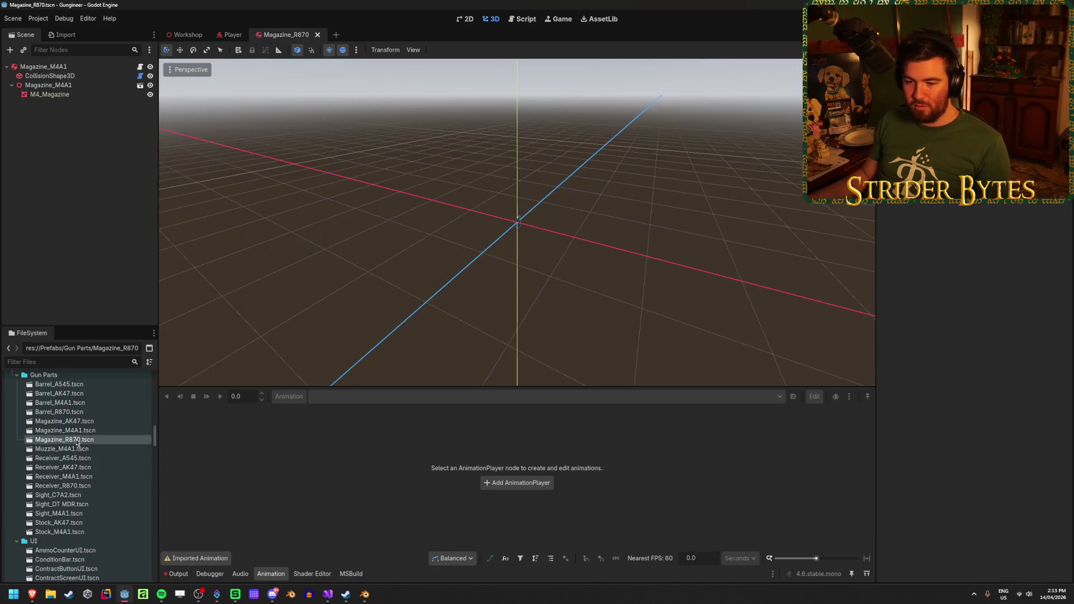
click(79, 85)
key(Delete)
key(Return)
scroll(567, 239, up, 5)
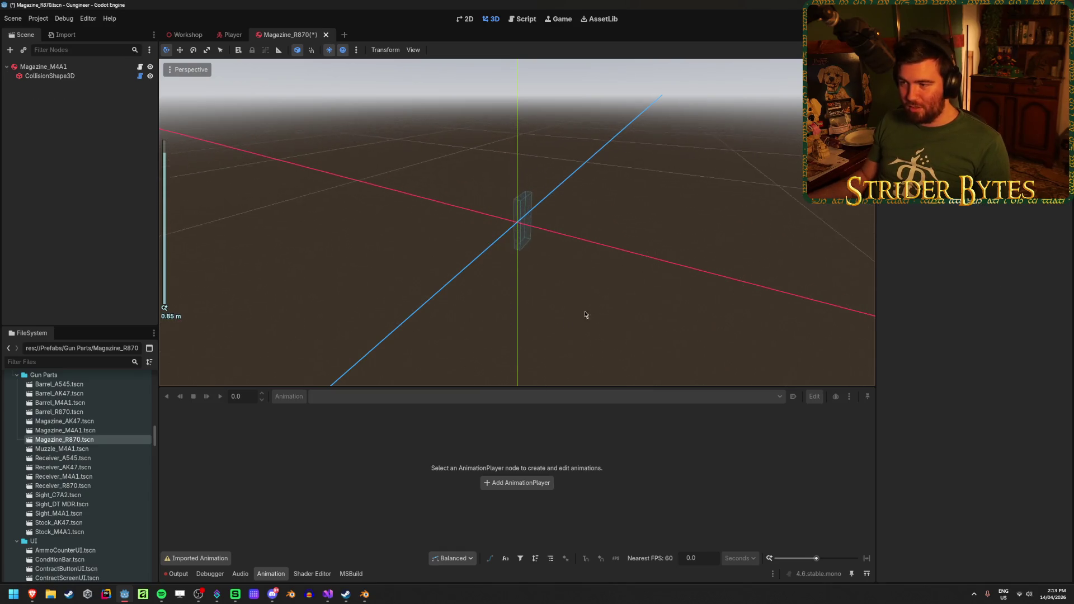
drag(665, 271, 565, 259)
scroll(565, 260, down, 2)
scroll(565, 261, up, 3)
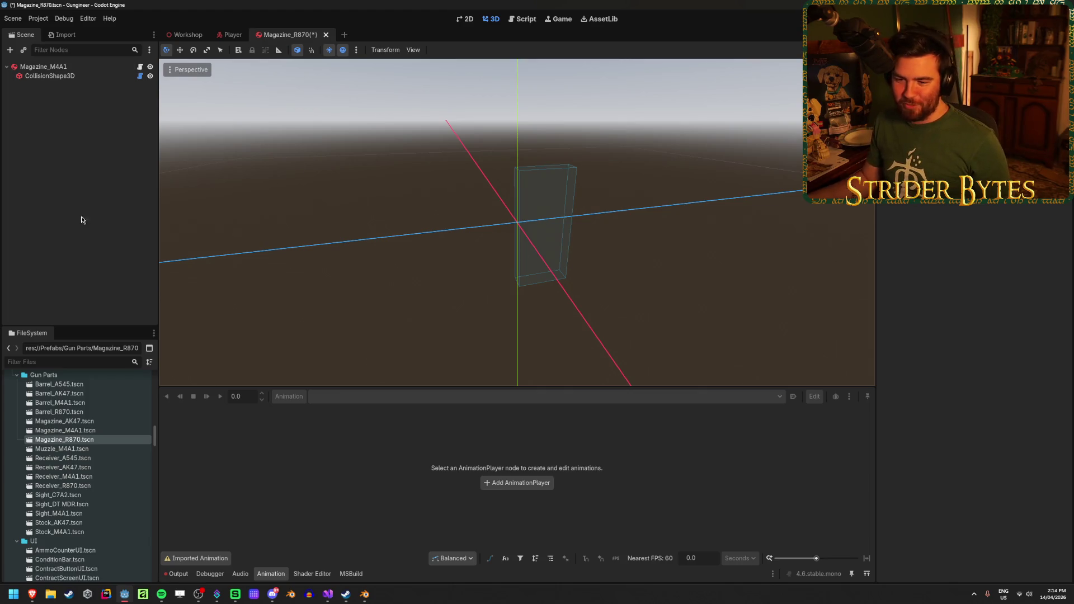
scroll(85, 481, up, 10)
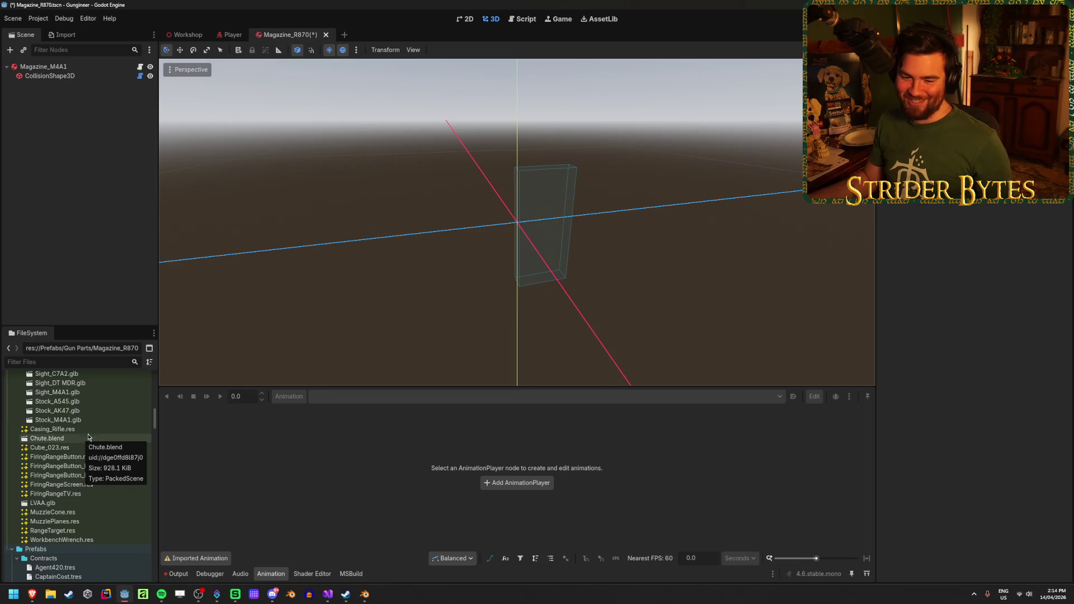
scroll(97, 493, up, 5)
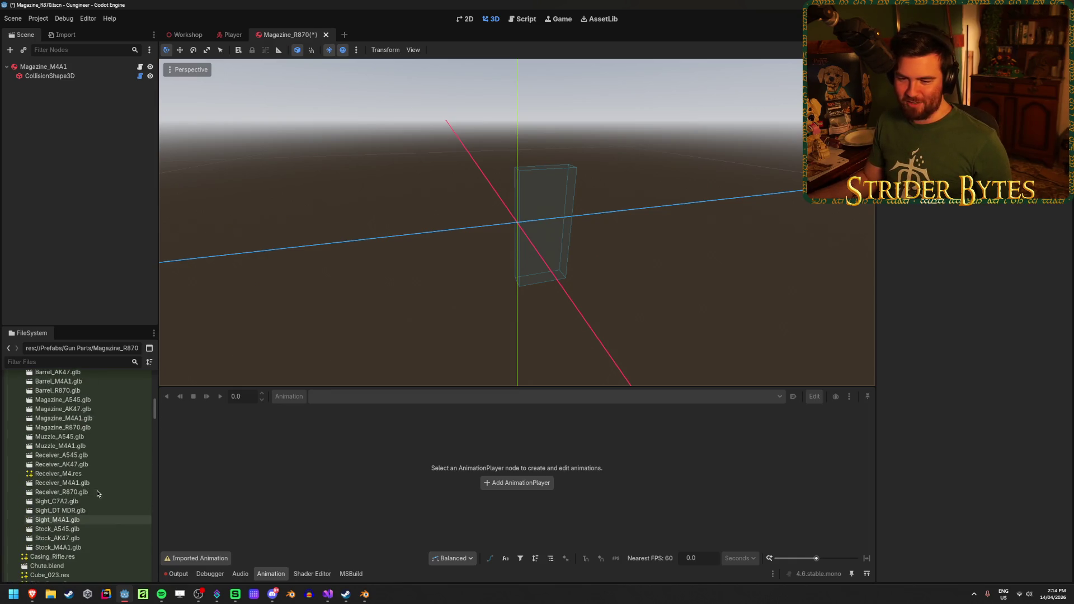
scroll(96, 487, up, 1)
Add Magazine_R870.glb to the root, make its children editable, and zero R870_Magazine's Y and Z position
mouse_move(92, 452)
mouse_down()
mouse_move(126, 342)
mouse_move(70, 67)
mouse_up()
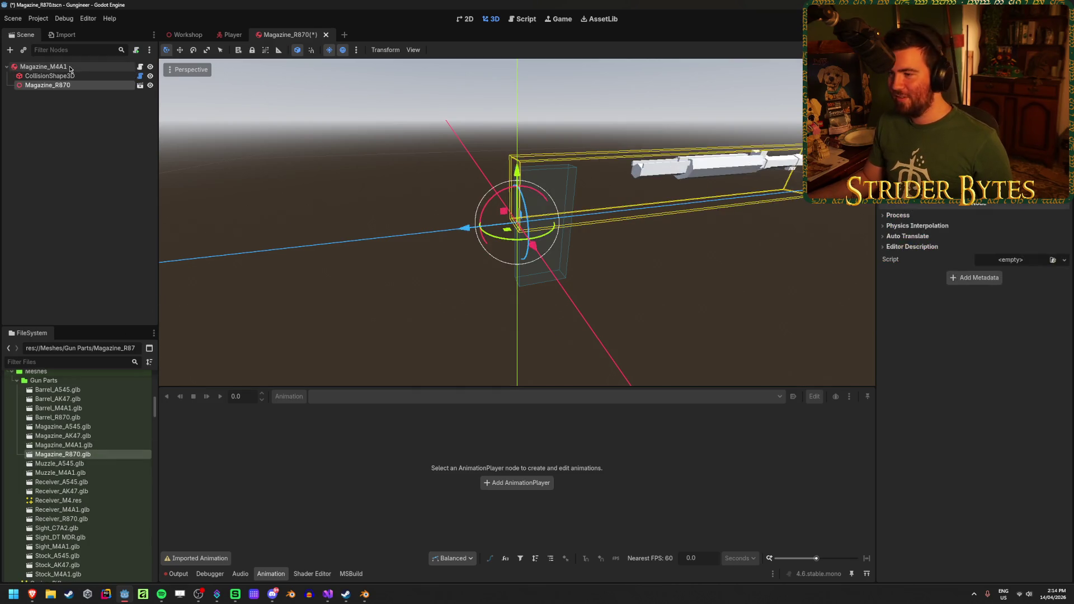
right_click(85, 87)
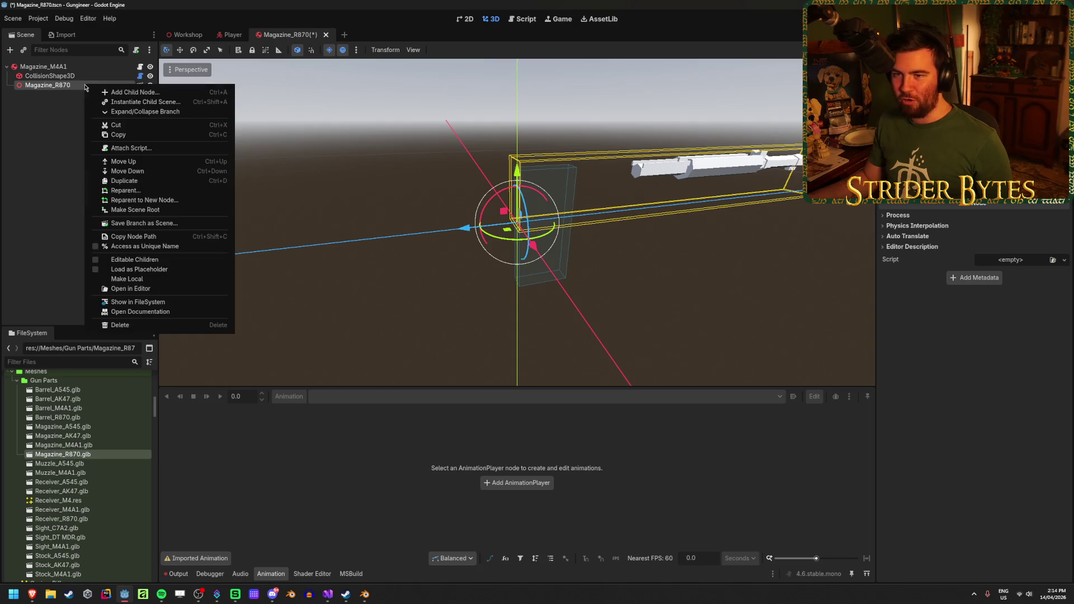
click(134, 260)
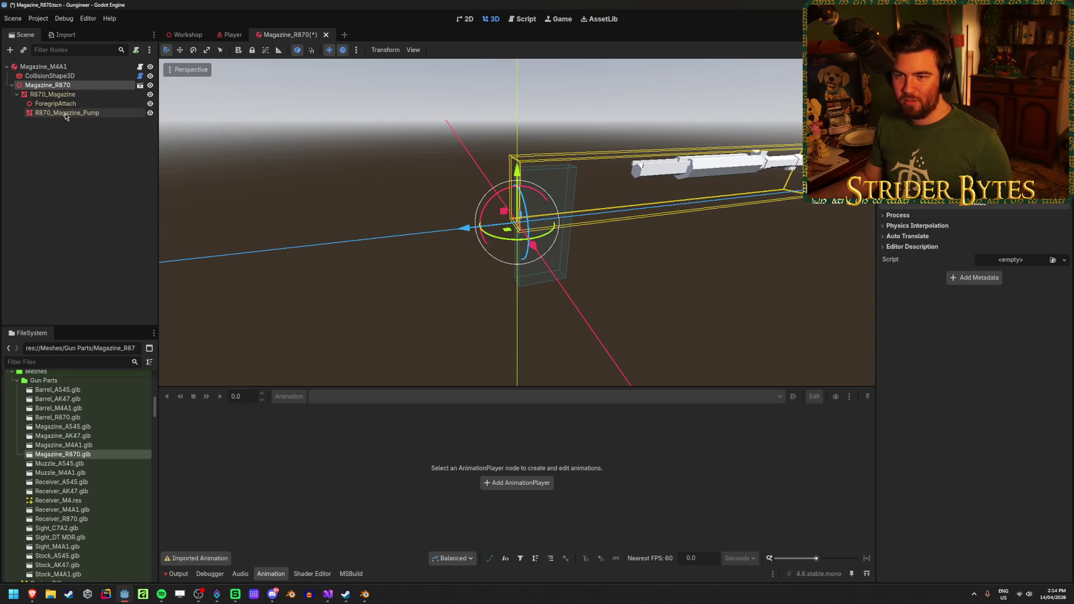
click(70, 95)
click(921, 357)
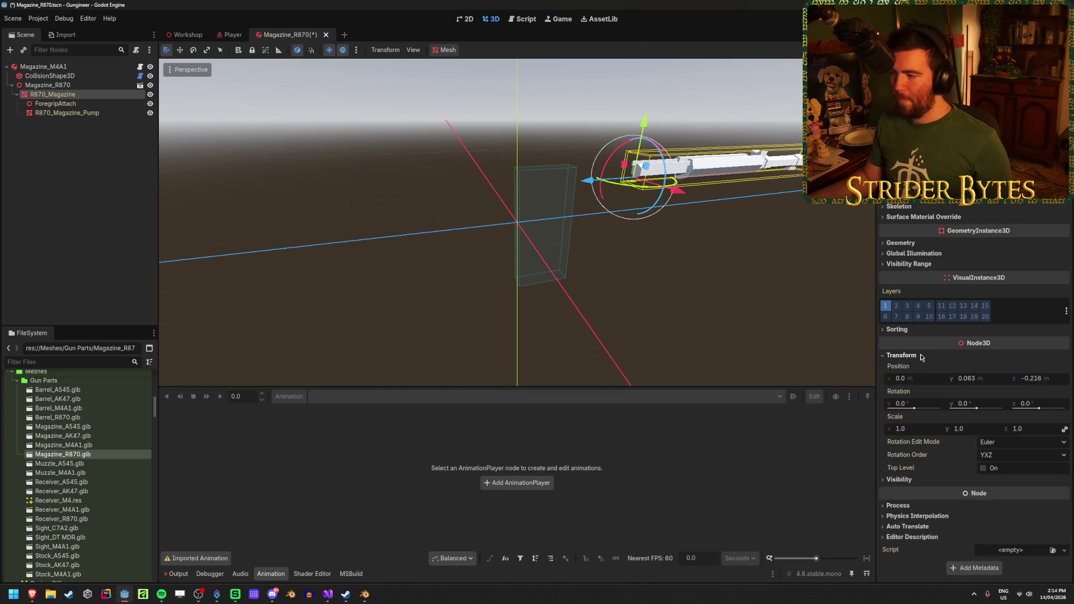
click(958, 378)
text(0)
key(Tab)
text(0)
key(Return)
key(ctrl+s)
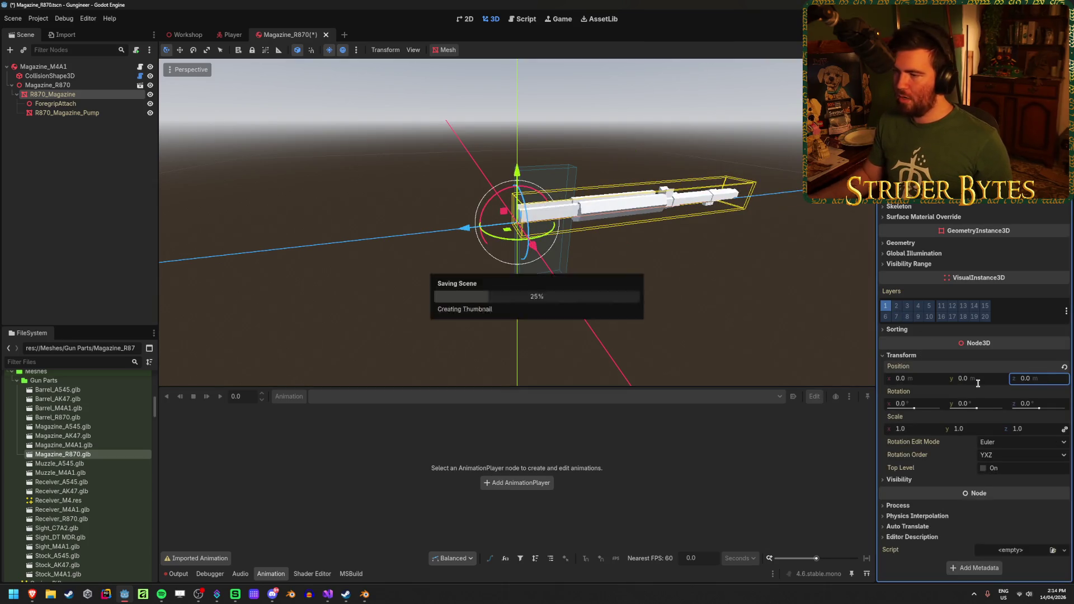
Fit the collision box to the R870_Magazine mesh with CollisionBoxTool
click(570, 222)
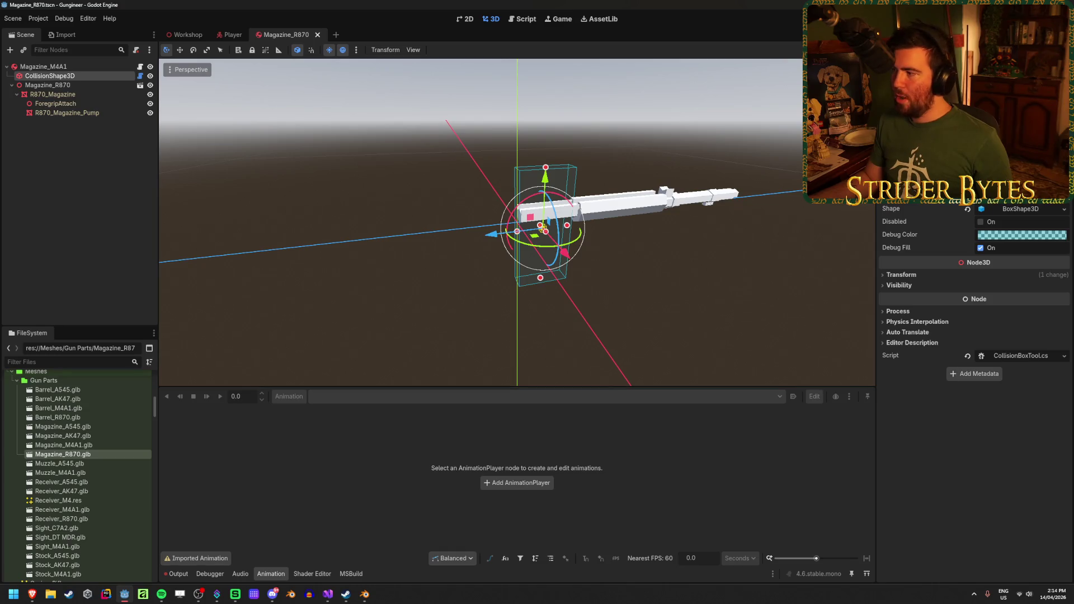
click(1023, 185)
click(519, 438)
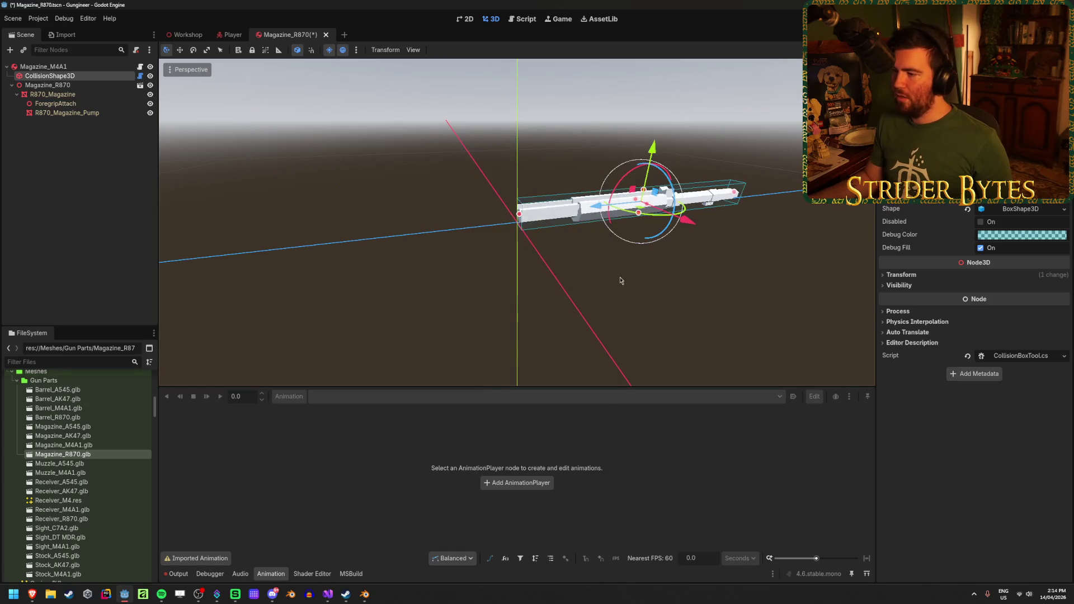
scroll(504, 266, down, 3)
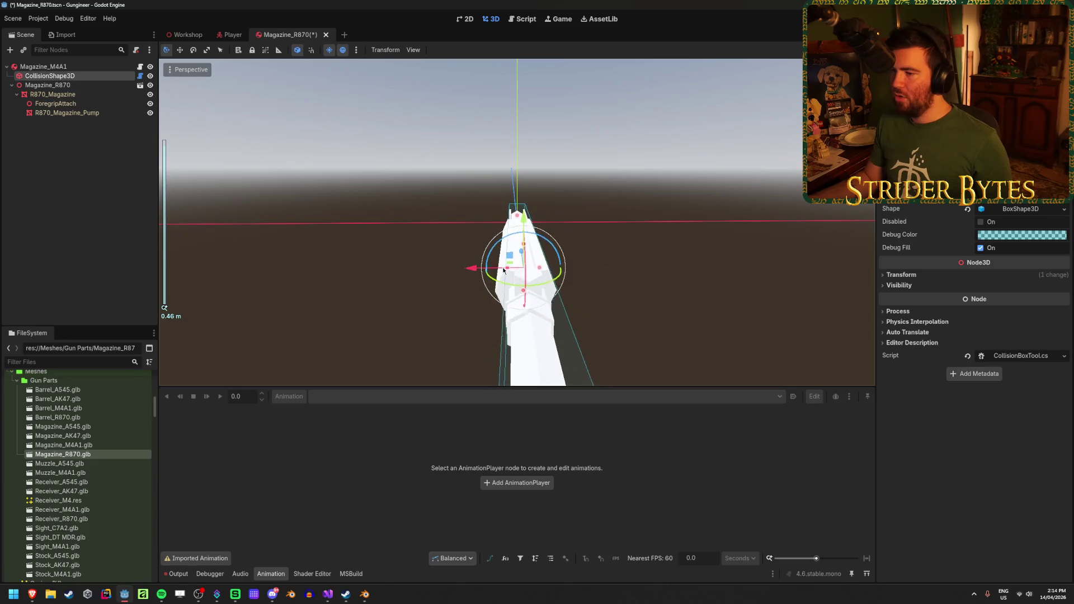
scroll(412, 280, up, 2)
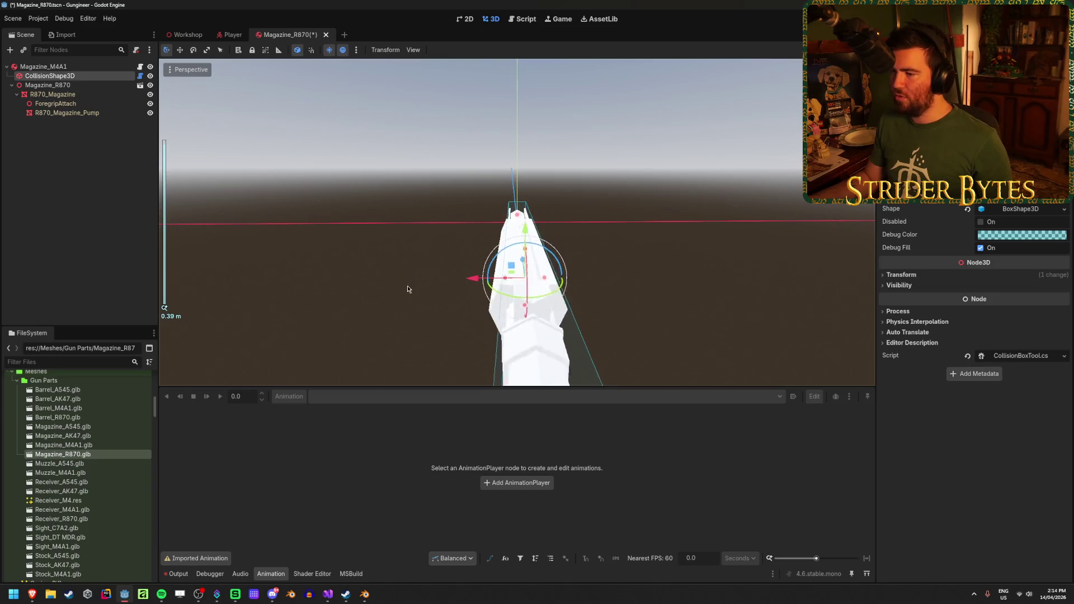
mouse_move(408, 289)
mouse_down()
mouse_move(626, 290)
mouse_move(613, 297)
mouse_move(652, 359)
mouse_move(492, 300)
mouse_move(504, 307)
mouse_move(542, 278)
mouse_move(624, 310)
mouse_move(636, 232)
mouse_move(628, 259)
mouse_up()
scroll(508, 311, down, 3)
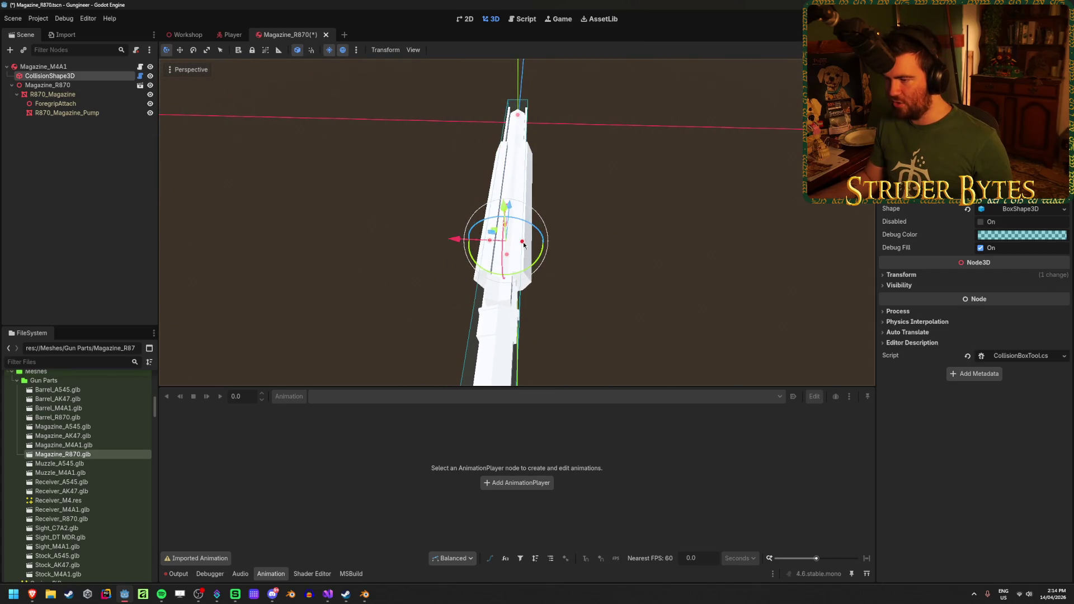
Adjust the collision box width so it meets the magazine's edge
drag(490, 240, 529, 245)
click(562, 246)
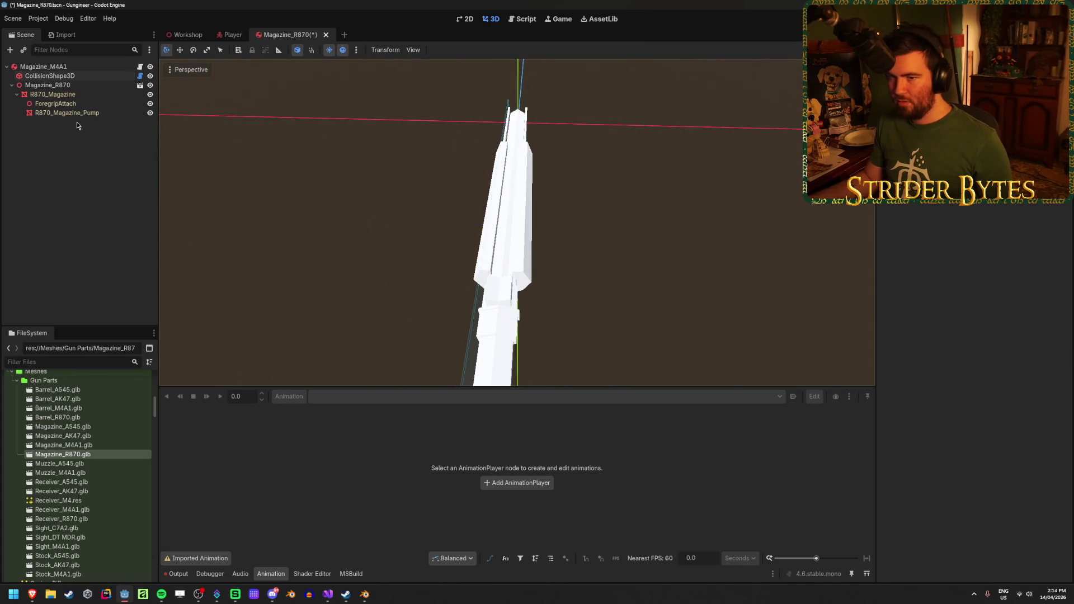
click(75, 76)
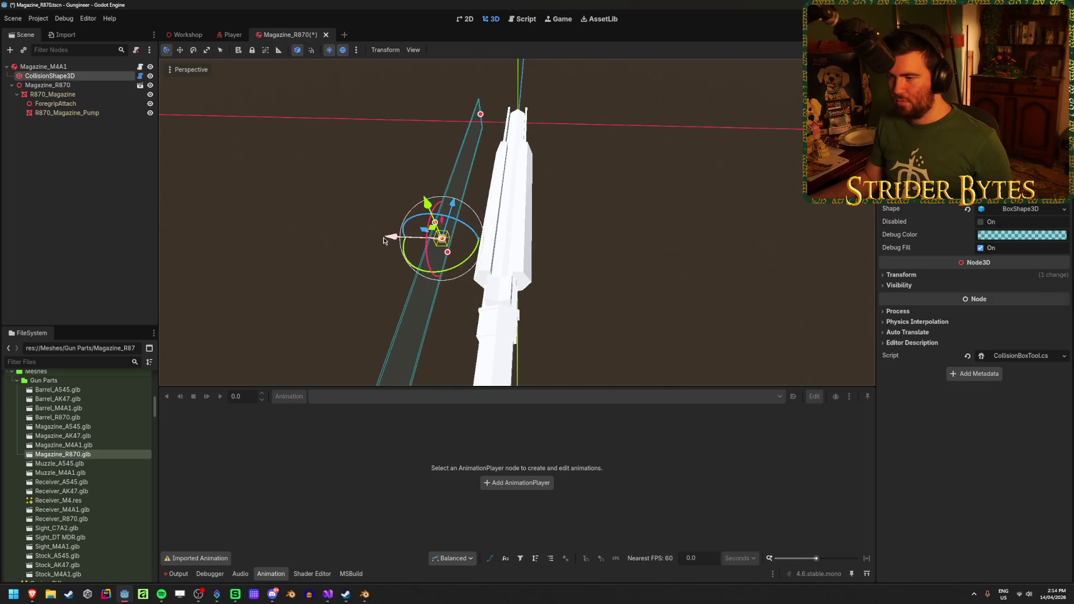
scroll(587, 290, up, 3)
scroll(556, 280, down, 4)
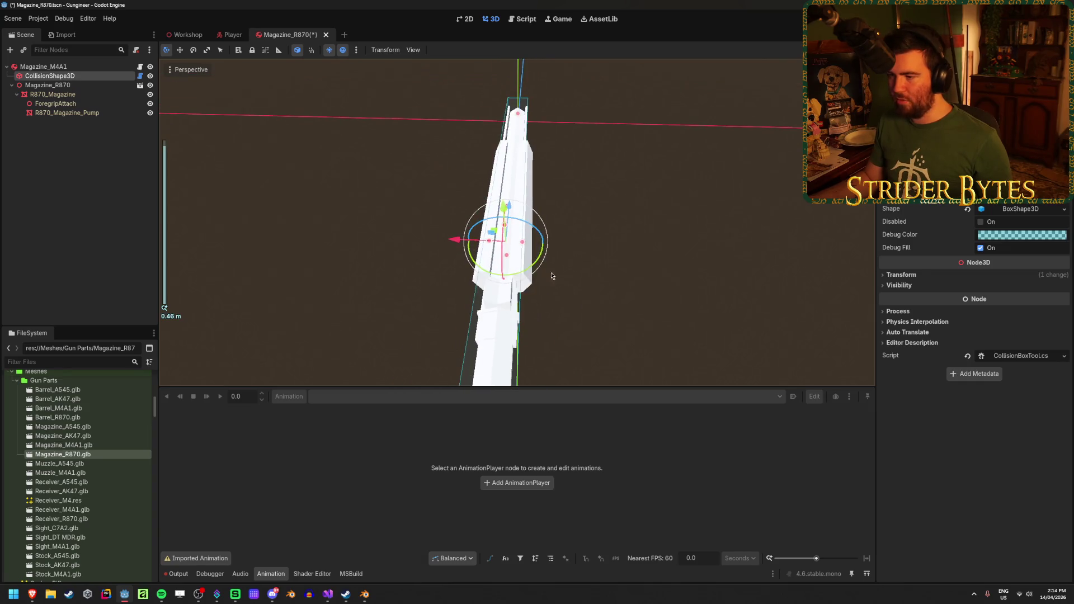
mouse_move(522, 246)
mouse_down()
mouse_move(532, 250)
mouse_move(522, 242)
mouse_up()
From a top-down view, widen the box's other side to the magazine and save
key(KP_7)
scroll(549, 314, up, 3)
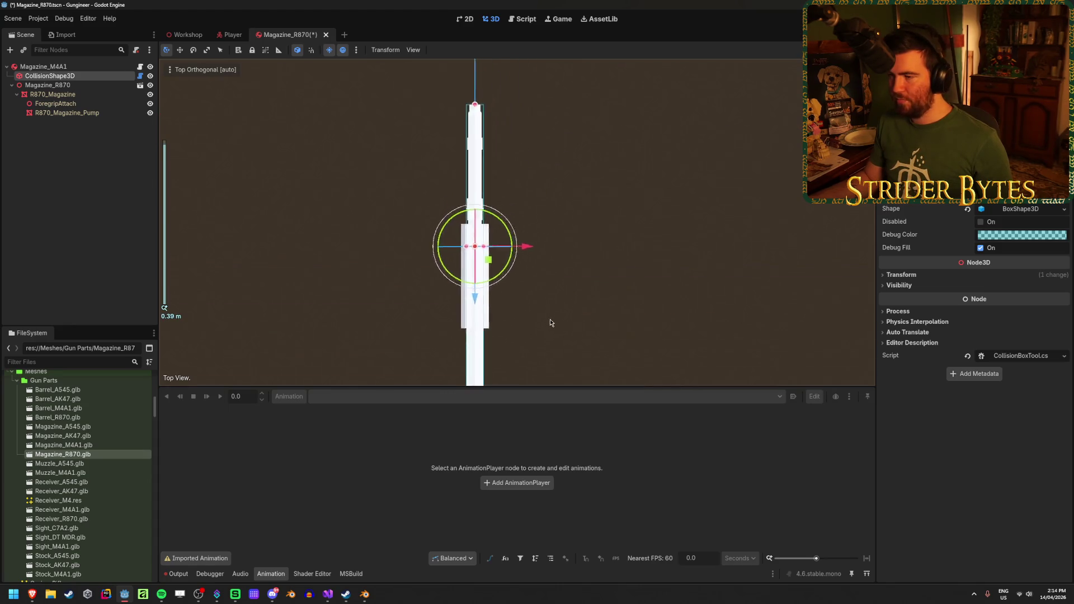
key(w)
drag(509, 329, 545, 300)
drag(470, 259, 459, 259)
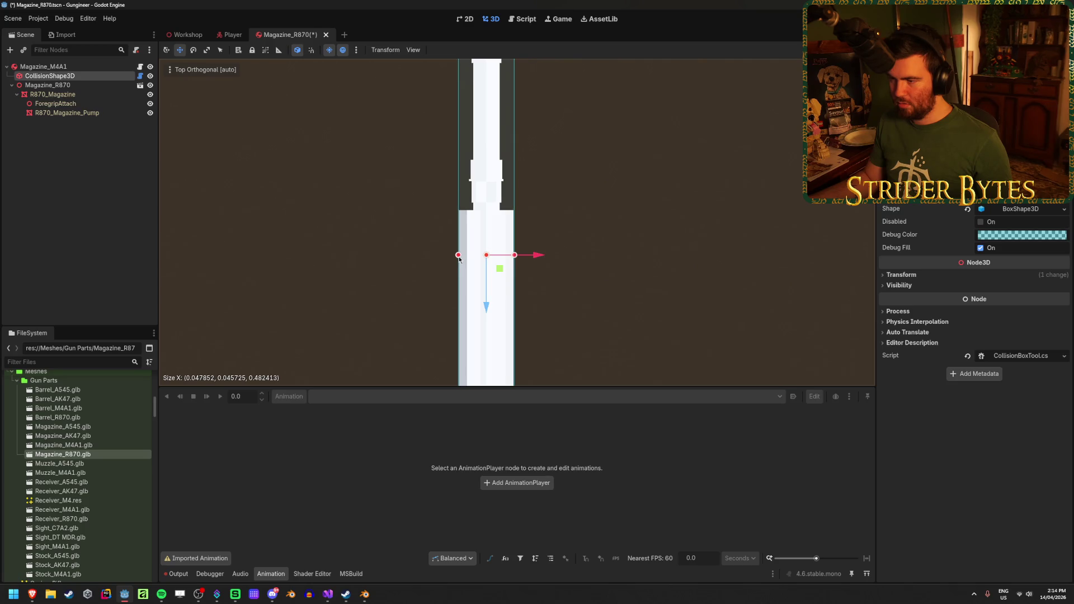
key(ctrl+s)
mouse_move(675, 207)
mouse_down()
mouse_move(568, 304)
mouse_move(565, 237)
mouse_move(386, 259)
mouse_move(559, 213)
mouse_move(461, 312)
mouse_move(513, 300)
mouse_move(523, 268)
mouse_up()
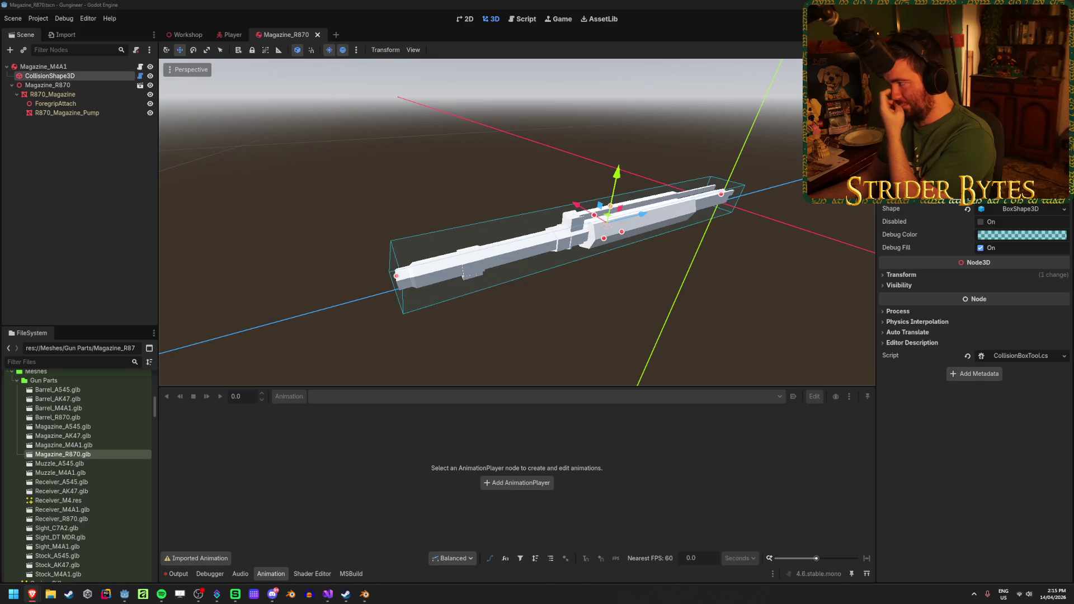
key(alt+Tab)
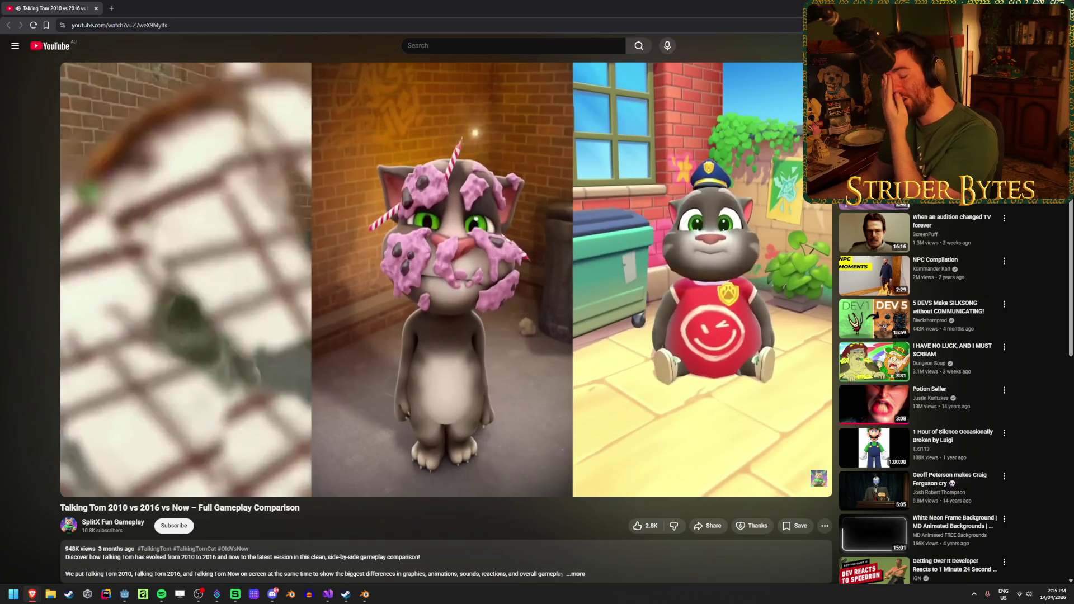
Leave the YouTube video and bring the Godot editor back to the front
mouse_move(556, 268)
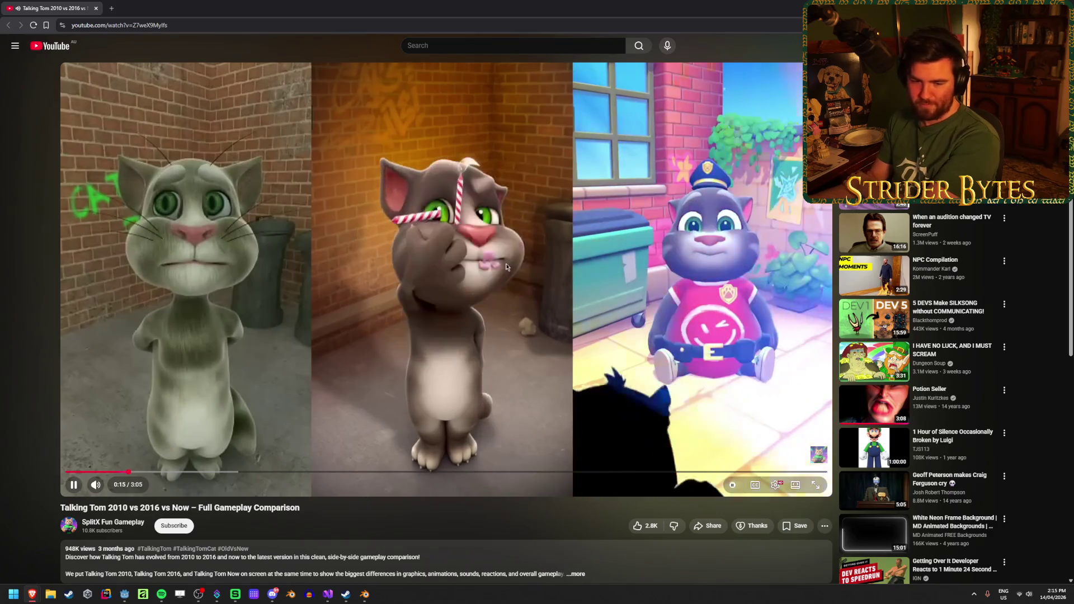
key(alt+Tab)
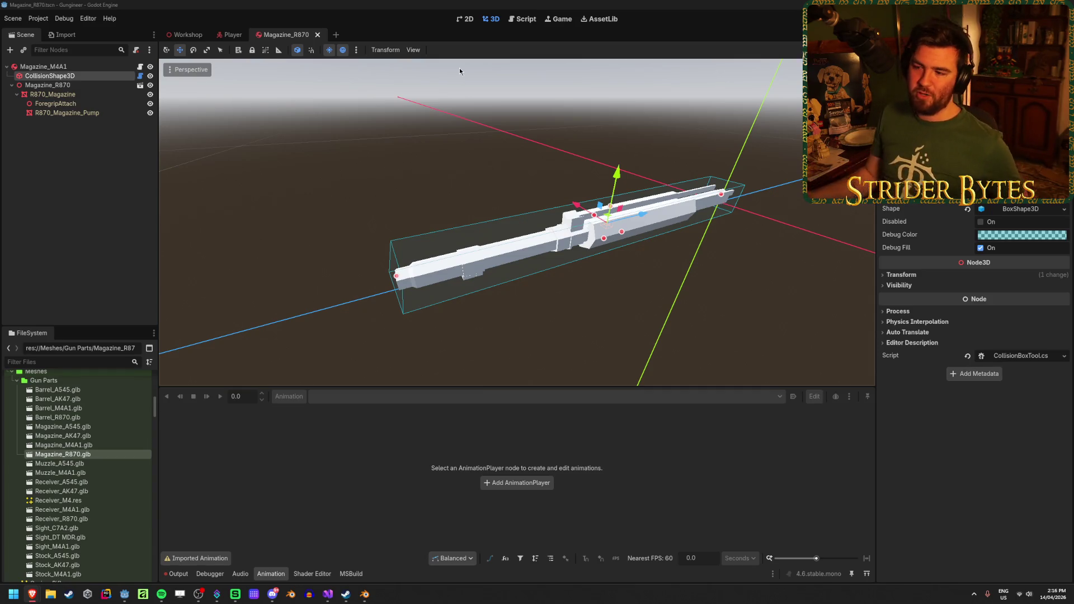
Assign R870_Magazine and R870_Magazine_Pump as the magazine part's two meshes
scroll(471, 209, down, 3)
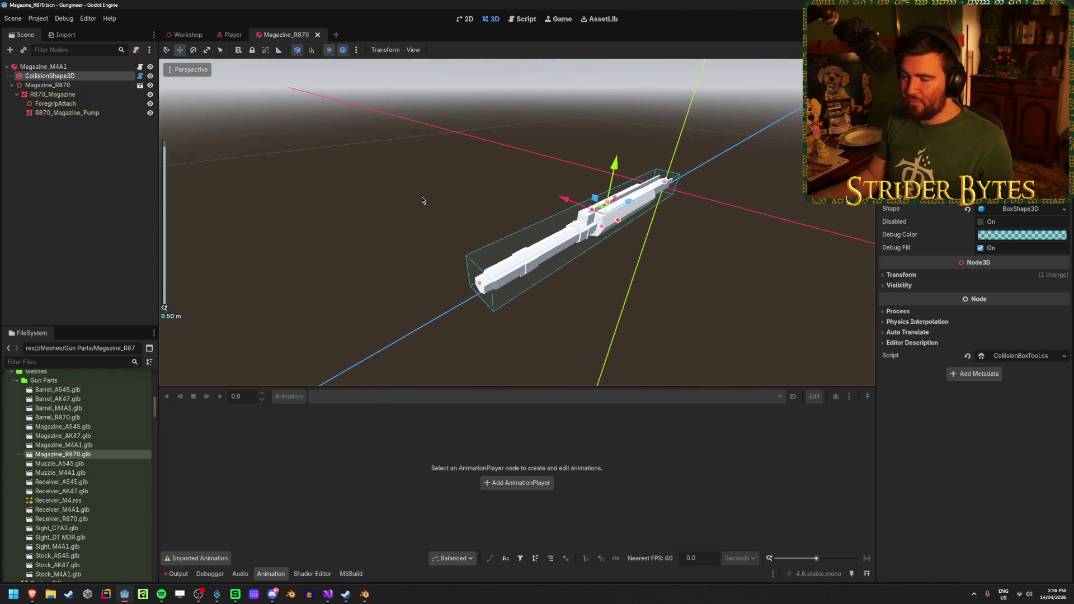
click(98, 68)
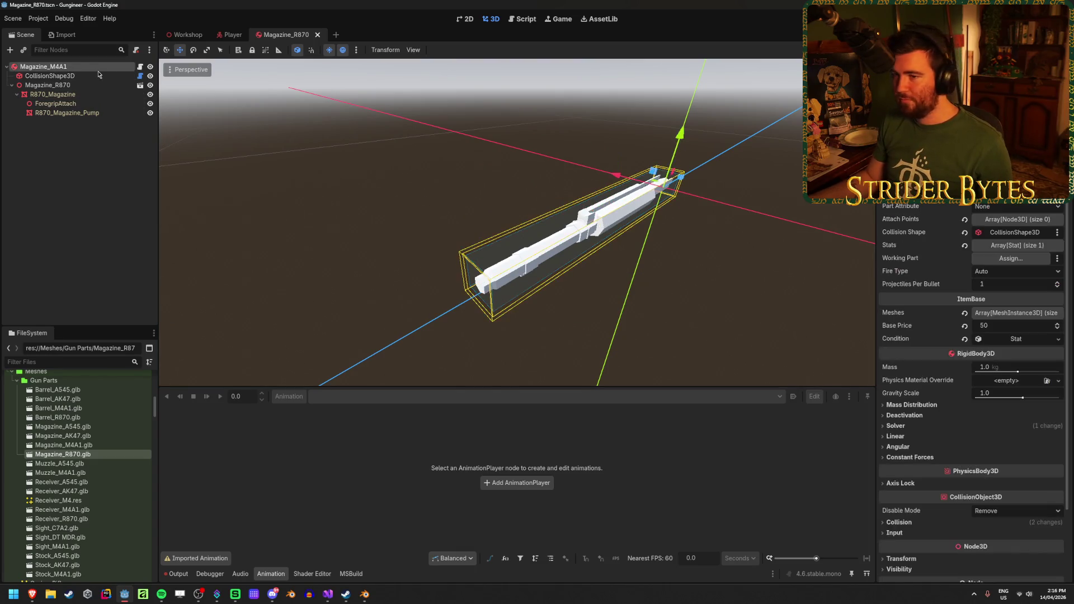
click(1015, 313)
click(1004, 339)
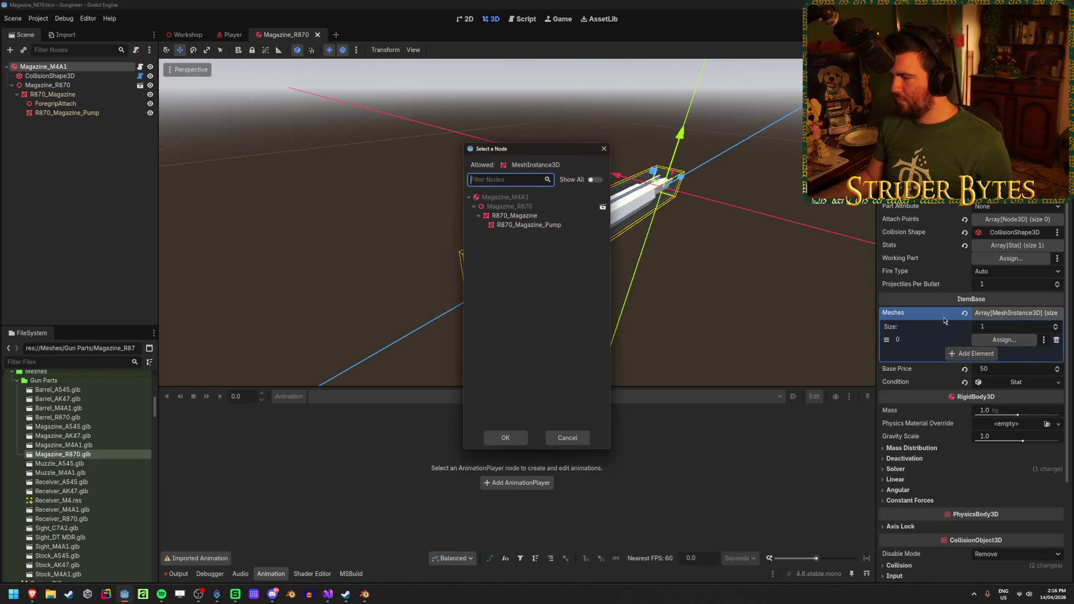
click(550, 215)
click(505, 437)
click(972, 353)
click(1004, 352)
click(526, 225)
click(505, 437)
key(ctrl+s)
Set R870_Magazine_Pump as the part's working part and save
click(1010, 257)
click(554, 243)
click(505, 438)
key(ctrl+s)
Add ForegripAttach as an attach point, choose the part's gun type, and save
click(1030, 220)
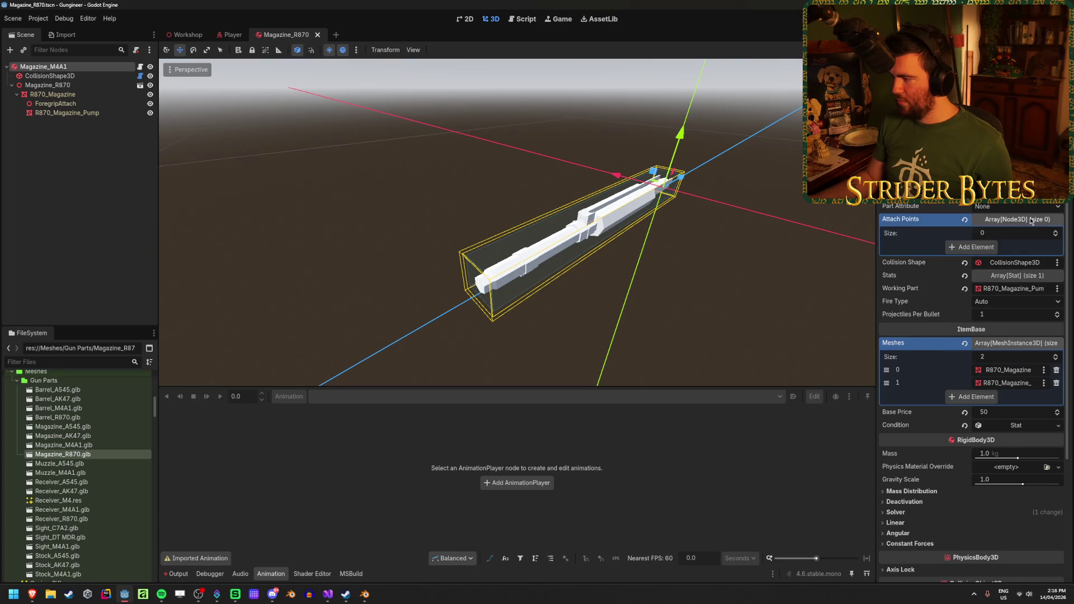
click(972, 247)
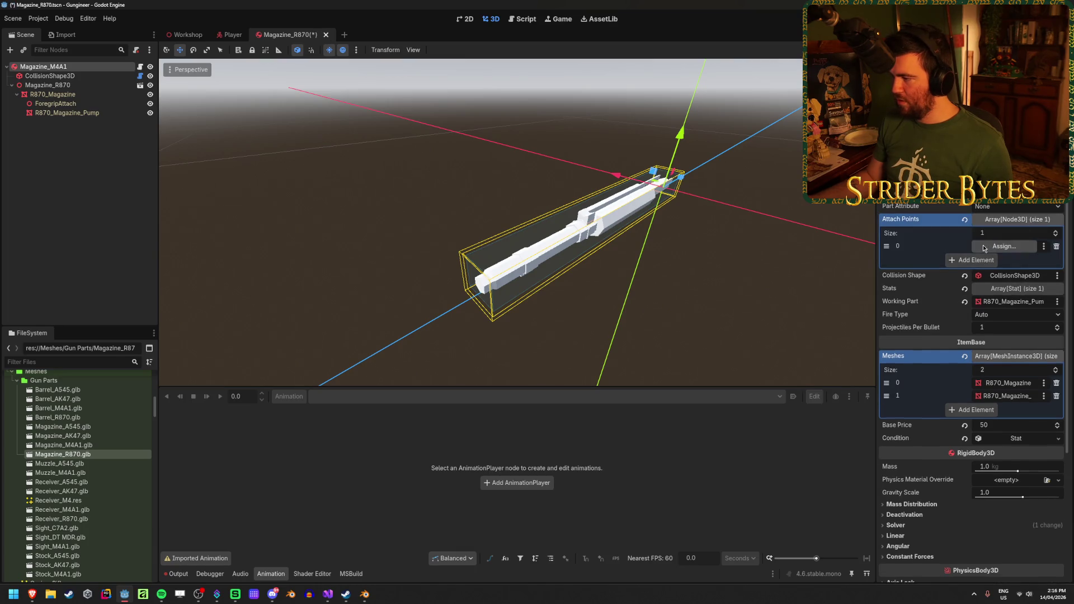
click(1004, 247)
click(543, 240)
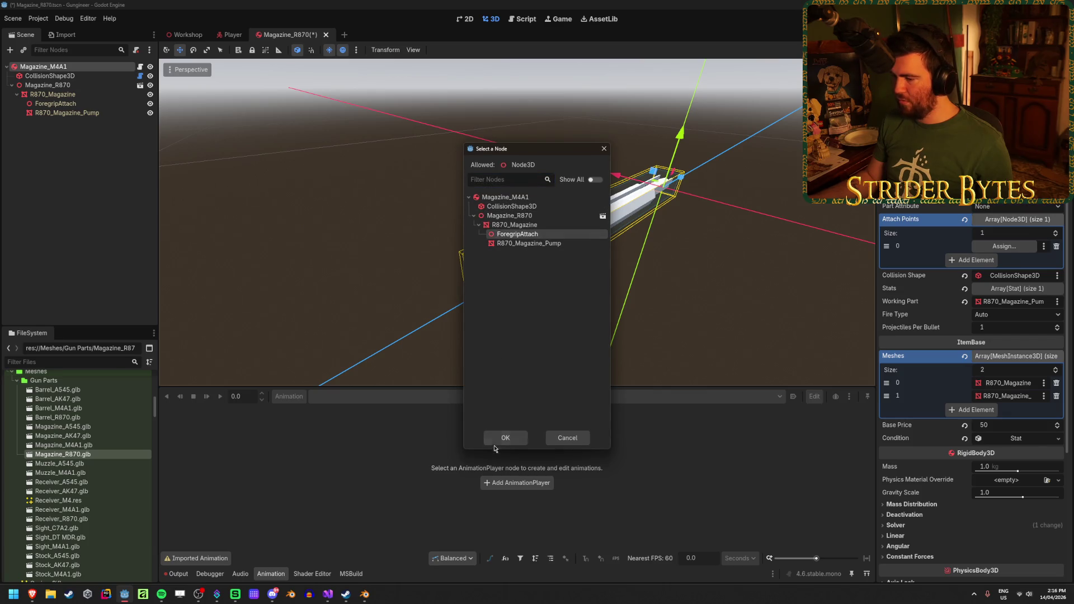
click(493, 444)
key(ctrl+s)
click(1017, 205)
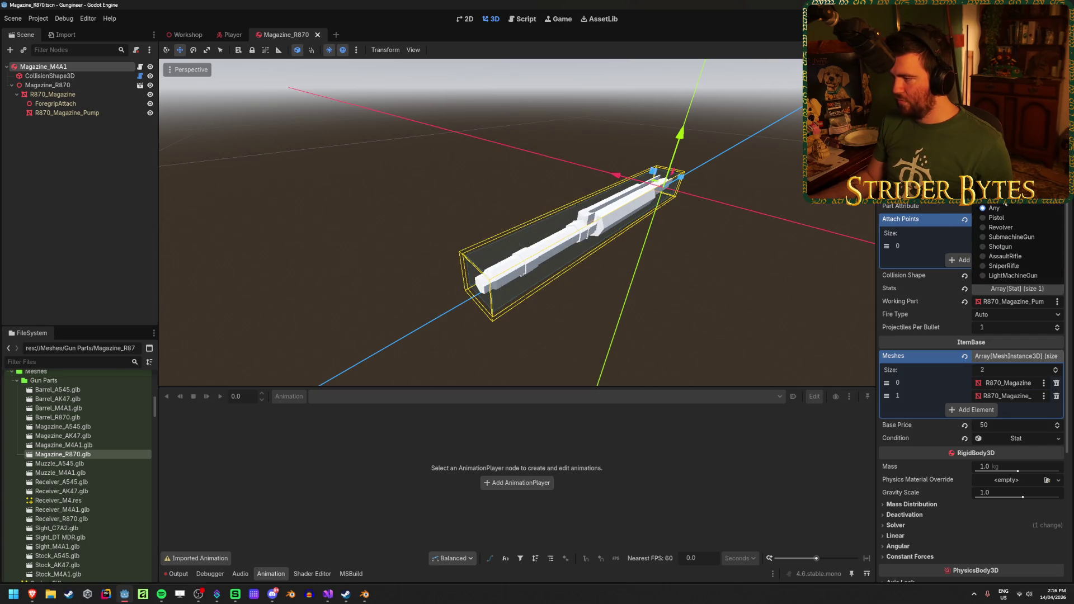
click(1007, 247)
key(ctrl+s)
mouse_move(832, 234)
mouse_down()
mouse_move(757, 223)
mouse_move(783, 223)
mouse_up()
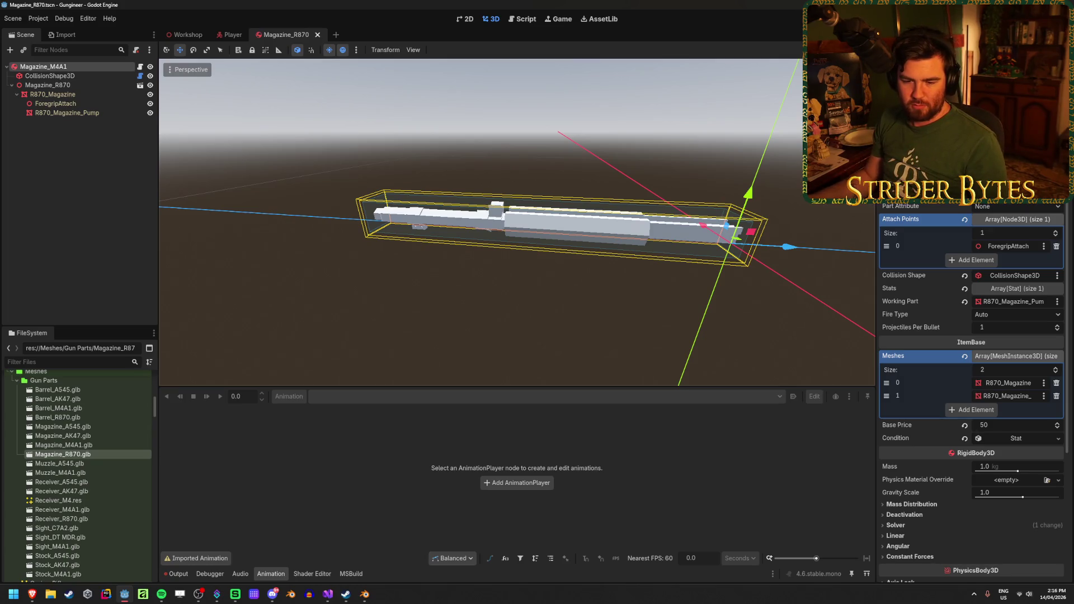
click(235, 594)
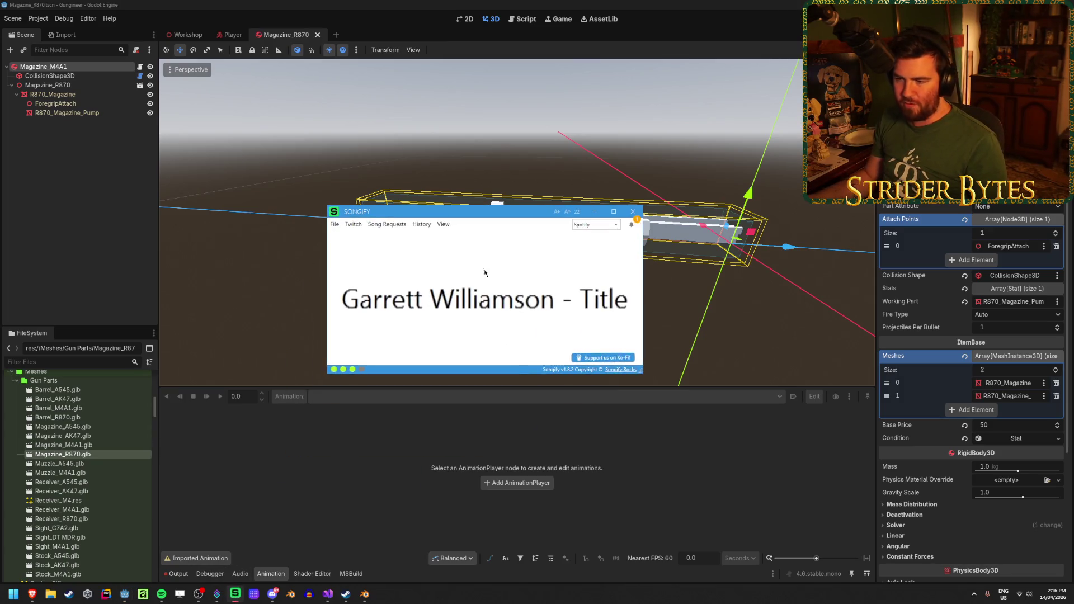
click(633, 213)
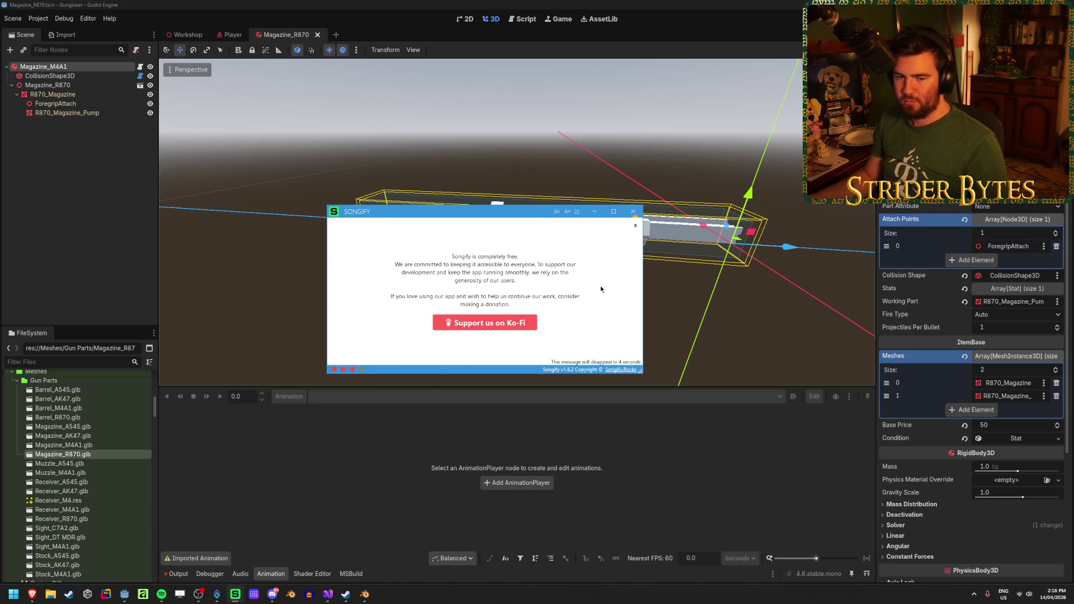
click(635, 225)
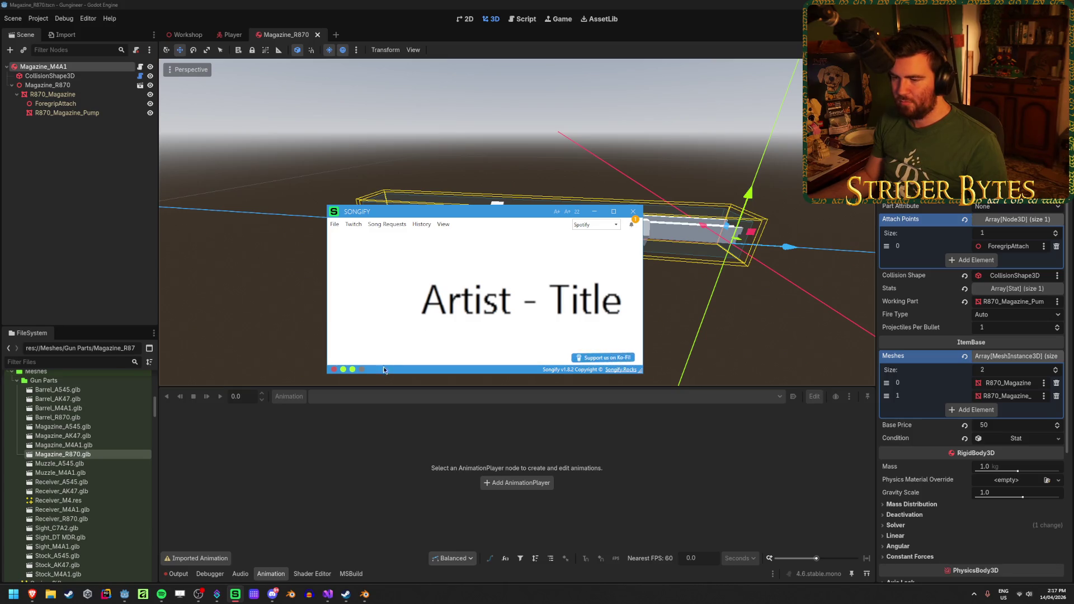
mouse_move(334, 368)
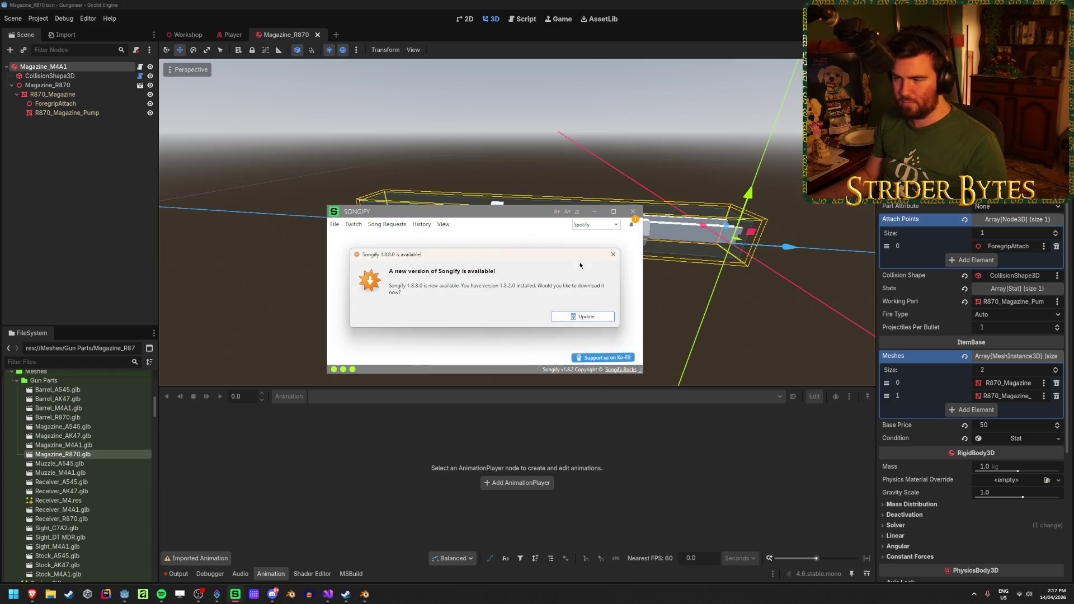
click(597, 212)
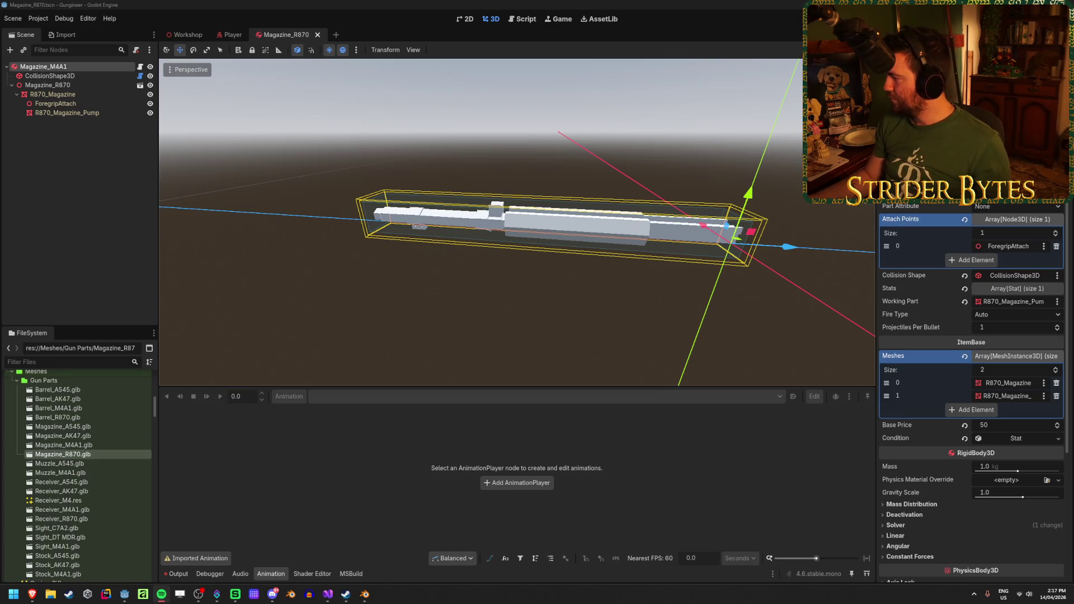
Close the Magazine_R870 scene tab so the Player scene is showing
click(219, 4)
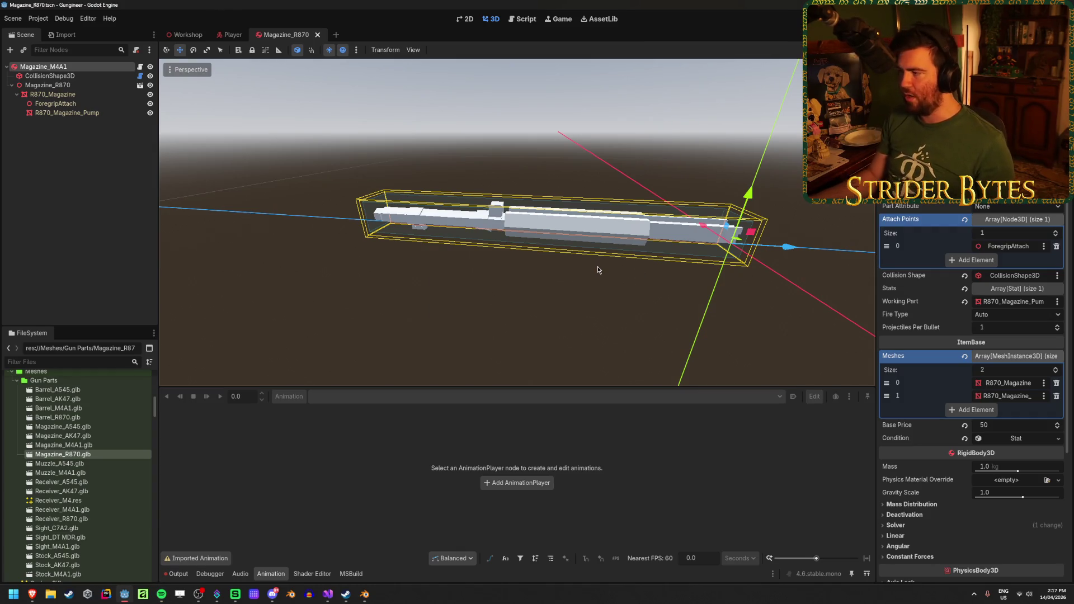
click(91, 228)
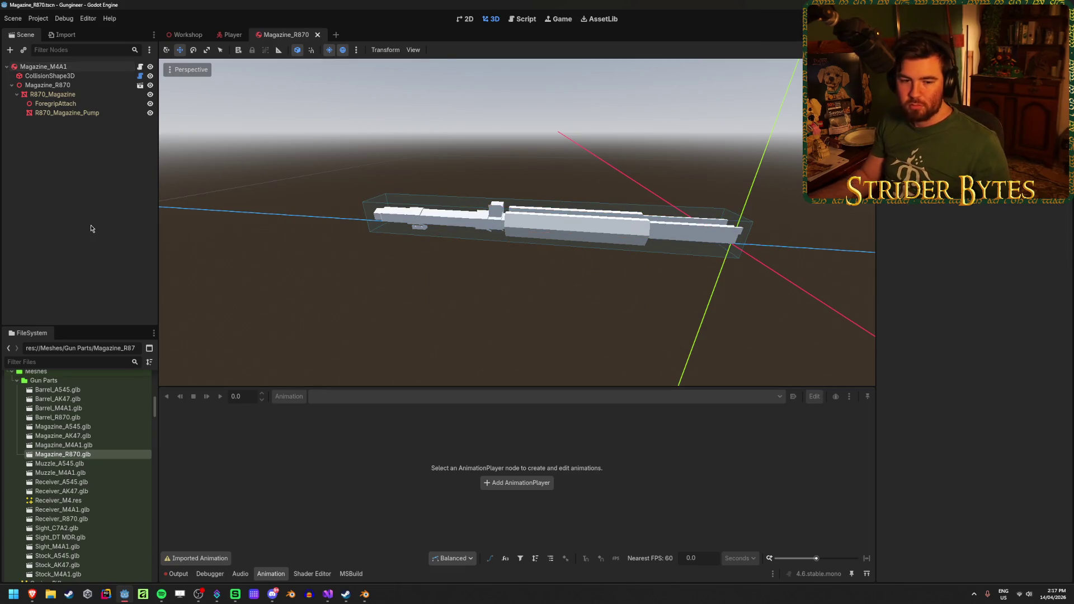
middle_click(292, 38)
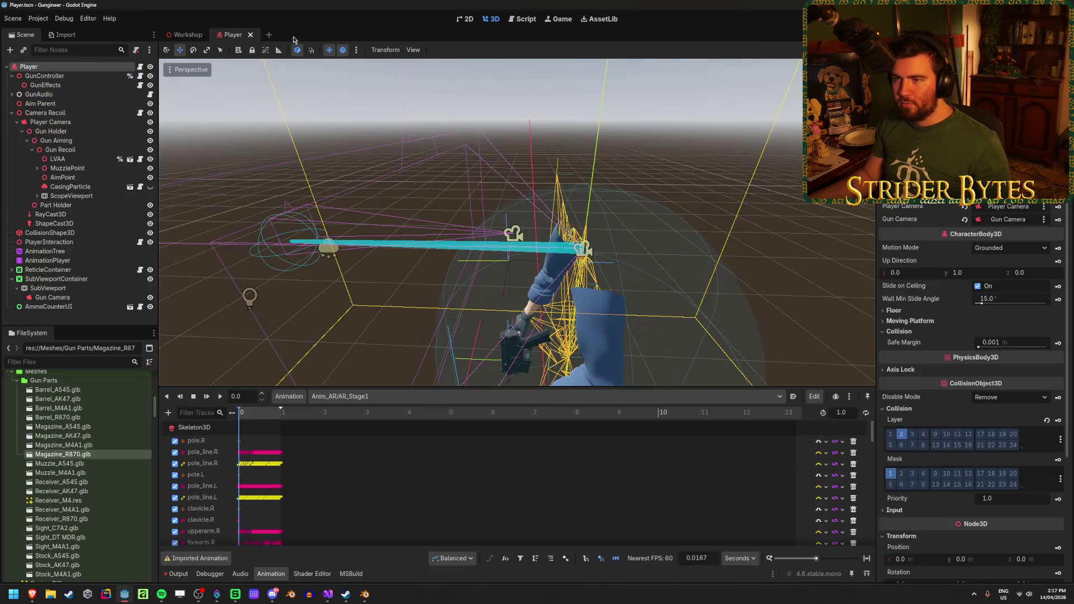
In the Workshop scene, place Barrel_R870 on the workbench floor
click(188, 36)
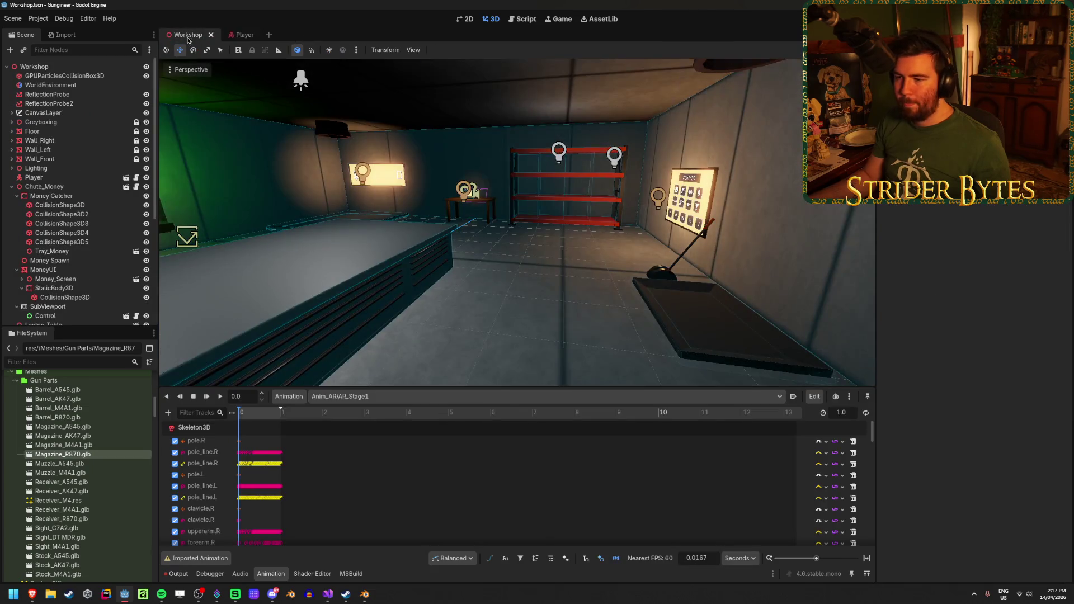
click(271, 574)
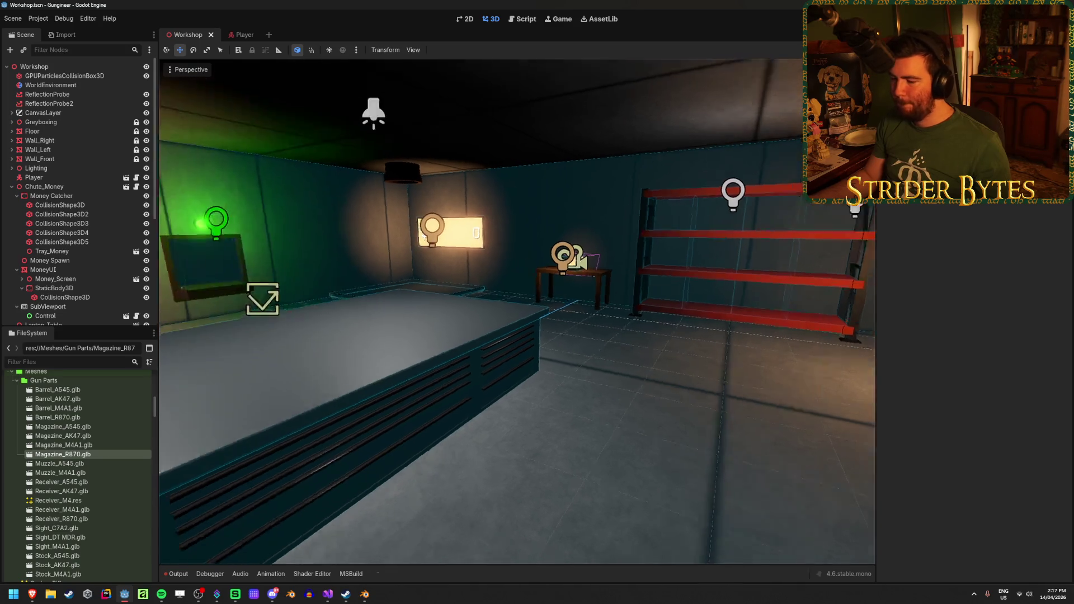
drag(469, 375, 470, 375)
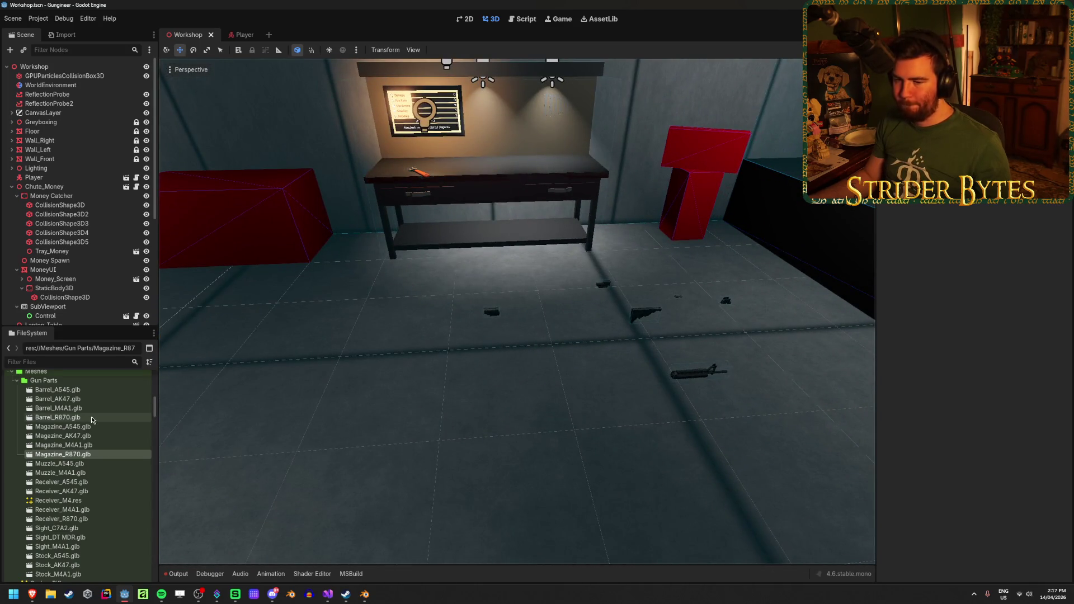
scroll(92, 420, down, 10)
scroll(92, 420, up, 1)
mouse_move(103, 439)
mouse_down()
mouse_move(207, 405)
mouse_move(349, 404)
mouse_up()
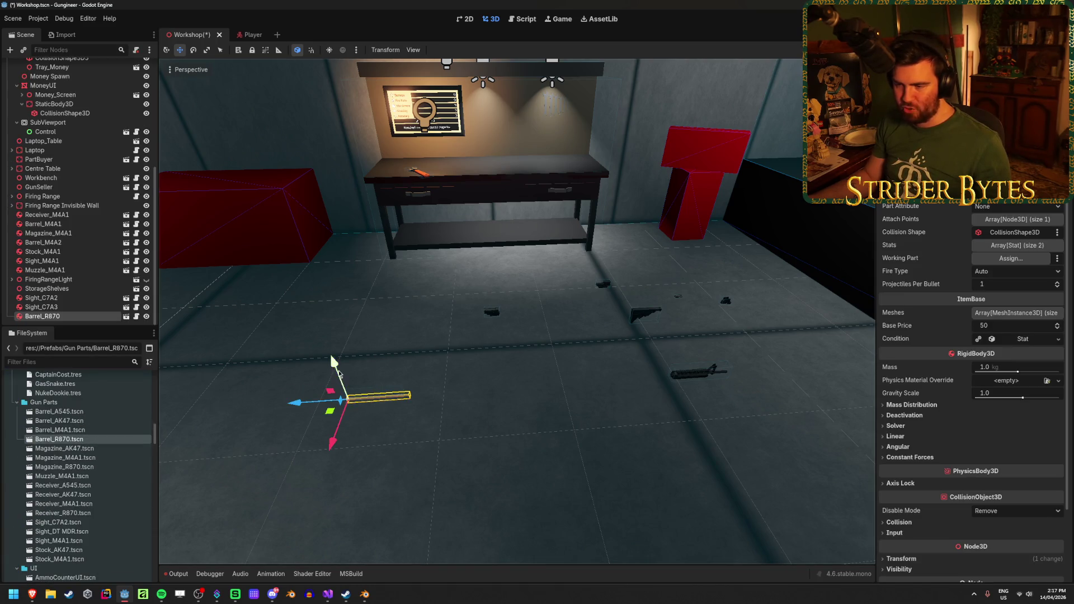
key(f)
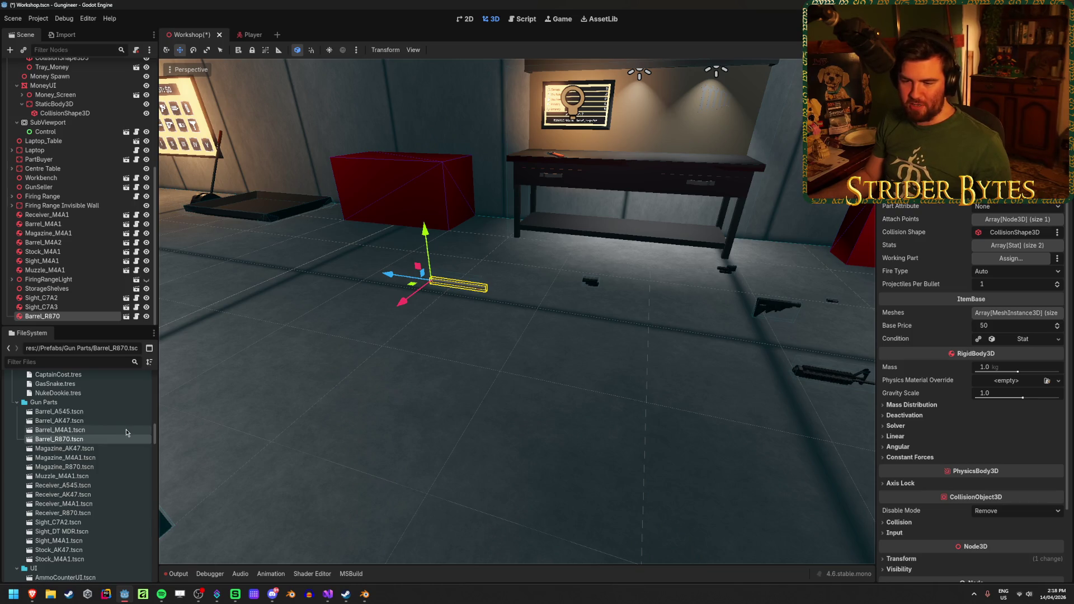
Add Magazine_R870 and a slightly raised Receiver_R870, save, and run the game
mouse_move(123, 466)
mouse_down()
mouse_move(495, 353)
mouse_move(492, 285)
mouse_up()
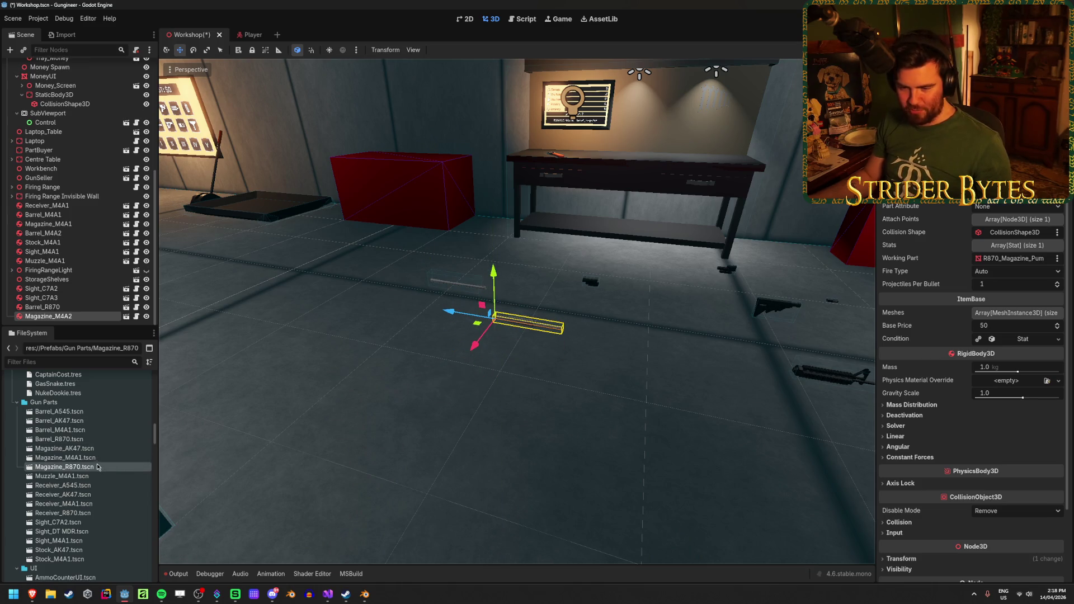
mouse_move(87, 517)
mouse_down()
mouse_move(431, 389)
mouse_move(433, 372)
mouse_up()
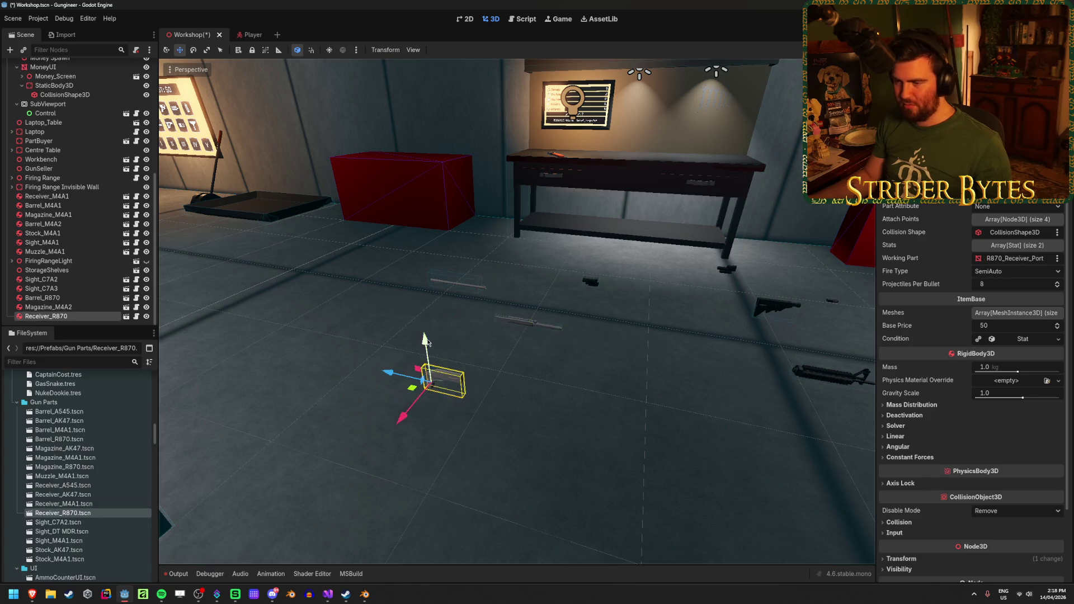
drag(437, 330, 437, 301)
key(ctrl+s)
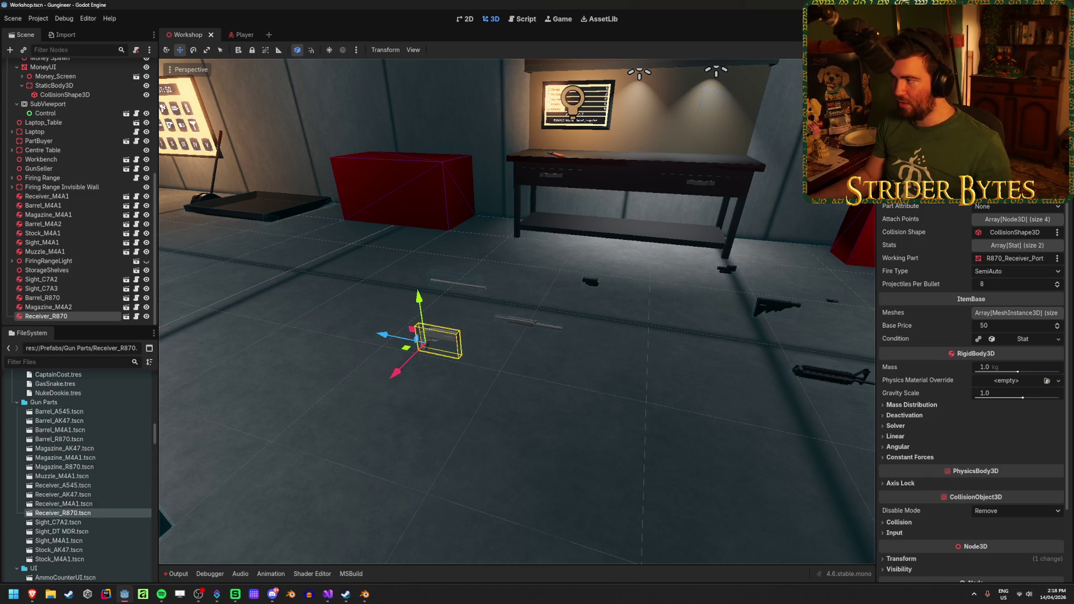
key(F5)
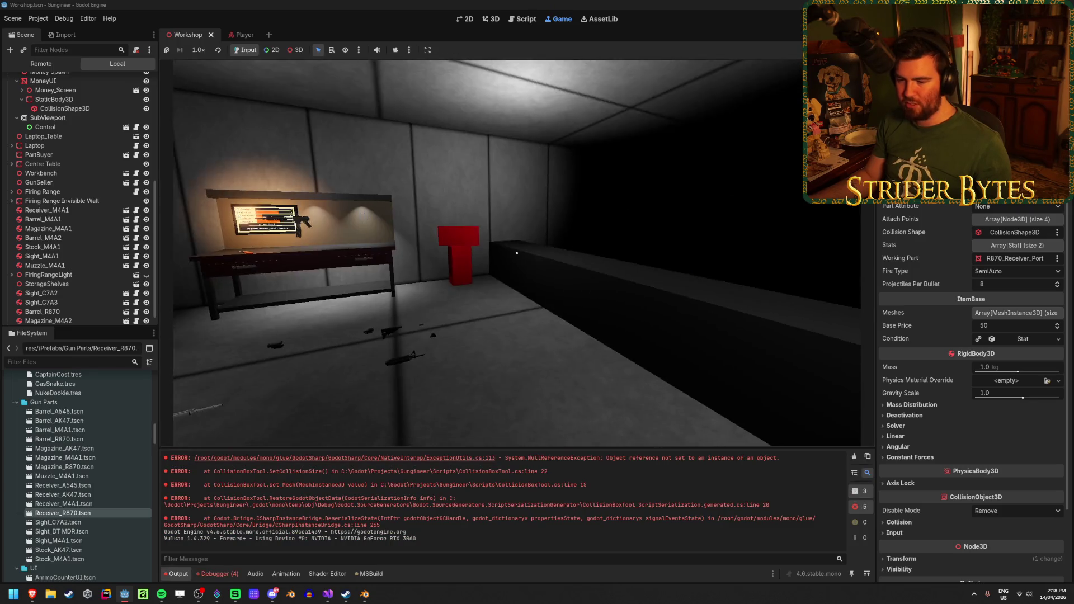
Walk around the workbench, pick up and drop the rod, then stop the game
key(w)
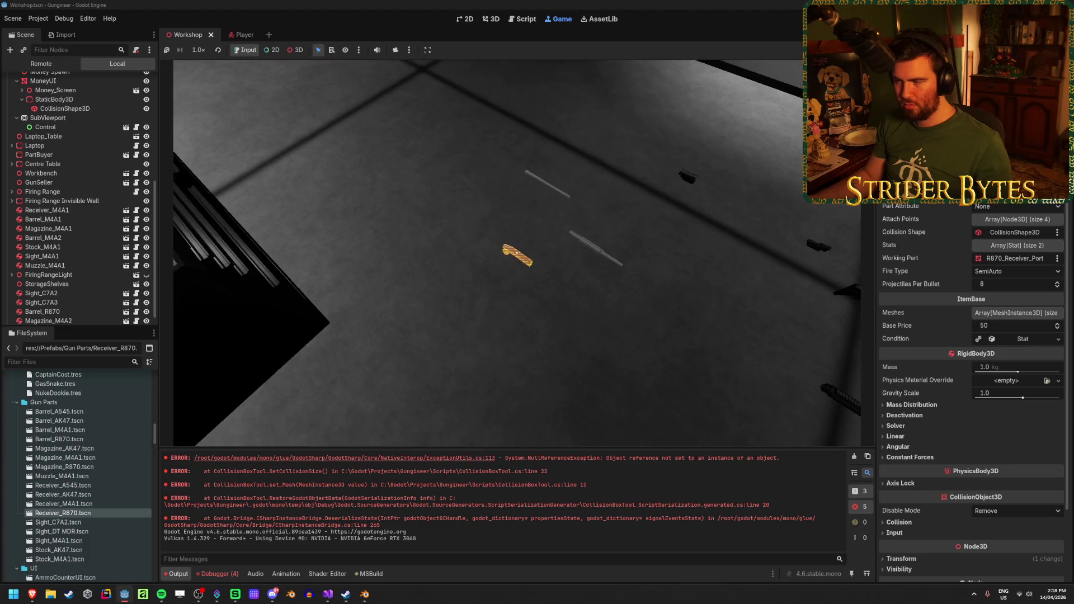
key(s)
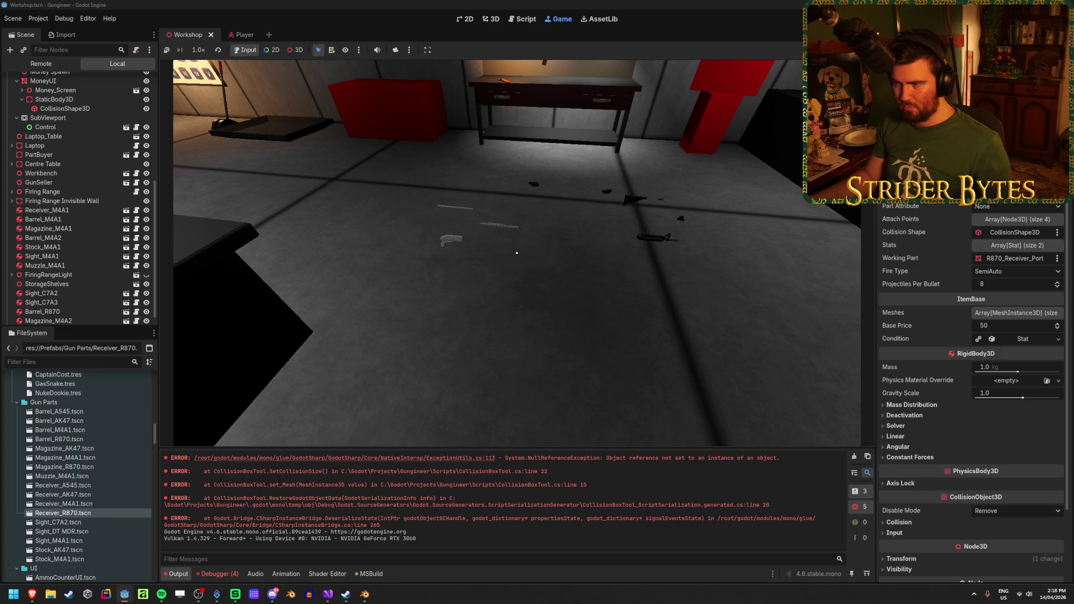
key(w)
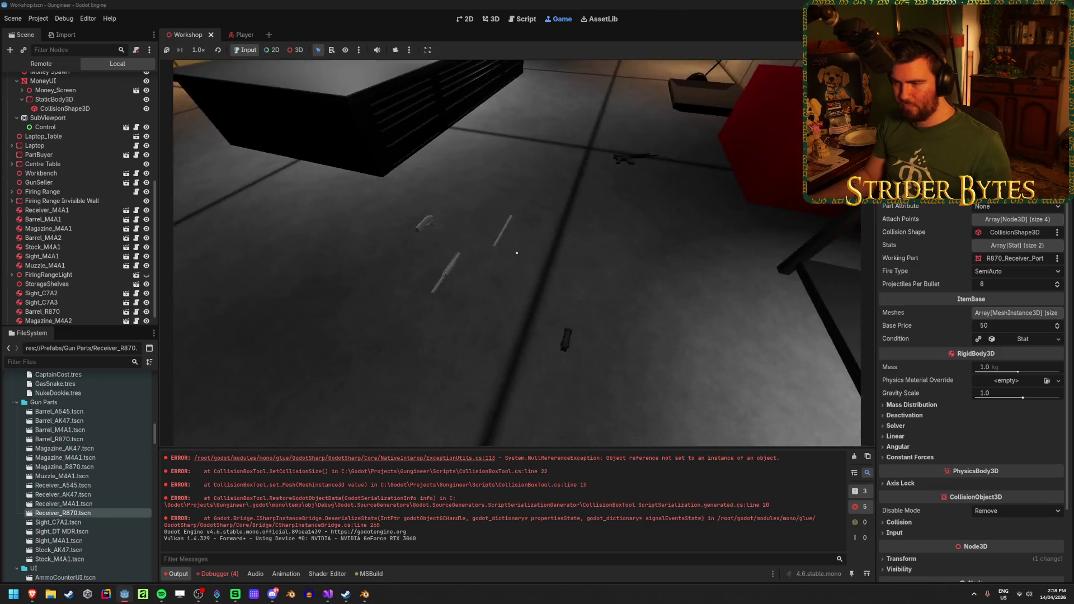
key(w)
key(w)
key(w)
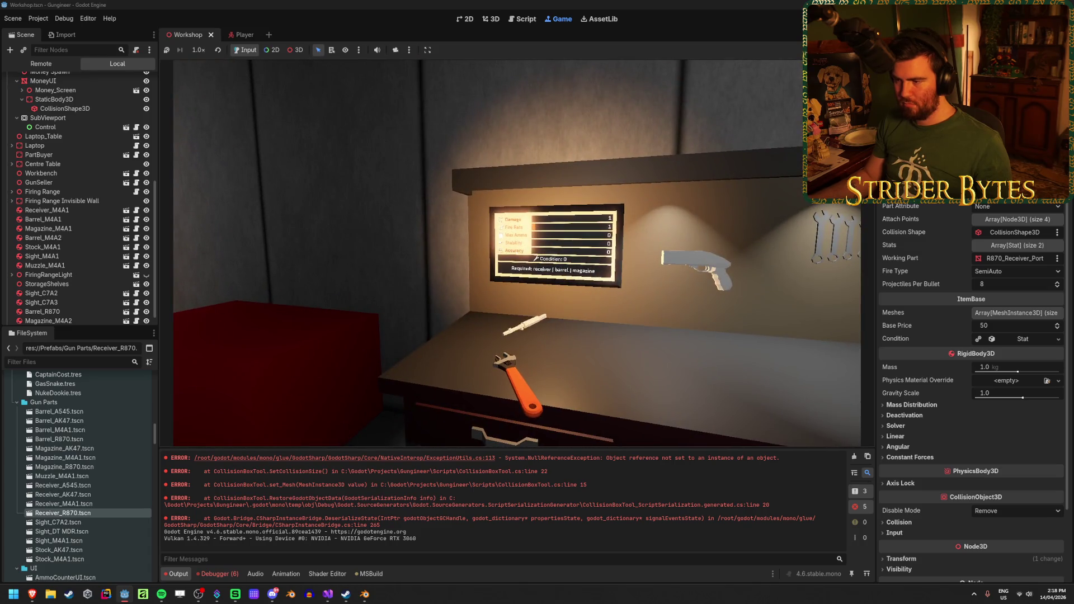
key(w)
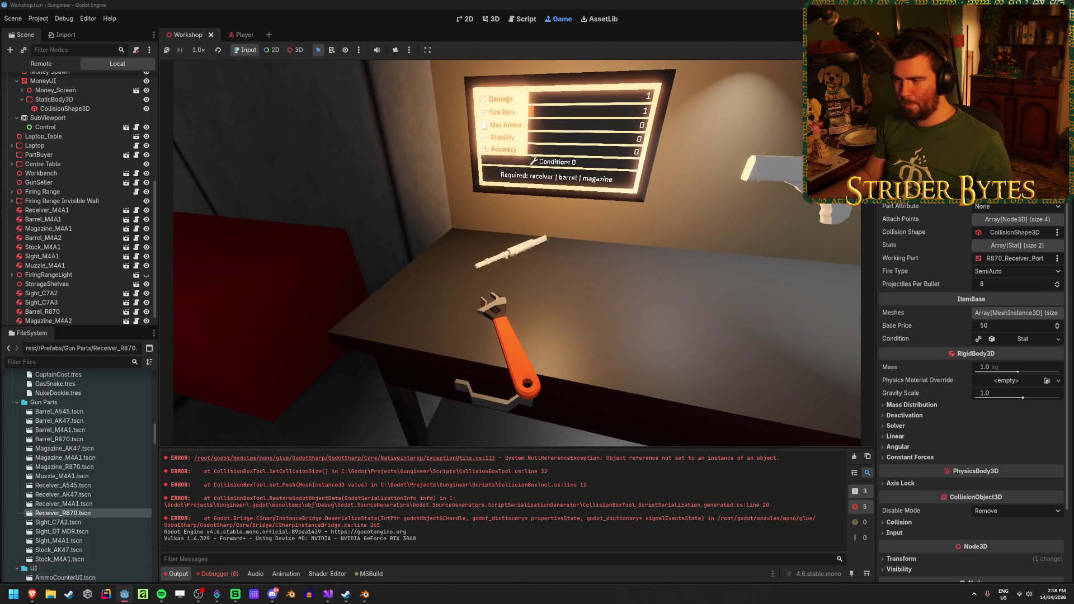
key(s)
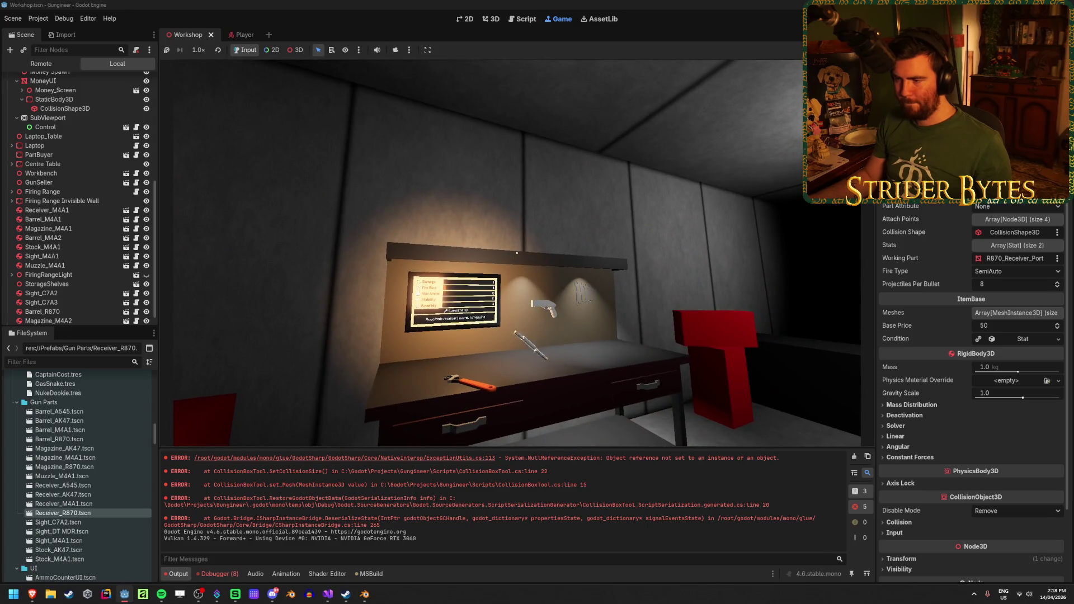
key(s)
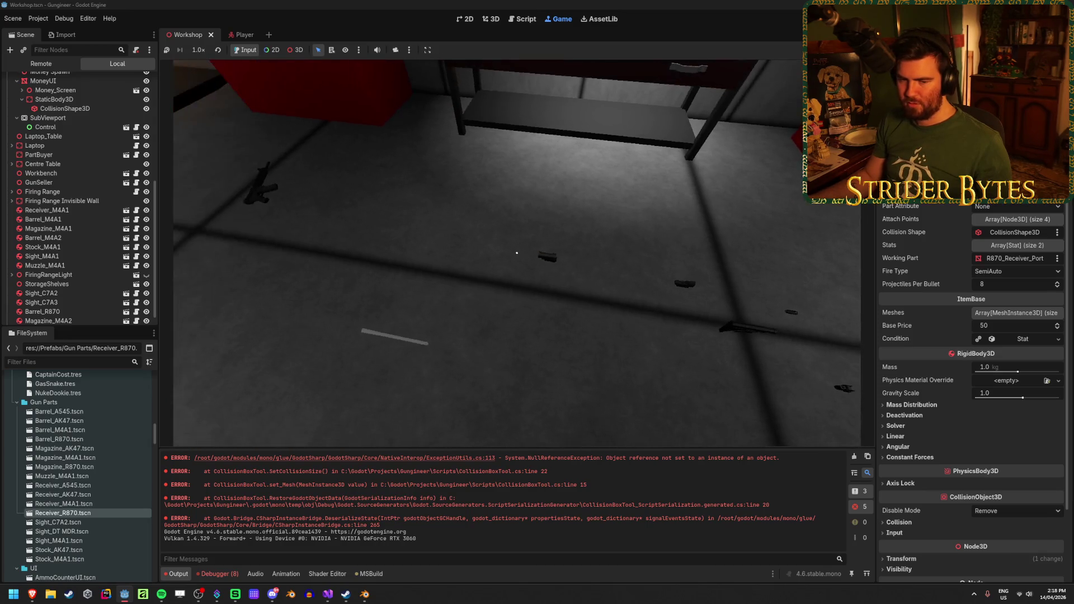
key(e)
key(e)
key(w)
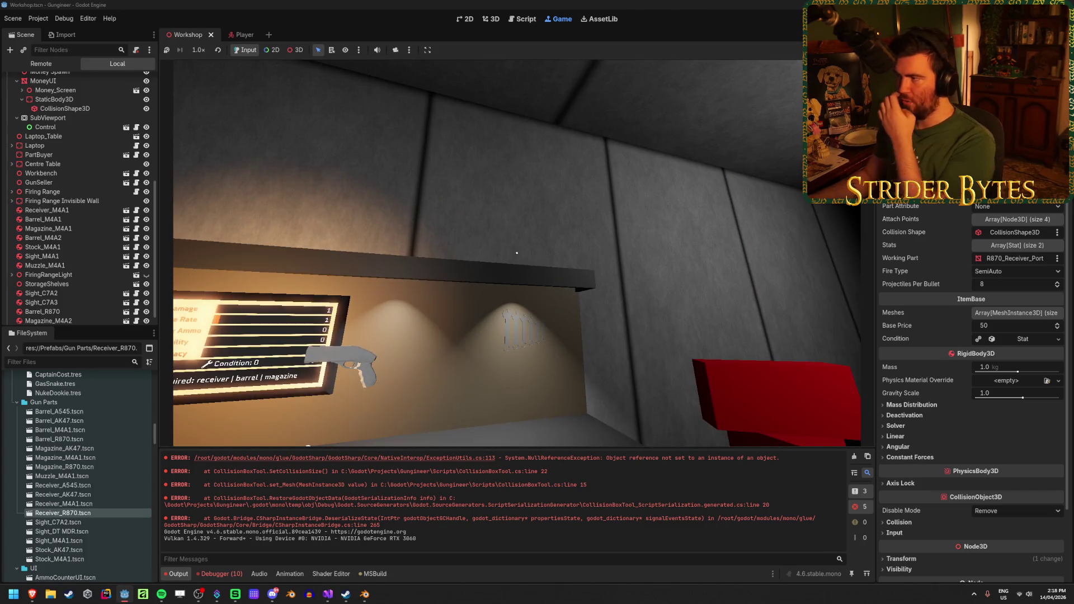
key(F8)
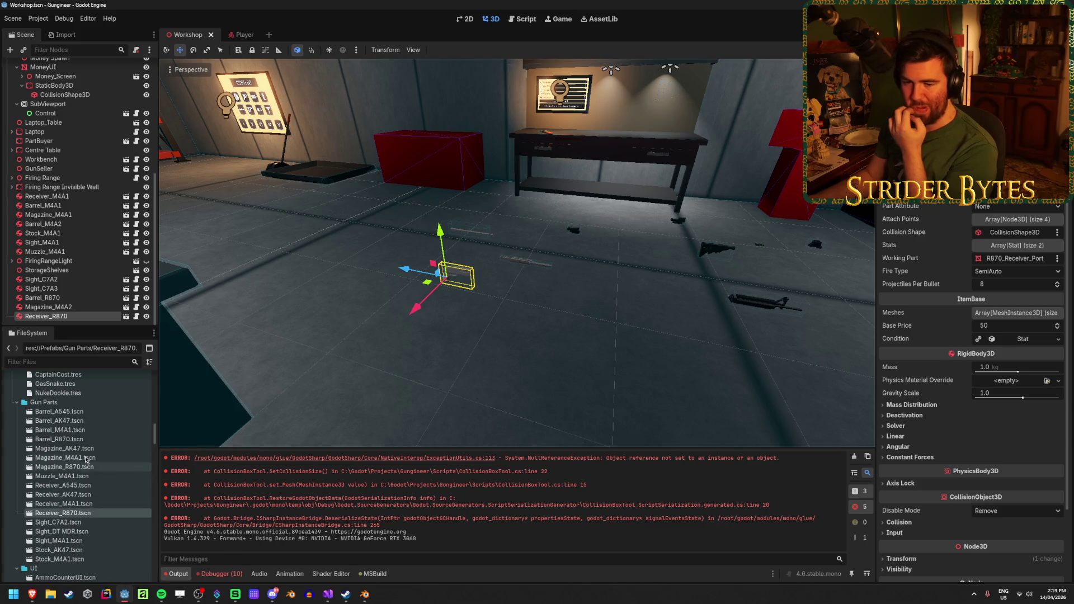
Give Barrel_R870's MuzzleAttach the AttachPoint.cs script with type Muzzle and save
double_click(59, 439)
double_click(81, 467)
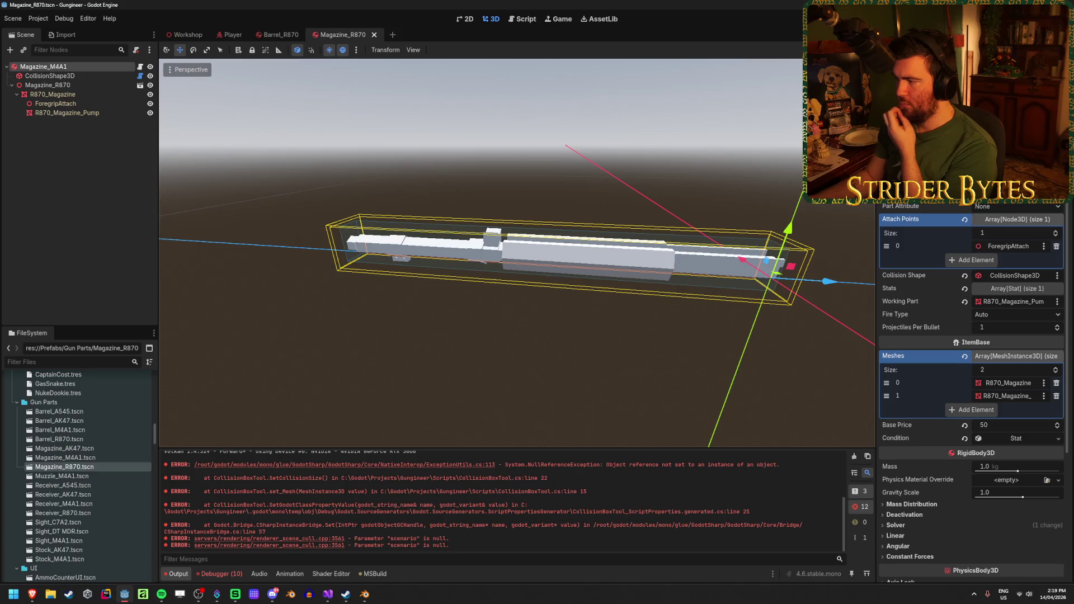
click(280, 34)
click(117, 114)
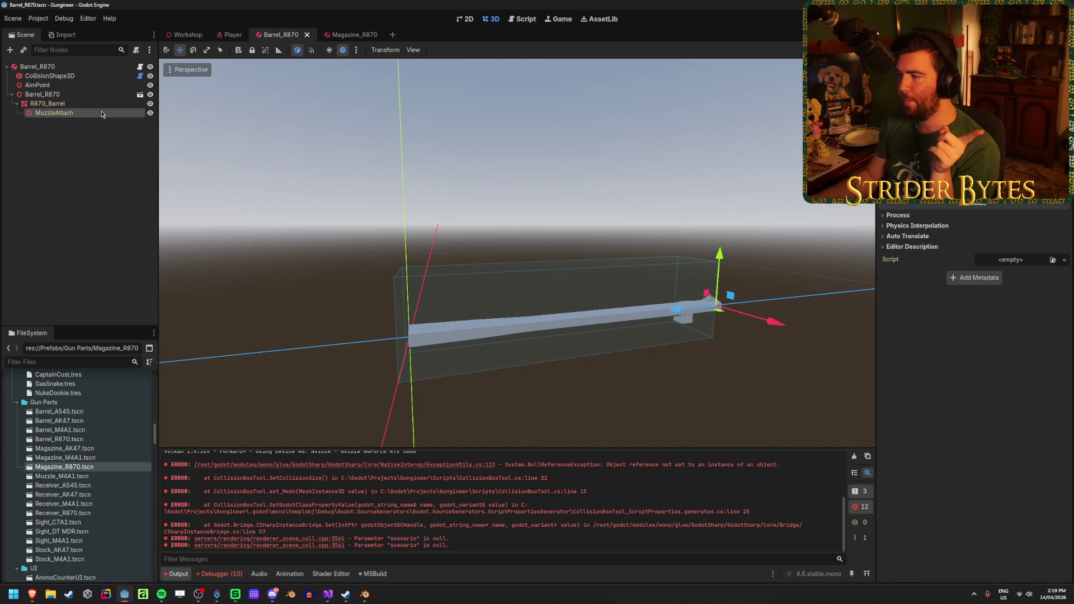
click(1053, 260)
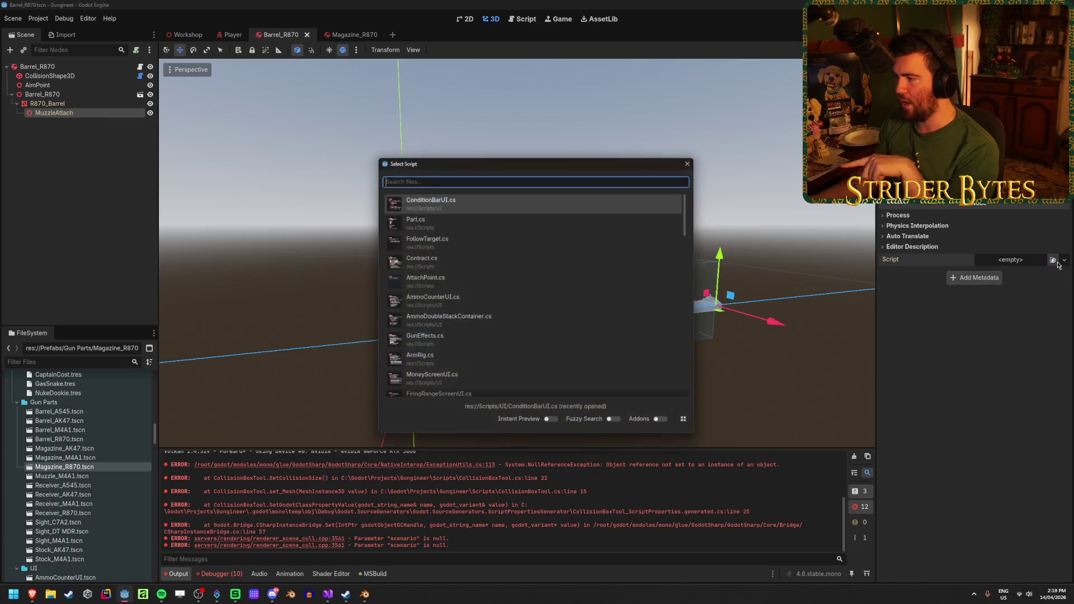
text(attach)
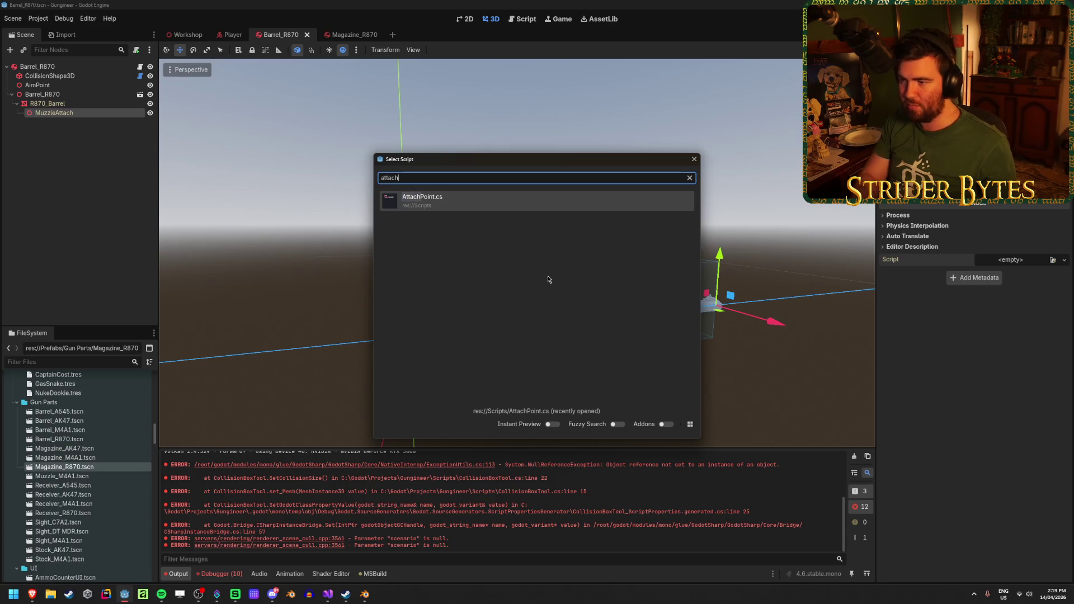
key(Return)
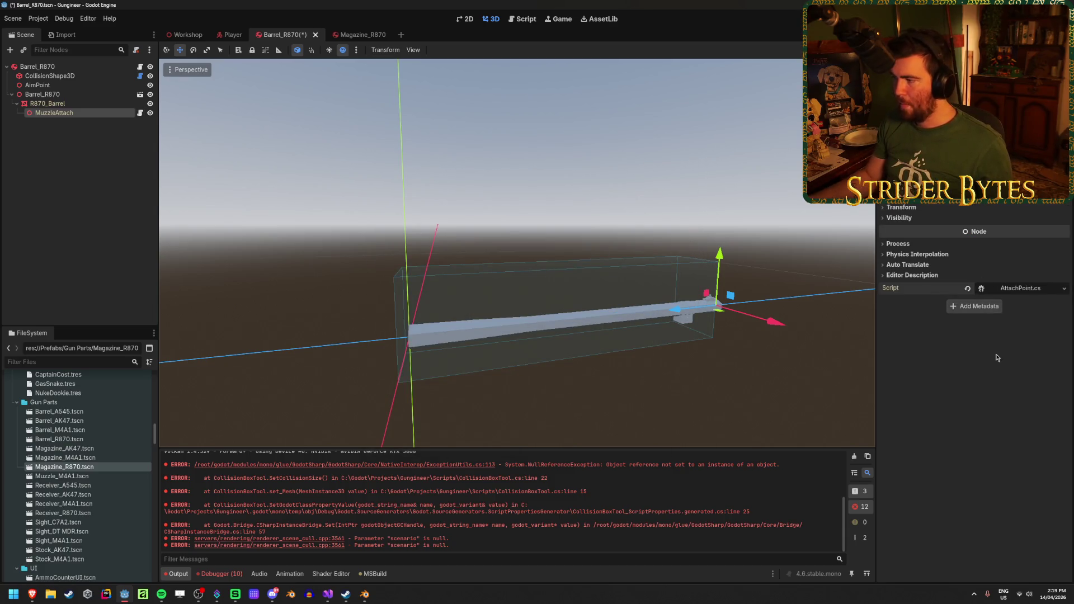
click(1023, 195)
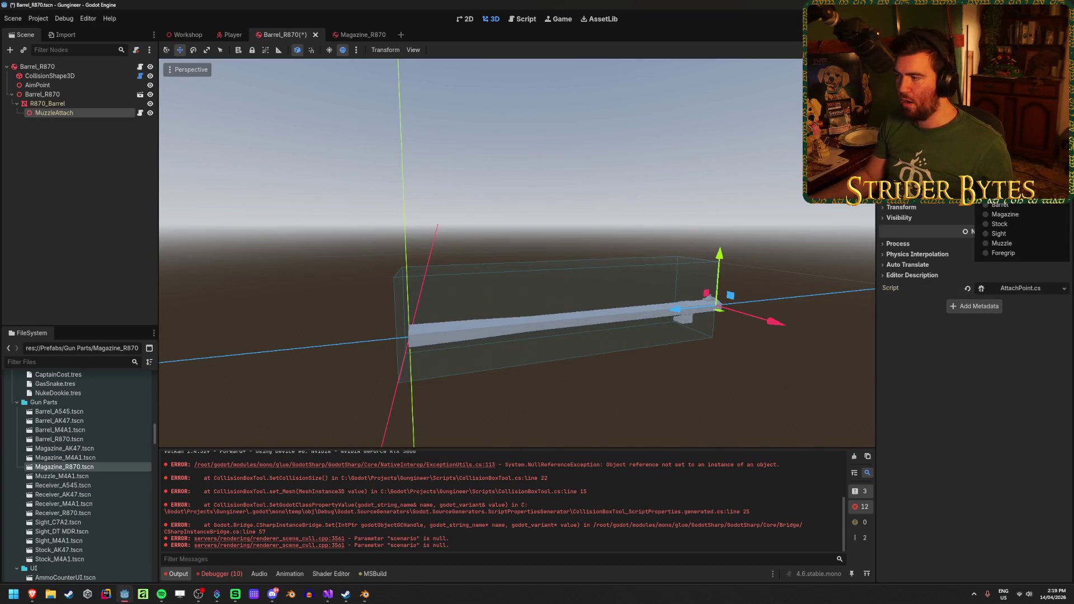
click(1002, 243)
key(ctrl+s)
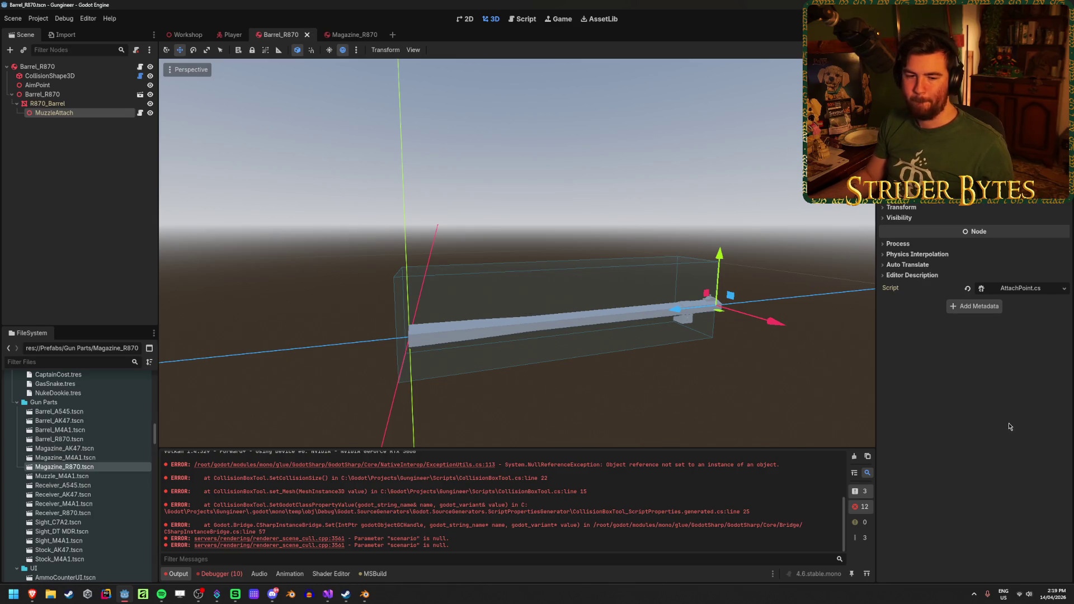
click(339, 34)
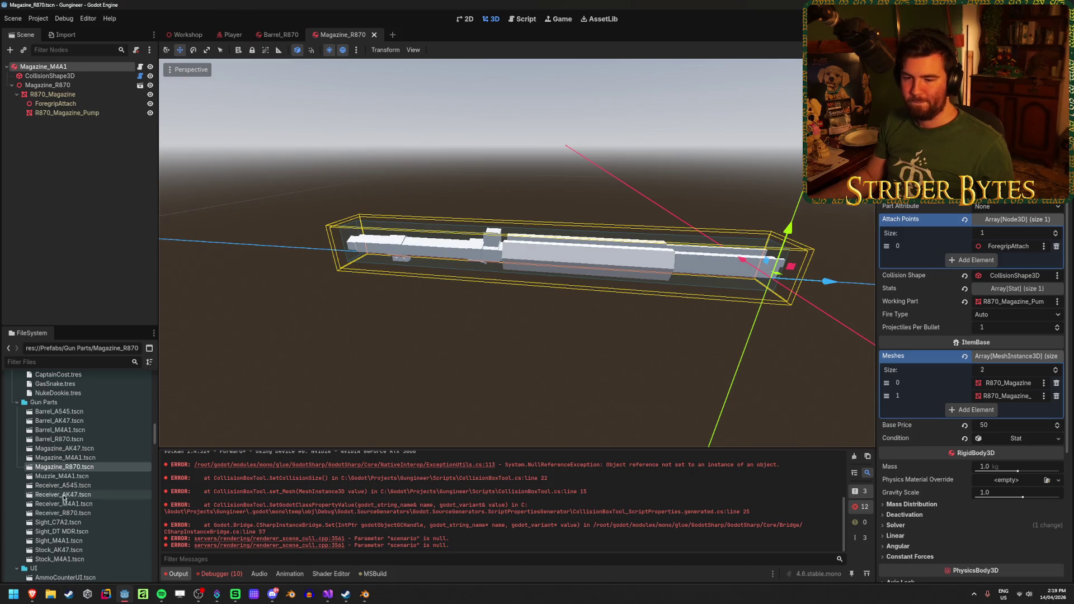
Open Receiver_R870 and assign AttachPoint.cs to BarrelAttach, MagazineAttach, SightAttach and StockAttach
click(98, 514)
double_click(99, 513)
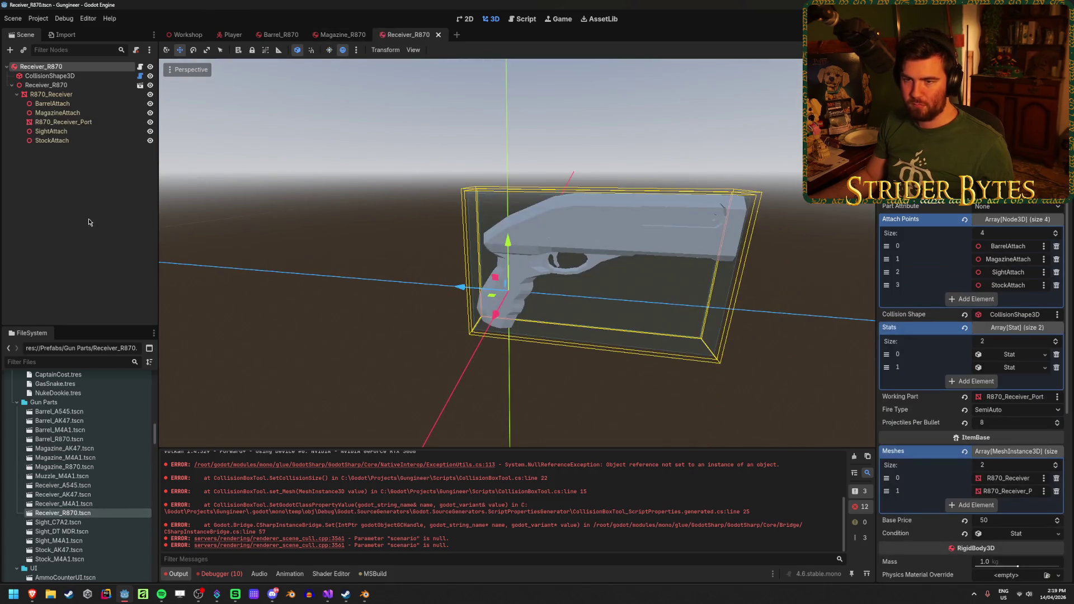
click(53, 104)
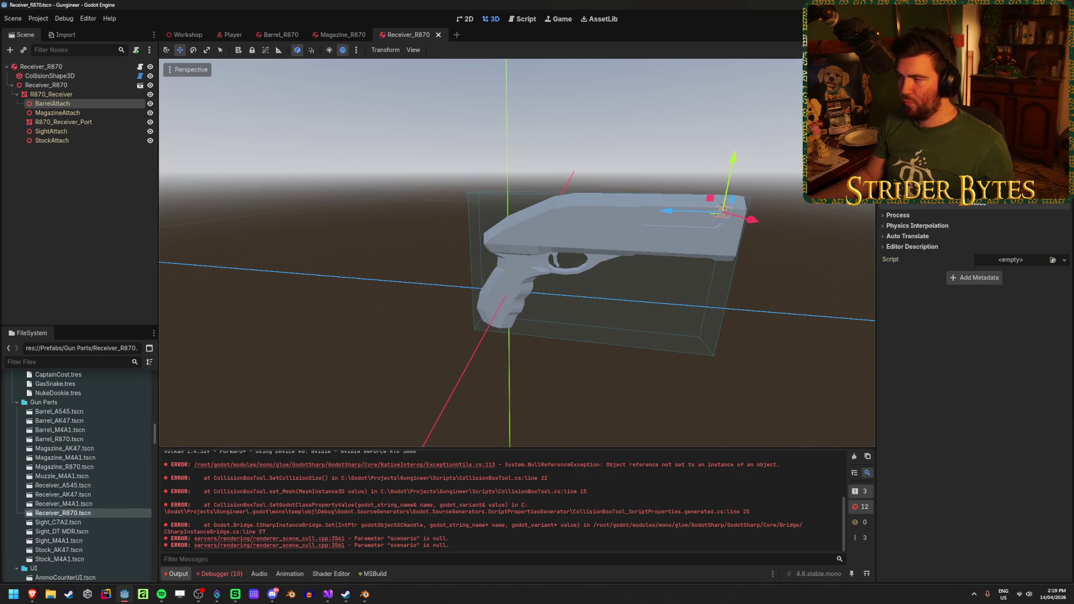
click(1052, 260)
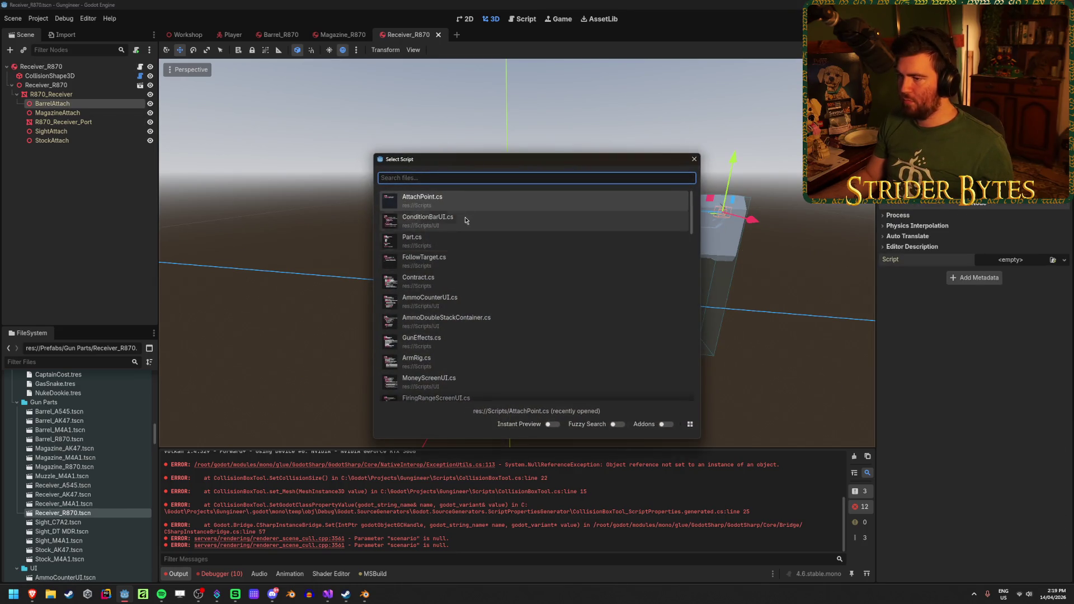
double_click(478, 203)
ctrl+click(58, 113)
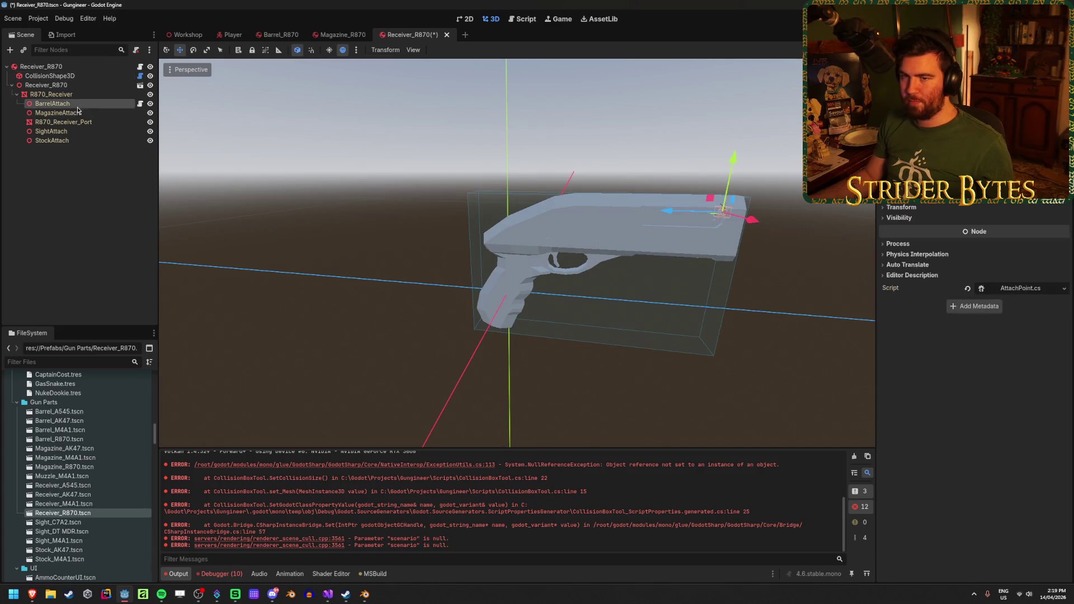
ctrl+click(53, 132)
ctrl+click(67, 141)
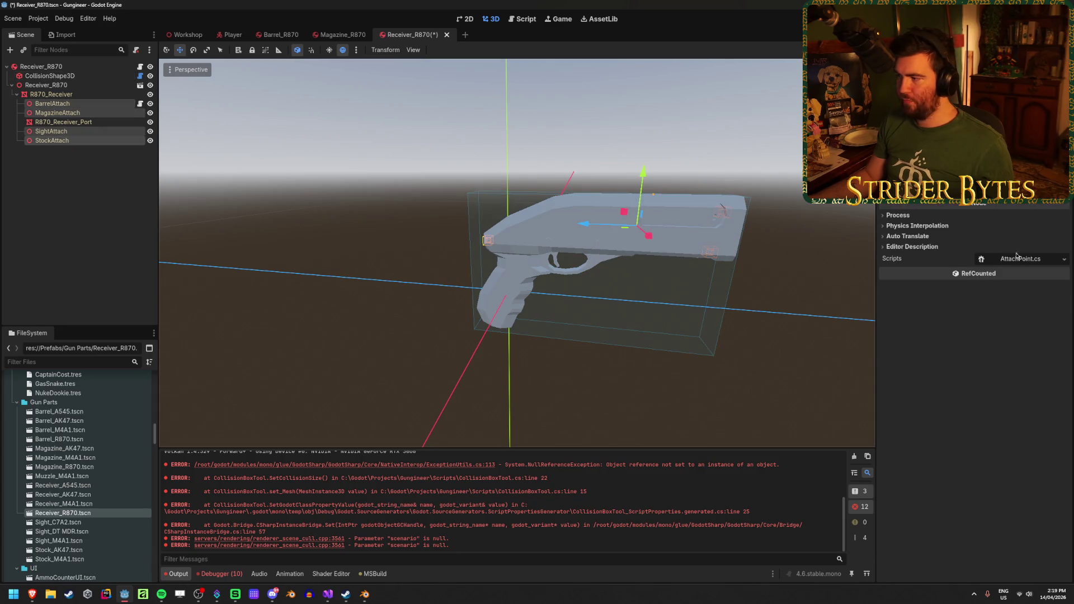
click(1064, 259)
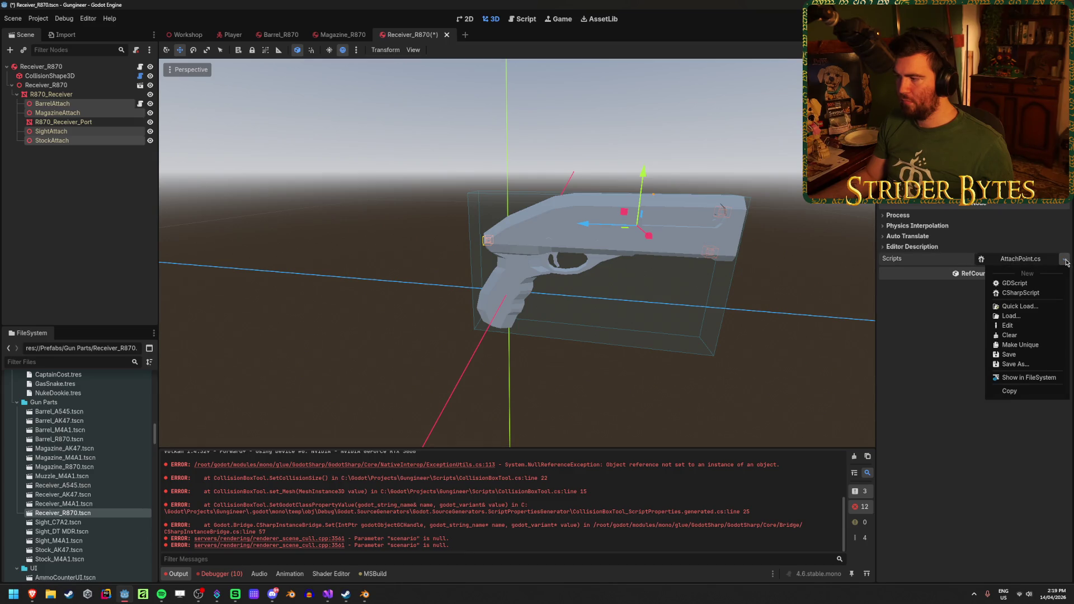
click(1010, 335)
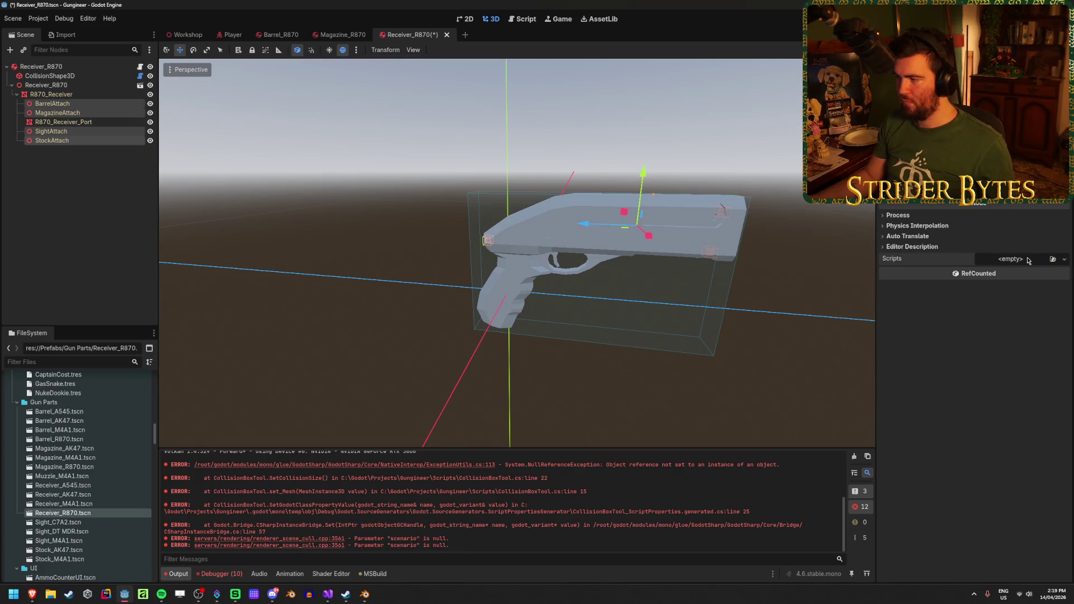
click(1054, 260)
click(443, 211)
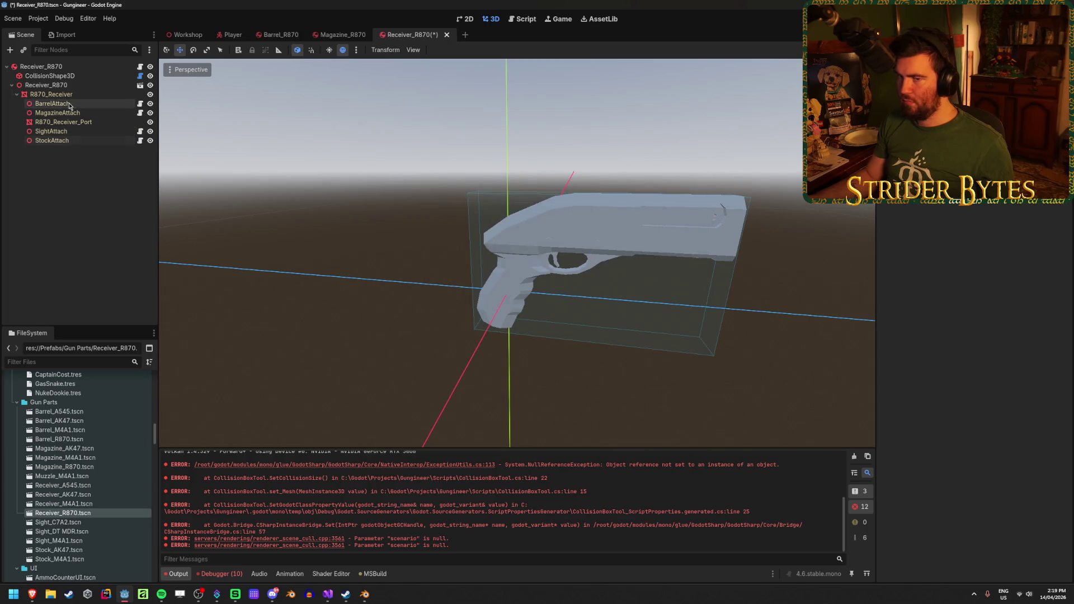
Set the attach type for BarrelAttach, MagazineAttach, SightAttach and StockAttach, then save
click(1012, 193)
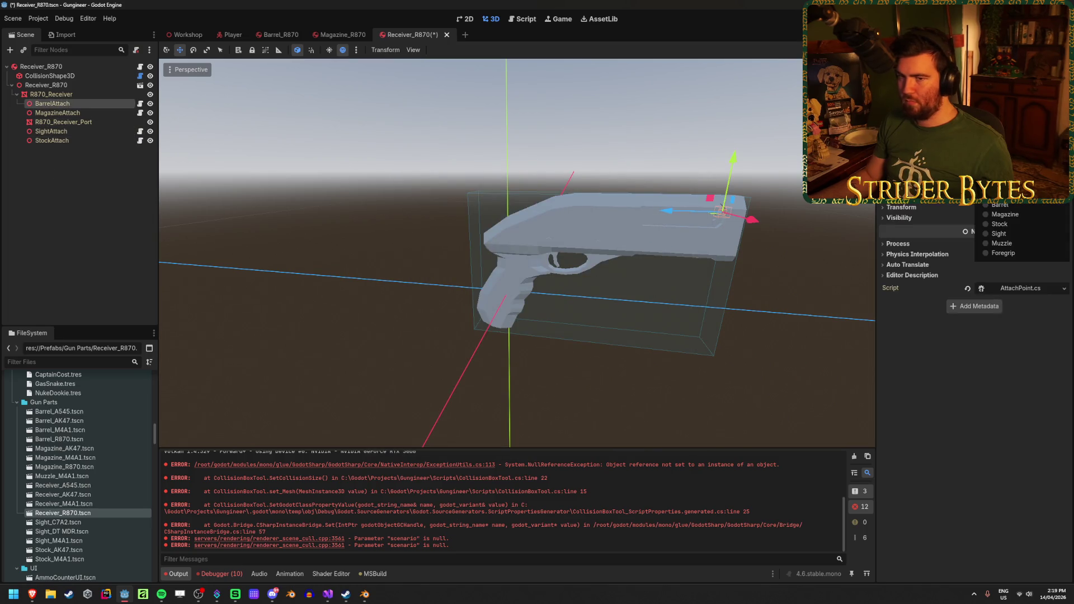
click(1013, 216)
click(58, 112)
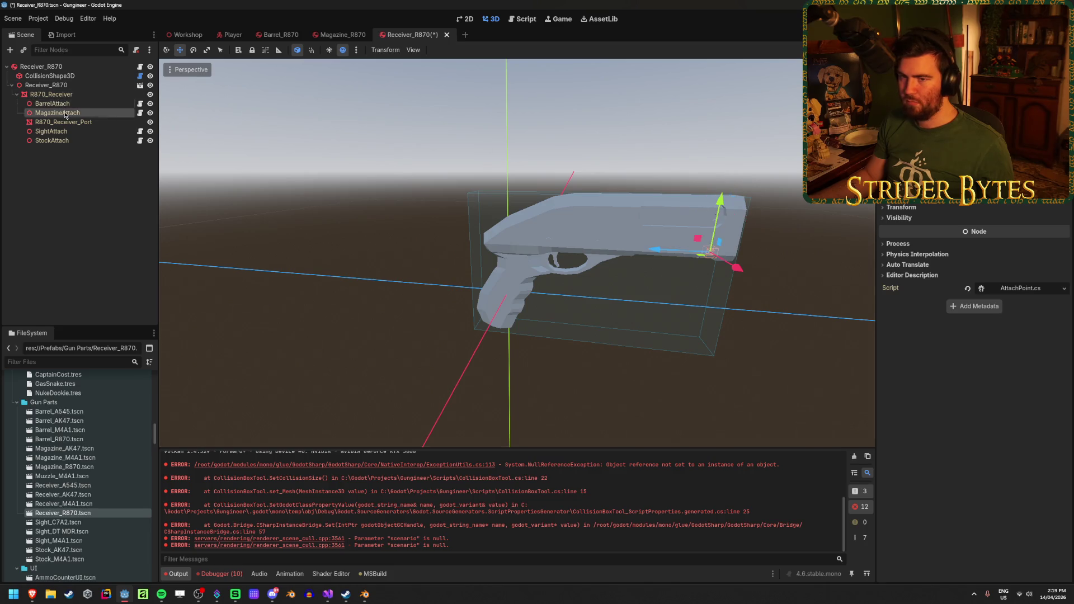
click(1012, 193)
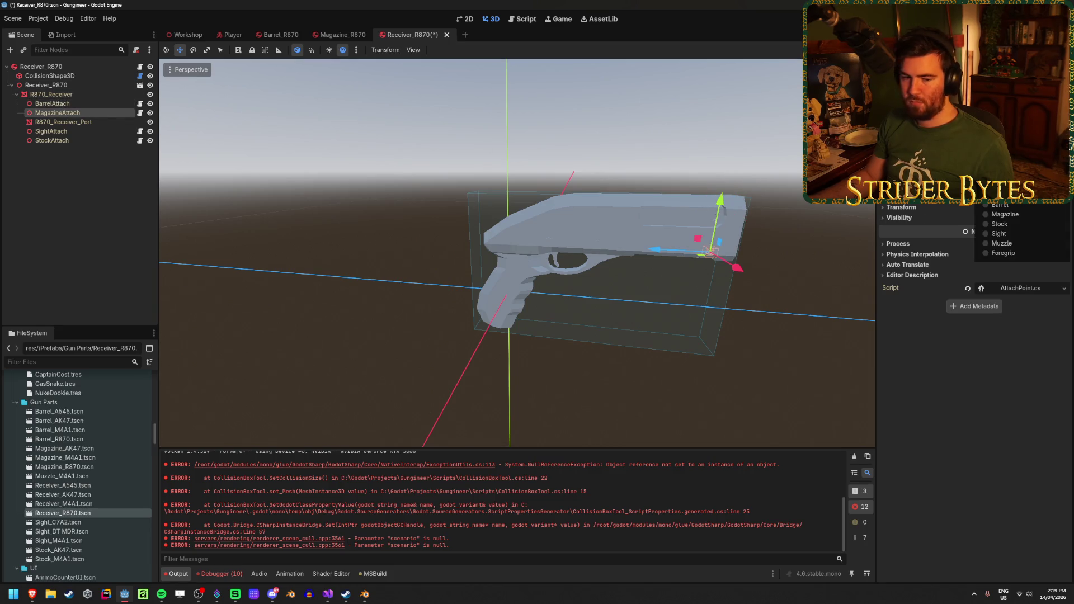
click(1005, 214)
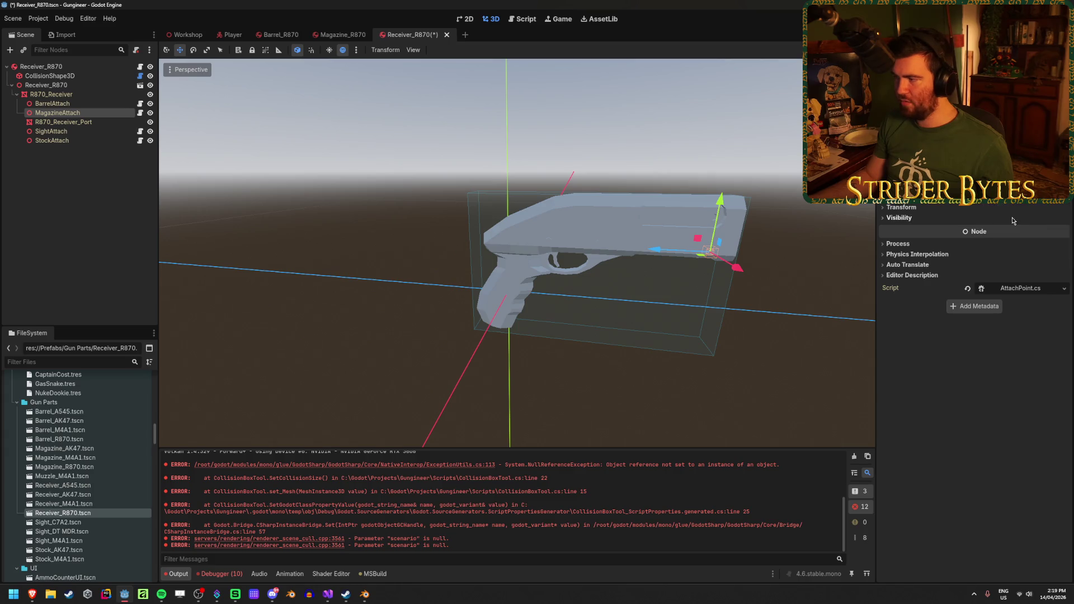
click(51, 130)
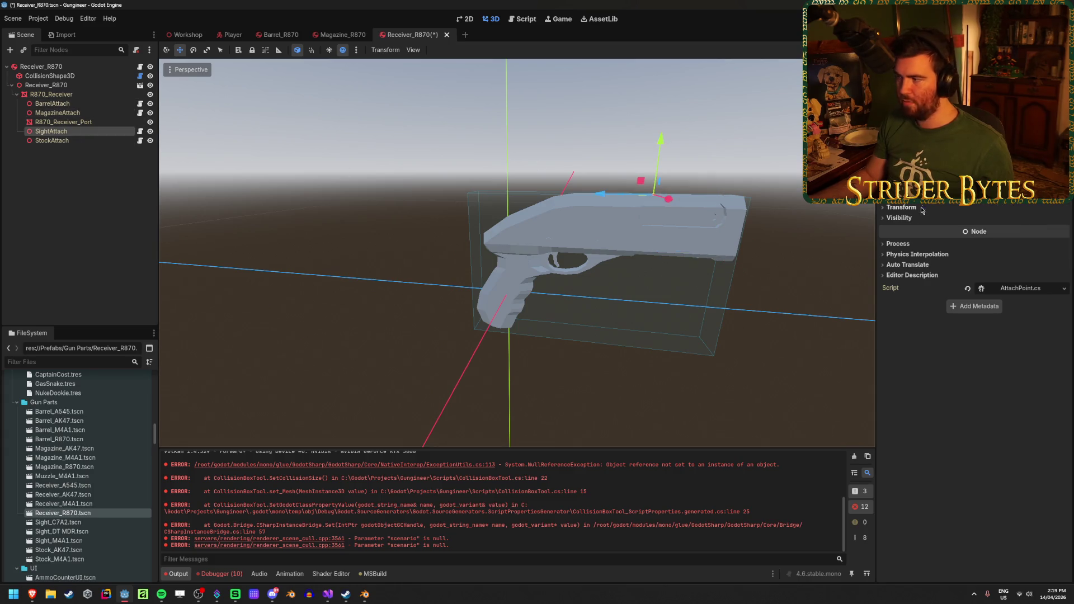
click(1012, 193)
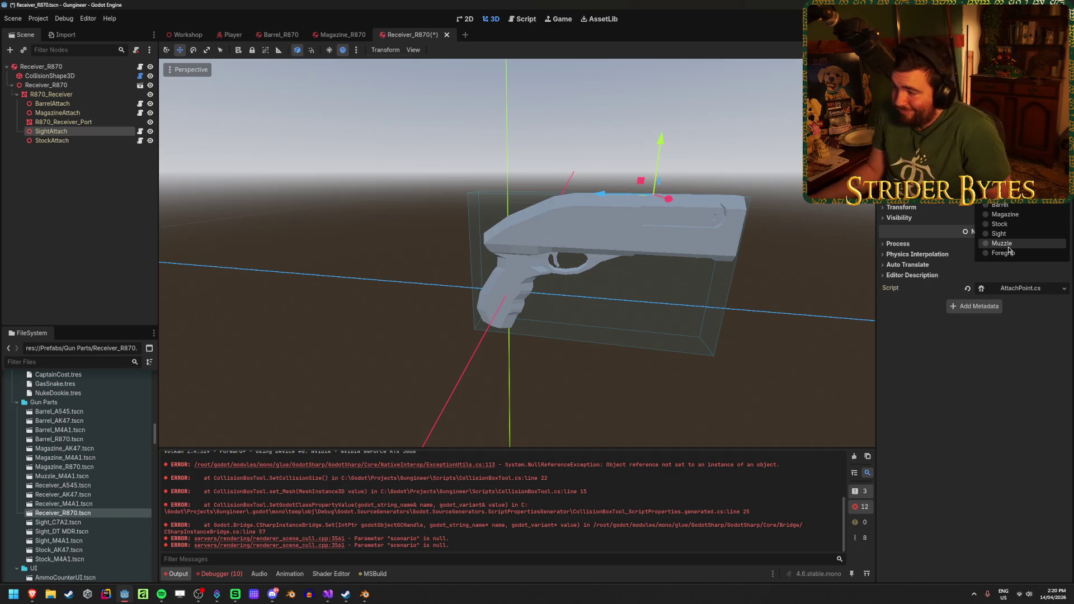
click(999, 233)
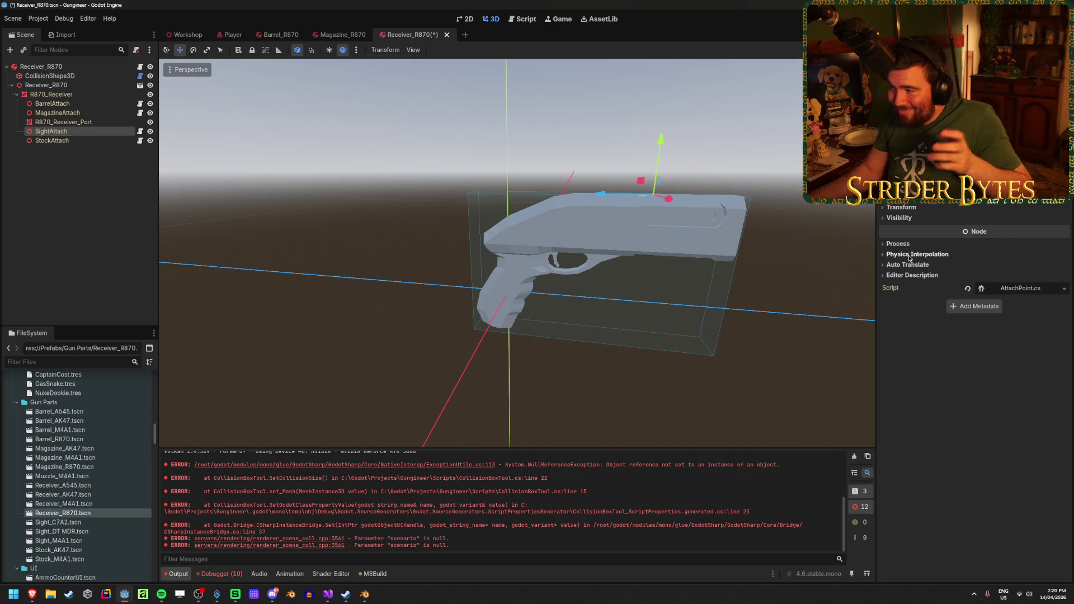
key(Down)
click(1012, 193)
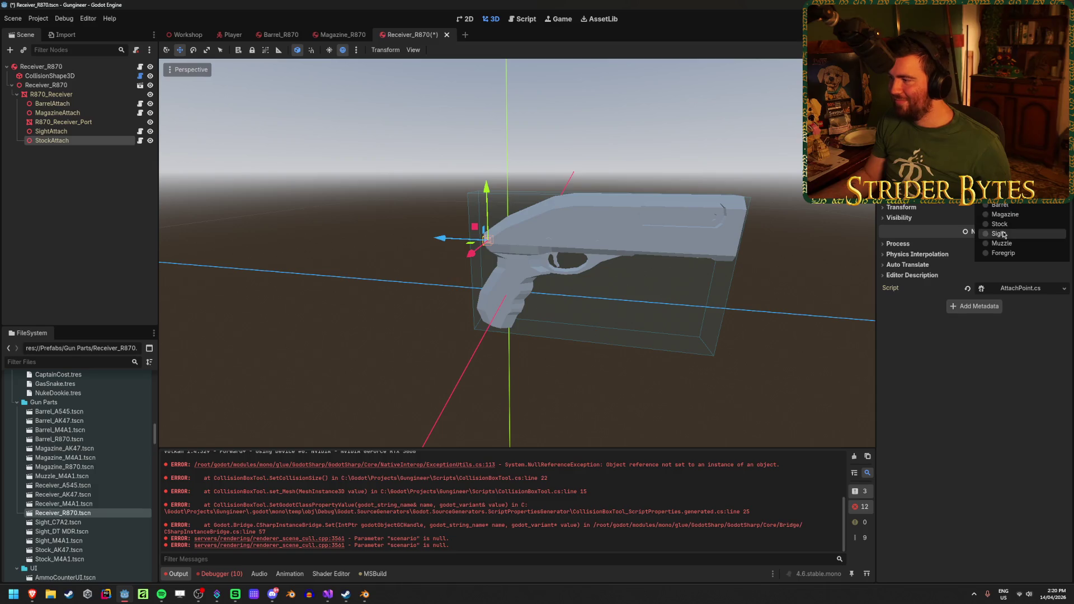
click(999, 224)
key(ctrl+s)
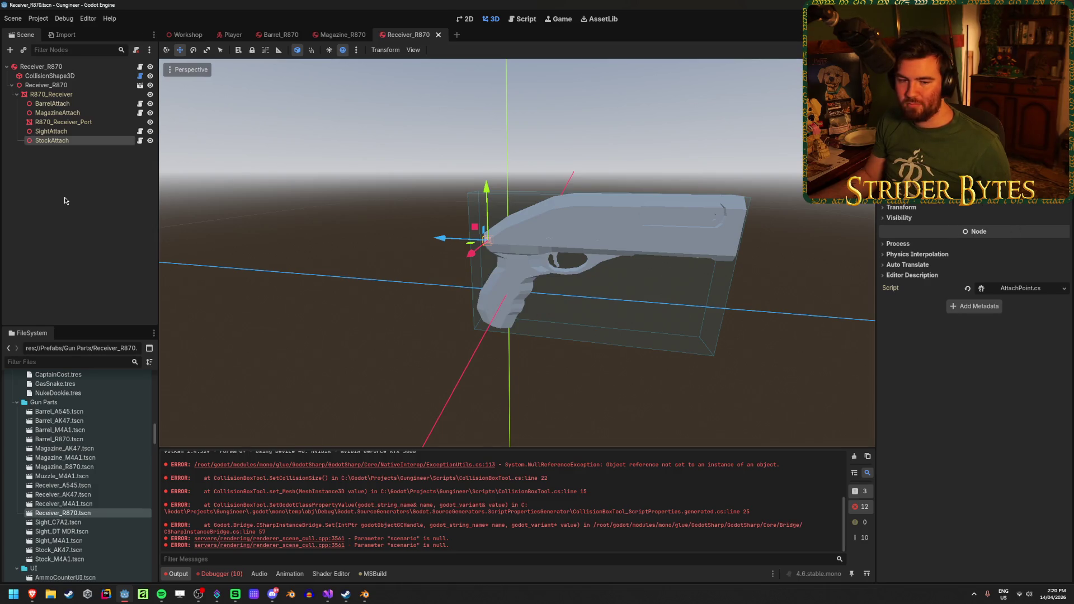
Attach the AttachPoint.cs script to the Magazine_R870 scene's ForegripAttach node
click(342, 34)
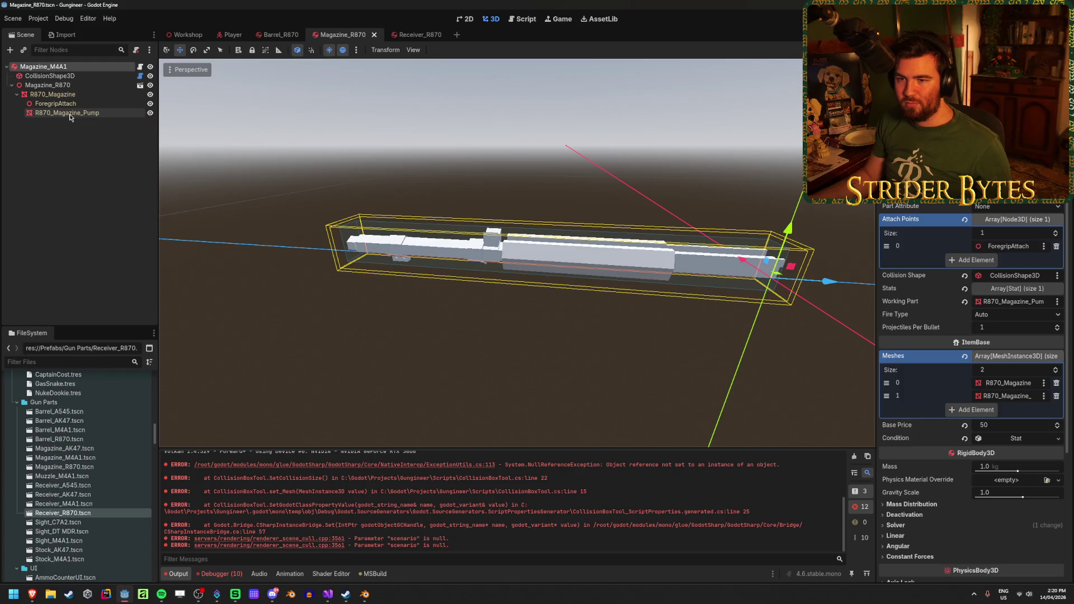
click(56, 104)
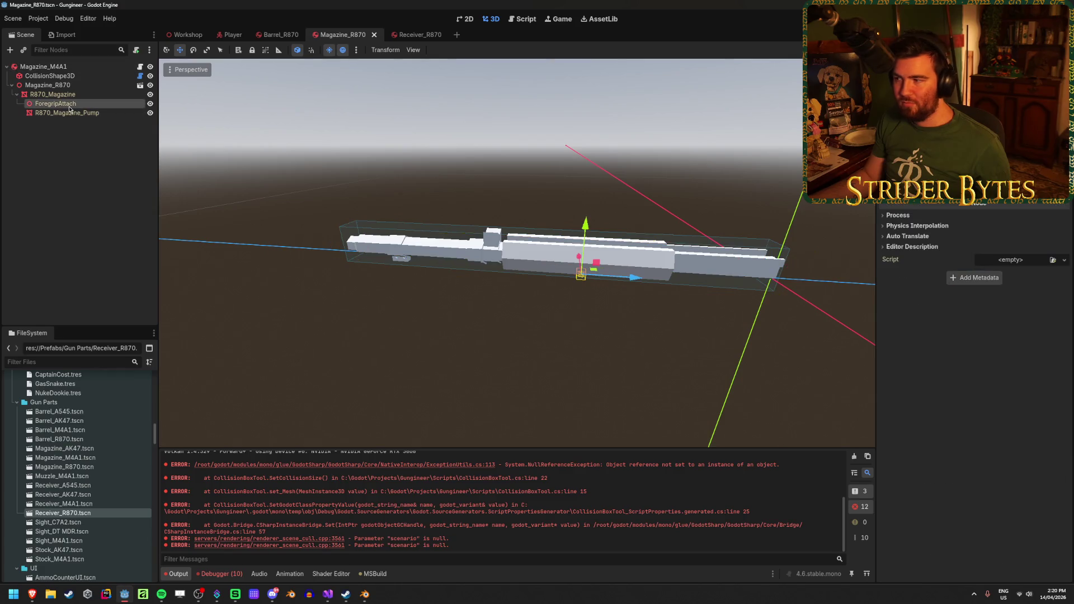
click(1050, 259)
key(Down)
key(Return)
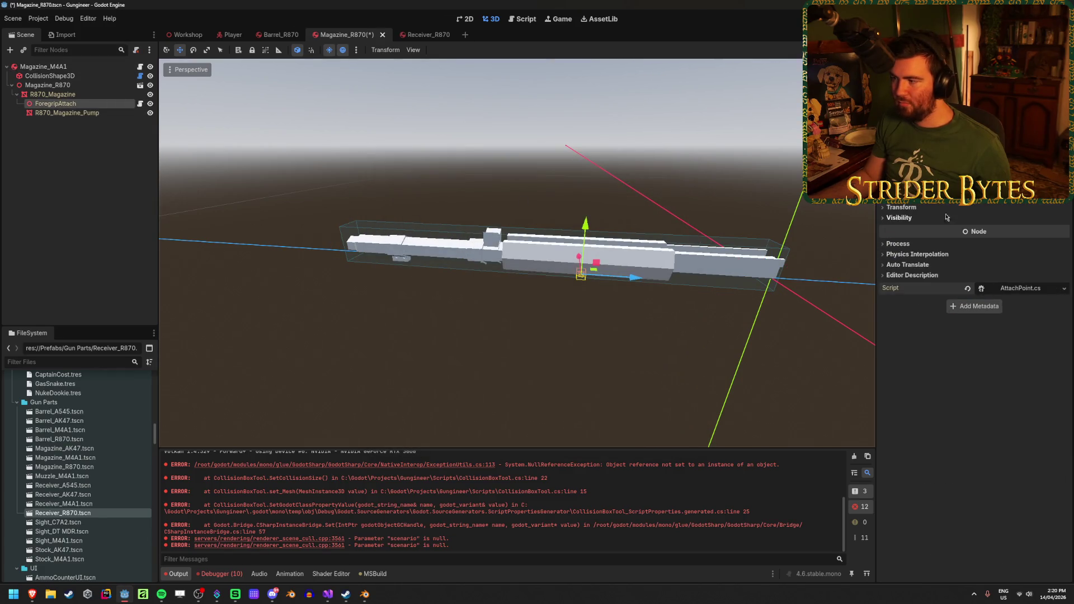
Set ForegripAttach's part type to Foregrip, save the magazine scene, and return to Receiver_R870
click(1018, 196)
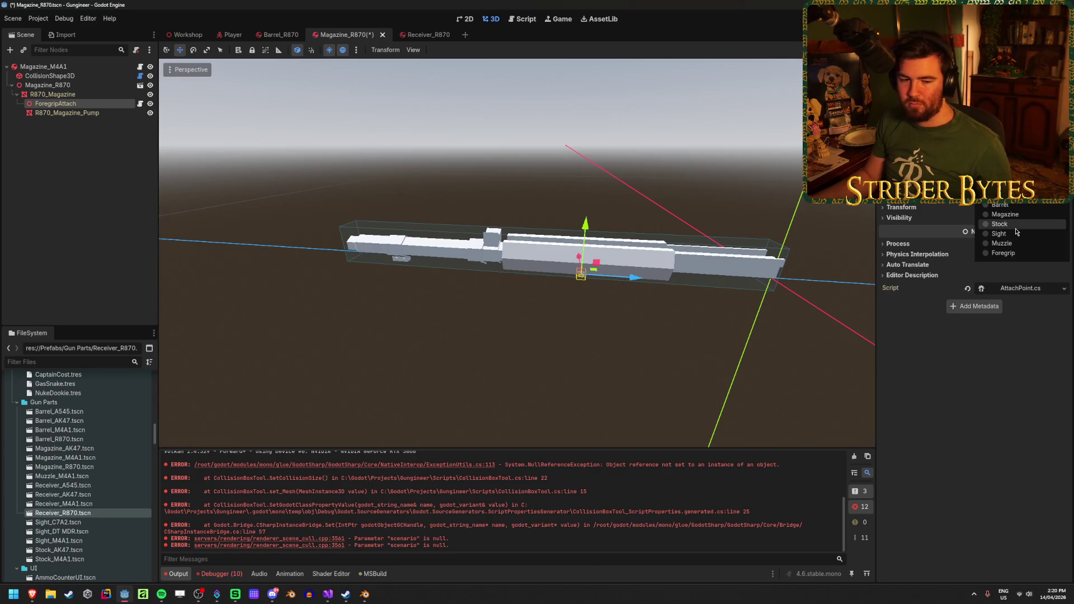
click(1004, 252)
key(ctrl+s)
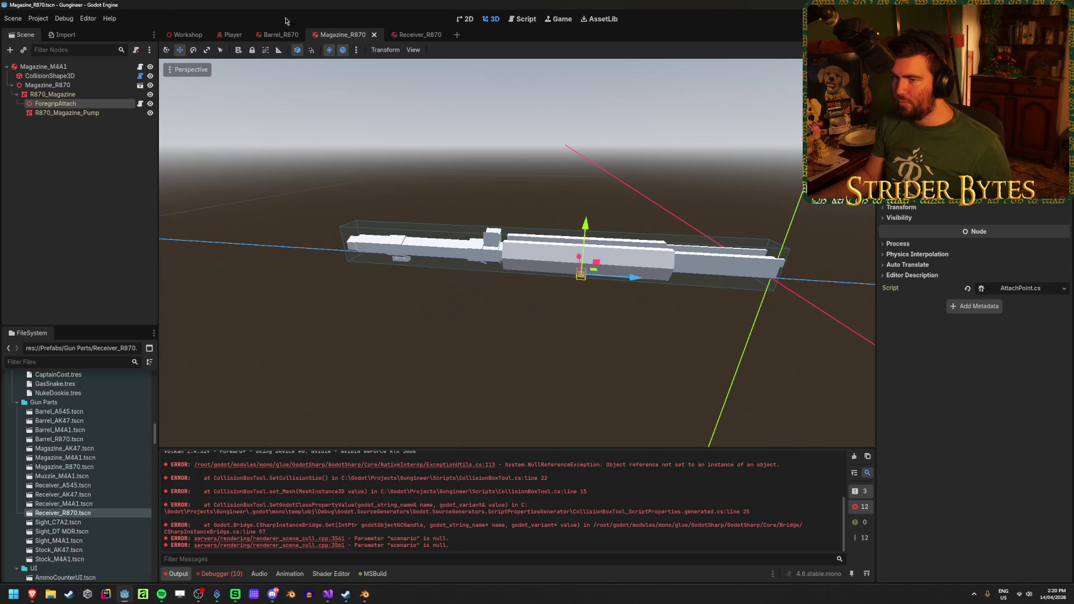
click(277, 34)
click(409, 36)
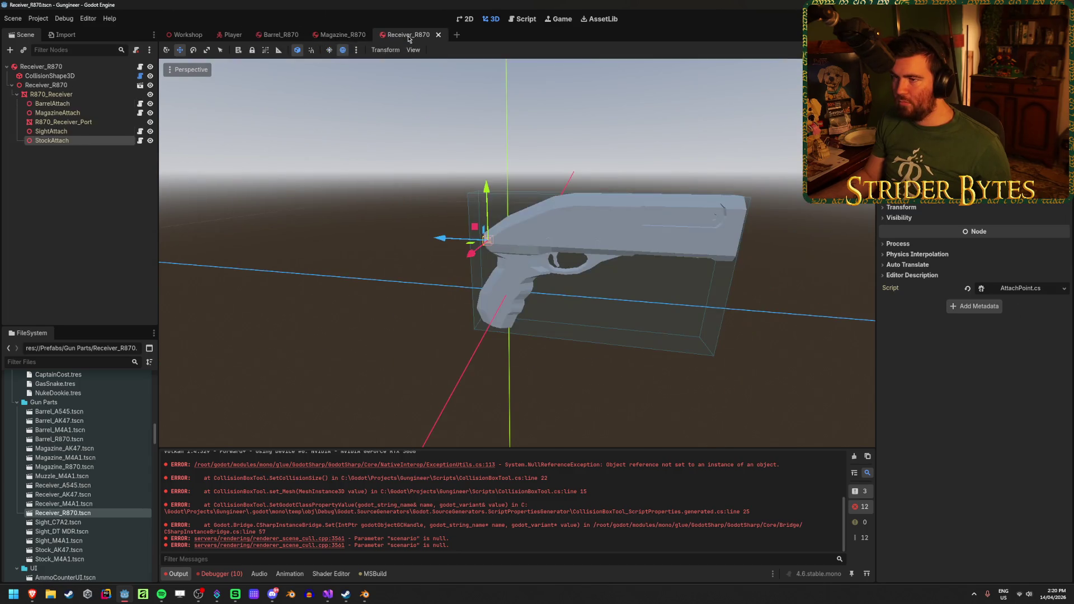
Run the game, fire the shotgun at the range wall, and inspect the parts at the workbench
key(alt+b)
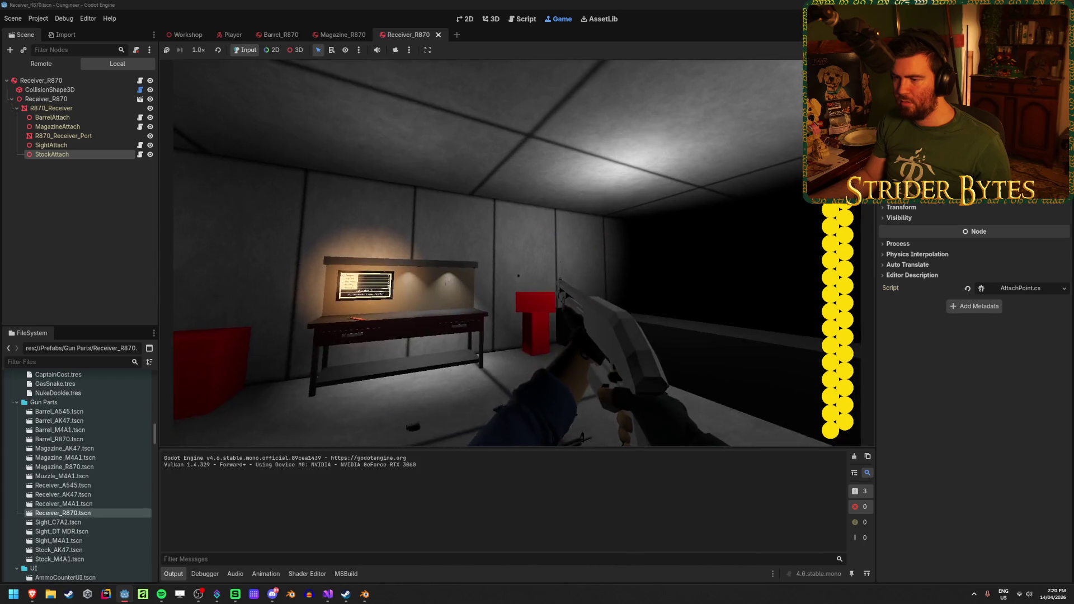
click(517, 252)
key(w)
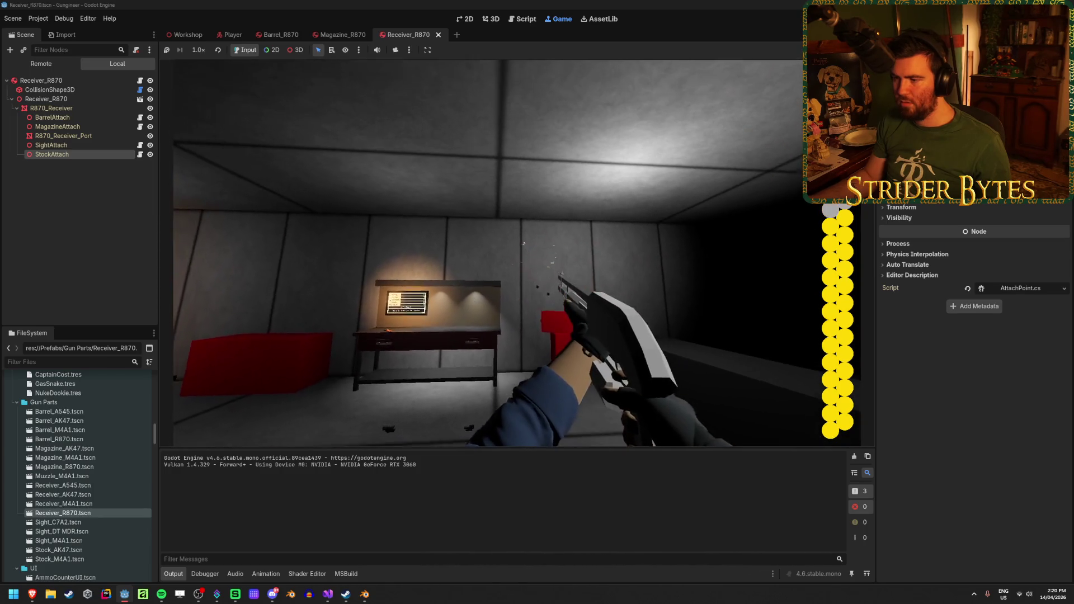
key(e)
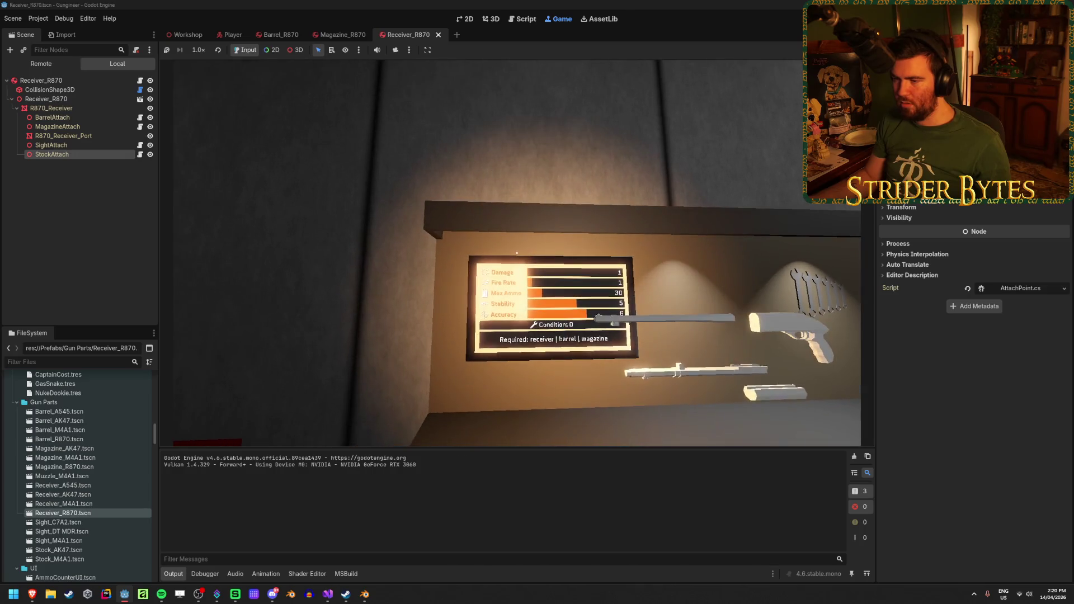
key(a)
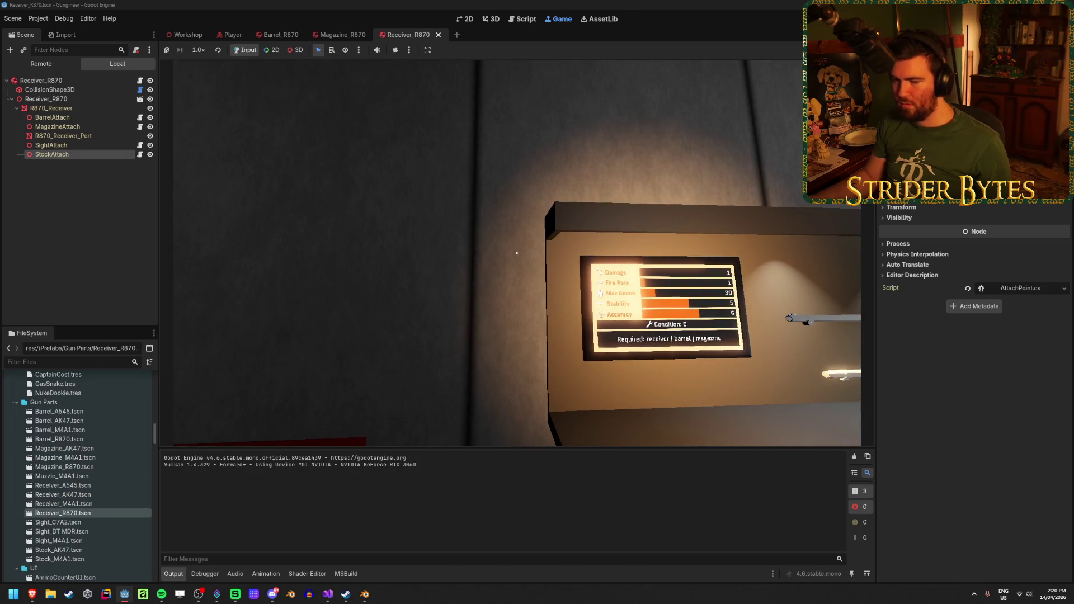
key(d)
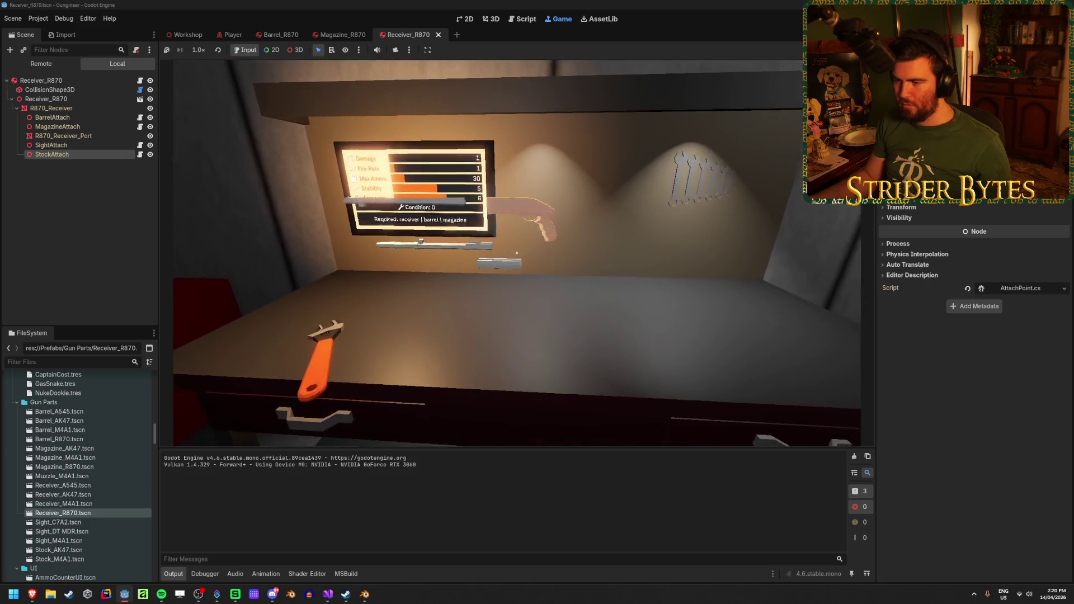
key(s)
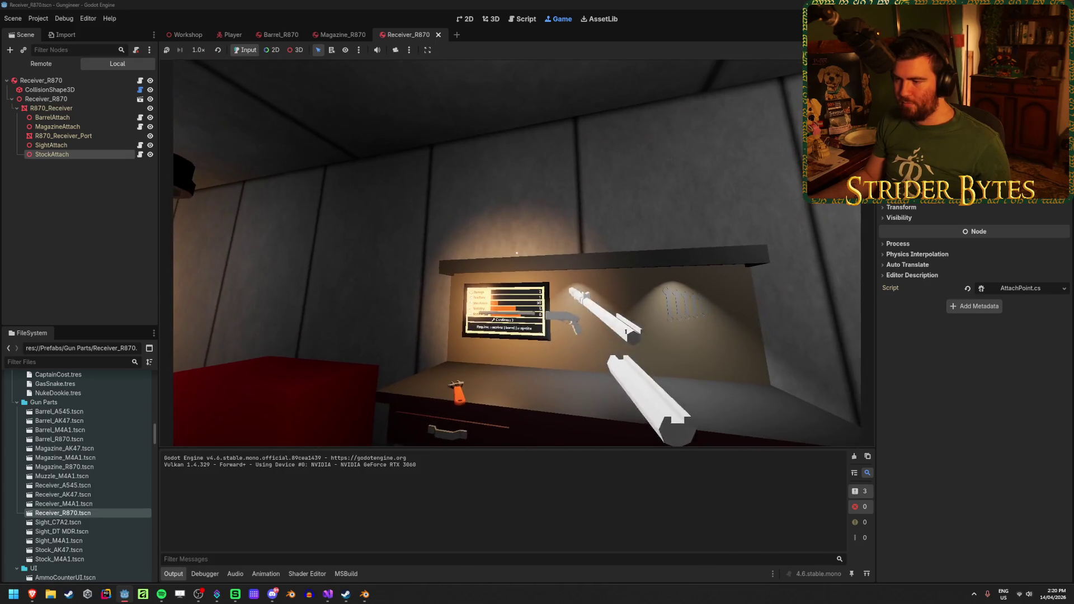
Stop the game, glance at GunController.cs in Visual Studio, and return to Godot
key(F8)
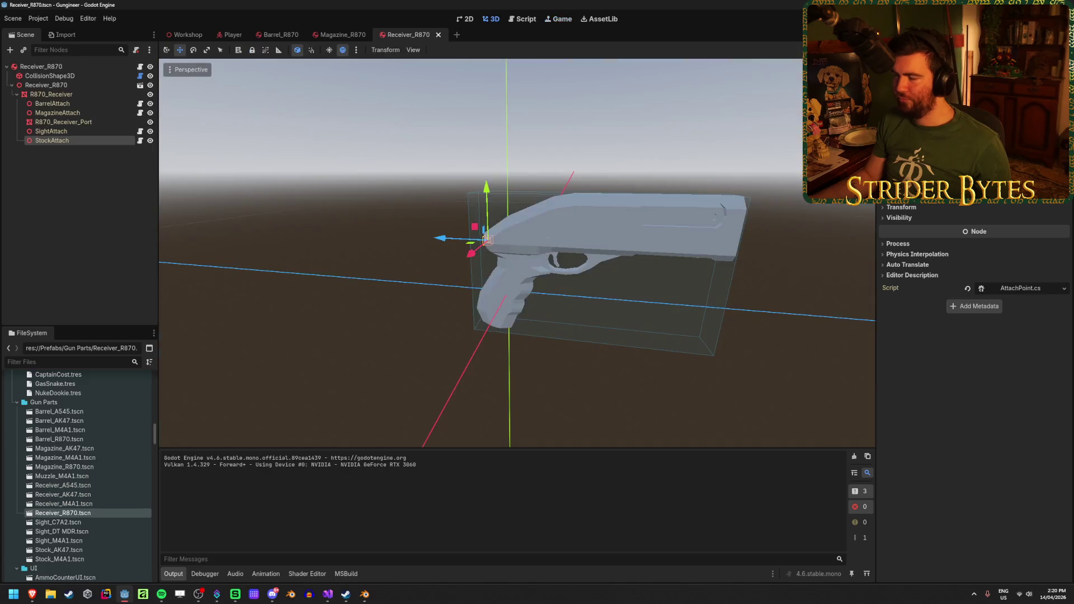
click(329, 593)
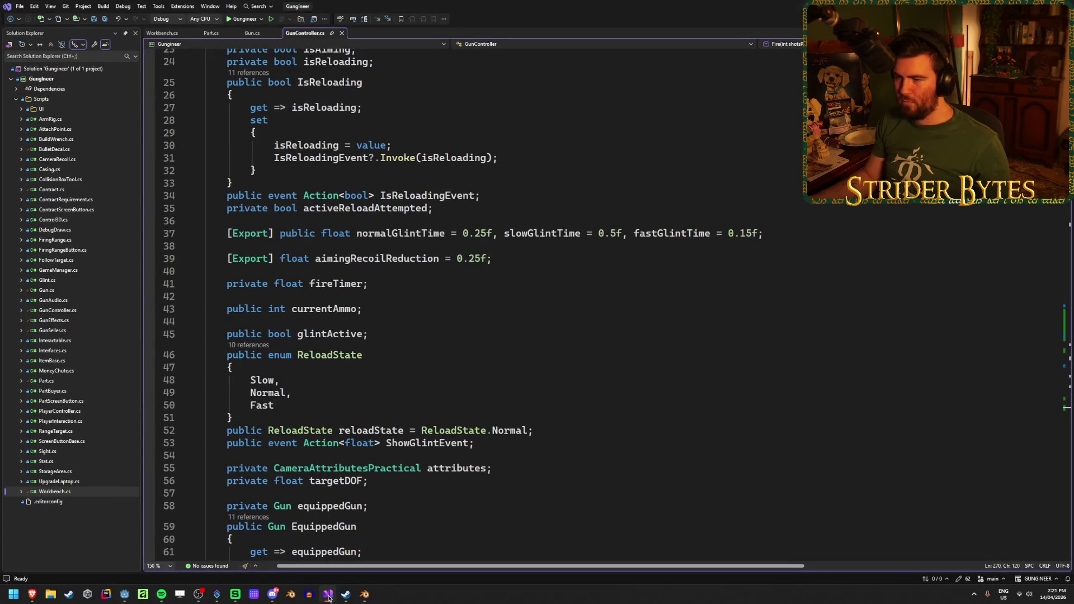
key(alt+Tab)
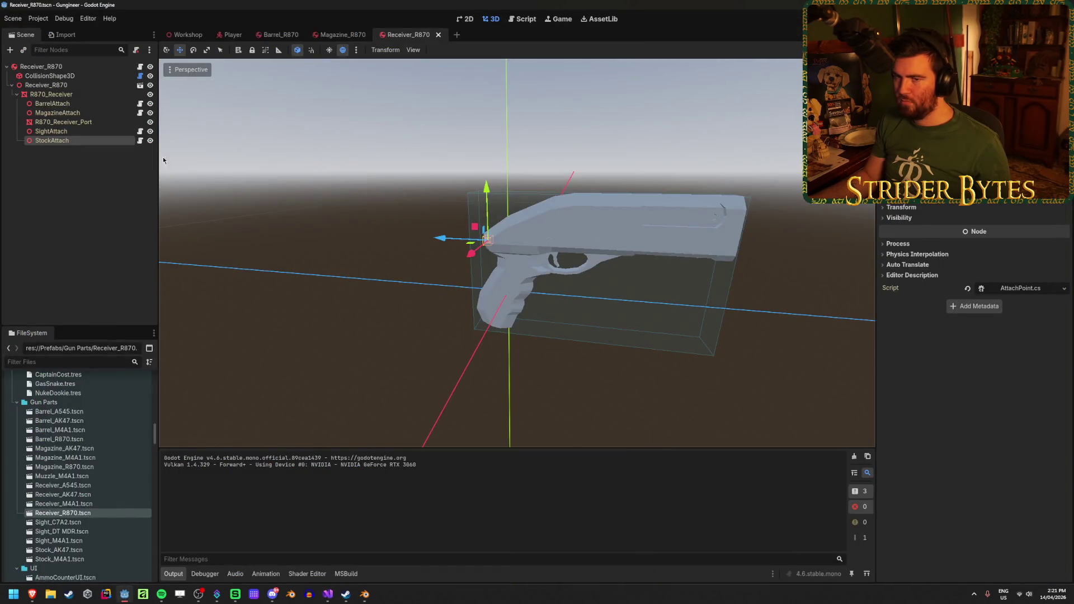
Select MagazineAttach, then open Magazine_R870 and select its root node
click(85, 114)
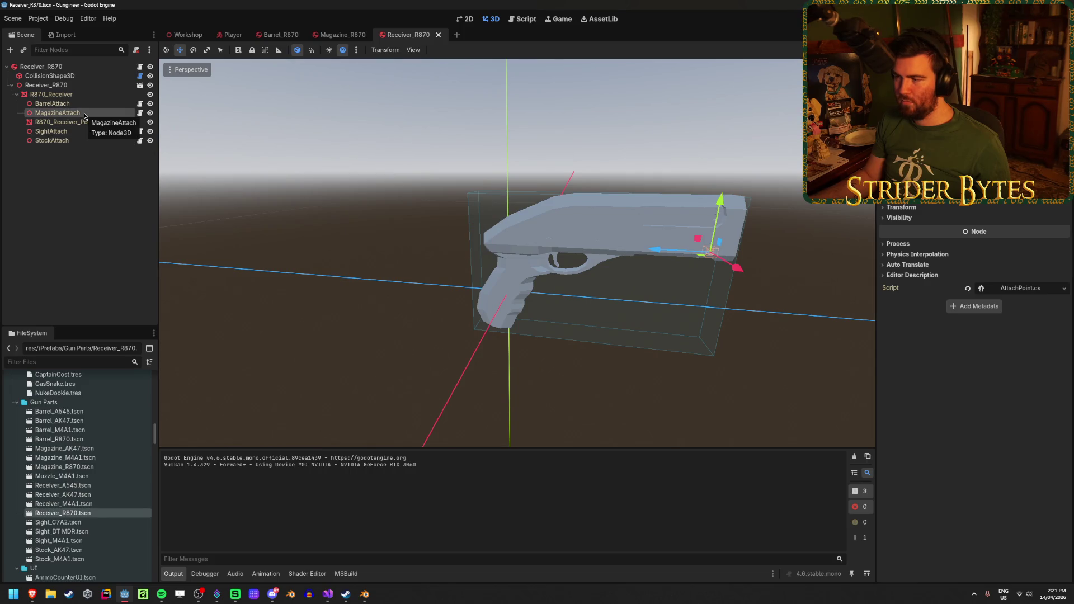
click(341, 37)
scroll(503, 331, down, 3)
click(50, 66)
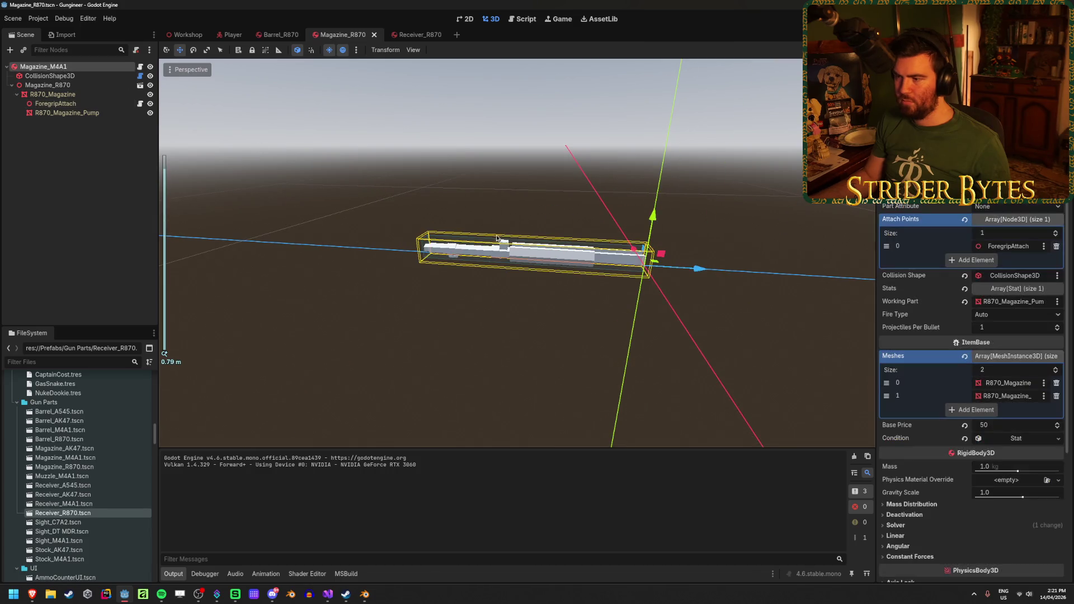
scroll(467, 302, up, 5)
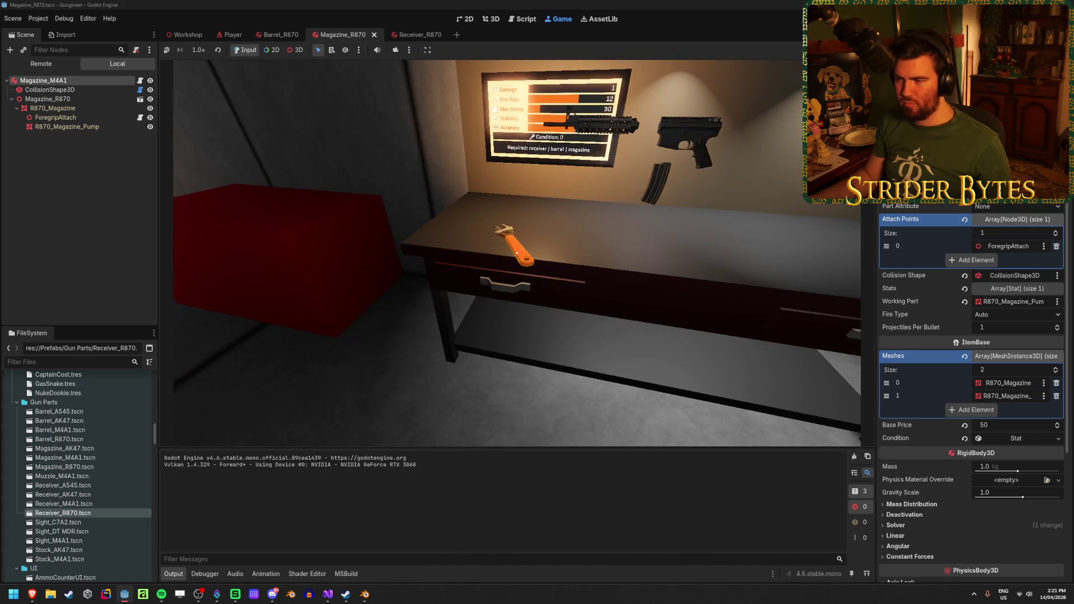
In the running game, drop the held gun and move the barrel and magazine parts to the workbench
click(517, 253)
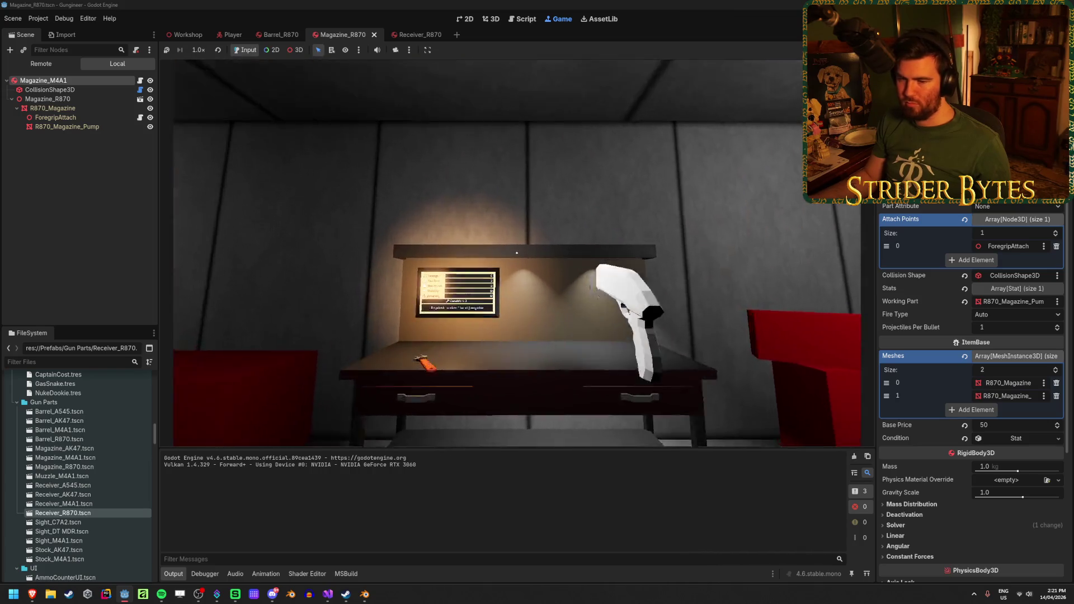
click(517, 253)
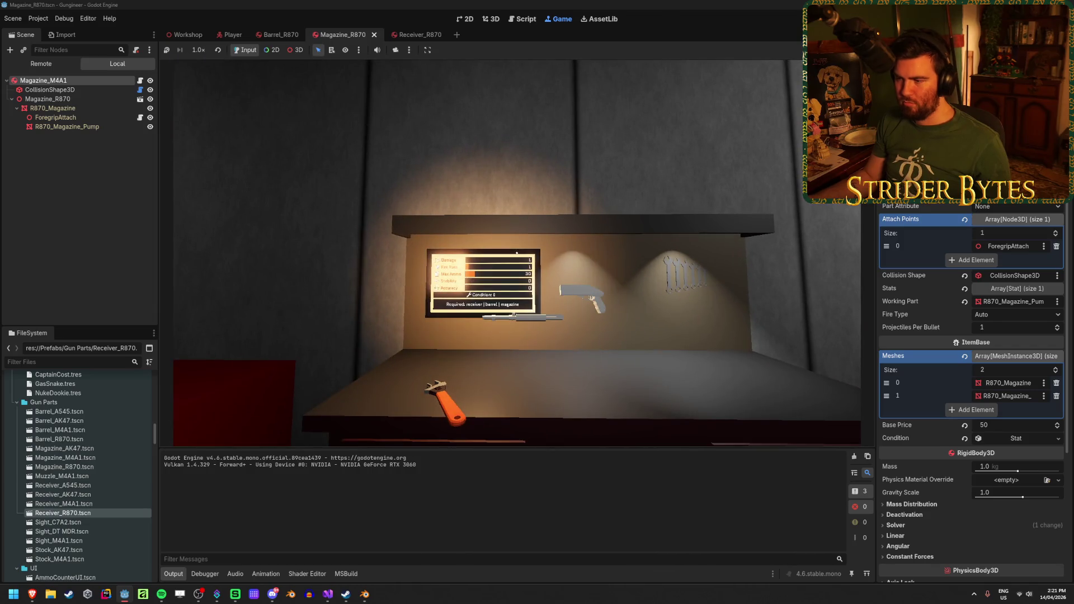
key(w)
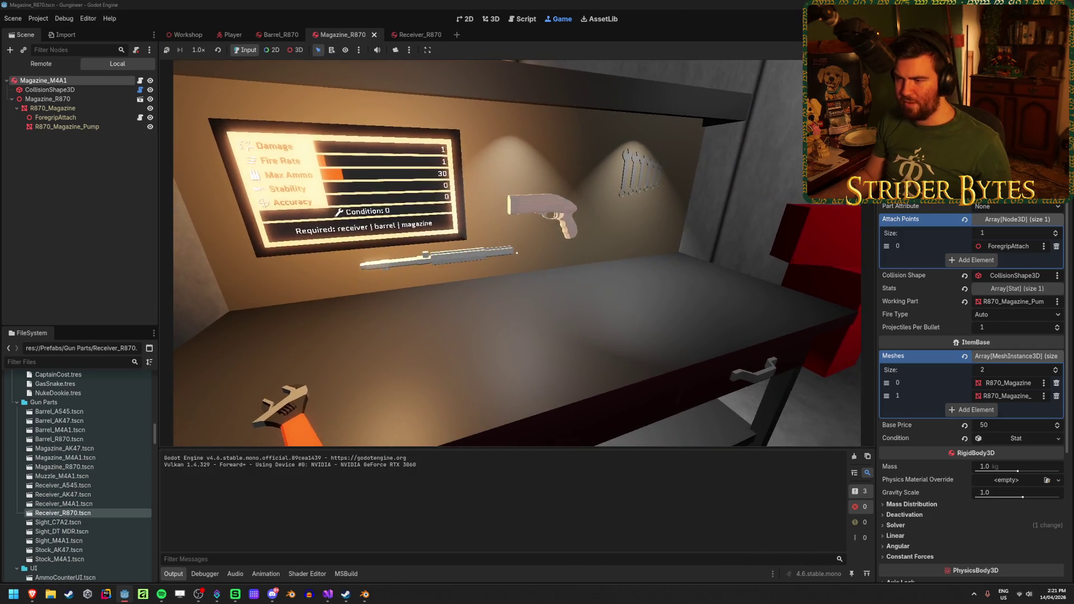
click(516, 253)
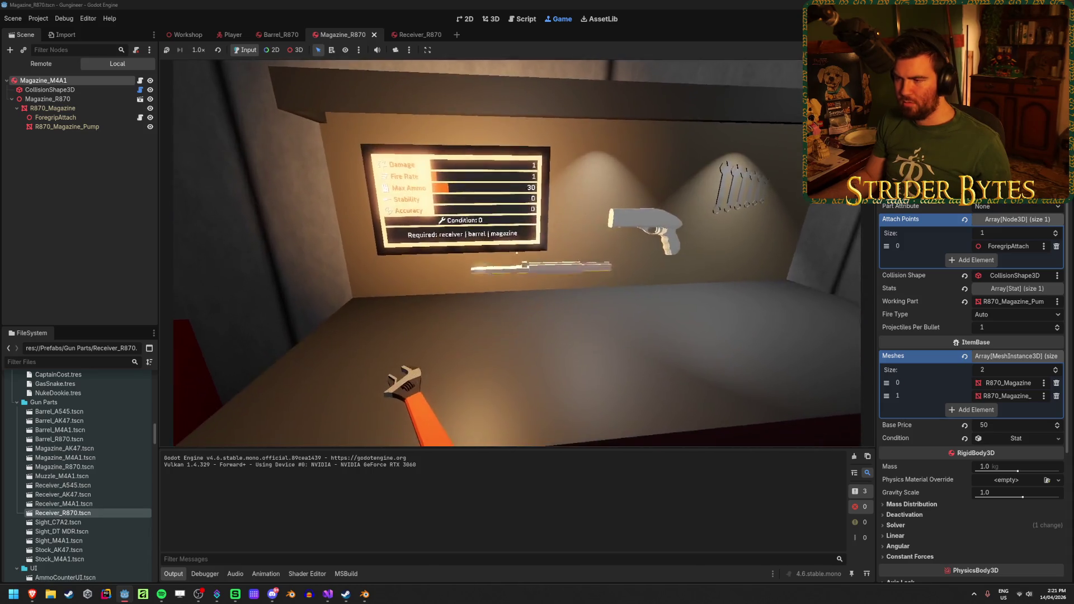
click(517, 253)
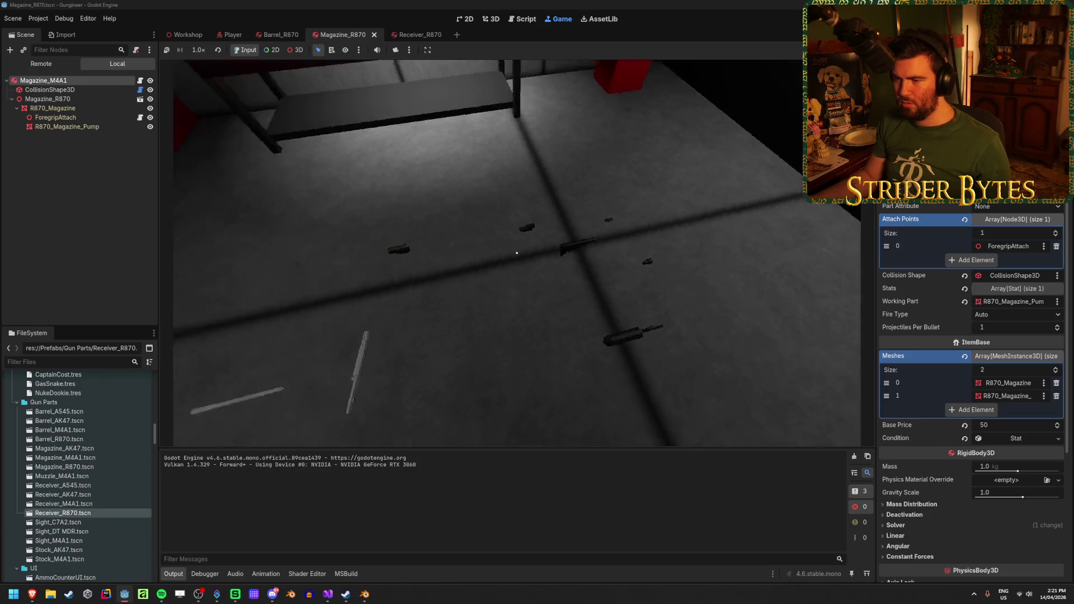
key(w)
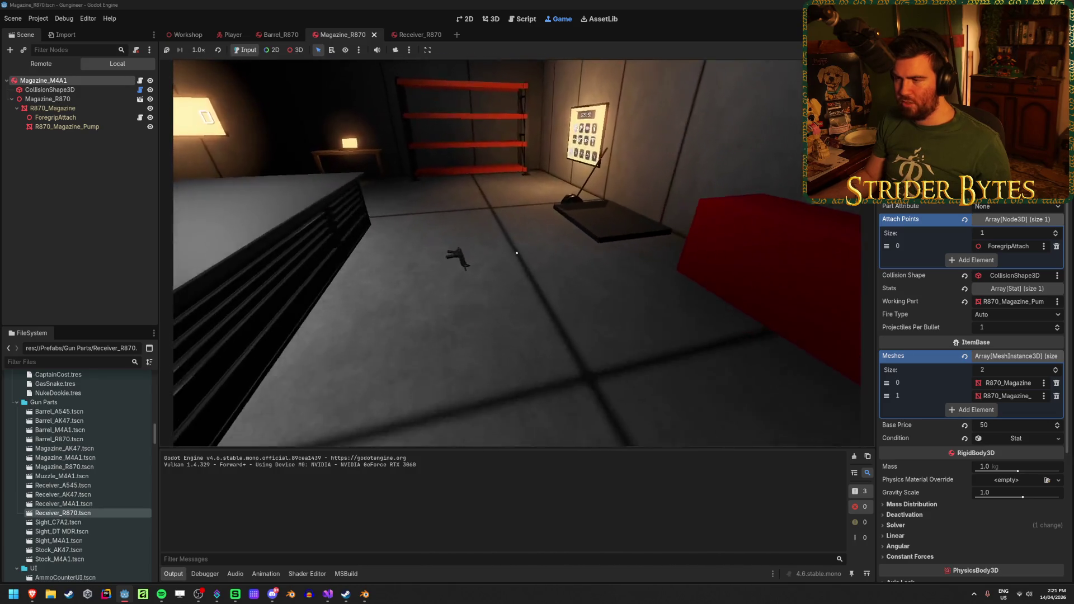
key(w)
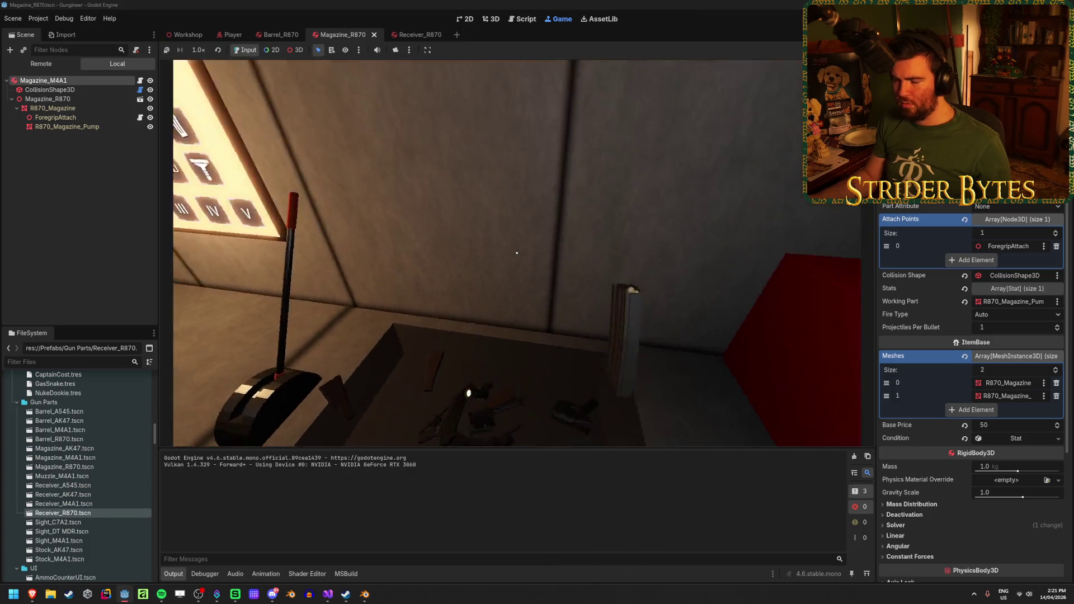
key(w)
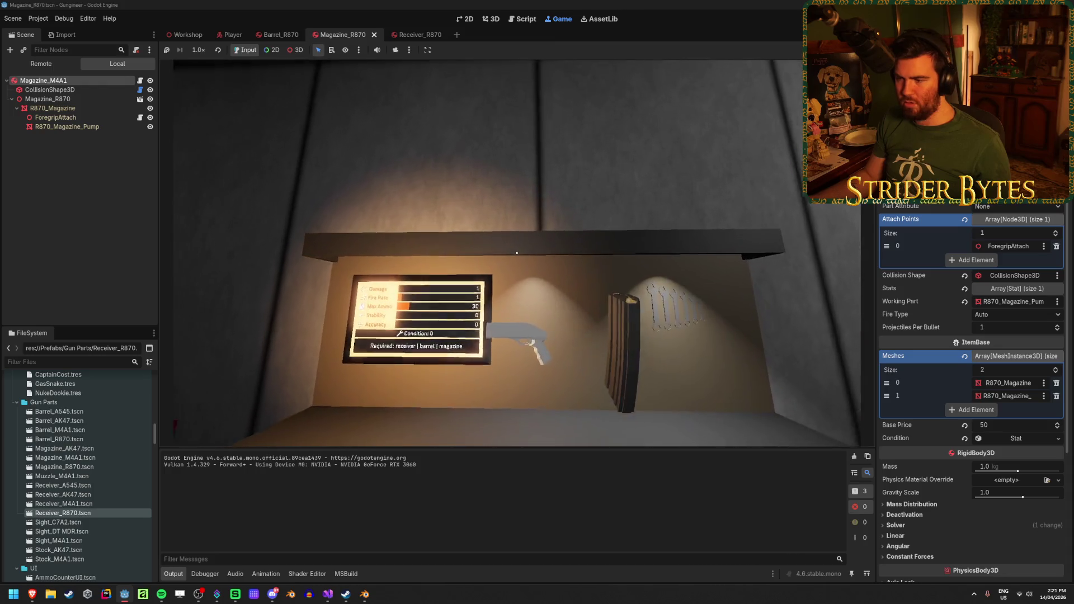
key(s)
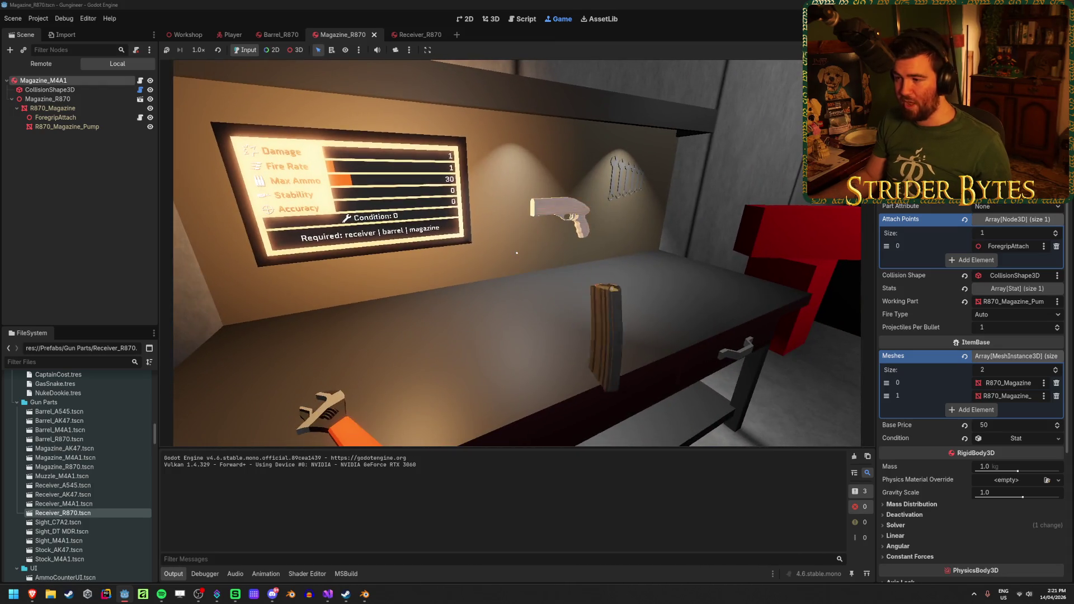
key(s)
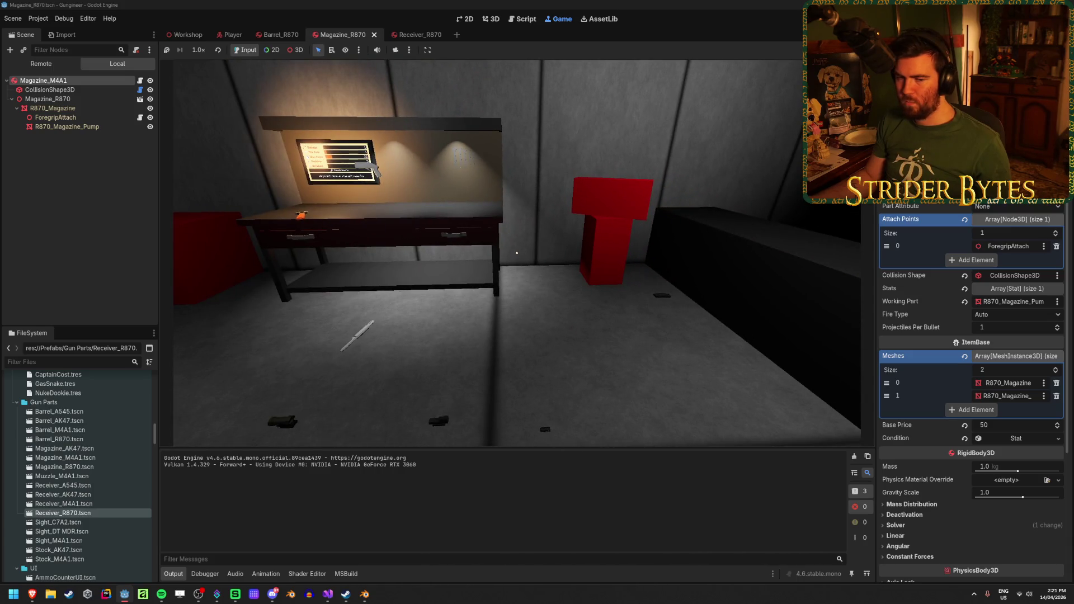
Walk around the workbench to inspect the stat board and shotgun receiver
key(w)
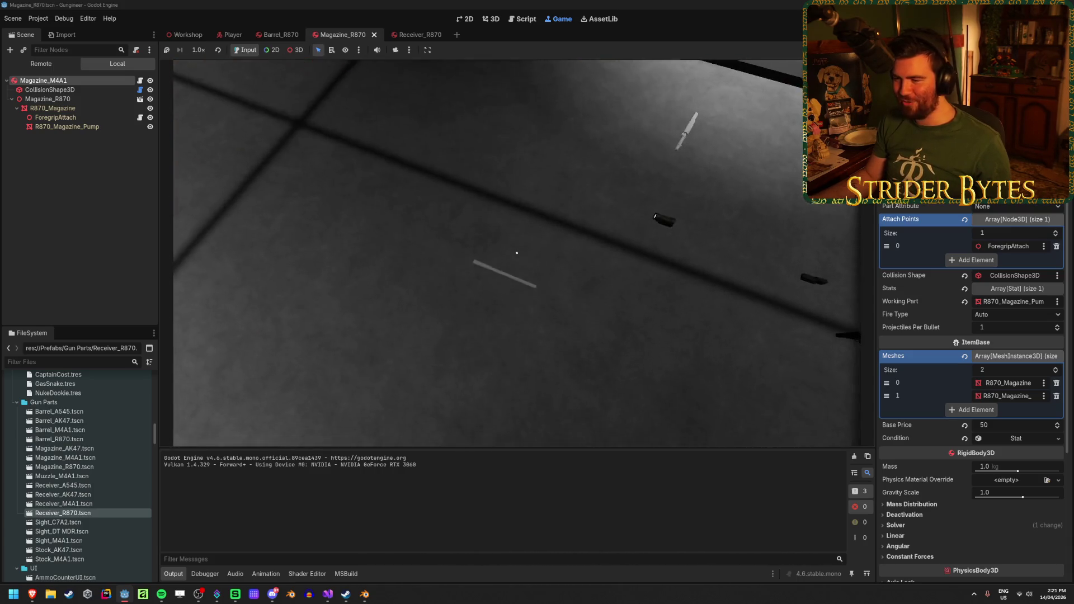
key(w)
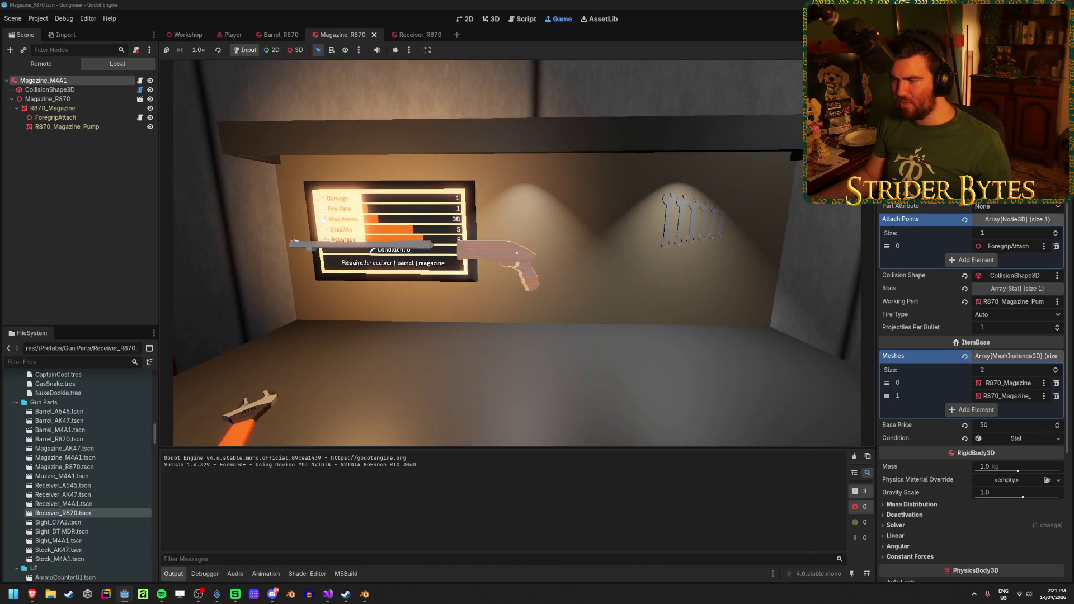
key(s)
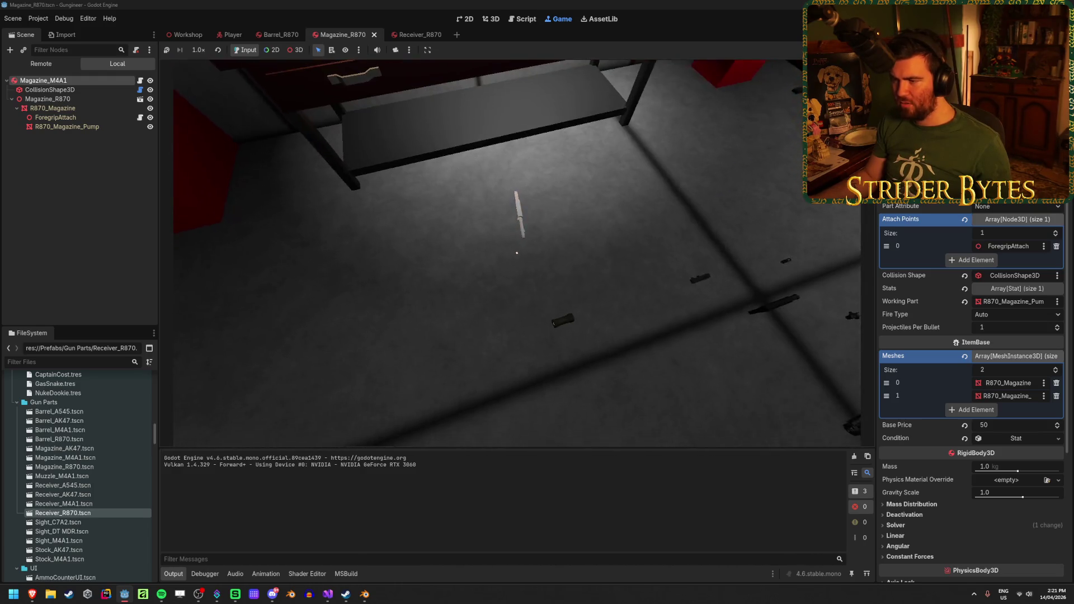
key(w)
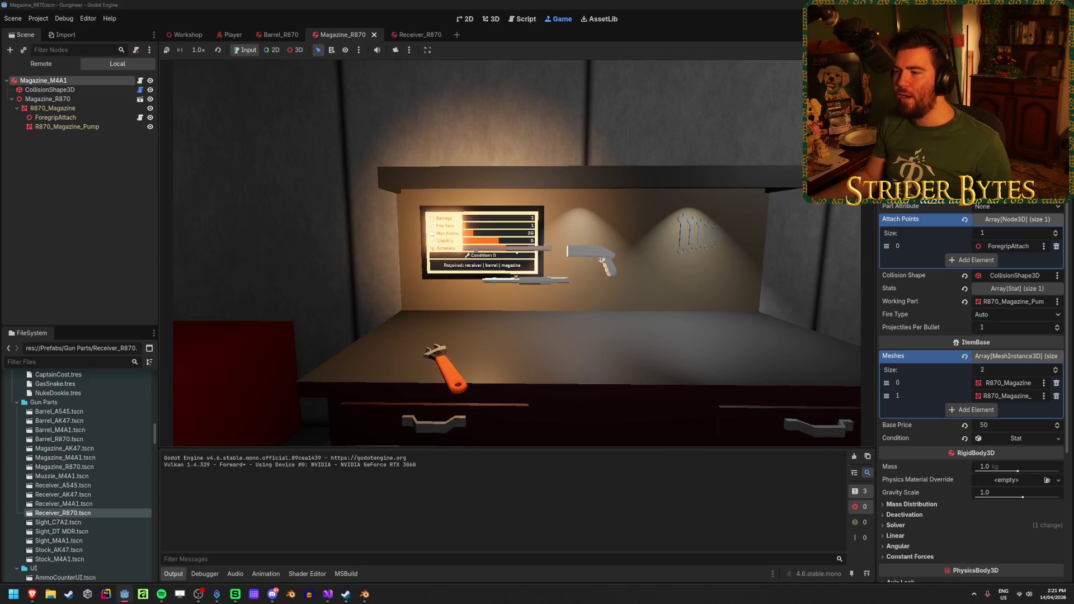
key(w)
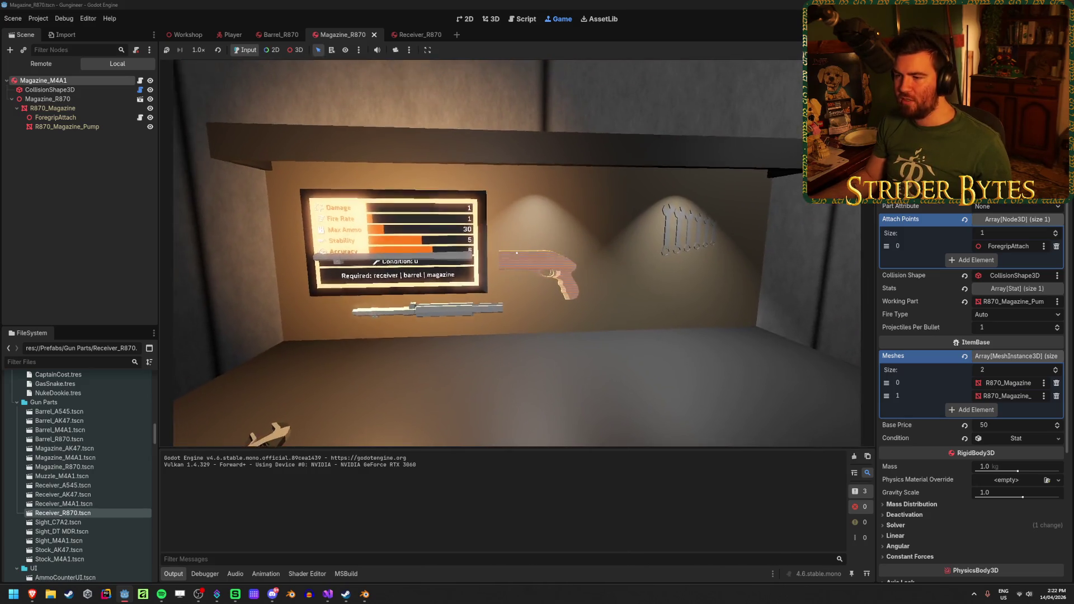
key(w)
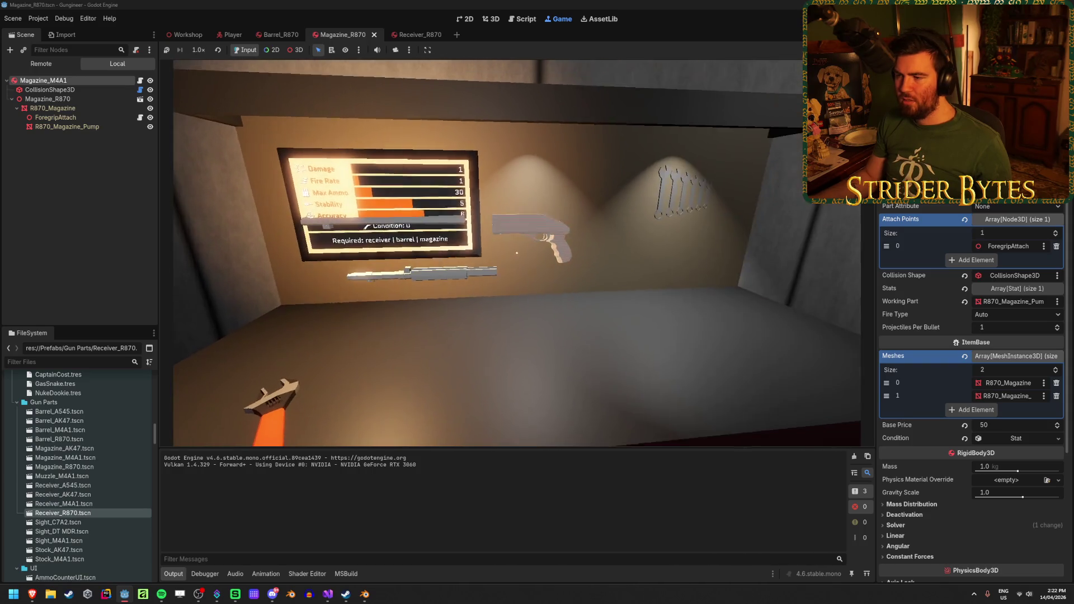
key(s)
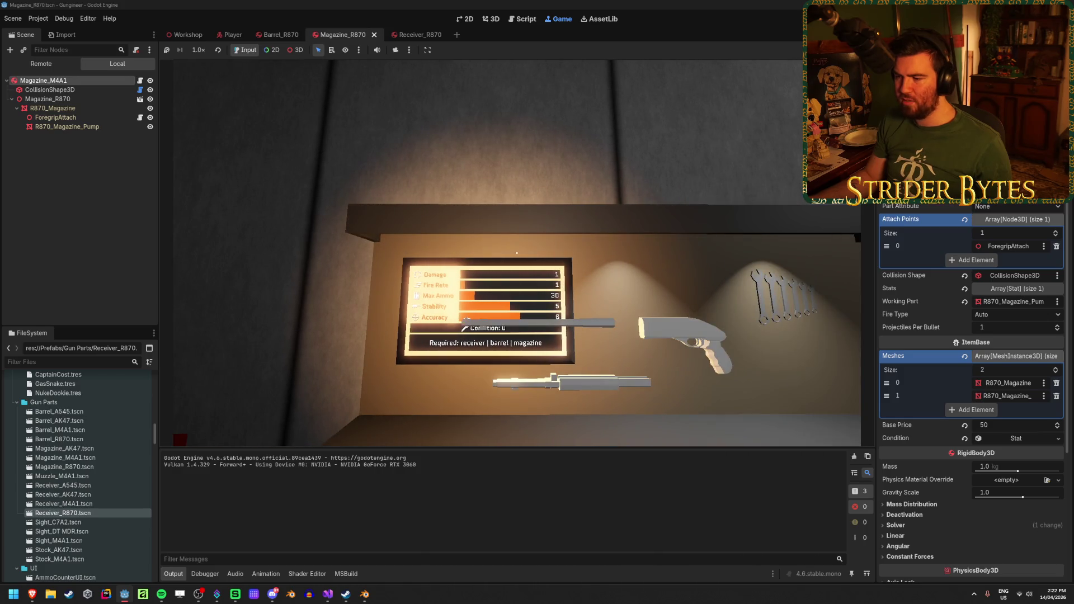
Pick up the assembled shotgun, carry it to the red T-block, fire at the floor, and stop the game
key(e)
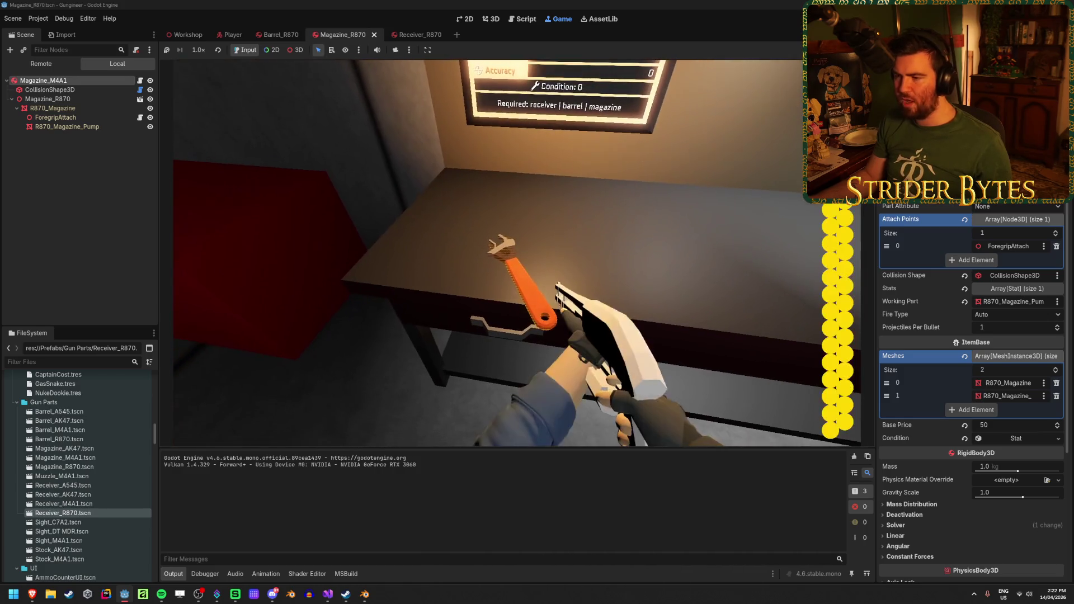
key(s)
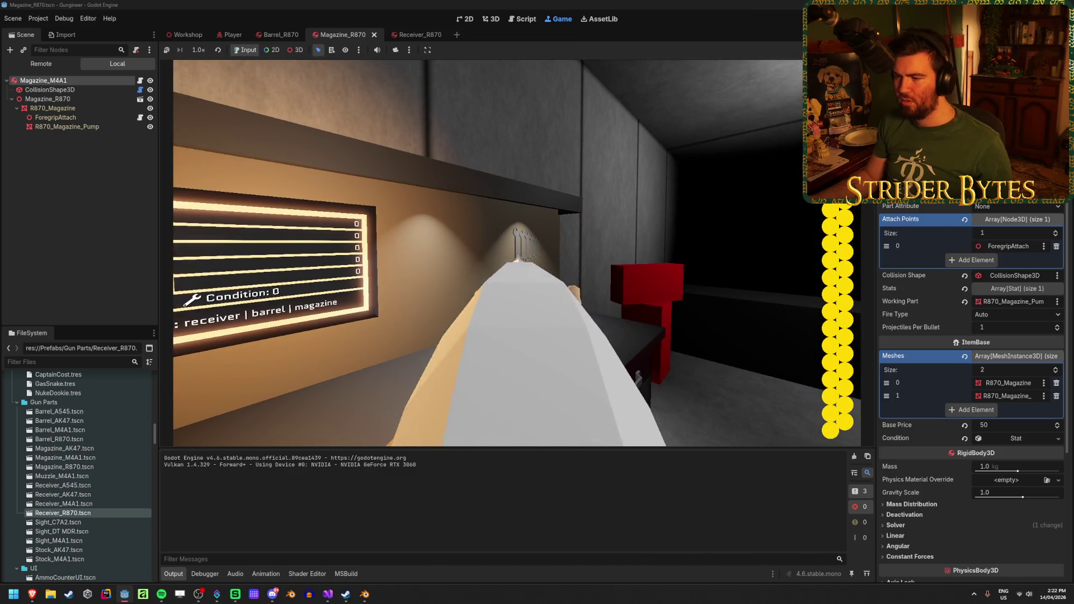
key(s)
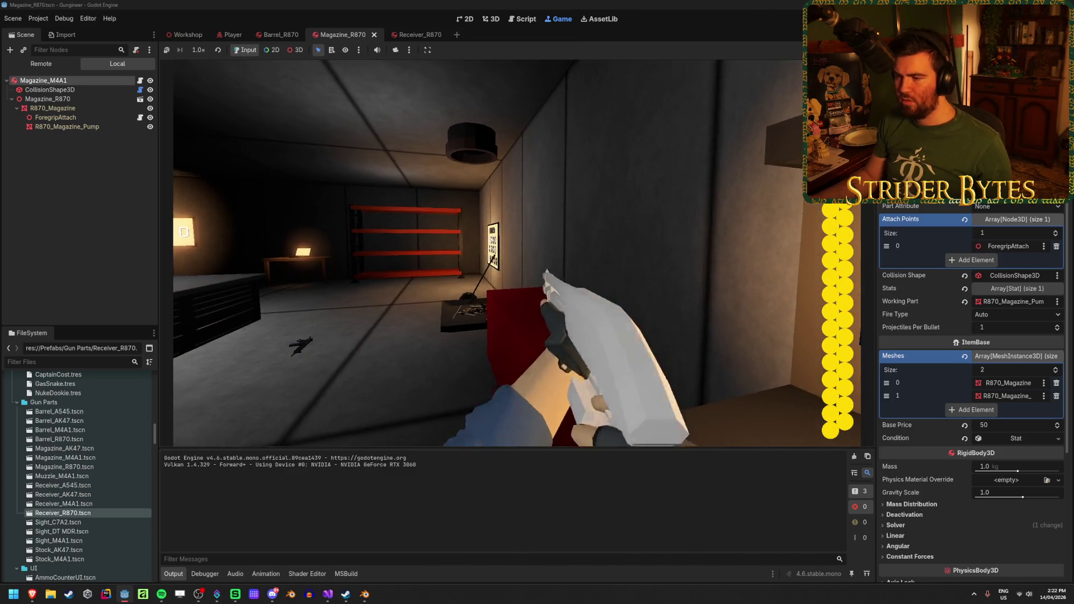
key(s)
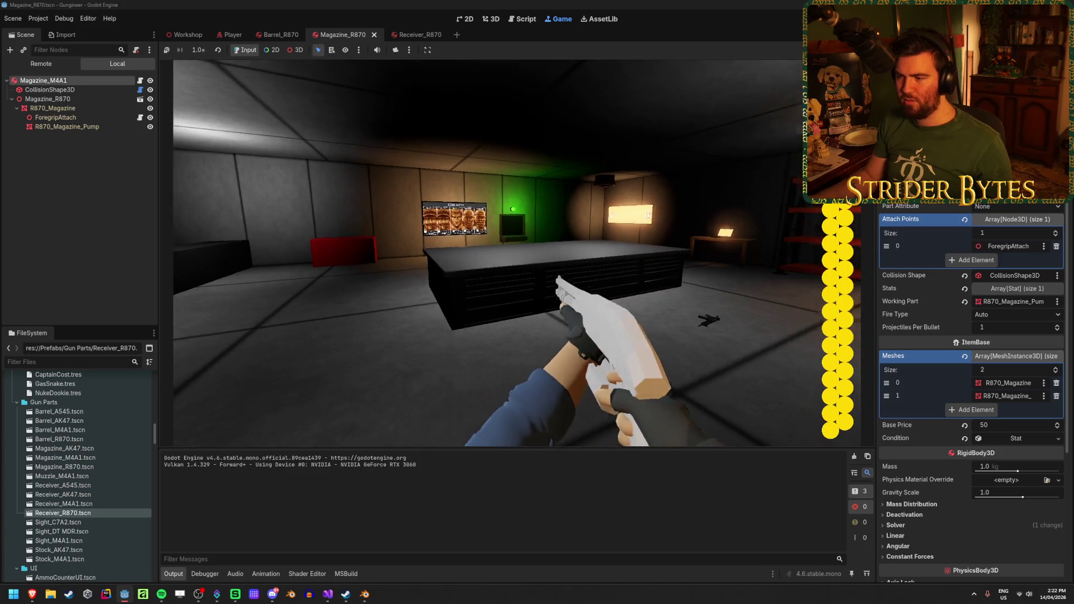
key(s)
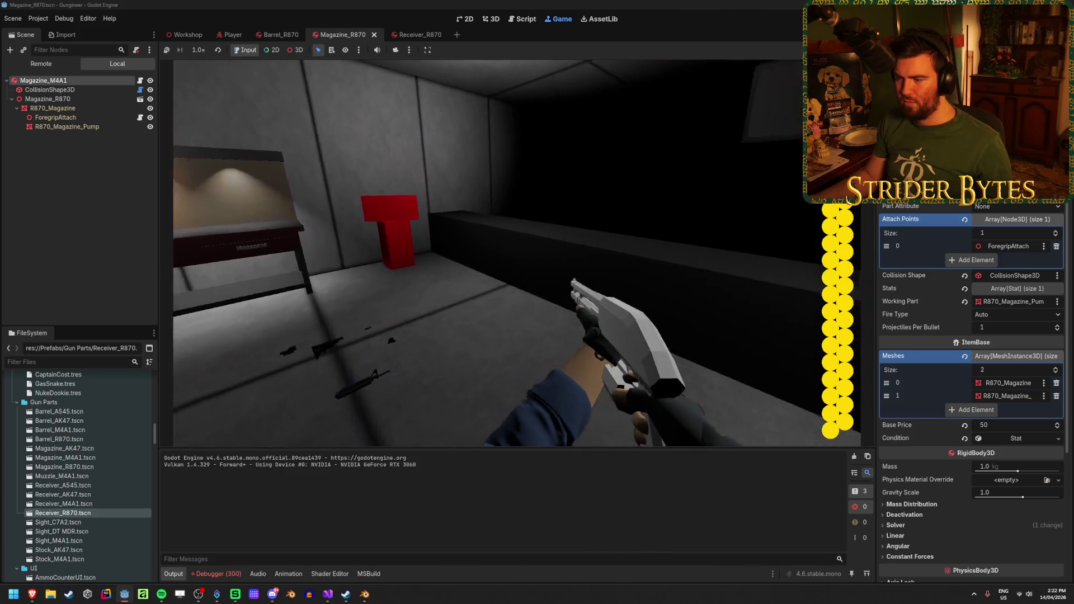
key(w)
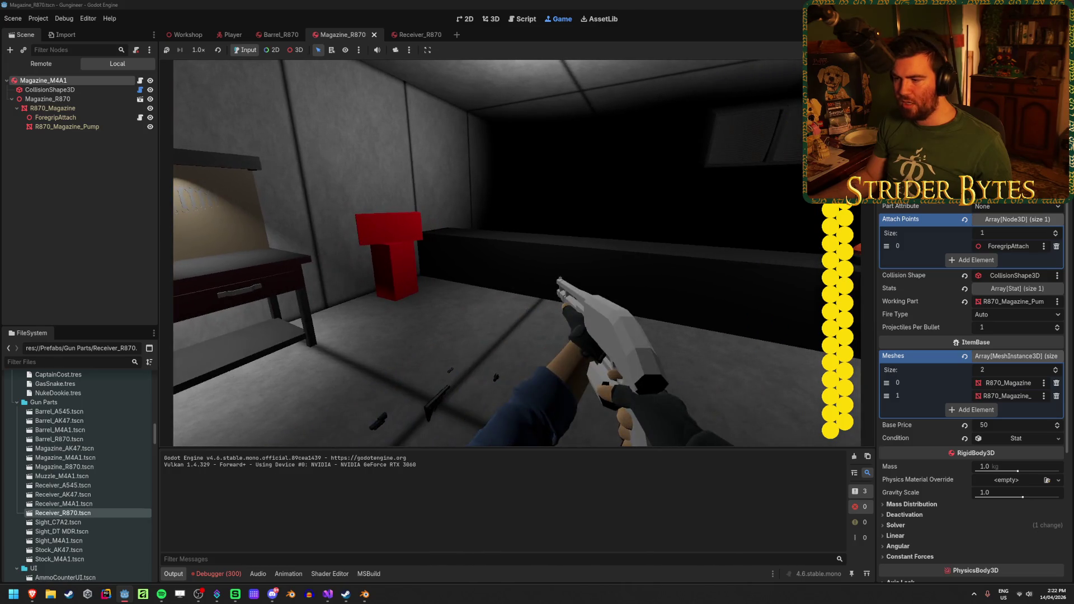
click(489, 253)
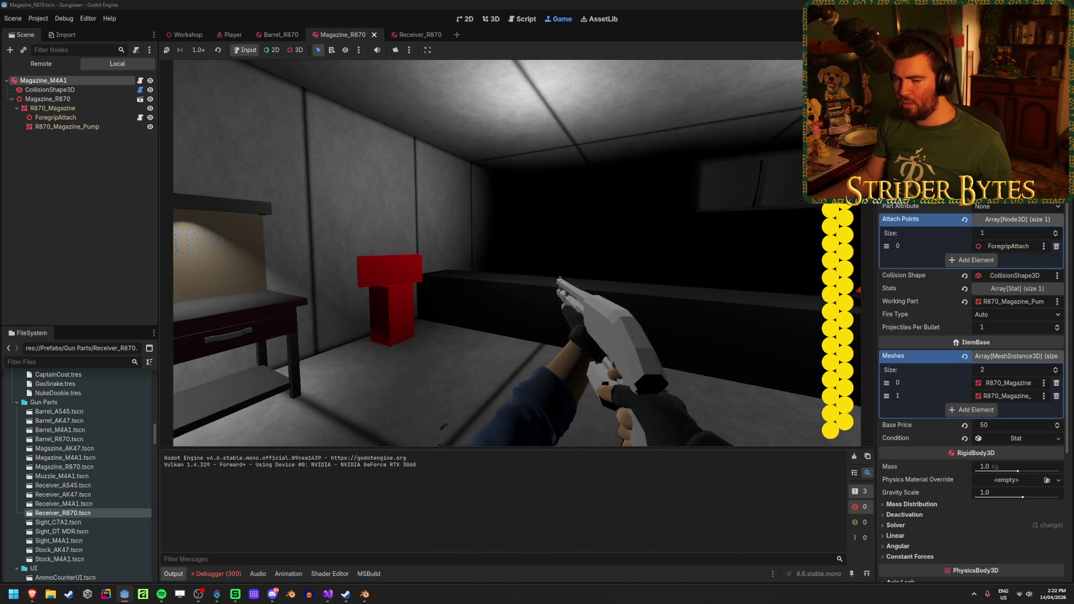
key(s)
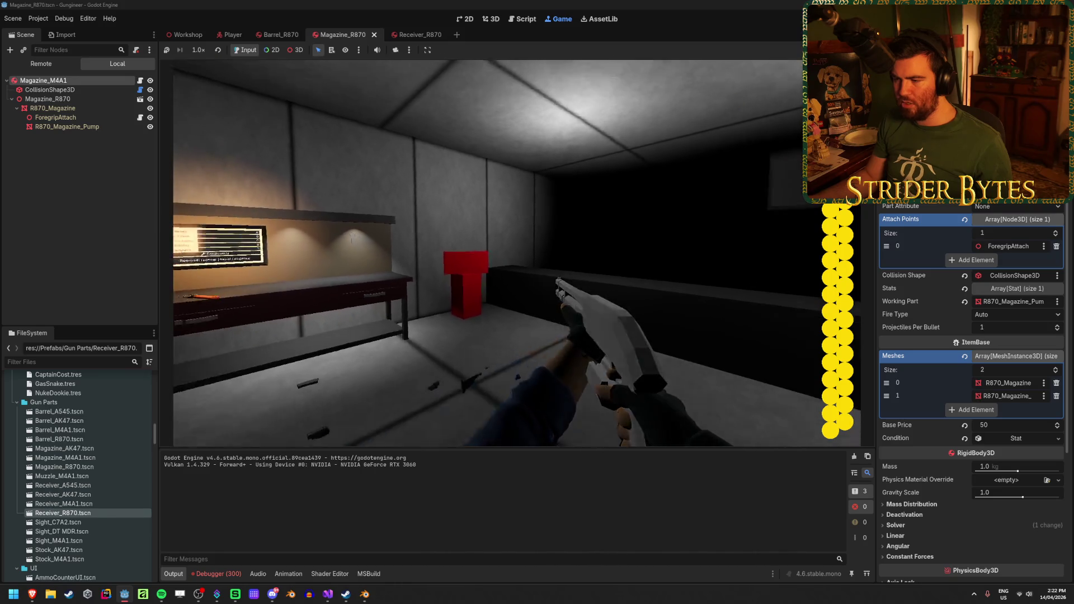
key(F8)
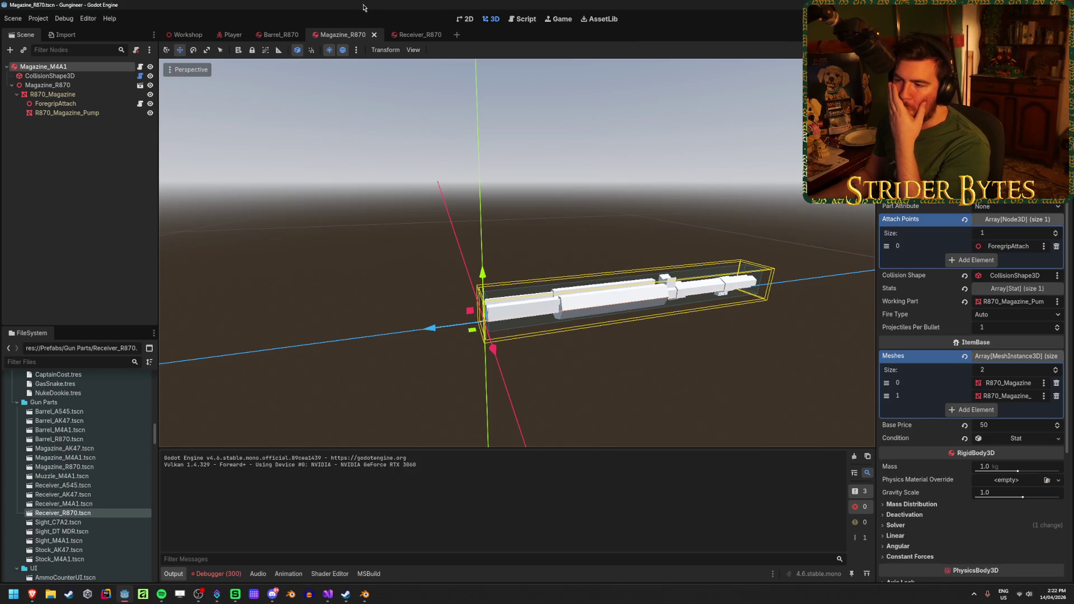
Set R870_Magazine_Pump's Y and Z position to 0
scroll(351, 398, down, 2)
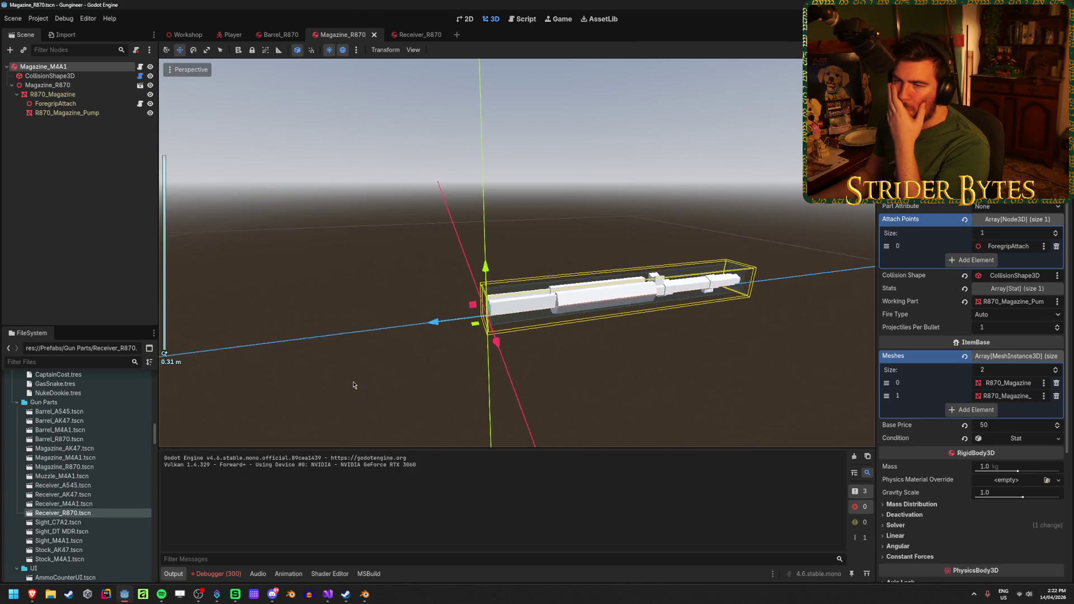
click(94, 114)
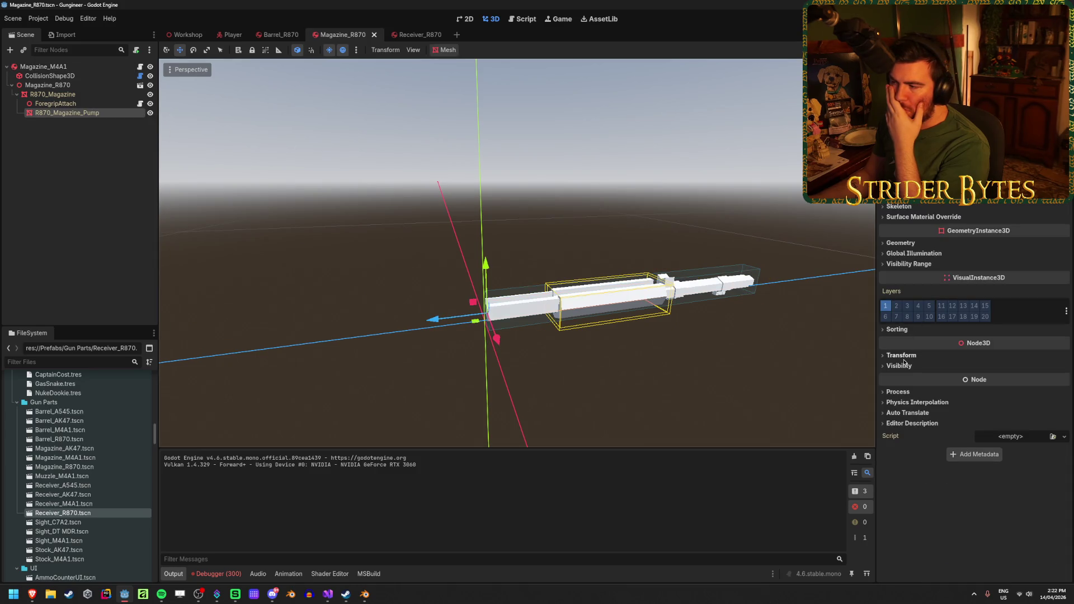
click(902, 357)
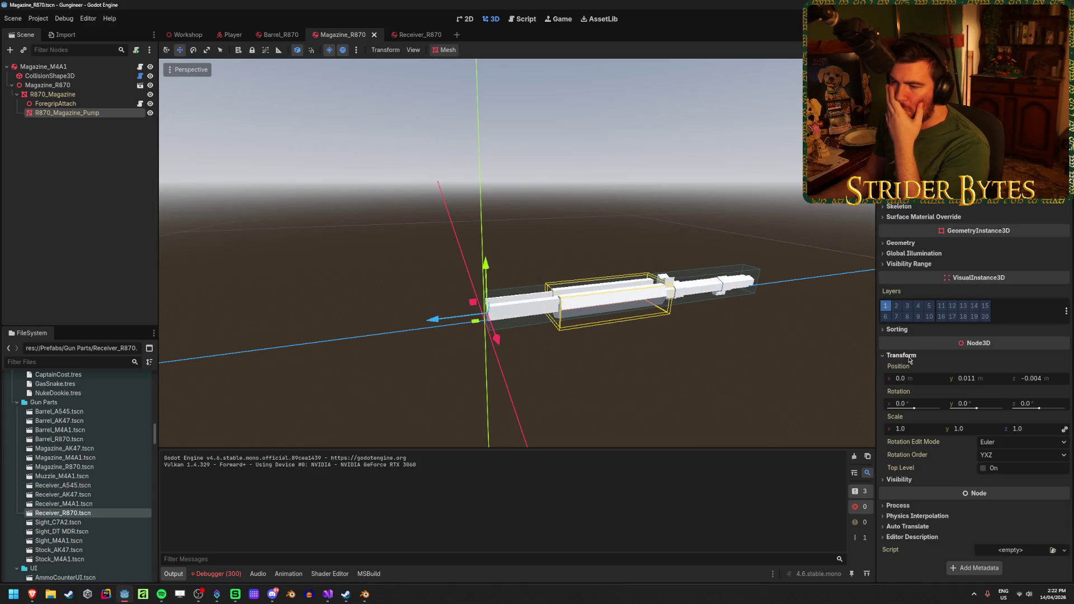
click(966, 378)
text(0)
key(Tab)
text(0)
key(Return)
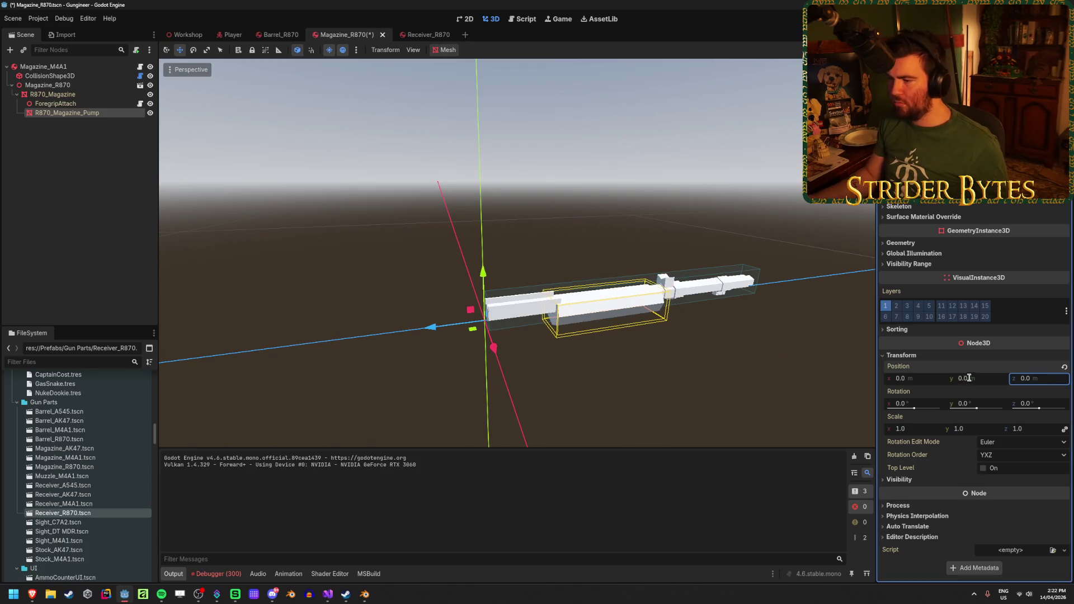
Undo the pump's position change, save the magazine scene, and reselect the pump in the viewport
scroll(627, 354, up, 5)
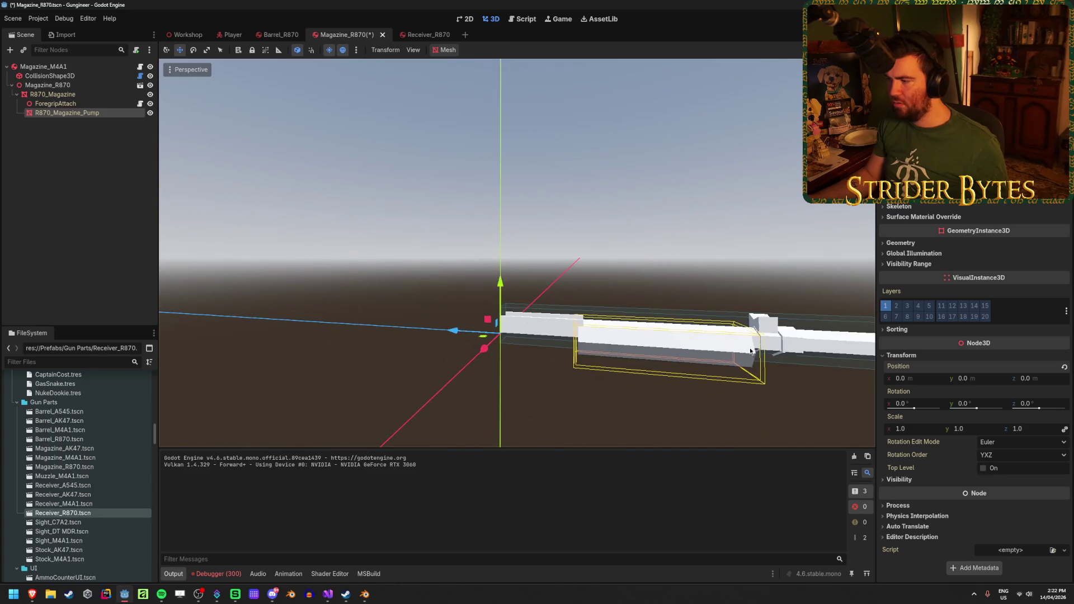
scroll(747, 352, down, 4)
key(ctrl+z)
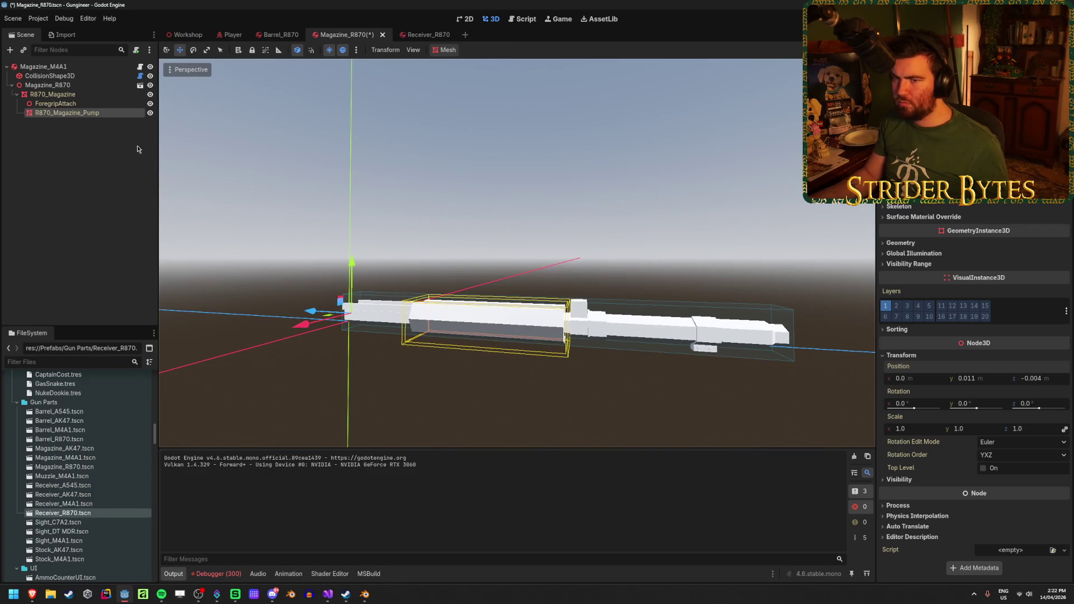
click(96, 150)
key(ctrl+s)
click(515, 325)
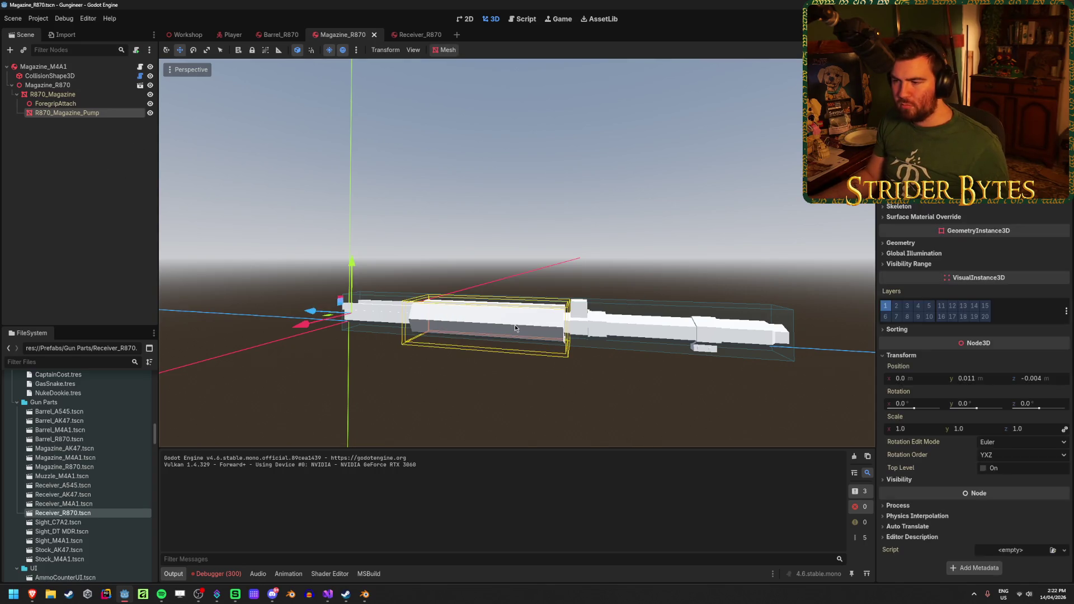
mouse_move(471, 324)
mouse_down()
mouse_move(522, 313)
mouse_move(421, 362)
mouse_move(456, 361)
mouse_up()
scroll(421, 362, down, 4)
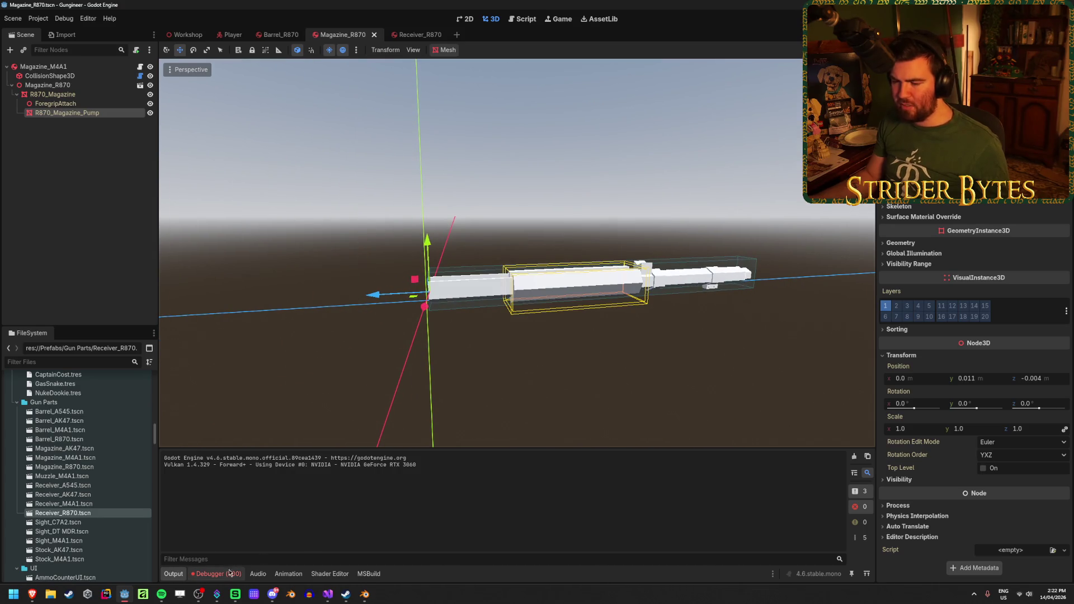
Clear the debugger's error list and switch to the Blender window
click(229, 574)
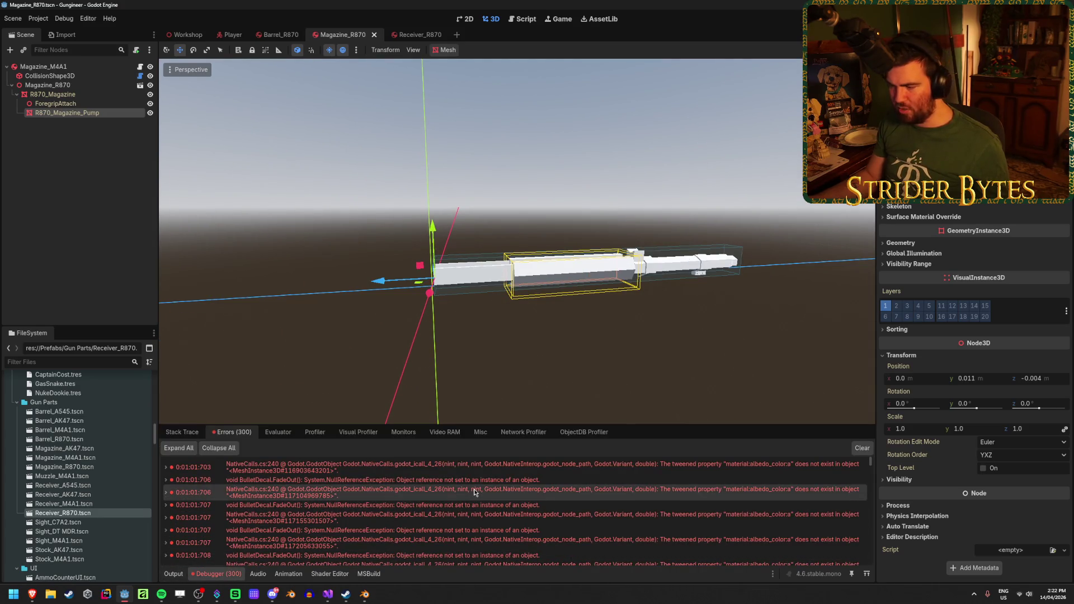
click(862, 448)
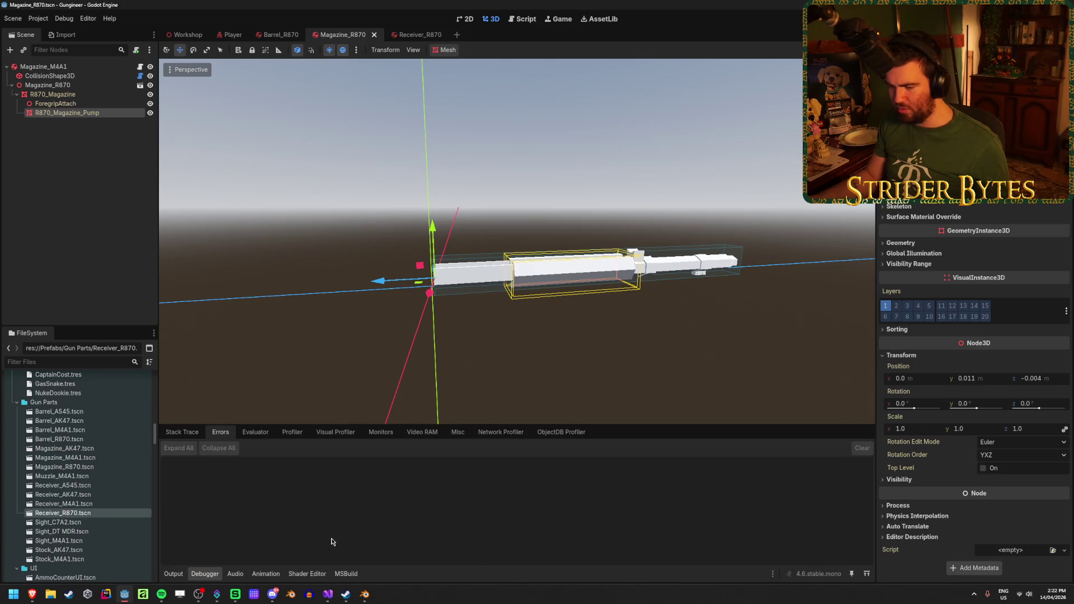
click(364, 594)
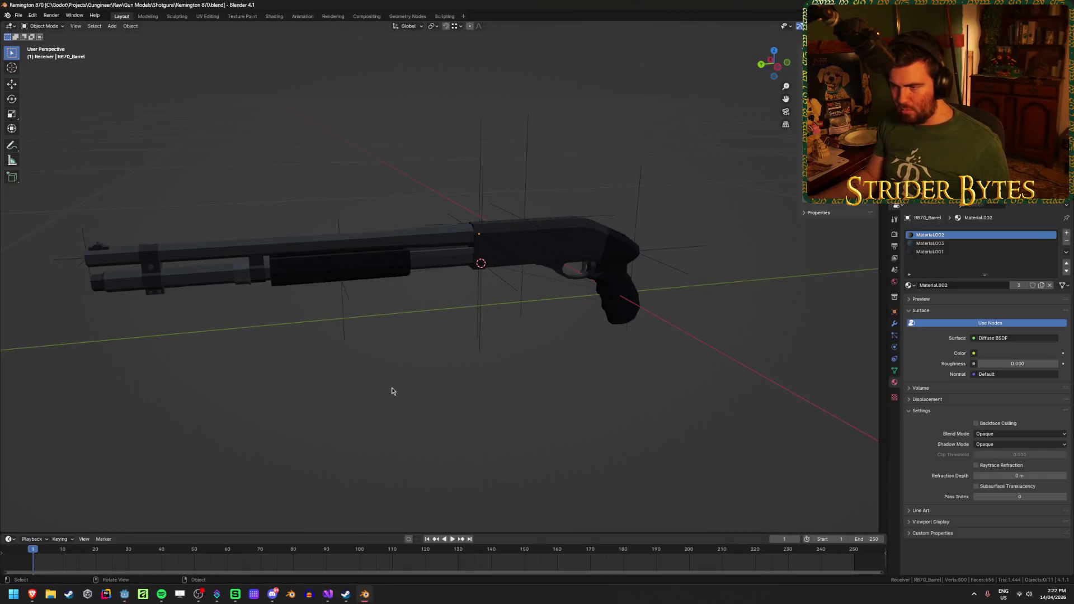
Set R870_Magazine_Pump's origin to the 3D cursor
click(373, 261)
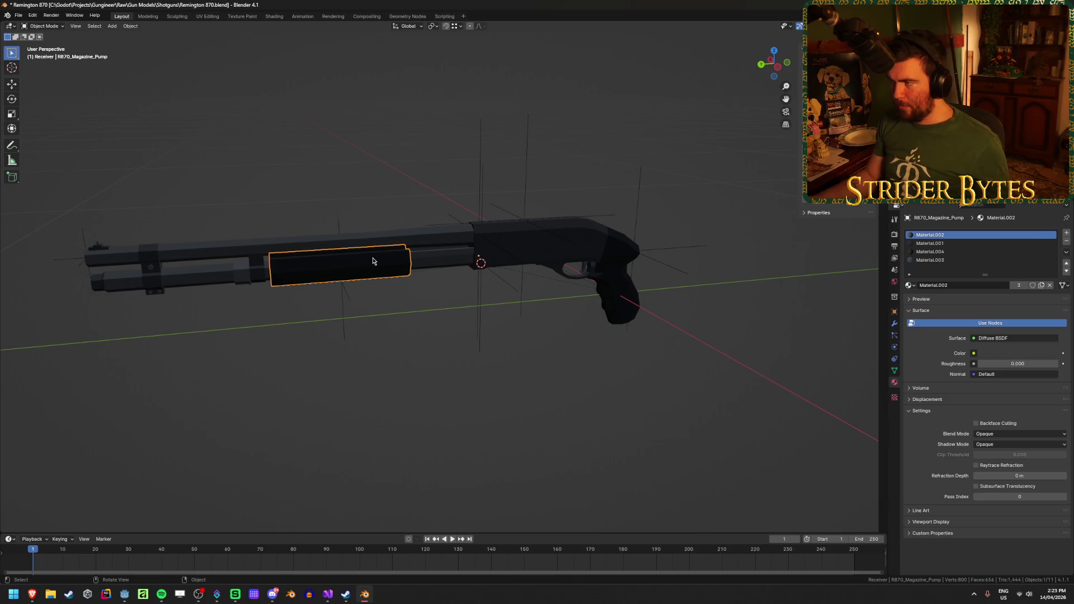
scroll(305, 234, up, 6)
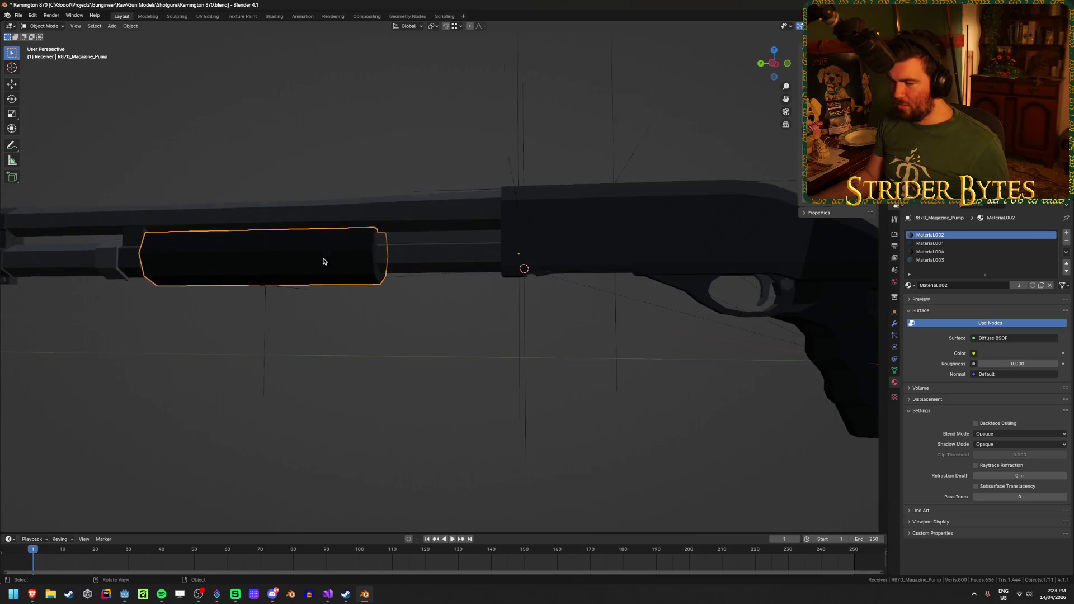
click(423, 262)
scroll(425, 282, up, 2)
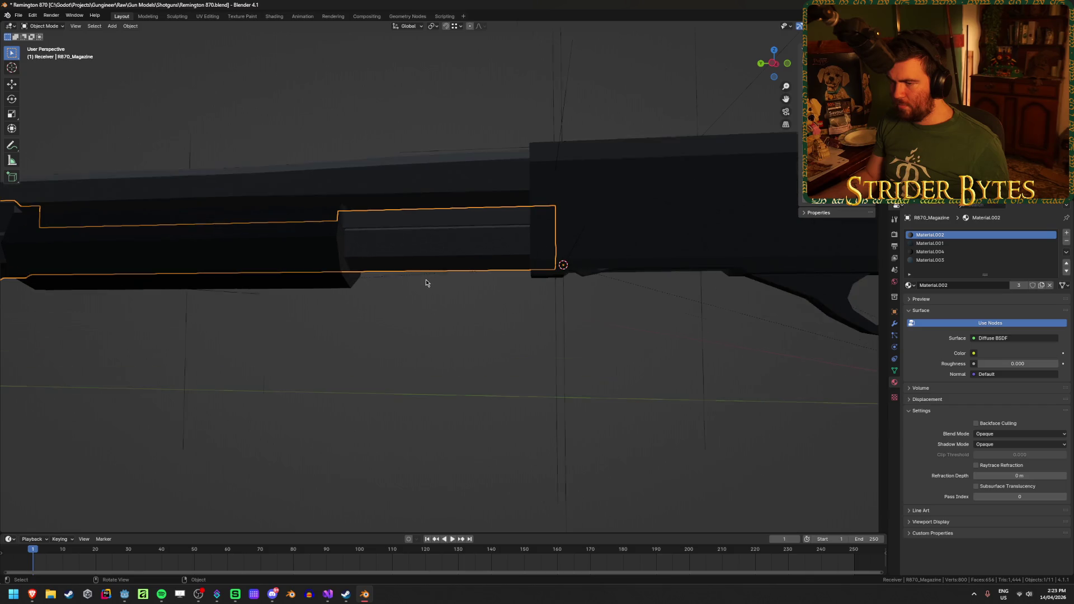
click(312, 279)
right_click(392, 278)
mouse_move(413, 280)
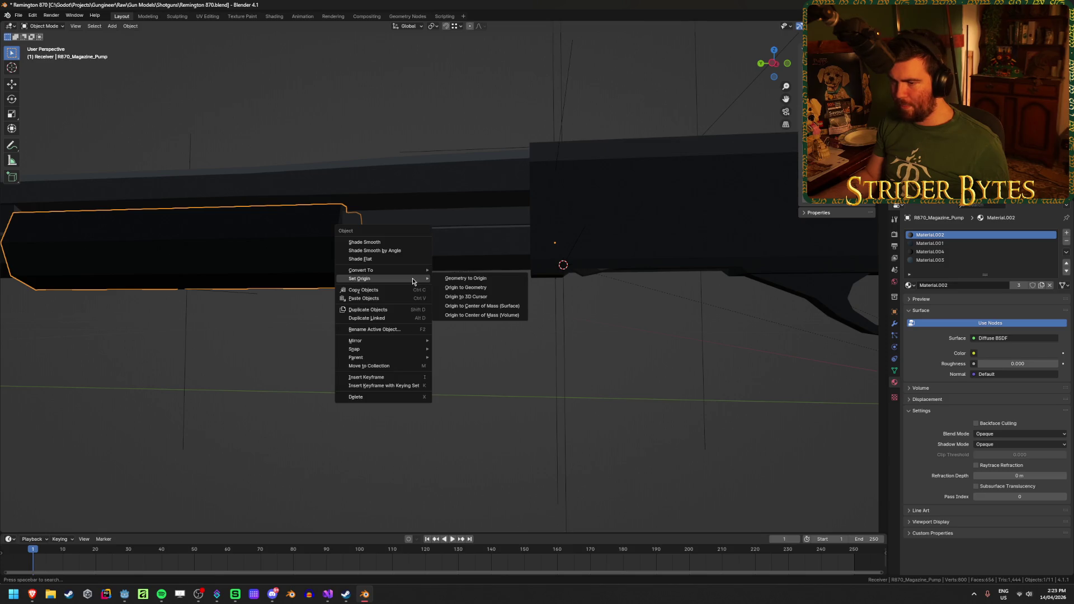
click(493, 294)
Save the Blender file, export it as Magazine_R870.glb, and return to Godot
scroll(400, 395, down, 5)
key(ctrl+s)
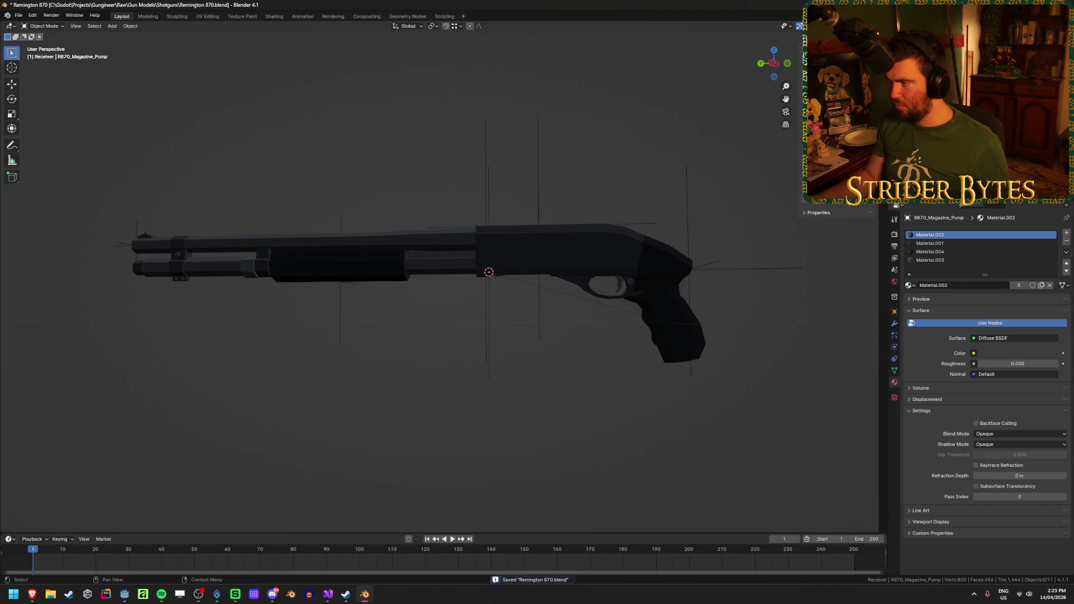
key(ctrl+e)
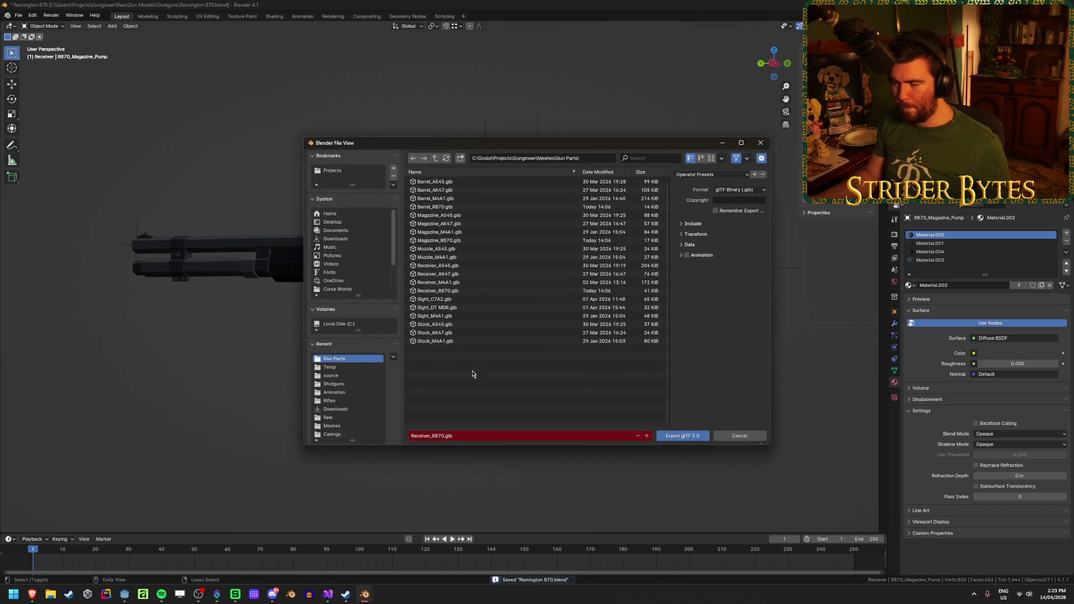
click(478, 241)
click(685, 436)
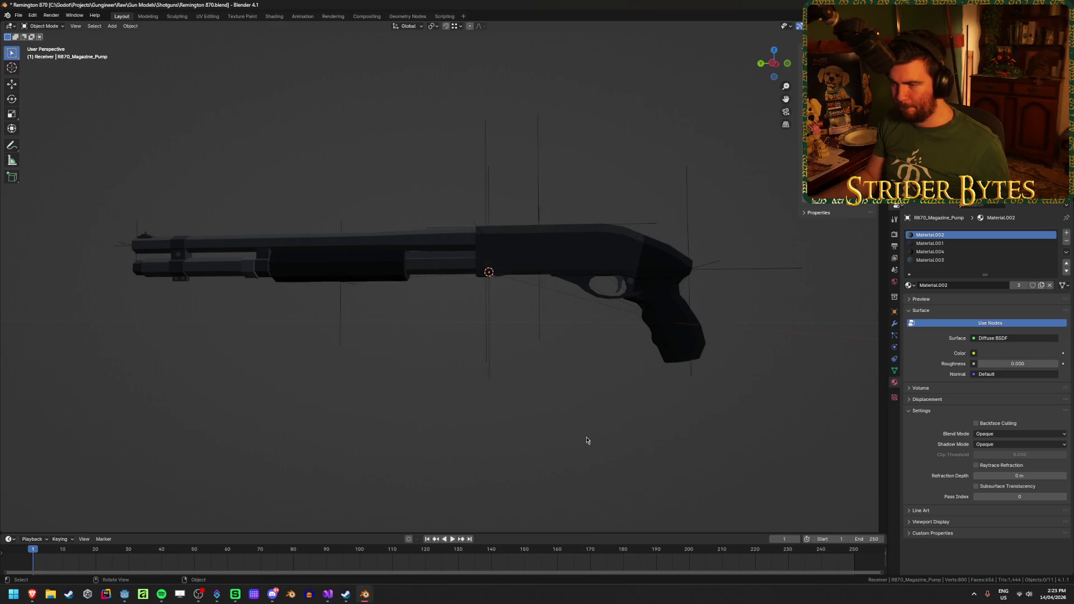
key(alt+Tab)
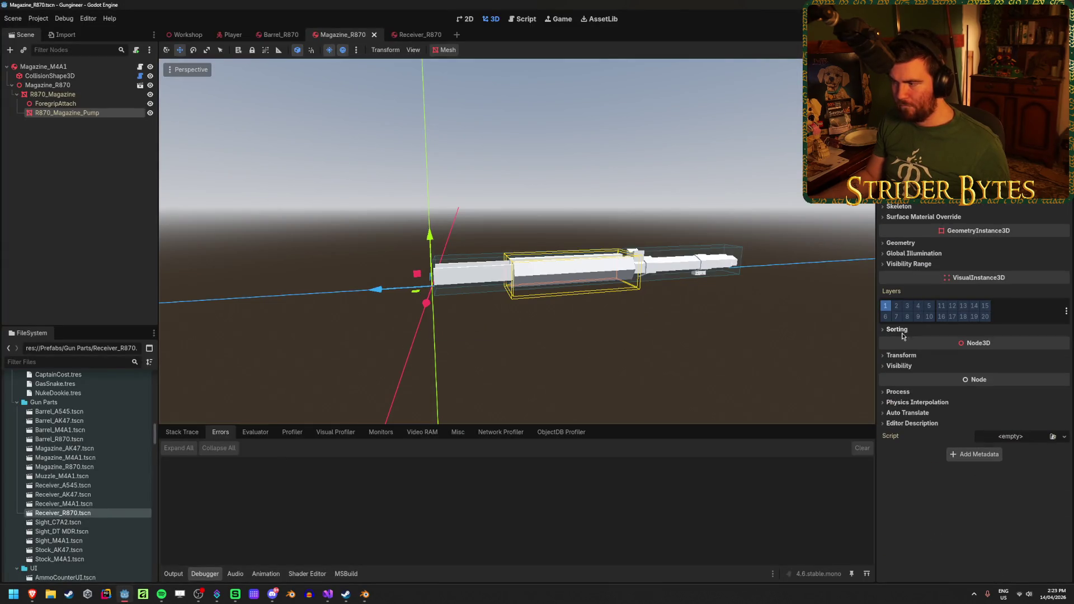
Assign R870_Magazine and R870_Magazine_Pump to the magazine root's two Meshes slots
click(902, 355)
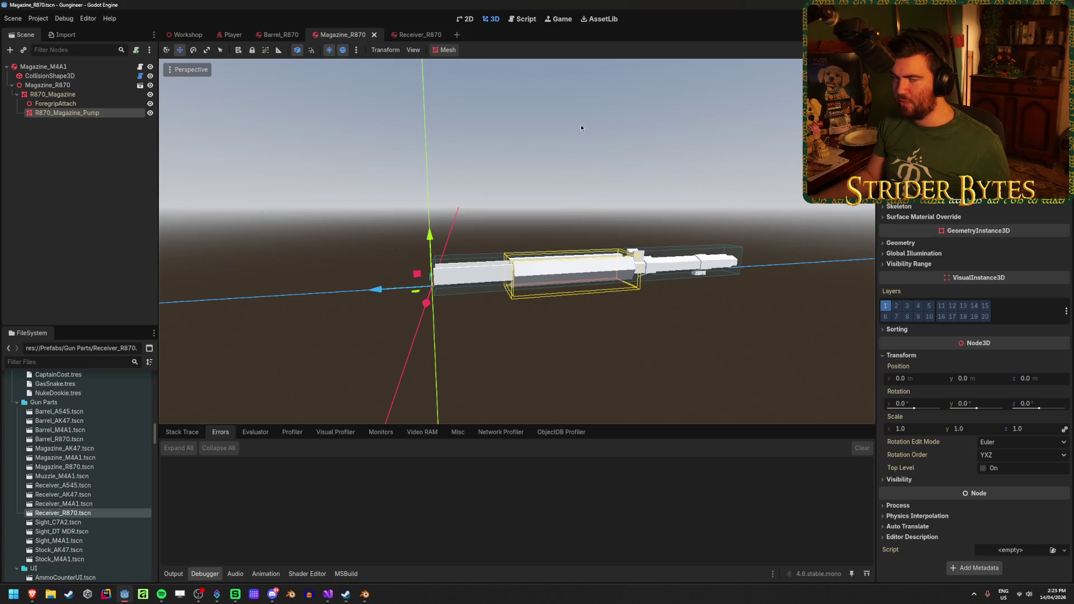
click(43, 66)
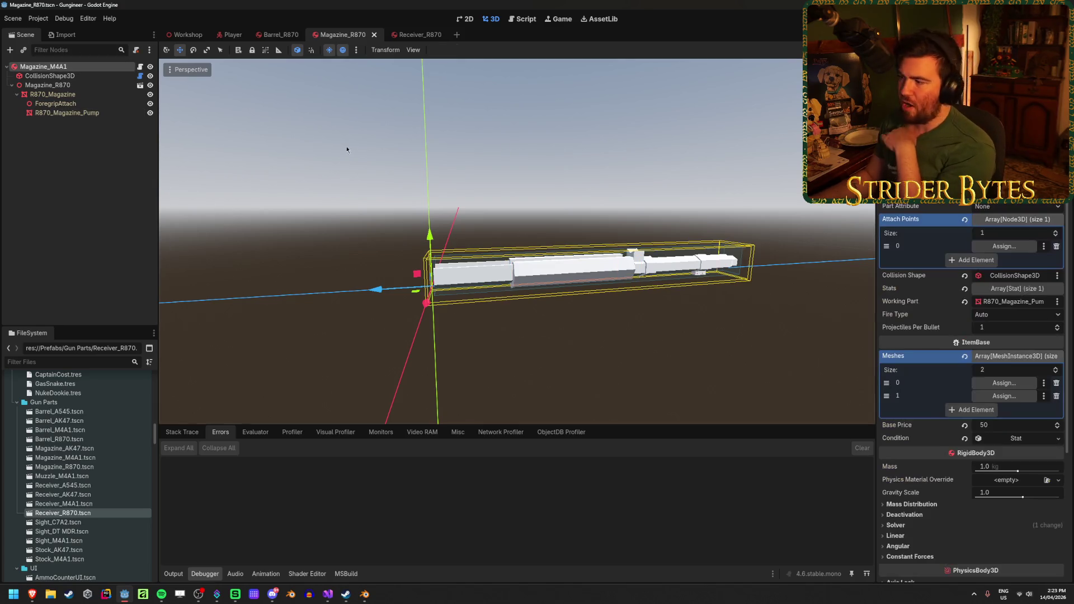
click(1025, 388)
click(506, 219)
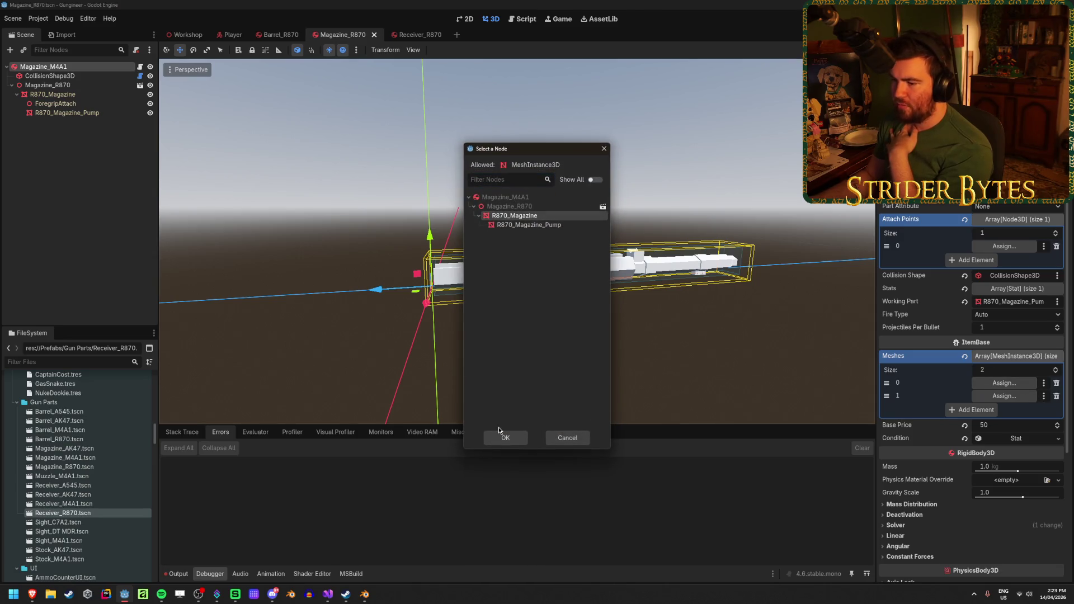
click(501, 438)
click(1004, 395)
click(529, 226)
click(506, 440)
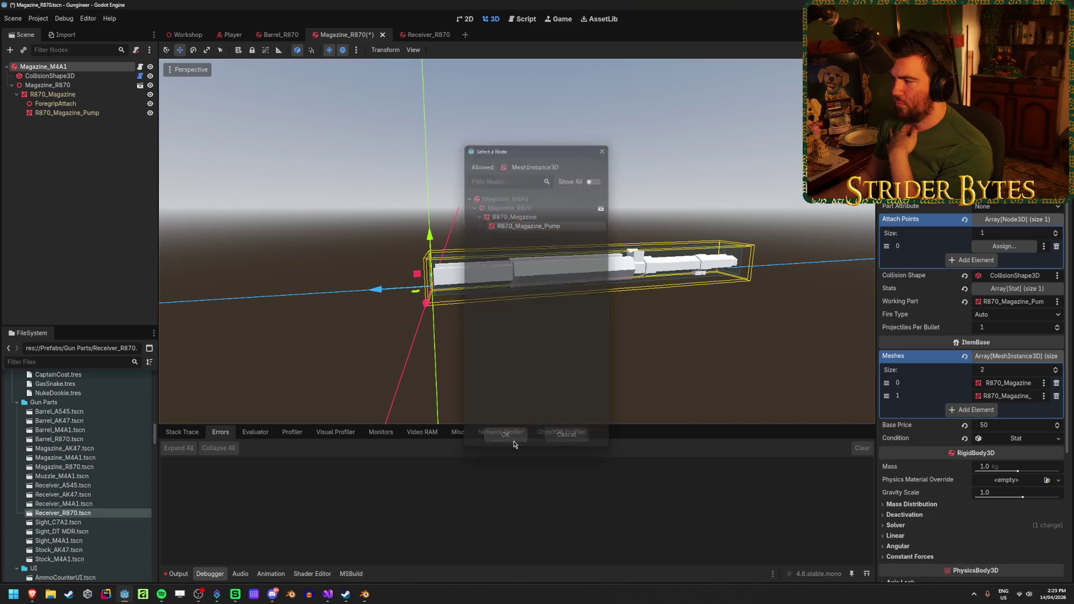
Set the first attach point to ForegripAttach, clear Working Part, and launch the game
click(1001, 247)
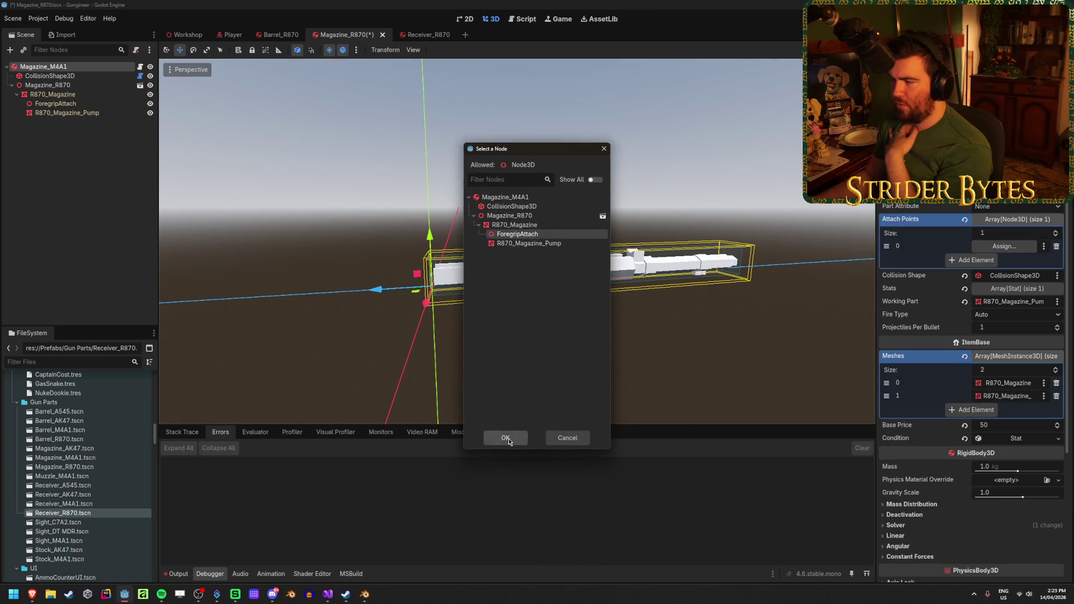
click(506, 440)
click(1026, 222)
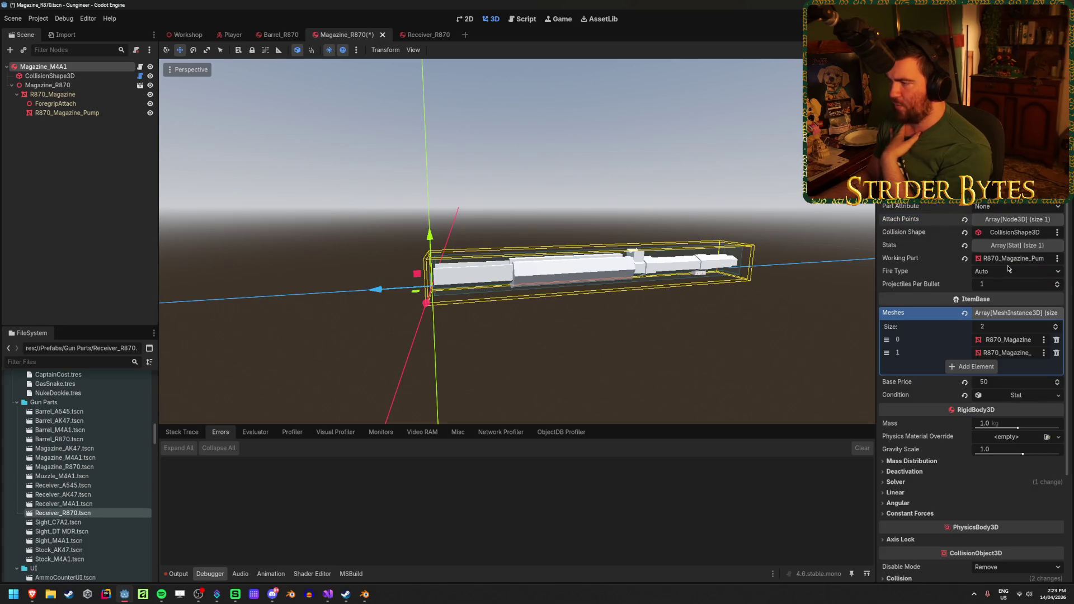
click(964, 259)
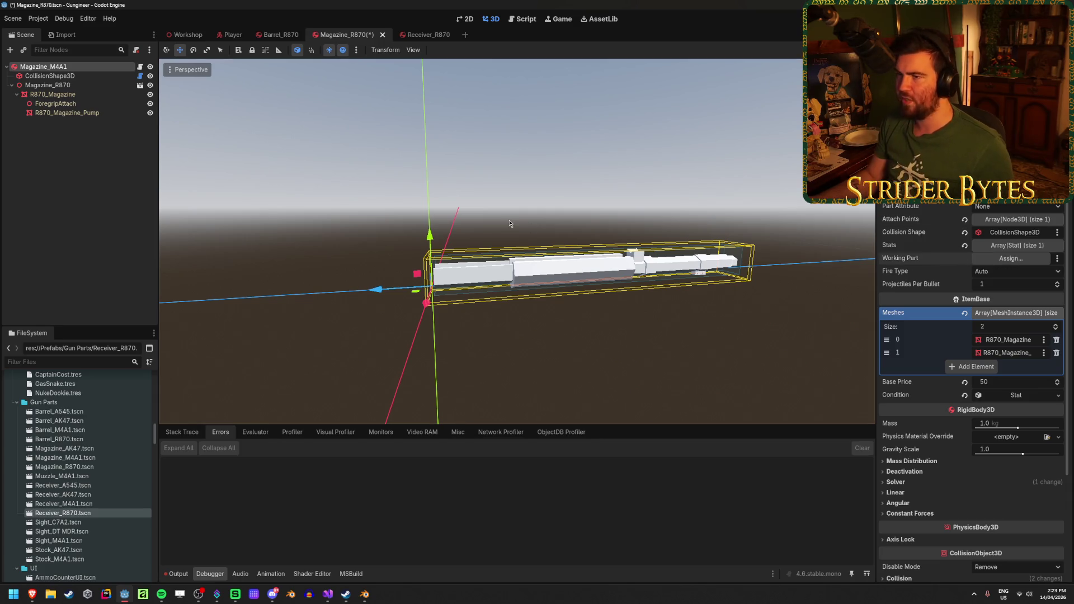
key(F5)
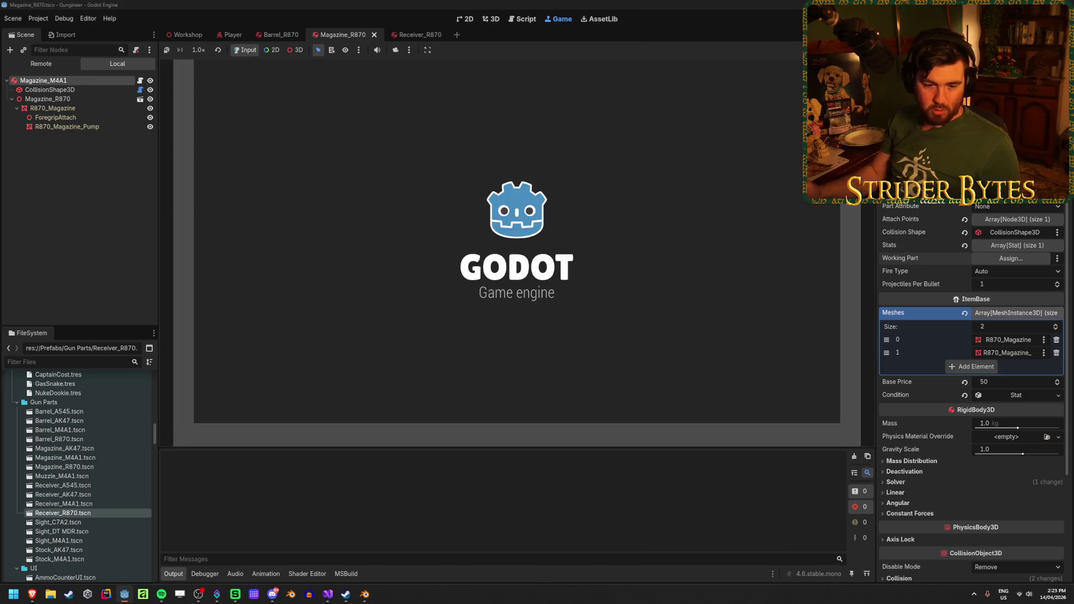
At the workbench, set down the rifle, pick up the long dark part, and mount it
key(w)
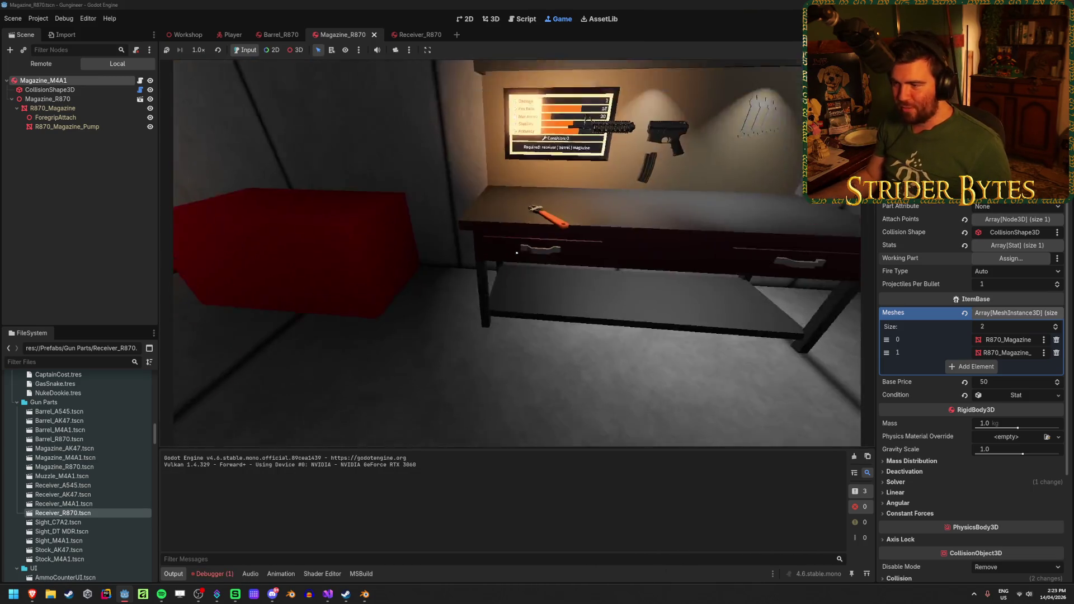
key(e)
key(q)
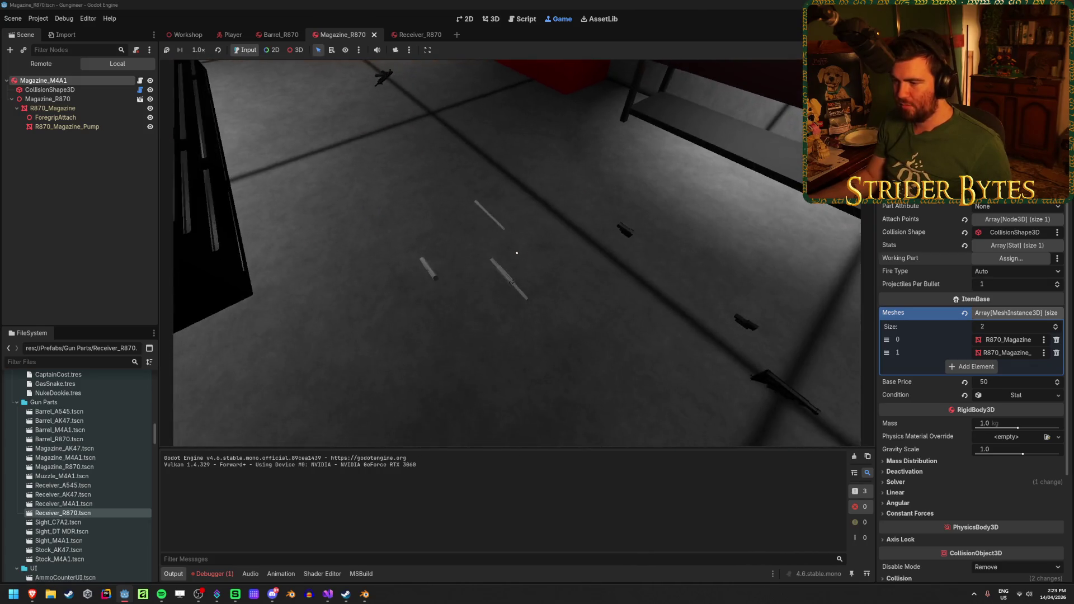
key(w)
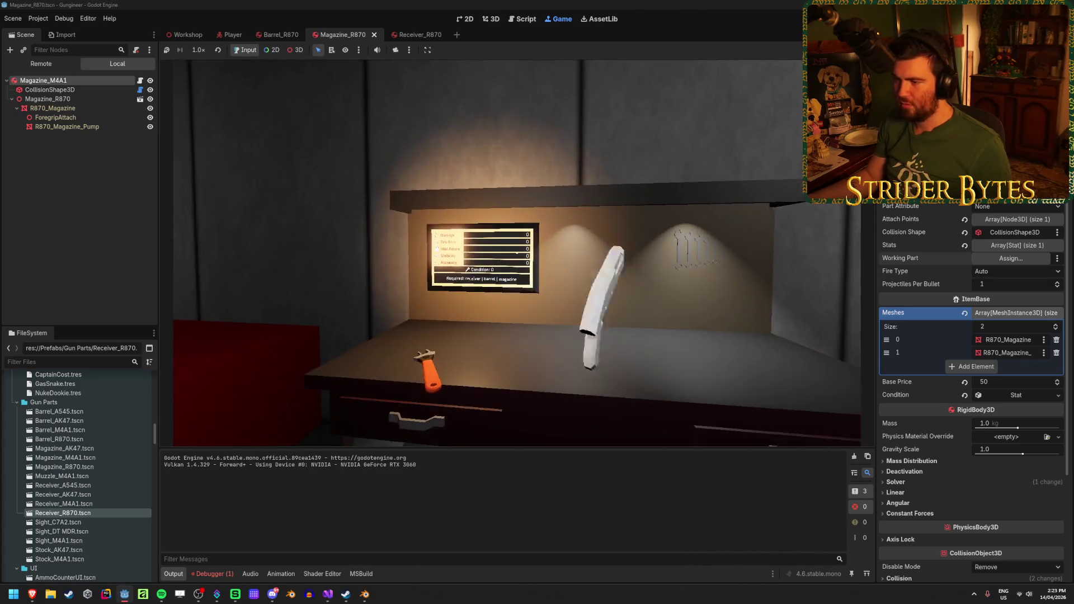
key(e)
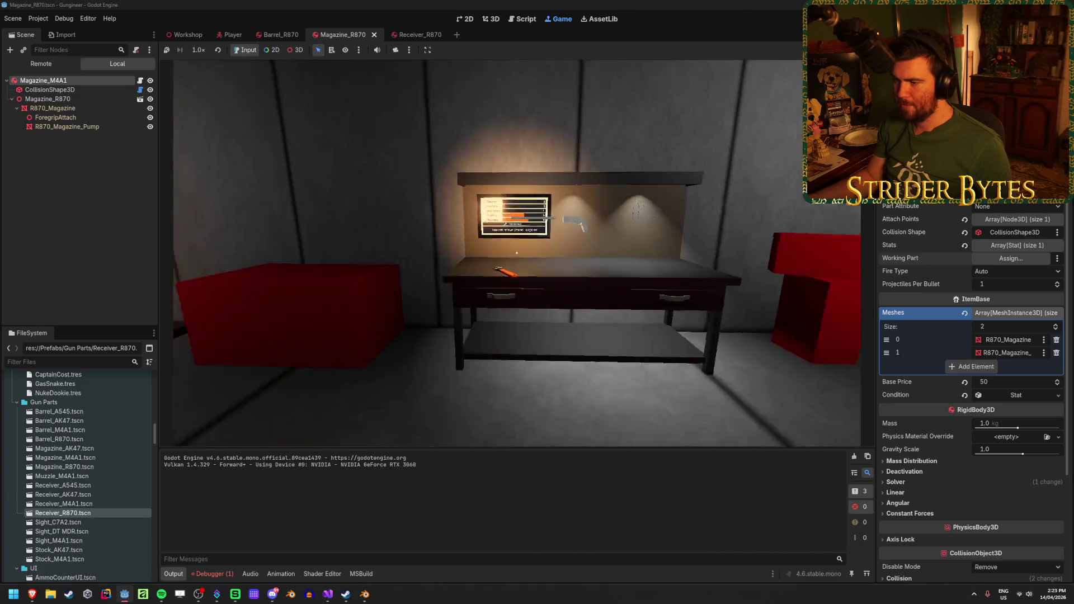
key(w)
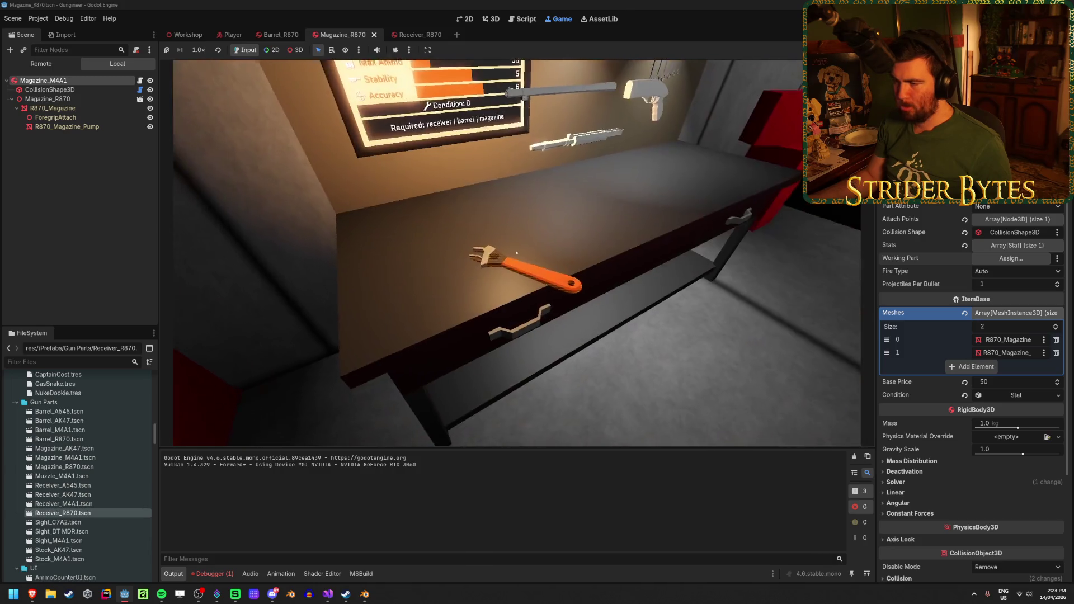
key(s)
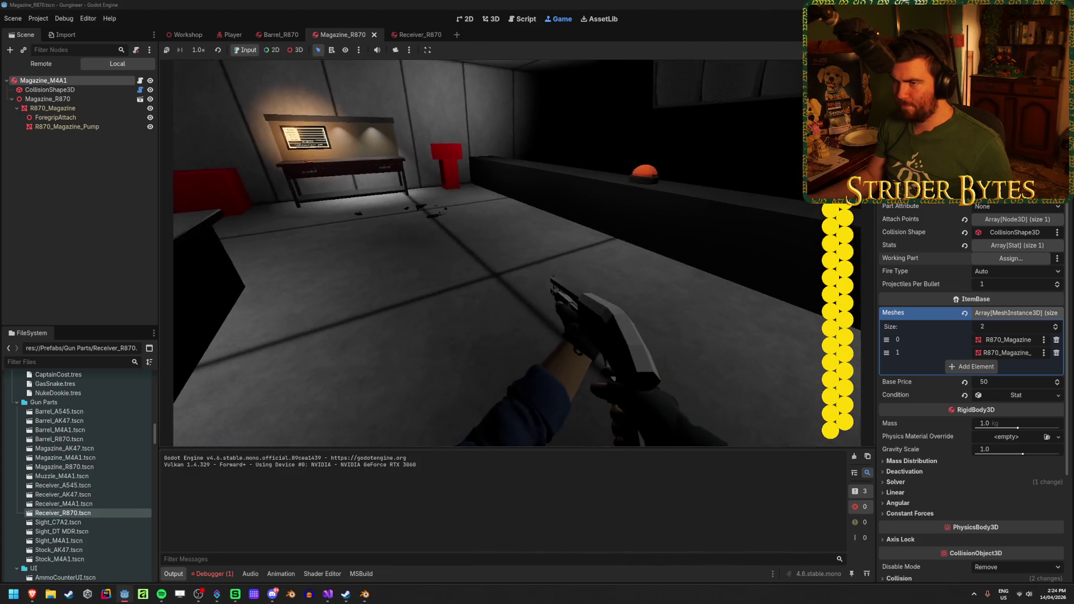
Fire the shotgun, drop its magazine, fire again, then stop the game
click(516, 253)
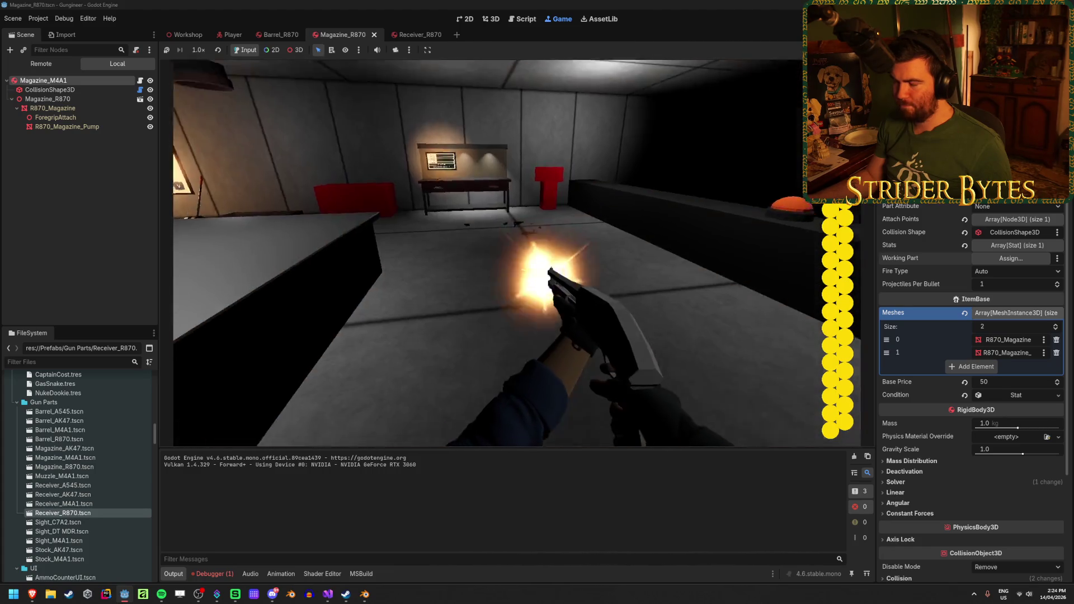
key(w)
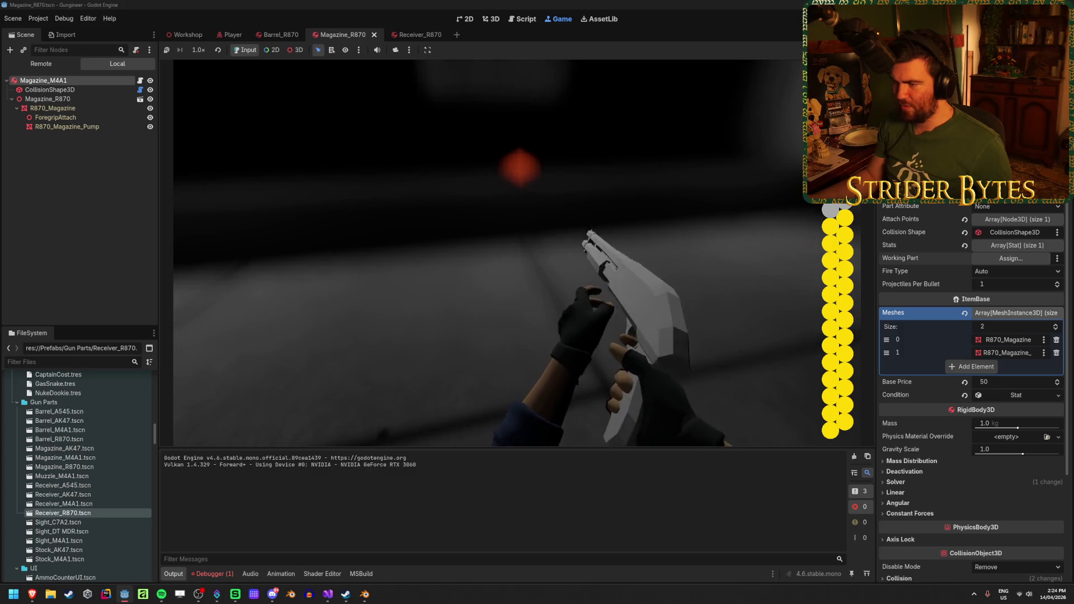
key(r)
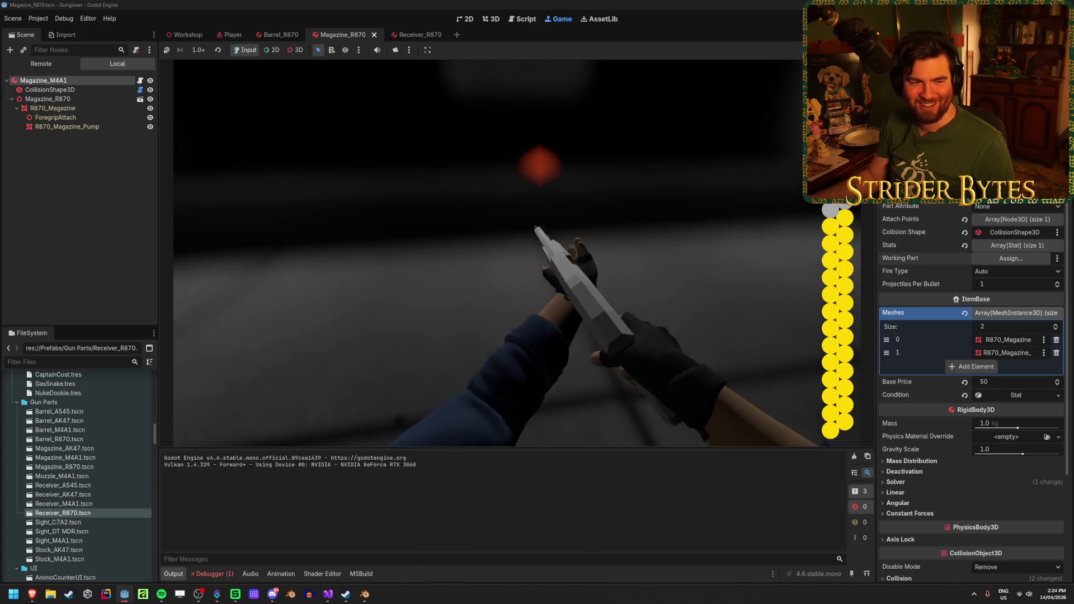
click(500, 252)
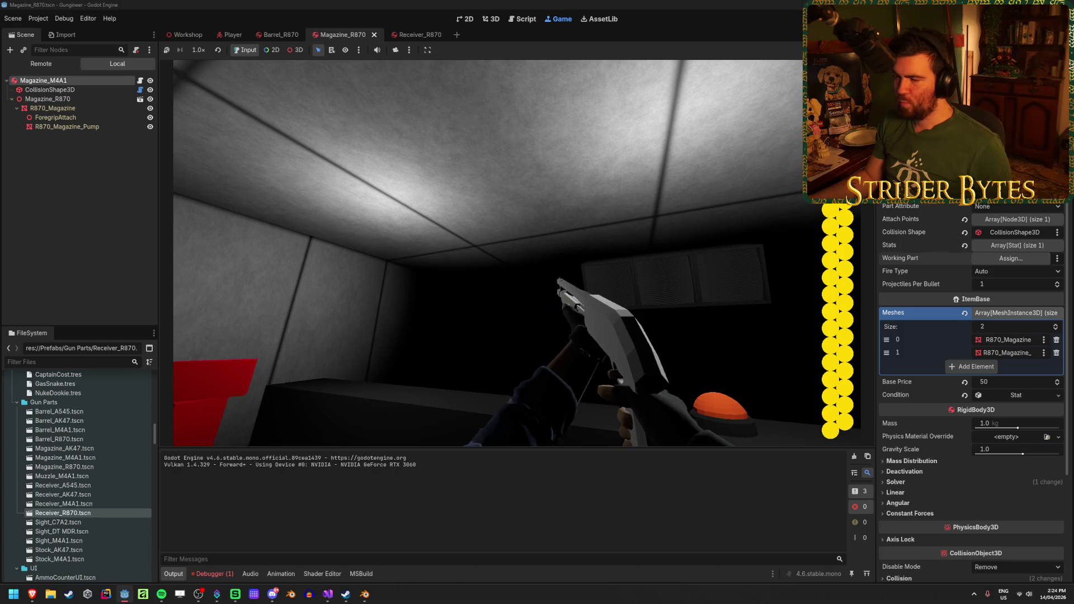
key(F8)
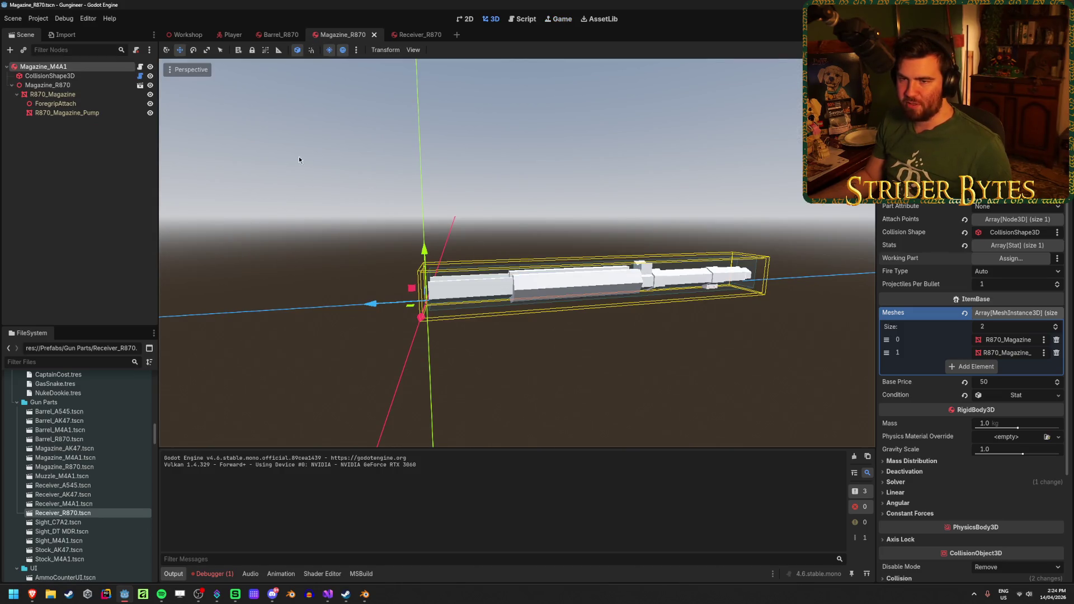
Clear the selection and inspect the first stat in Magazine_R870's Stats list
click(110, 178)
click(415, 34)
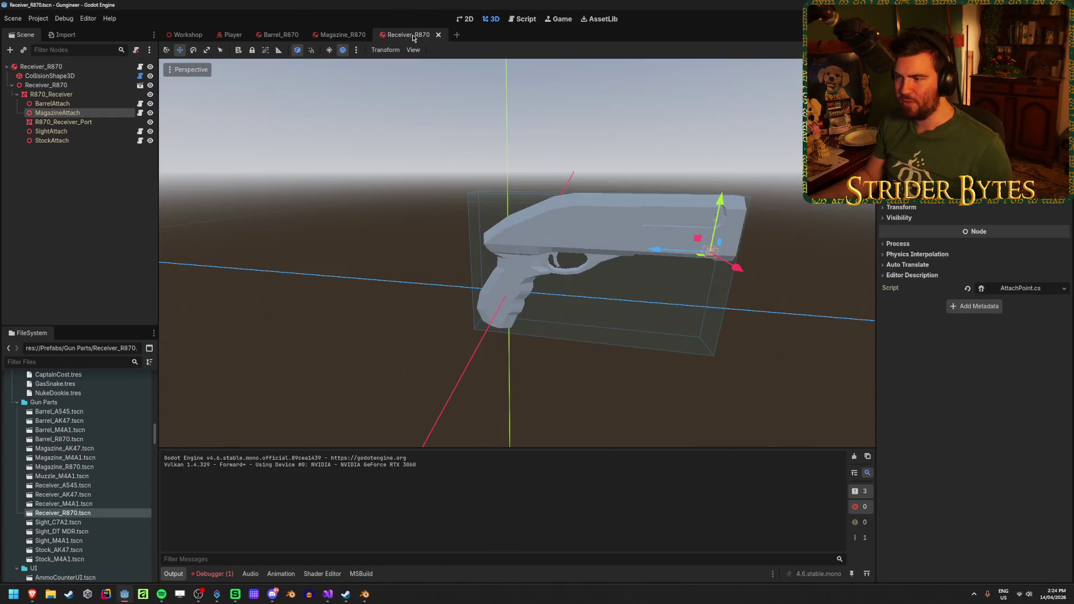
click(334, 36)
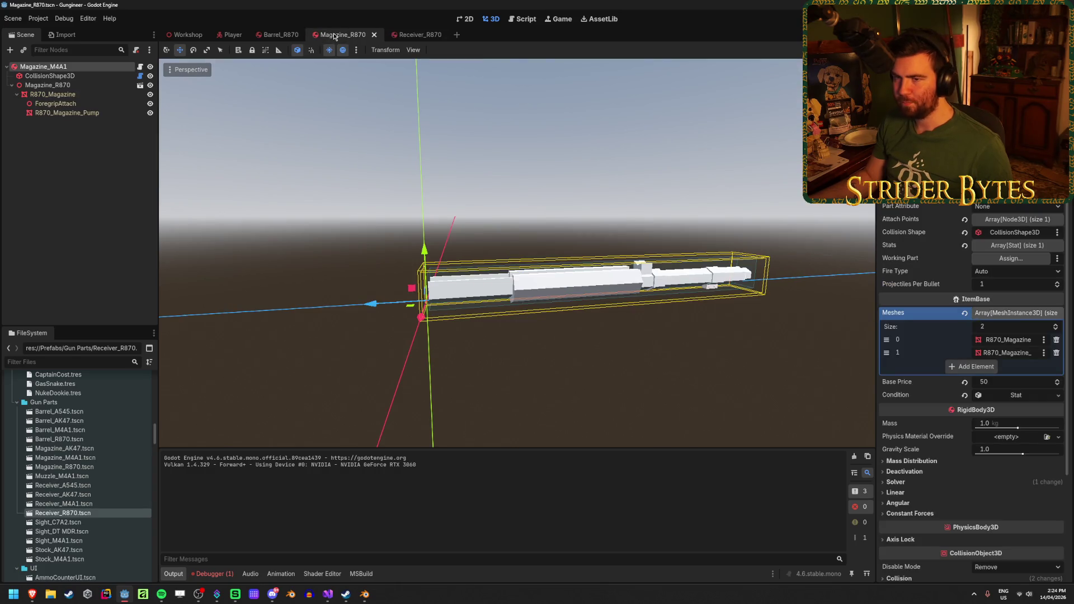
click(1034, 246)
click(1009, 273)
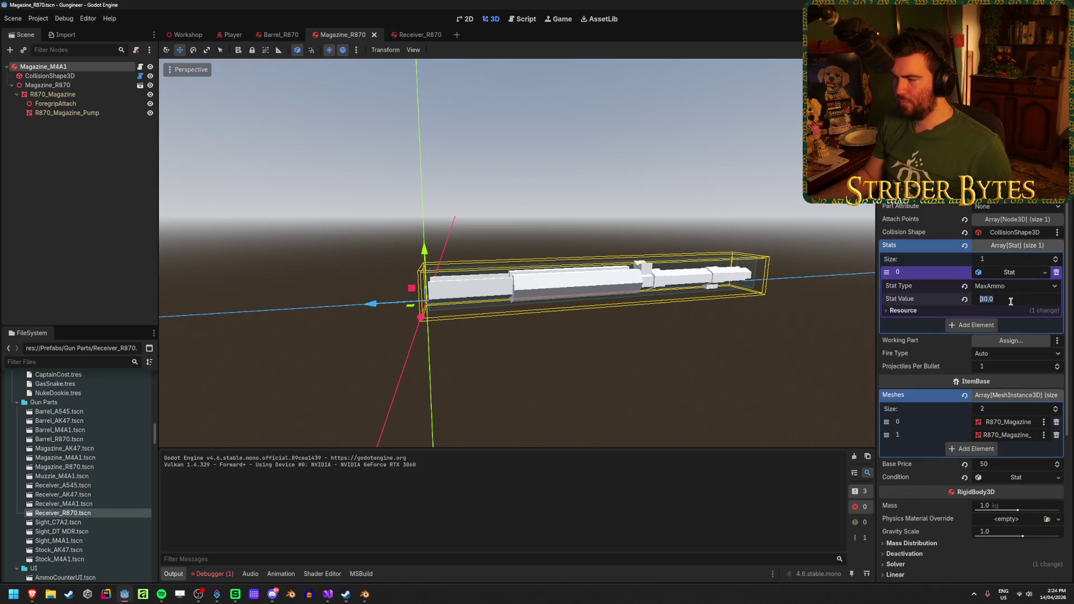
Set the Barrel_R870 Accuracy and Stability stat values to 1
click(280, 34)
click(56, 68)
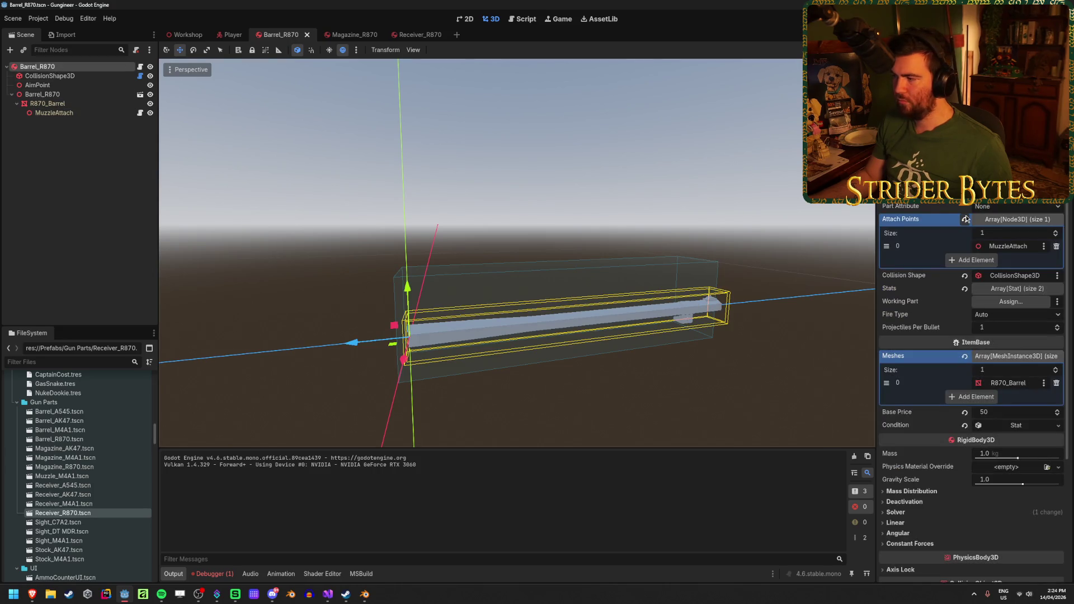
click(1016, 288)
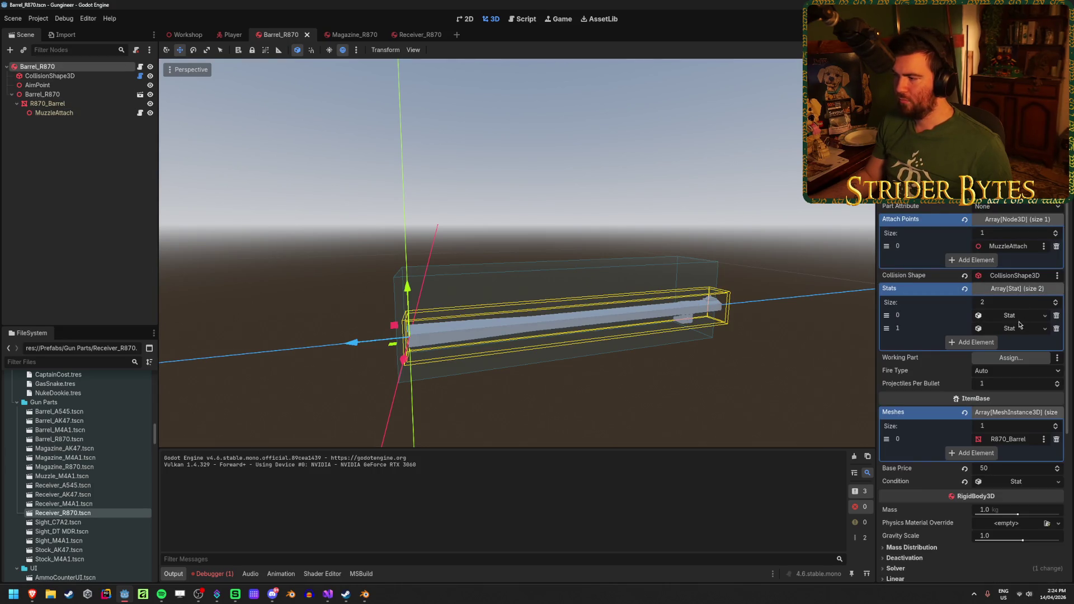
click(1021, 316)
click(1013, 364)
click(1008, 395)
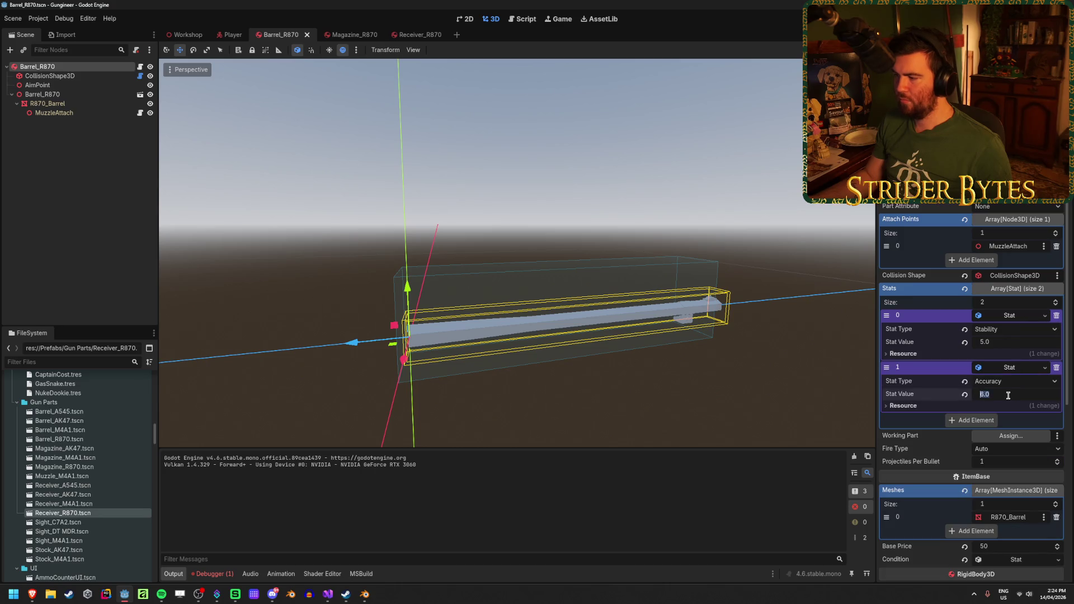
text(1)
key(Return)
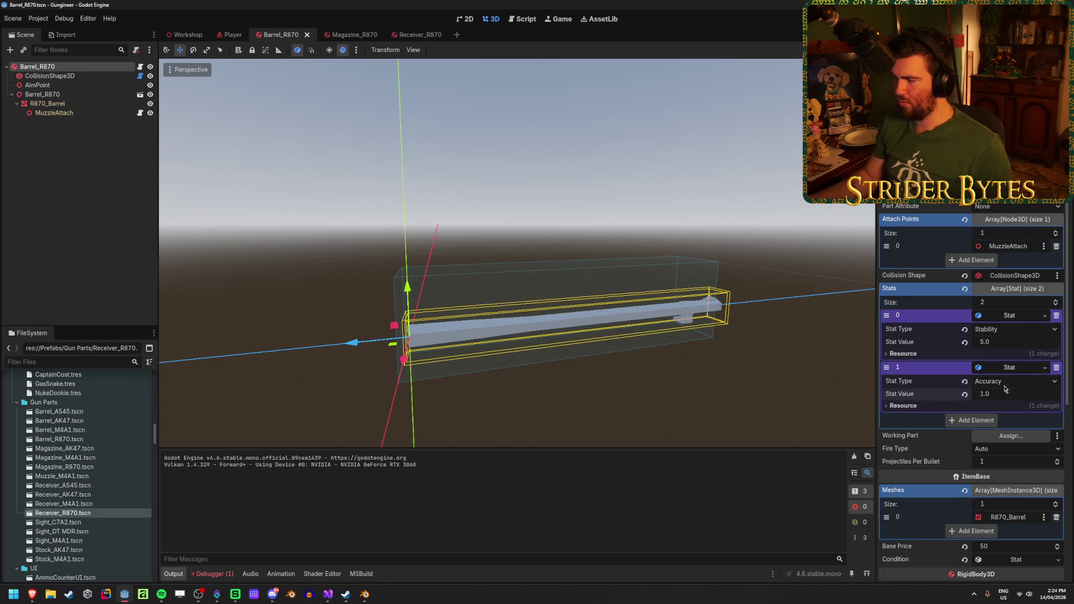
click(1002, 343)
text(1)
key(Return)
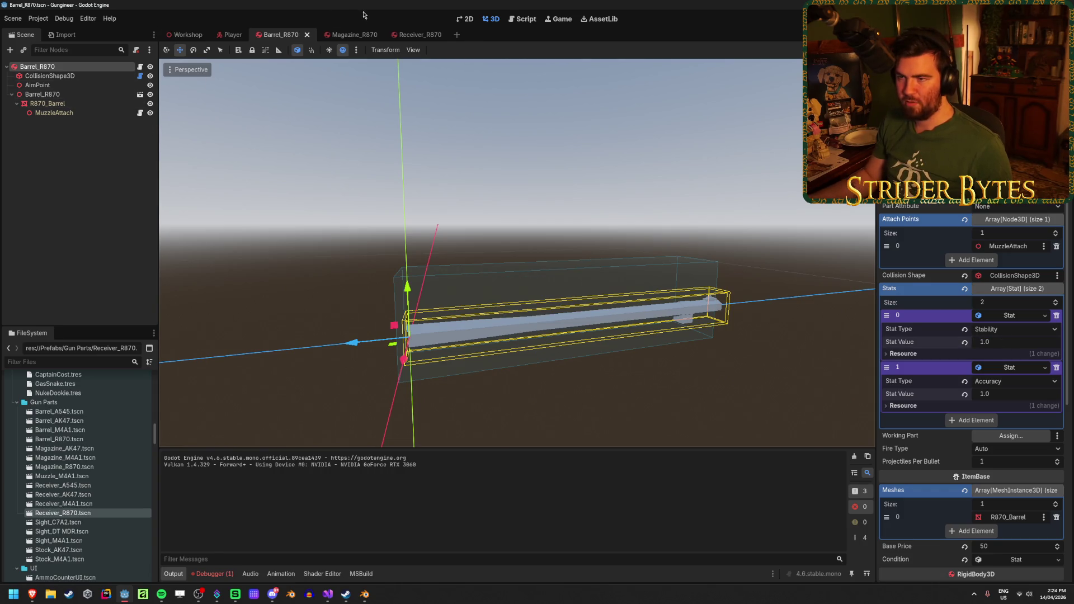
Check the Receiver_R870 root's Damage and second stat, then relaunch the game
click(419, 35)
click(41, 67)
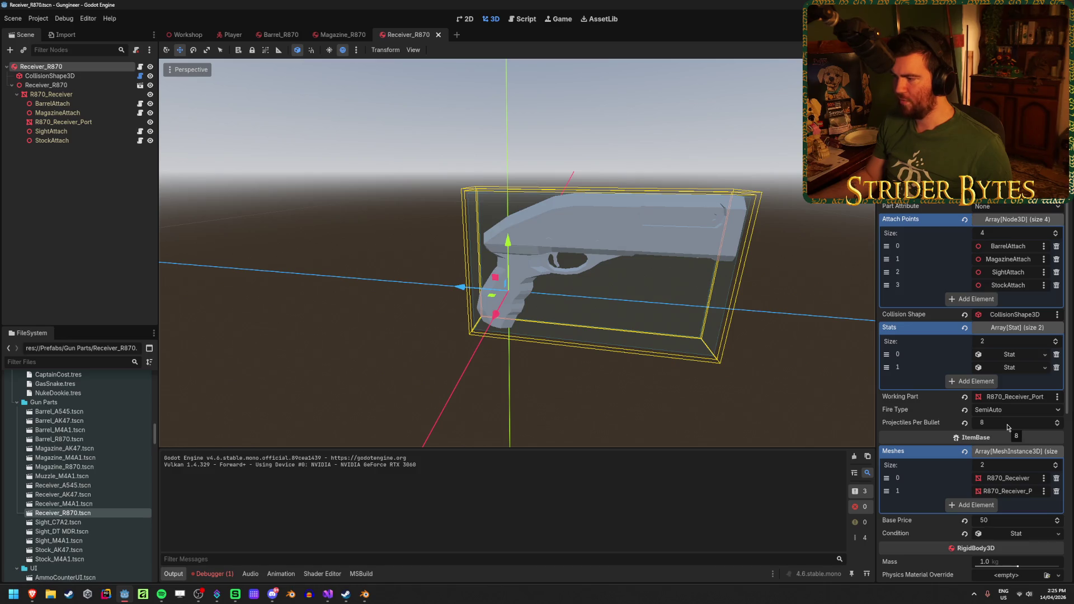
click(1010, 355)
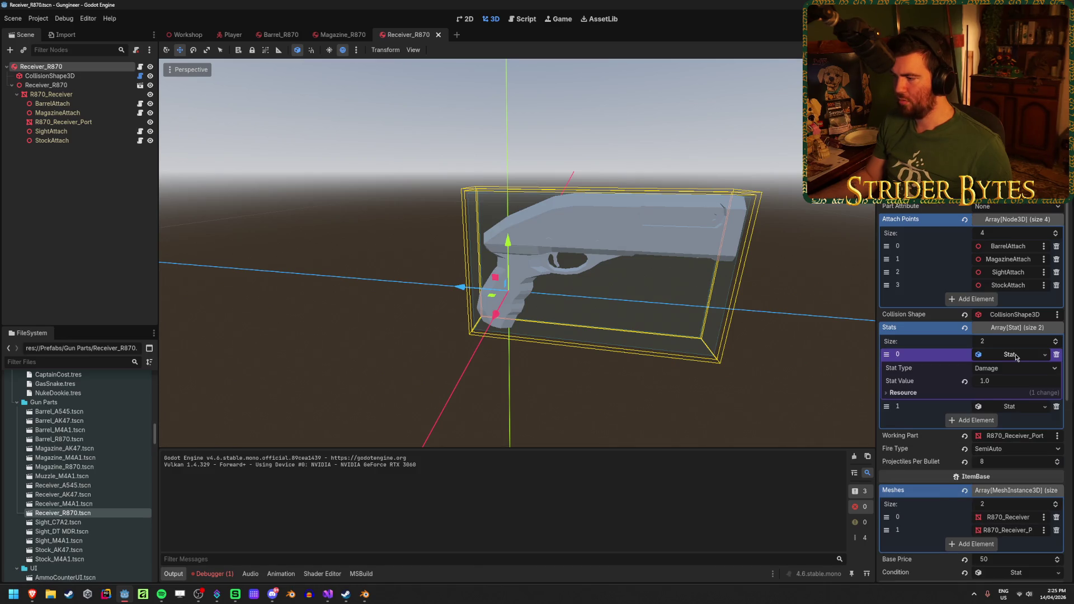
click(1016, 355)
click(1024, 368)
click(1025, 369)
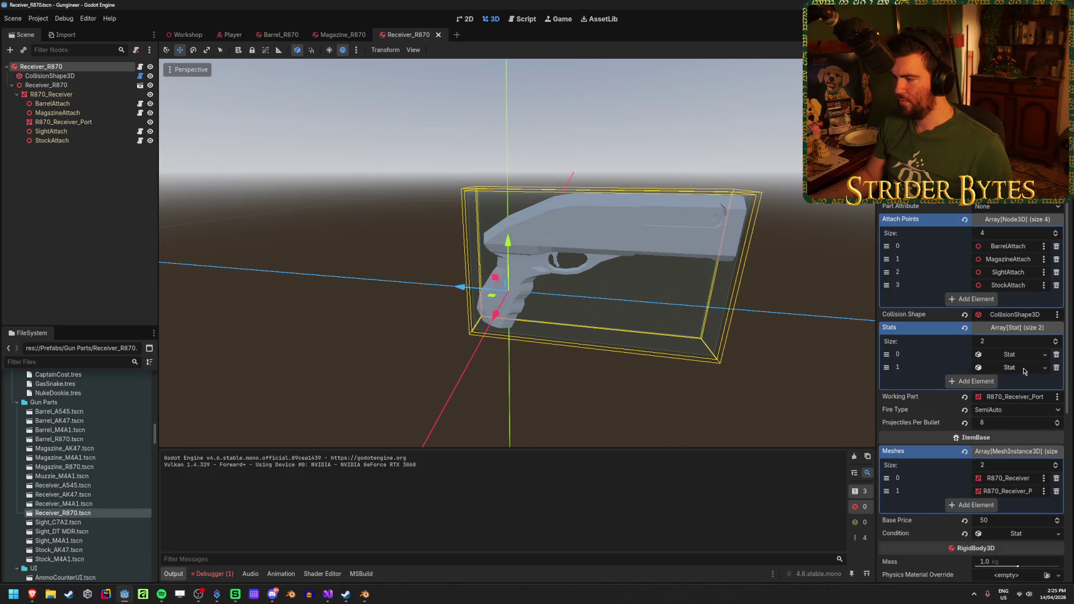
key(F5)
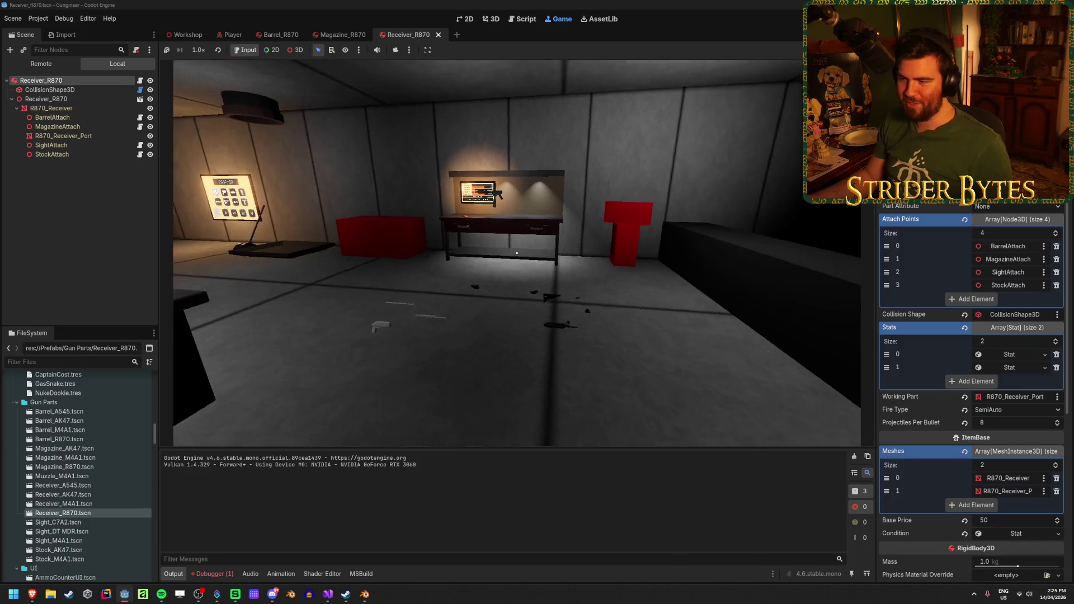
key(e)
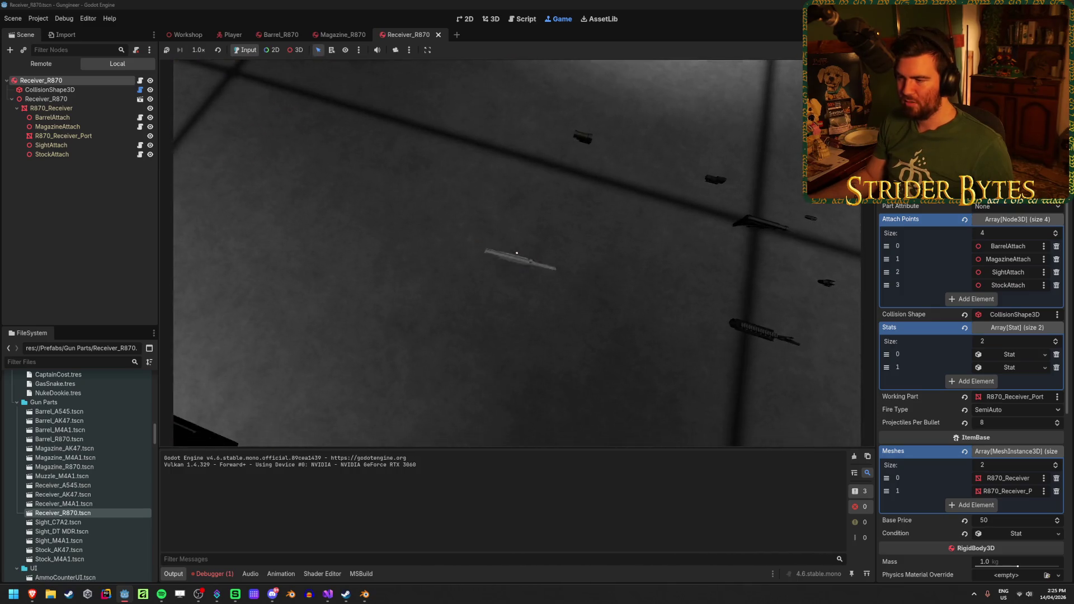
key(s)
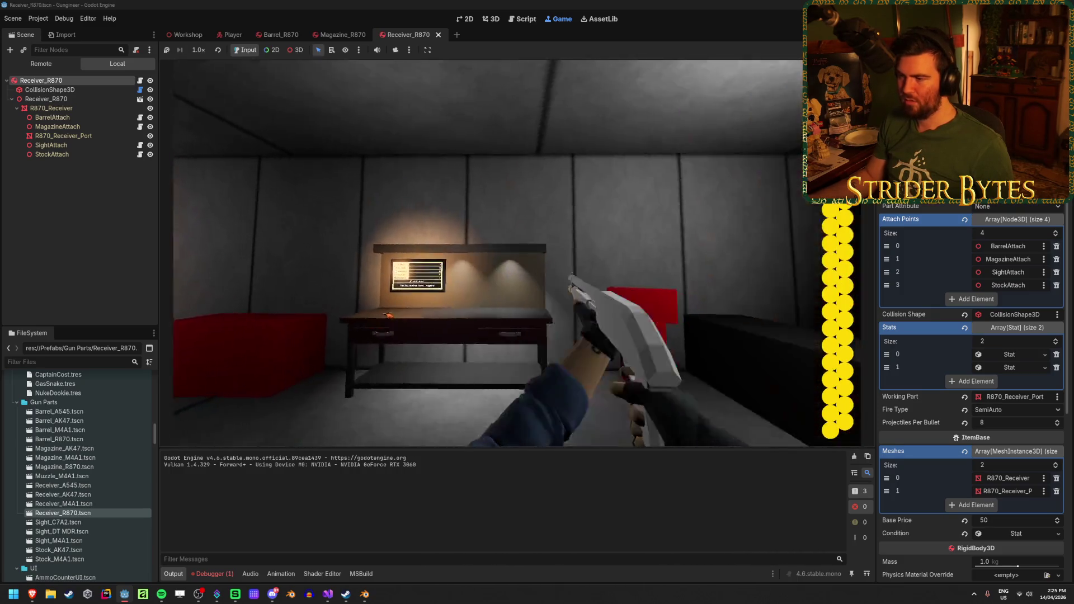
click(478, 329)
click(501, 253)
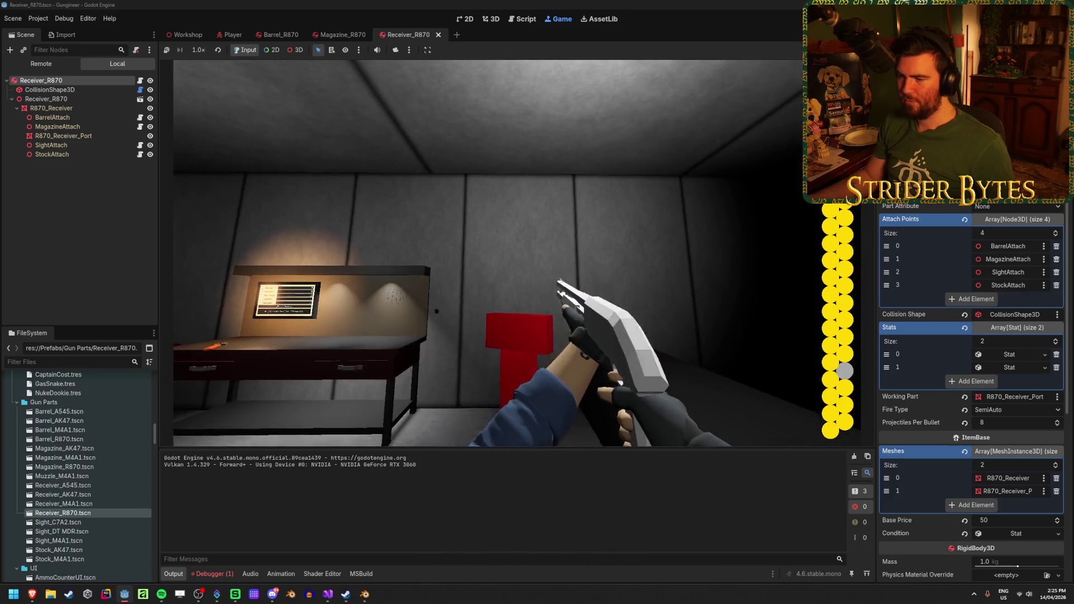
click(501, 252)
click(501, 253)
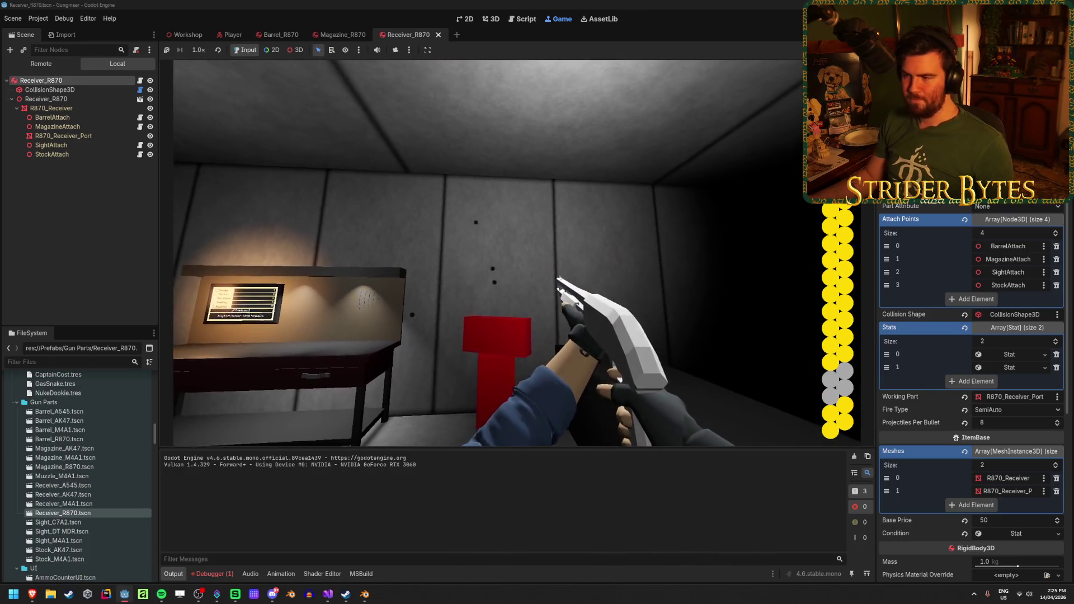
right_click(500, 252)
click(500, 253)
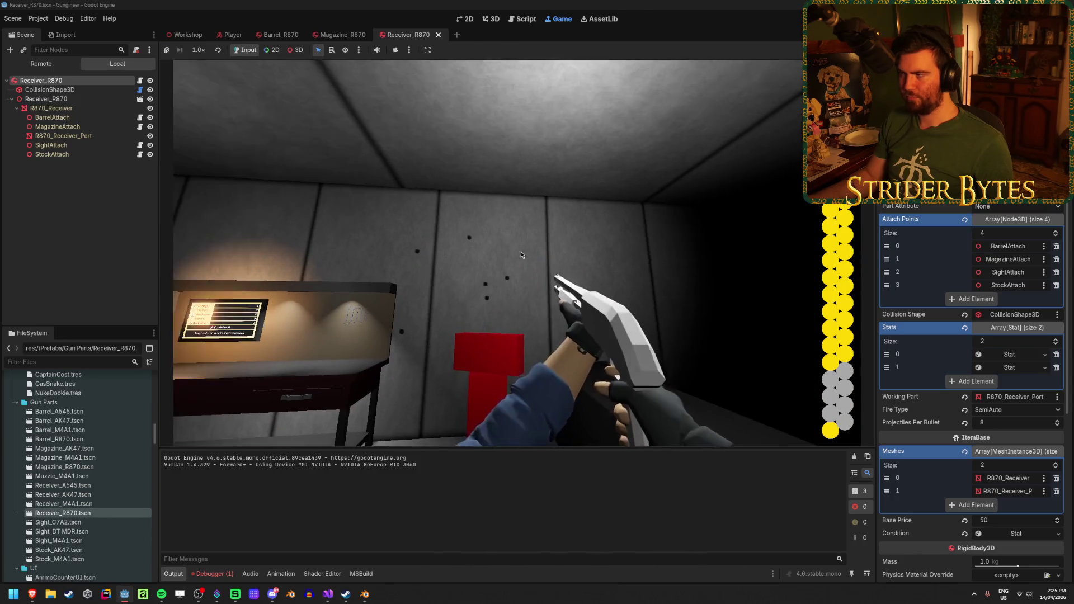
key(F8)
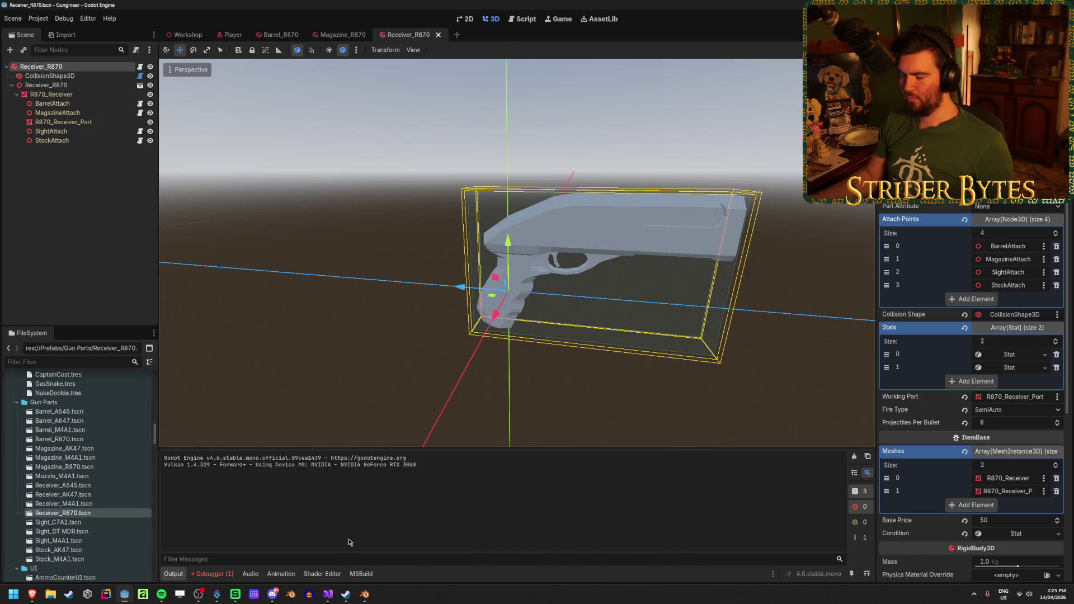
Open GunController.cs and review Fire()'s spread calculation, spreadVector, rng and projectilesPerShot usage
click(327, 593)
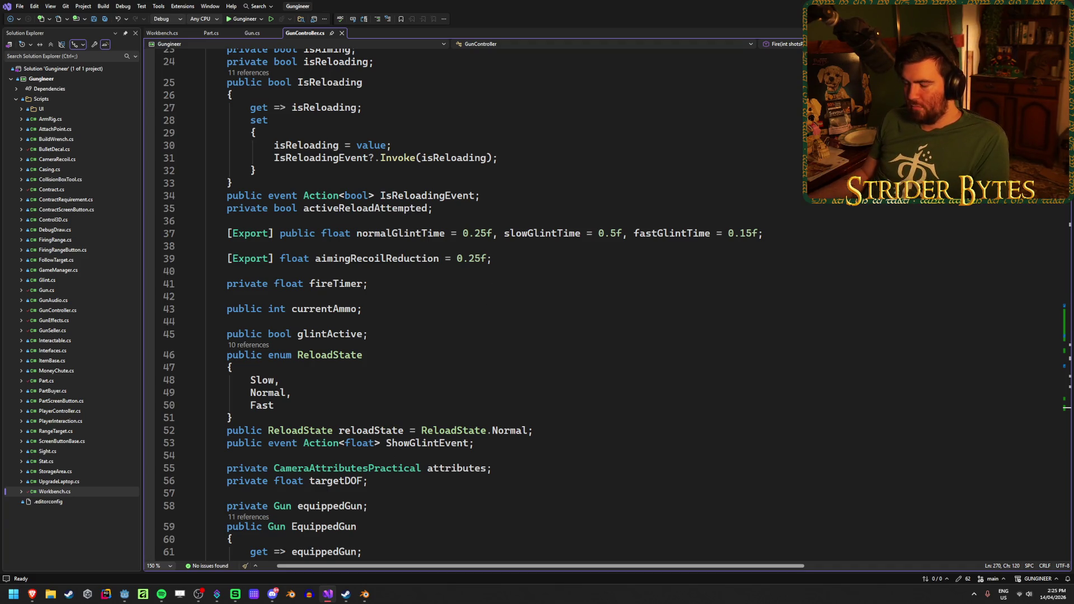
scroll(436, 372, up, 7)
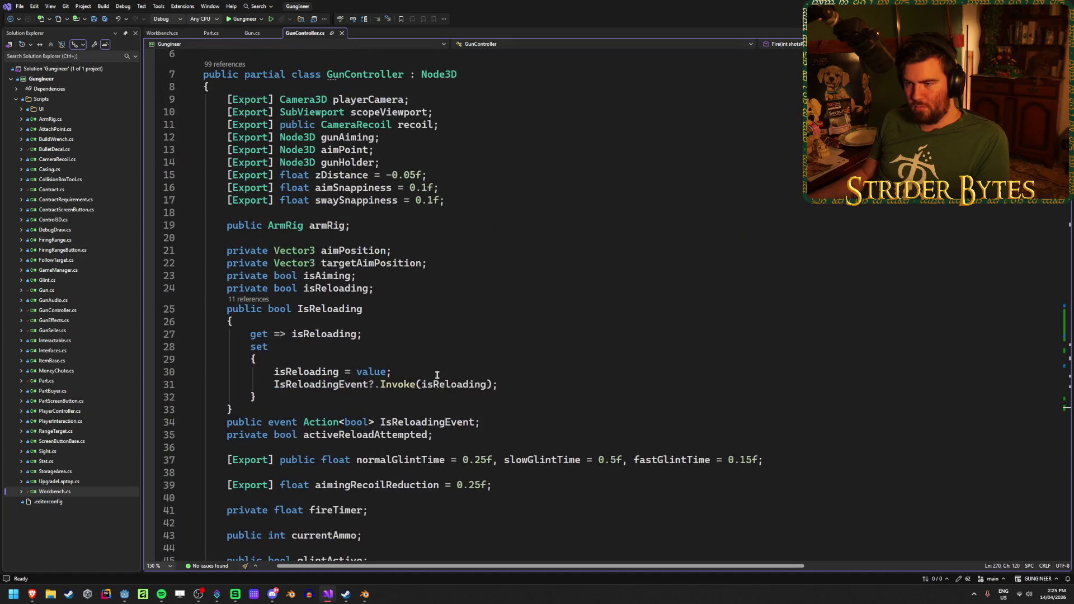
scroll(436, 367, down, 6)
scroll(437, 367, down, 3)
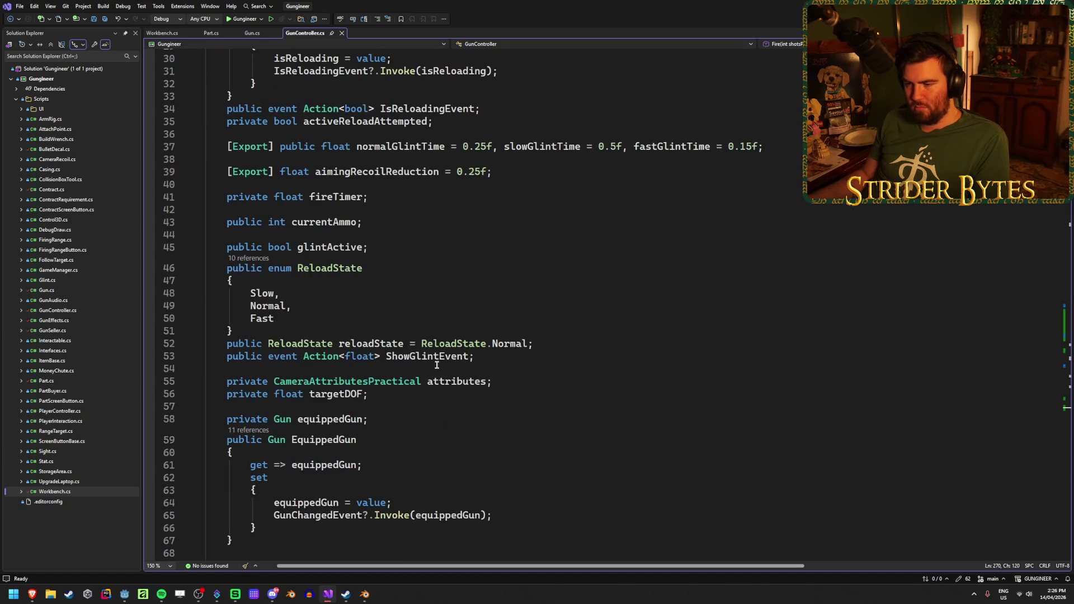
scroll(437, 365, down, 20)
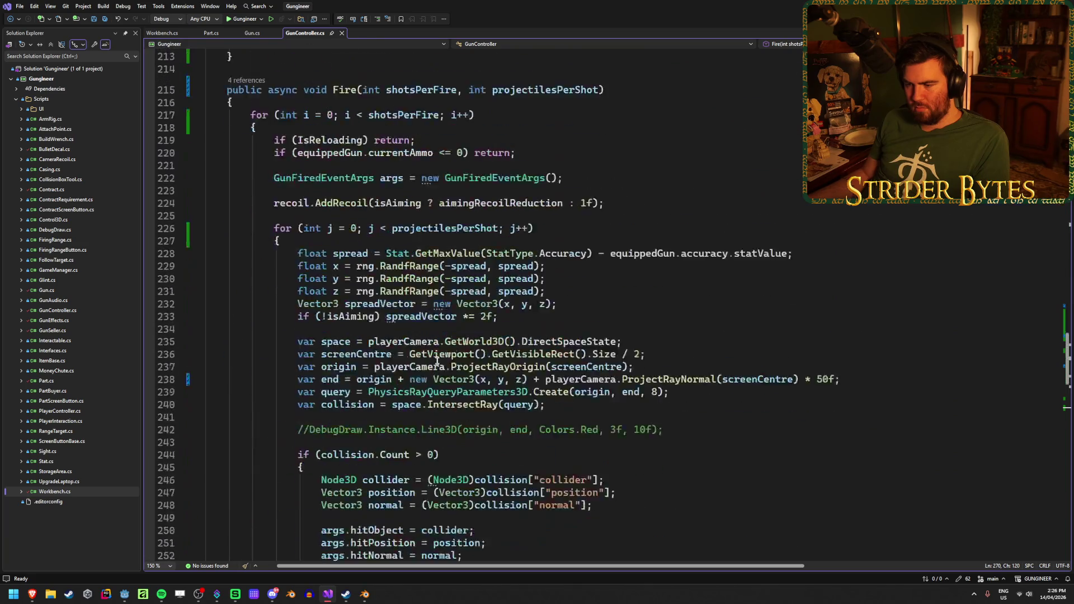
scroll(437, 361, up, 4)
click(354, 253)
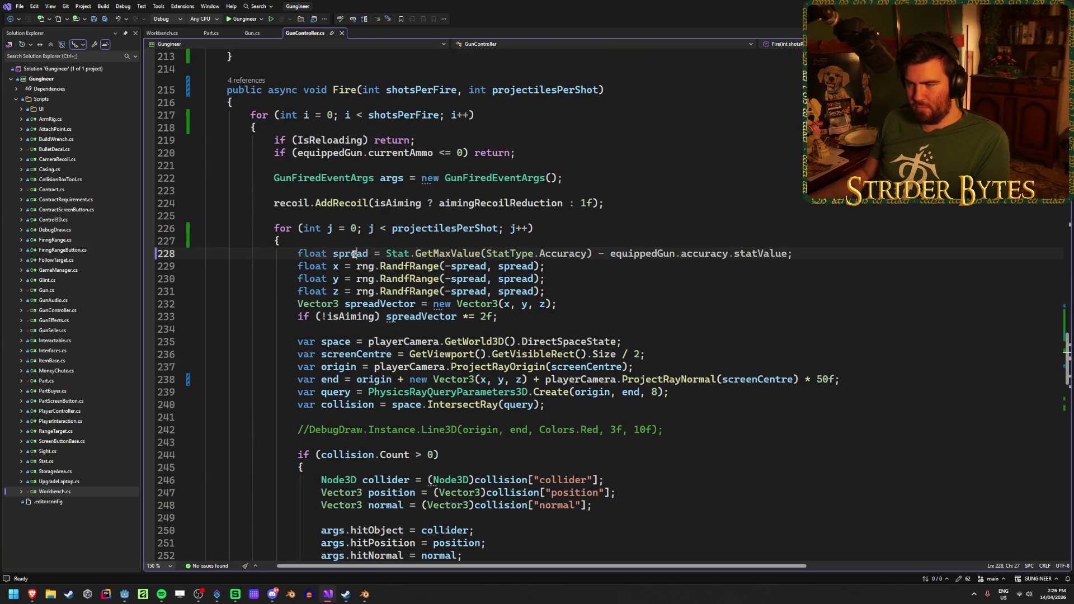
click(843, 251)
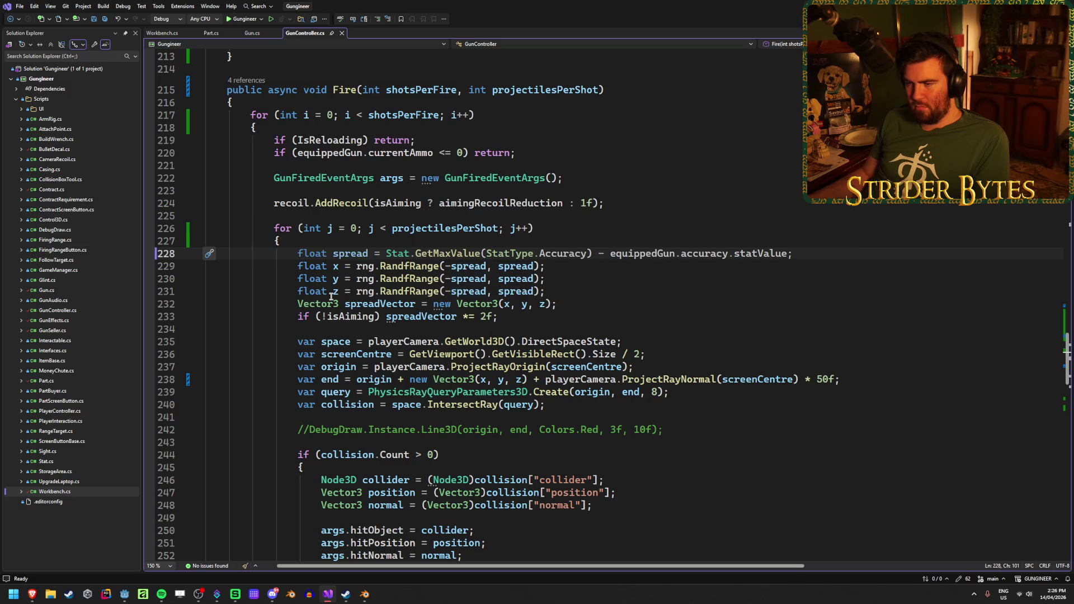
click(439, 316)
click(359, 267)
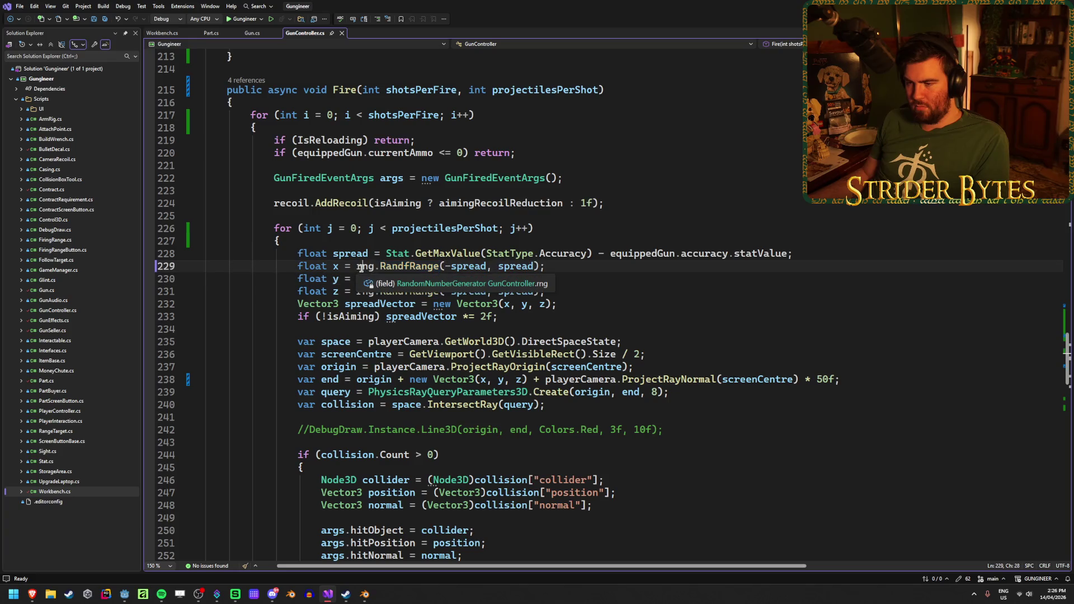
click(624, 271)
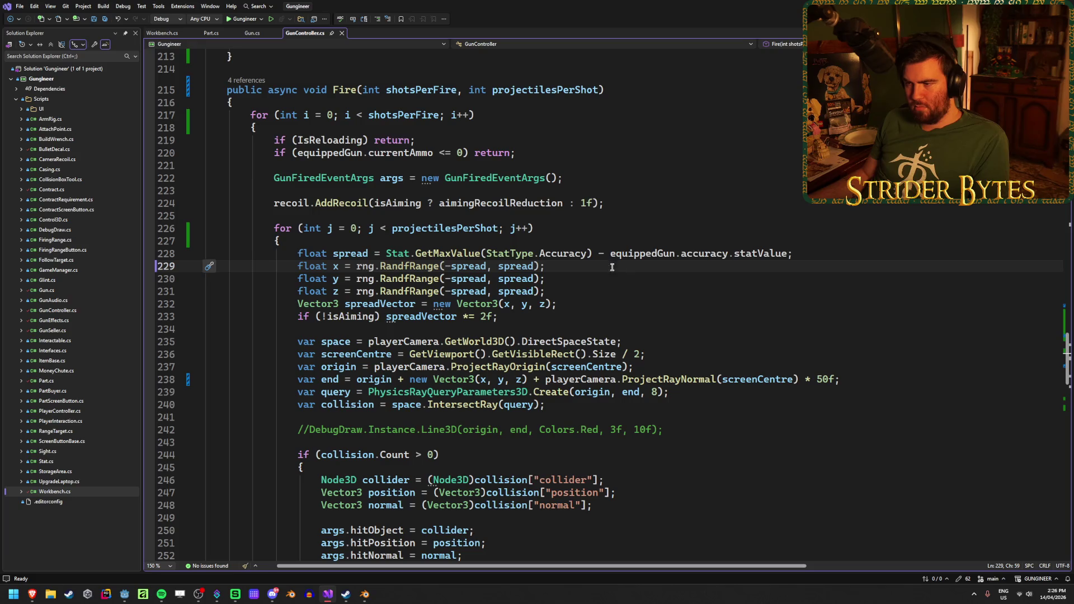
click(431, 229)
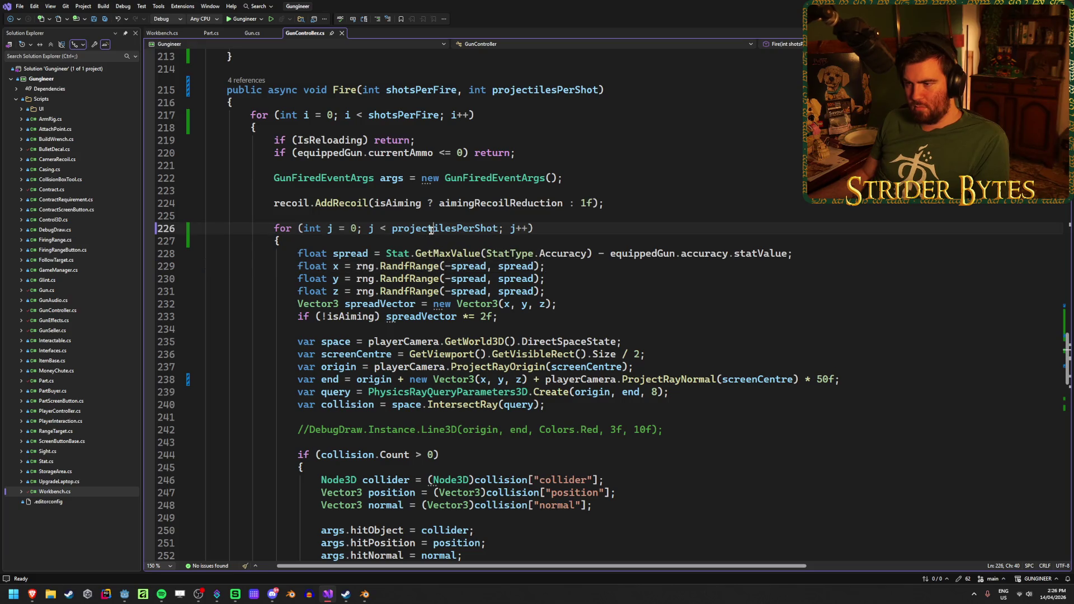
Insert an empty line at the top of the per-projectile loop and save GunController.cs
click(367, 240)
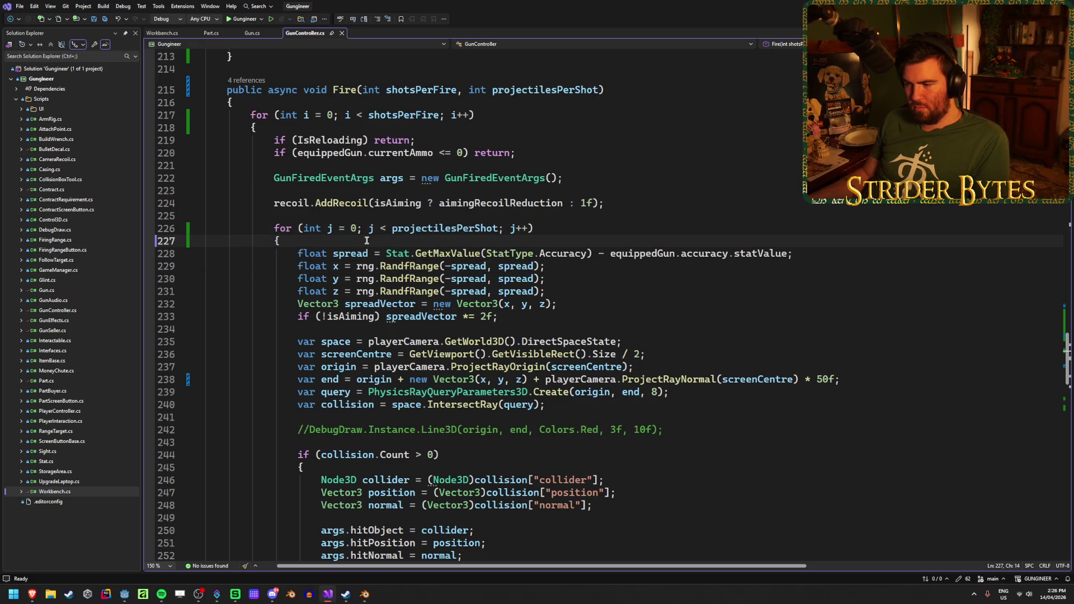
scroll(367, 241, up, 7)
scroll(642, 240, down, 6)
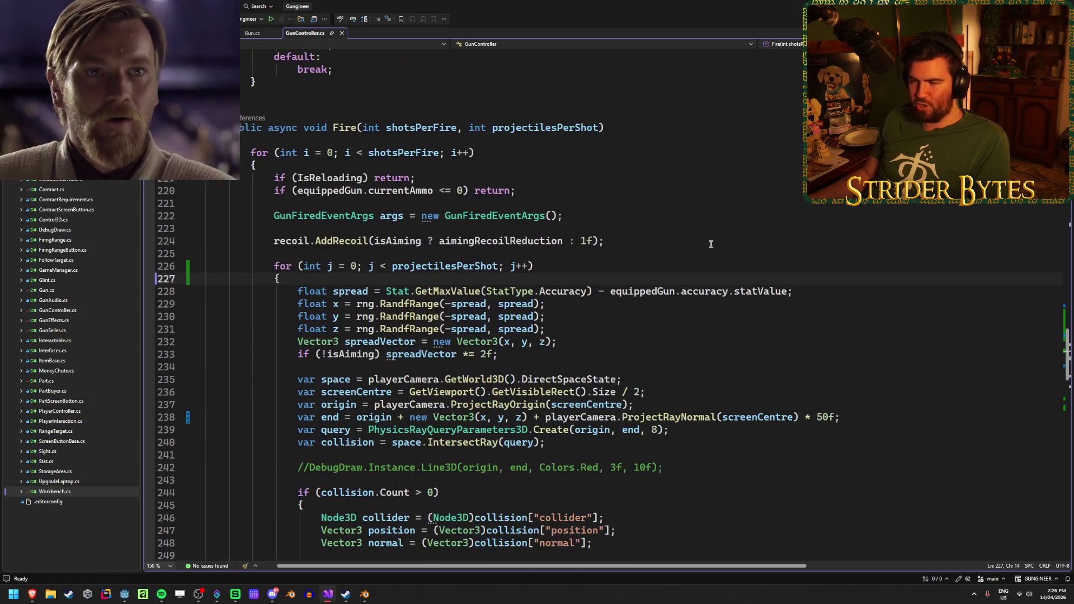
key(Return)
key(ctrl+s)
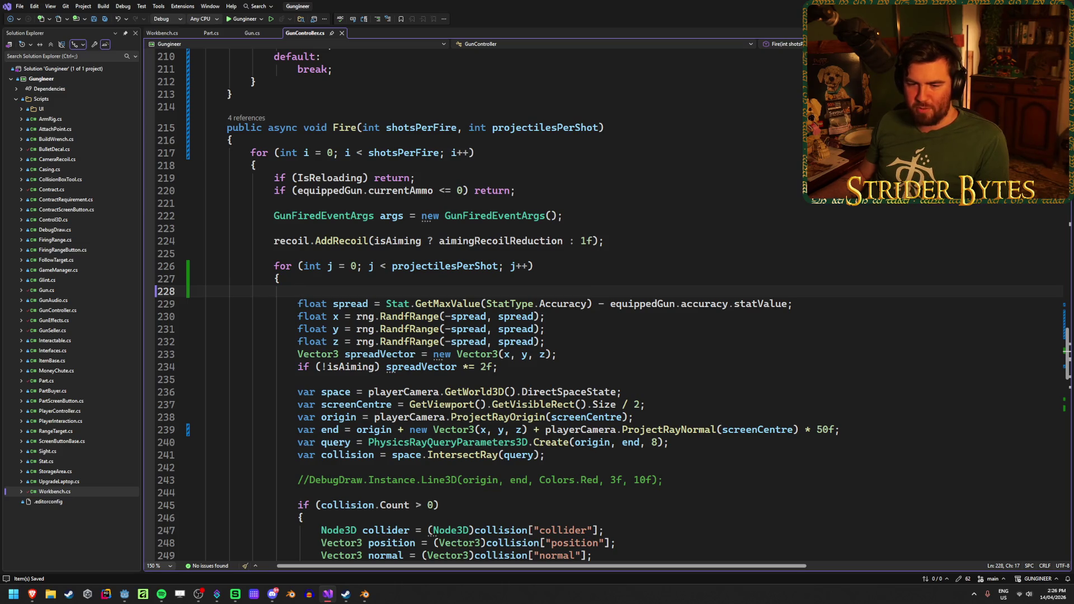
Write GD.Print("fire"); on line 228, save the script, and return to Godot
text(G)
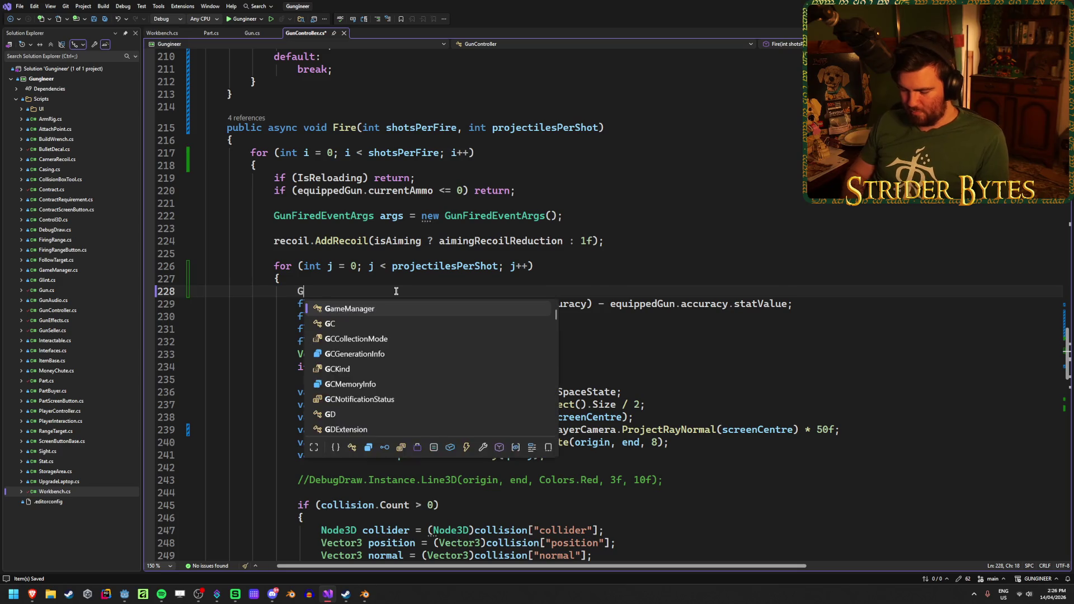
text(D.Print)
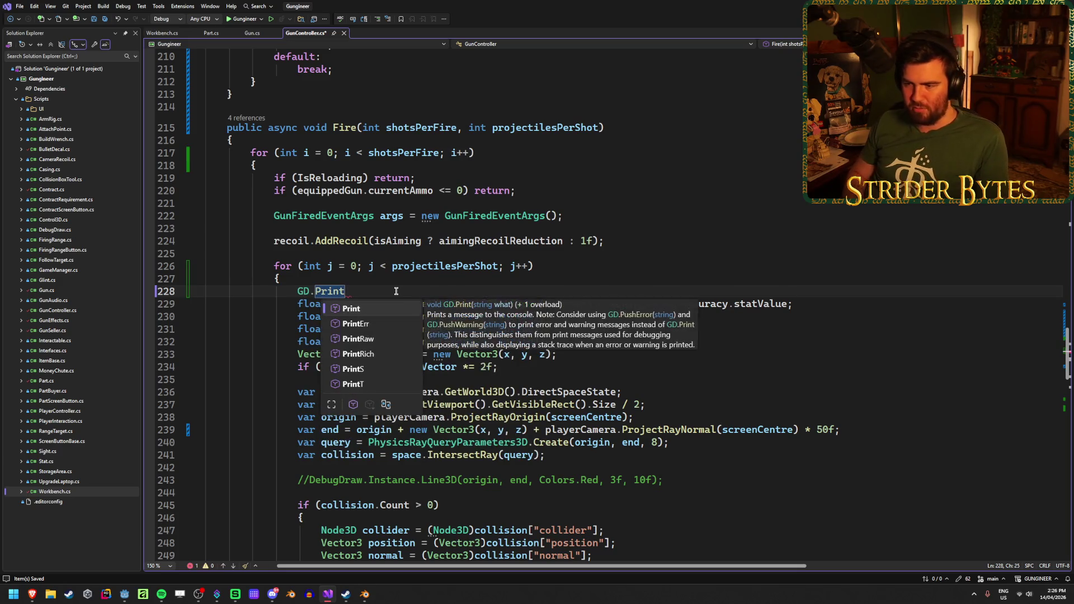
key(Escape)
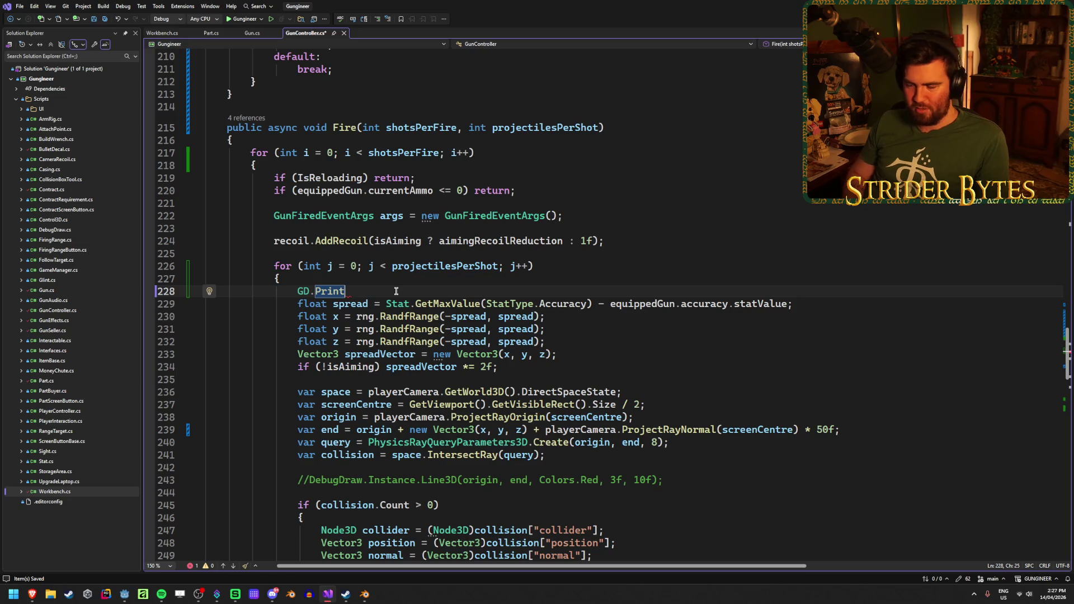
text((")
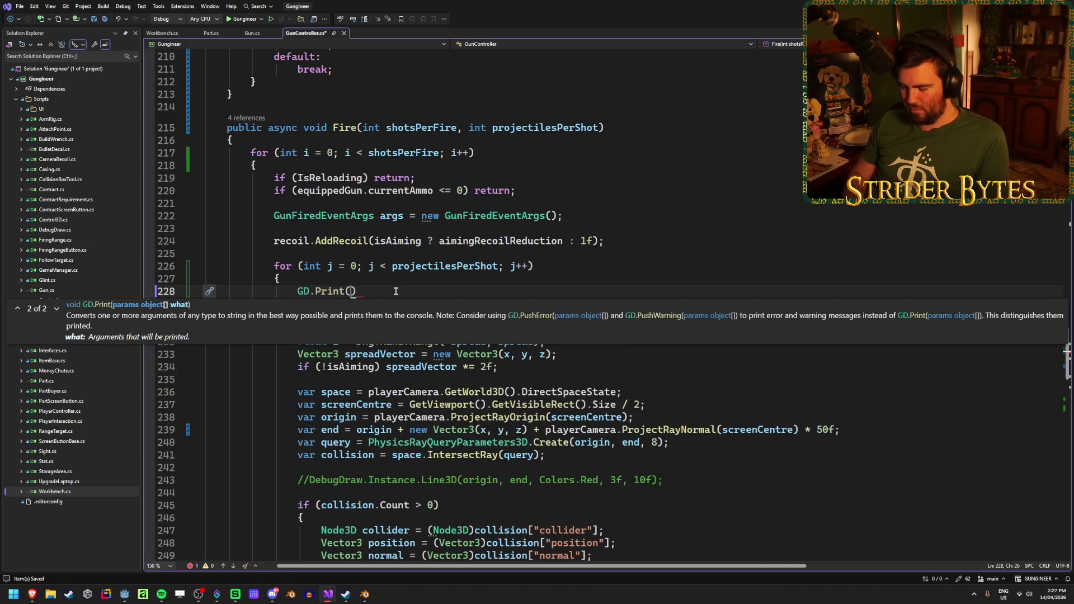
text(fire");)
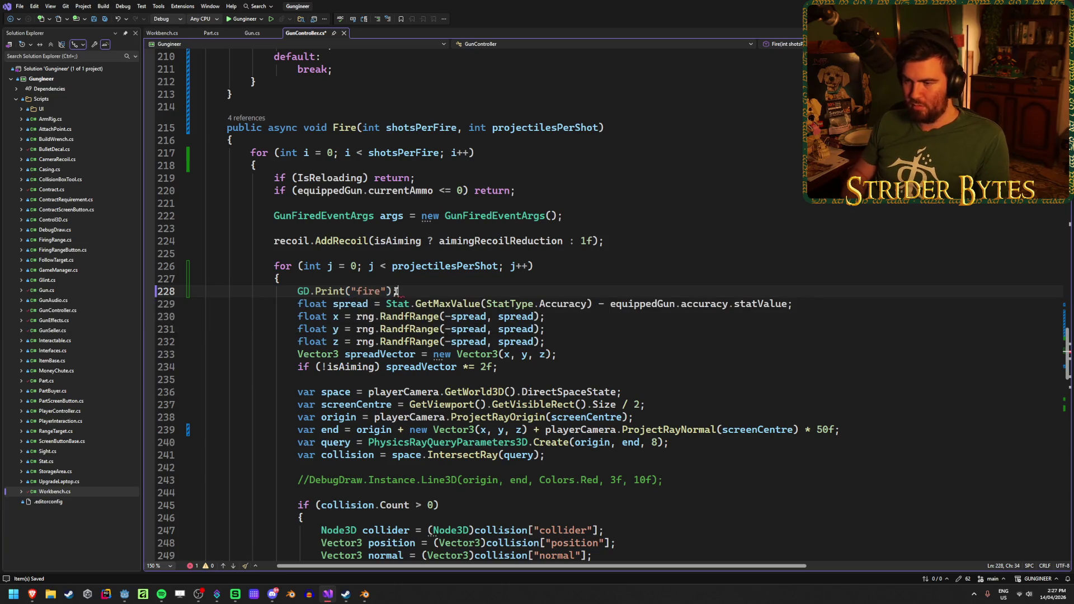
key(ctrl+s)
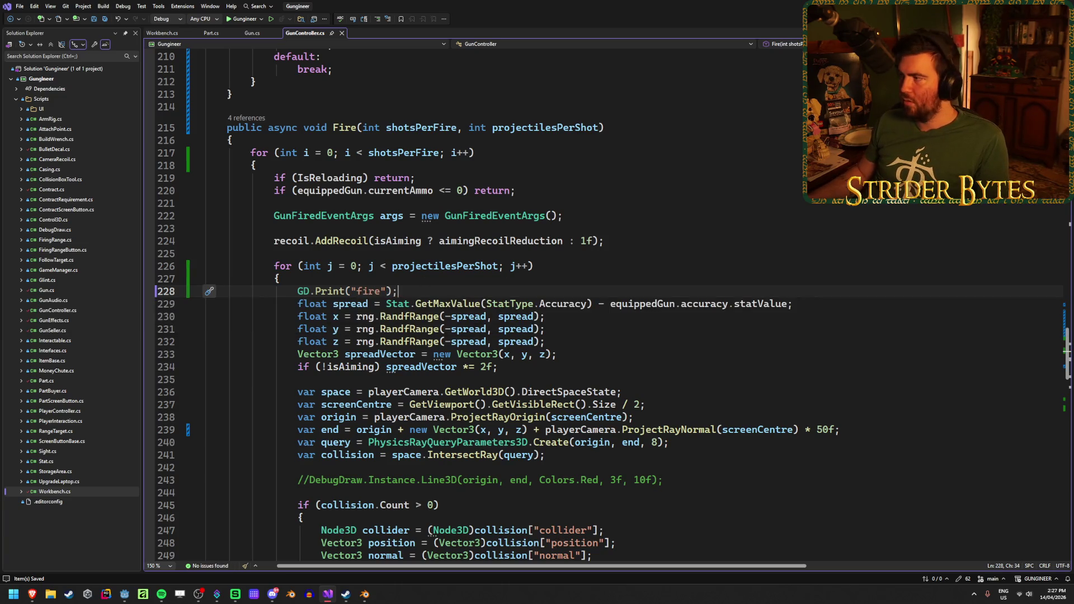
key(alt+Tab)
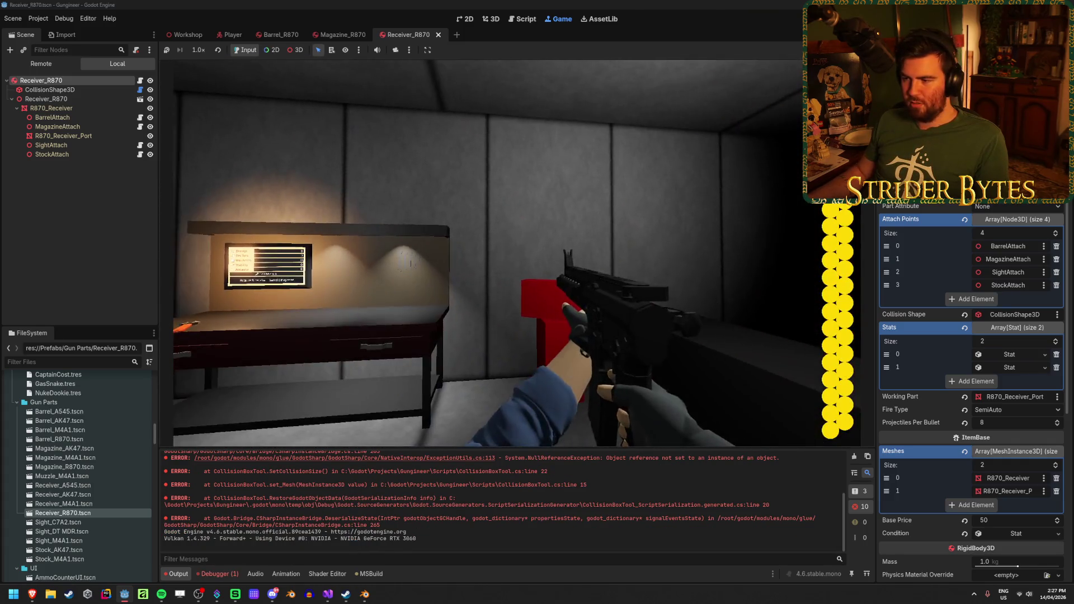
Fire the rifle six times in the running game to log "fire" messages
click(517, 253)
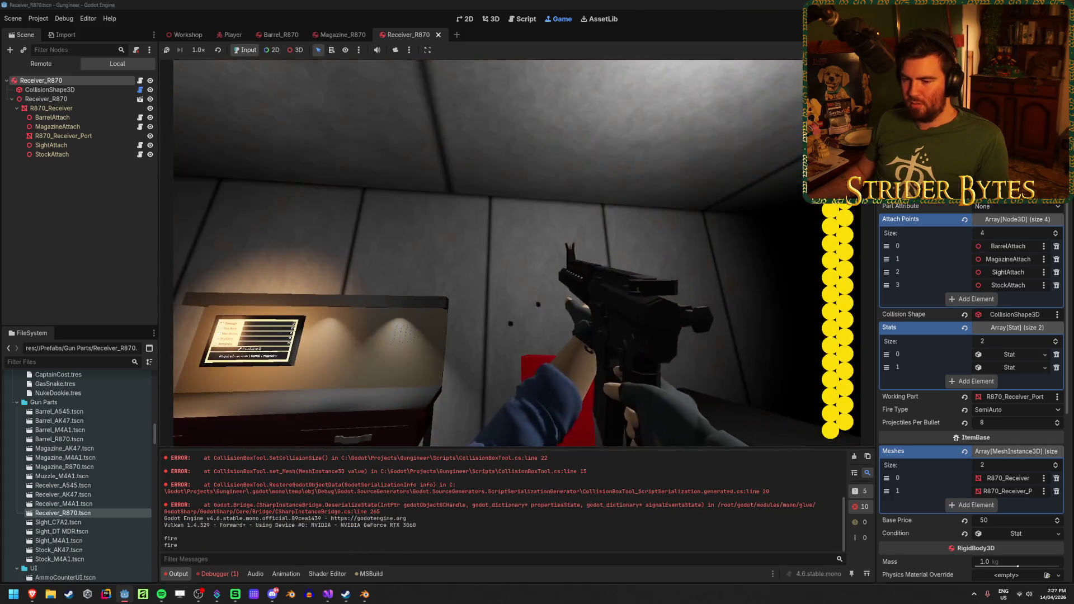
click(517, 253)
click(517, 253)
click(516, 253)
click(517, 253)
click(517, 253)
click(516, 253)
click(517, 253)
click(517, 252)
Swap the rifle for the R870 shotgun at the workbench, fire two blasts, and stop the game
key(q)
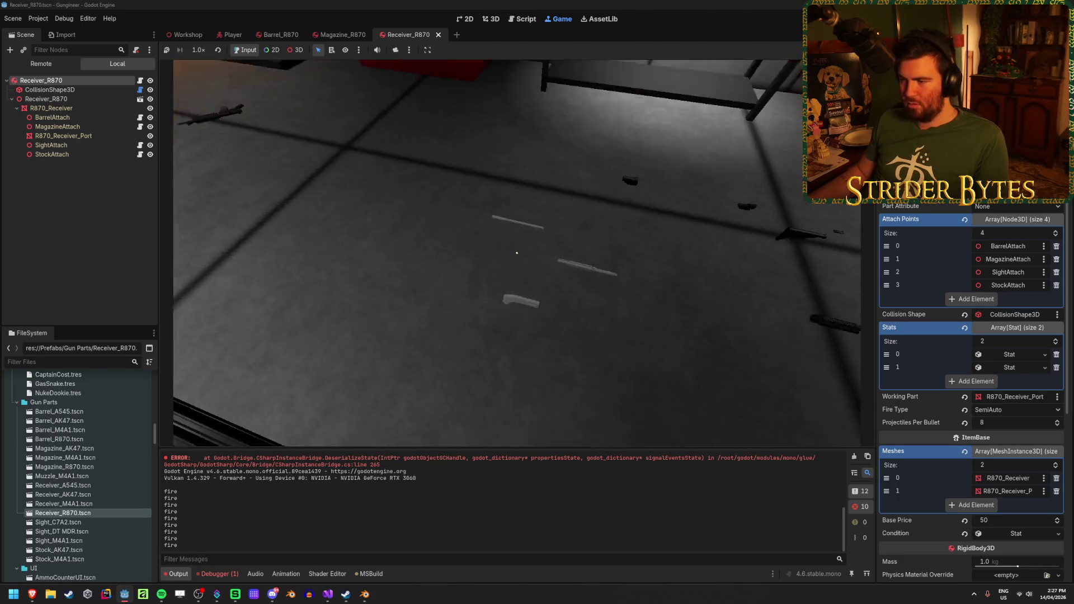
key(w)
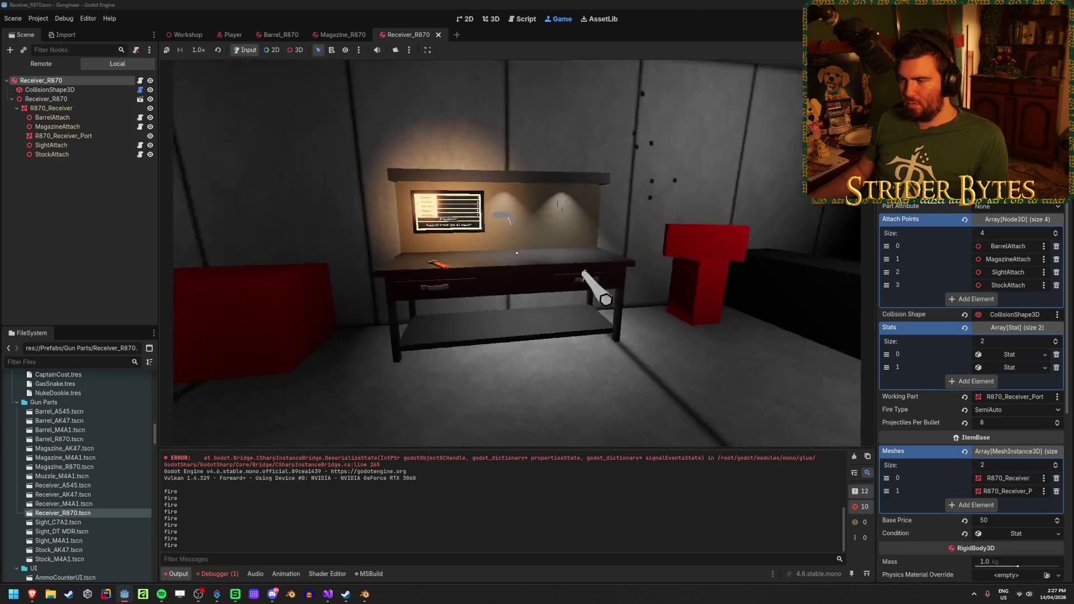
key(w)
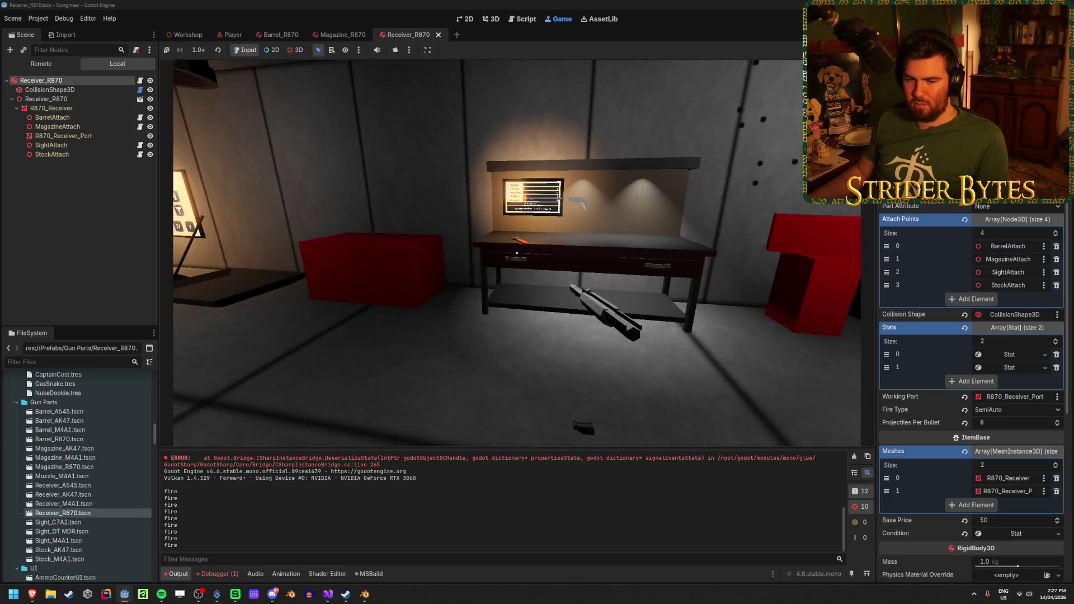
key(e)
key(e)
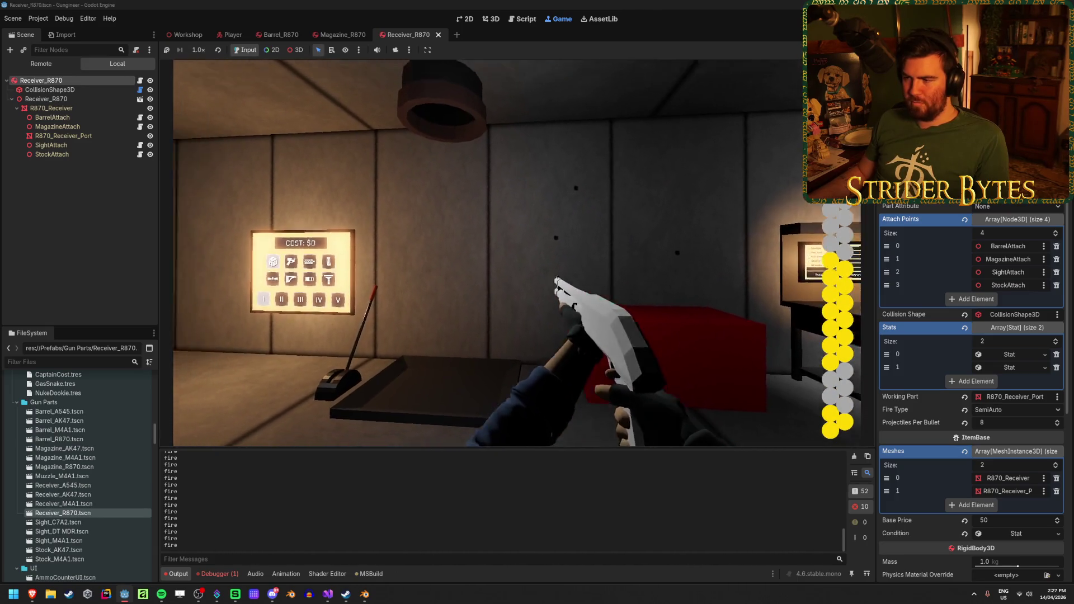
click(512, 253)
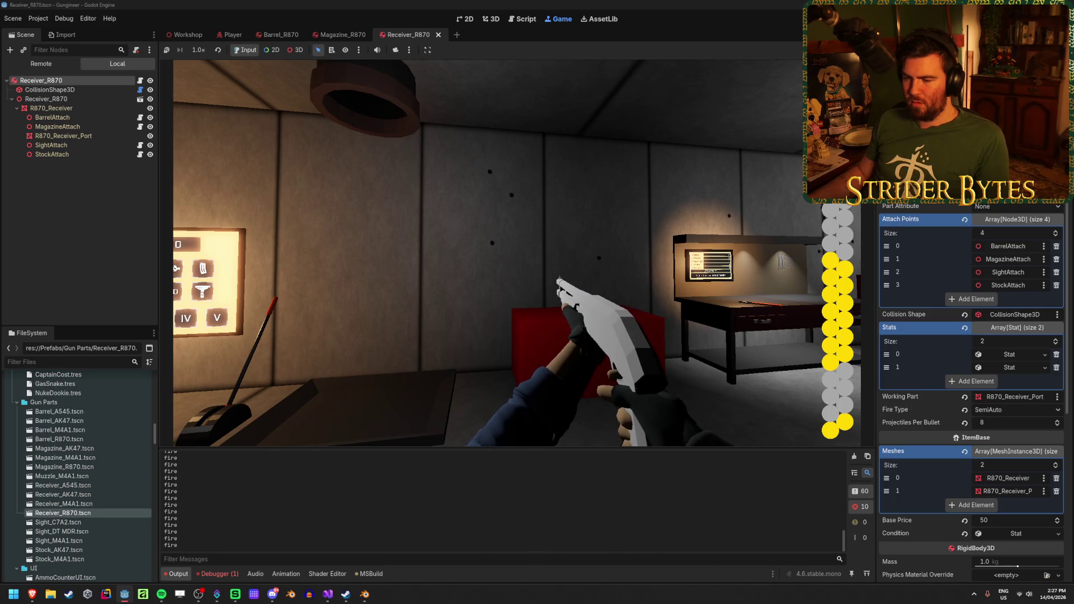
click(513, 253)
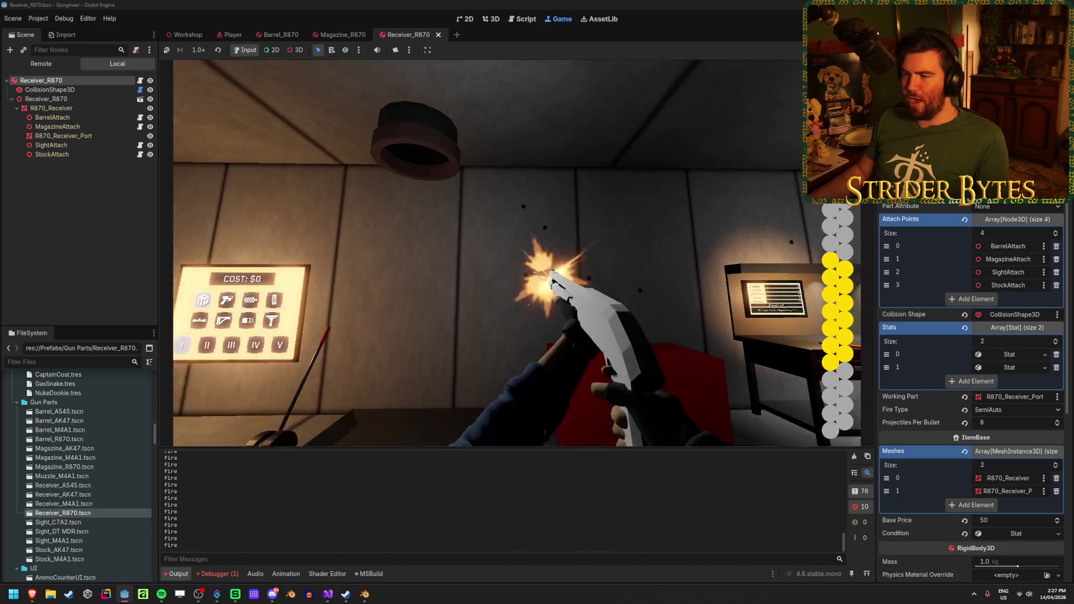
key(F8)
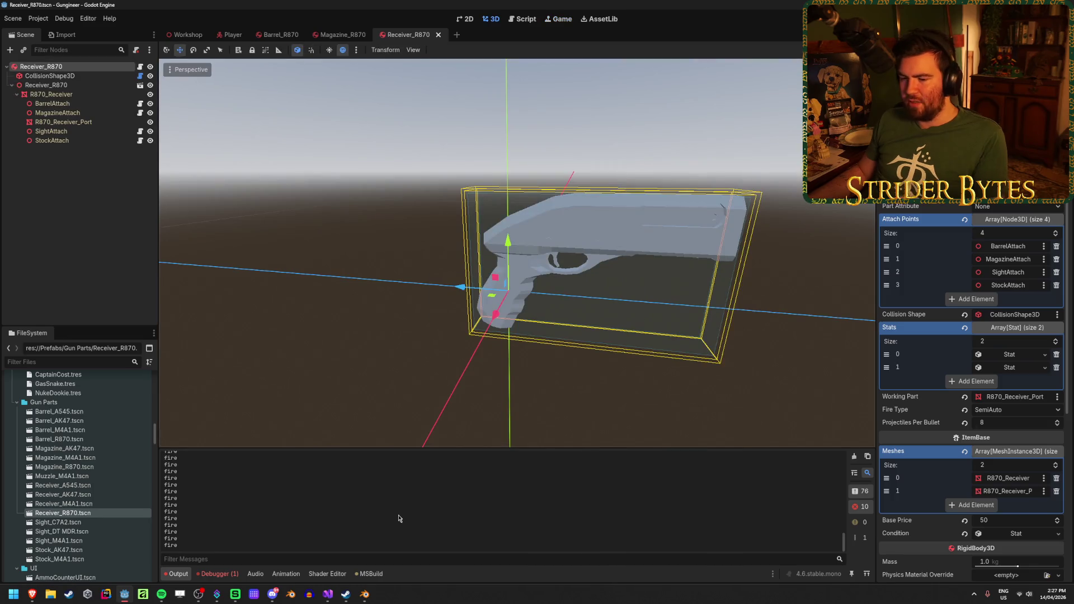
Delete the "fire" message from the GD.Print call in GunController.cs
click(328, 594)
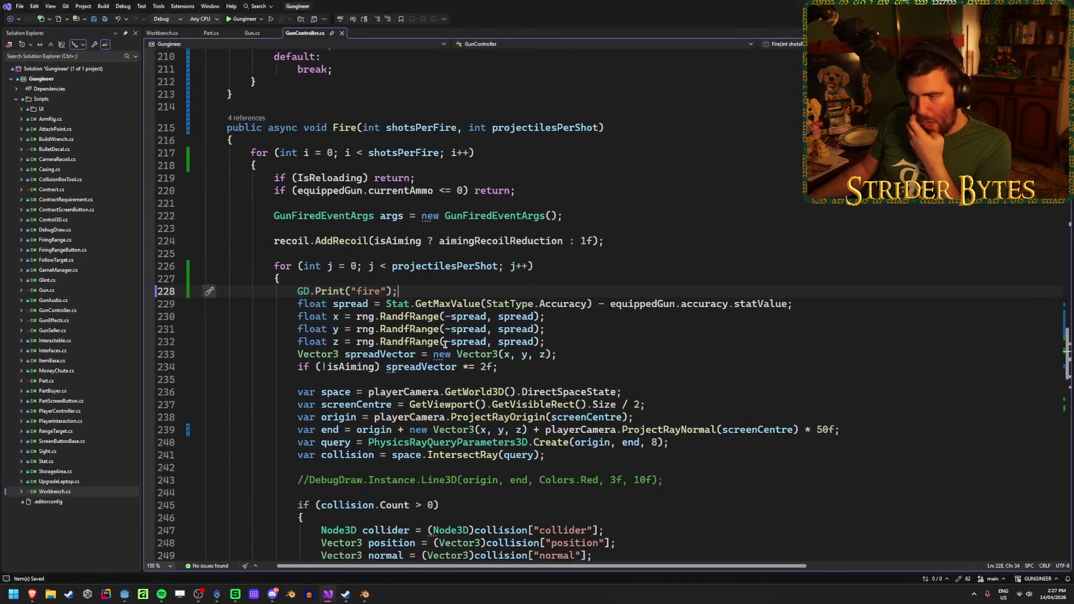
drag(424, 289, 297, 291)
click(376, 289)
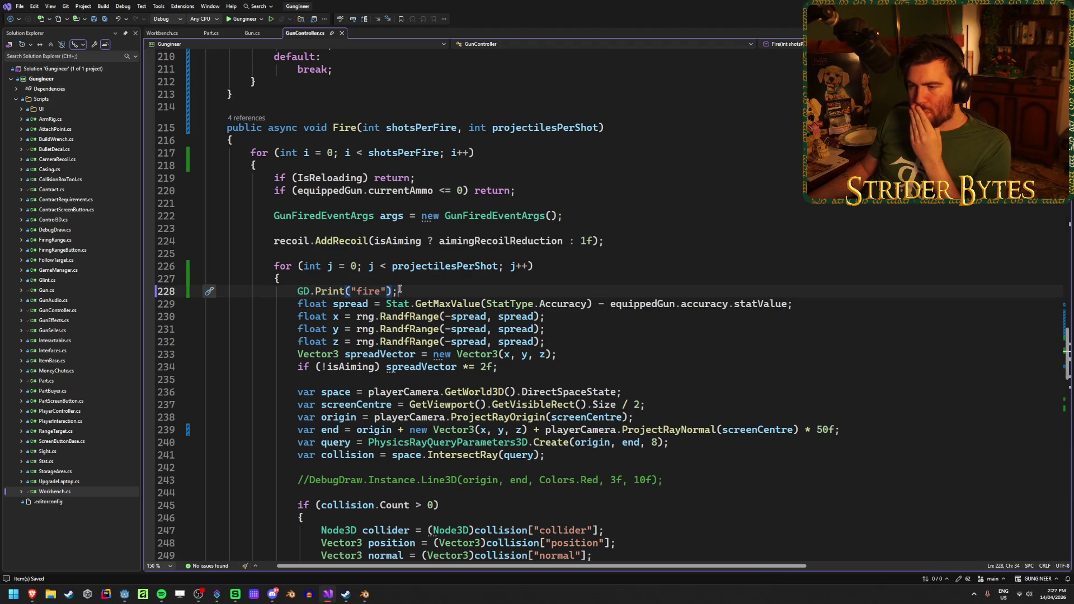
drag(386, 291, 352, 290)
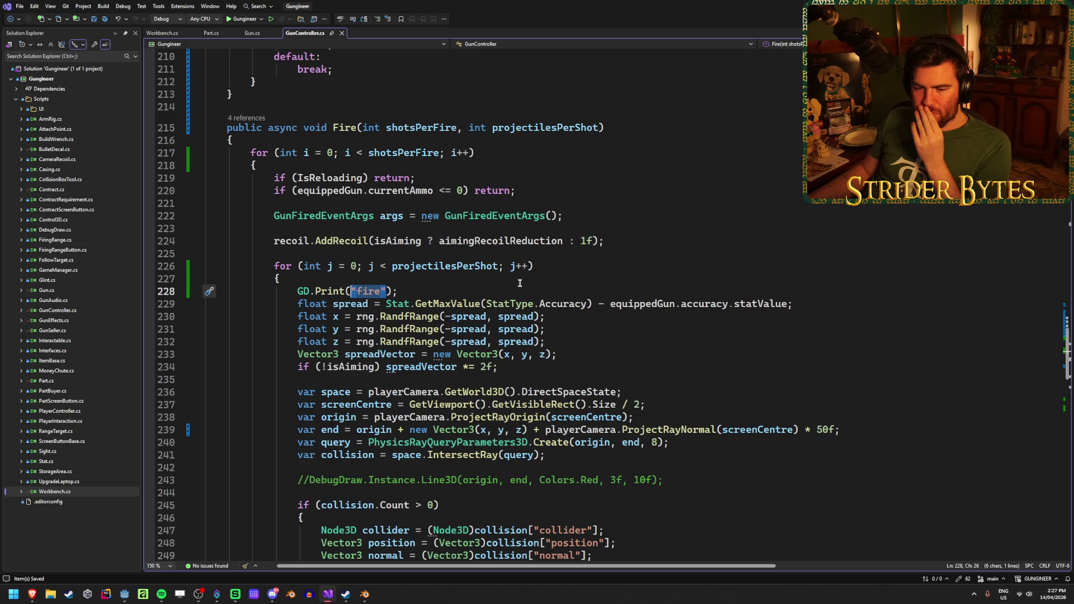
key(BackSpace)
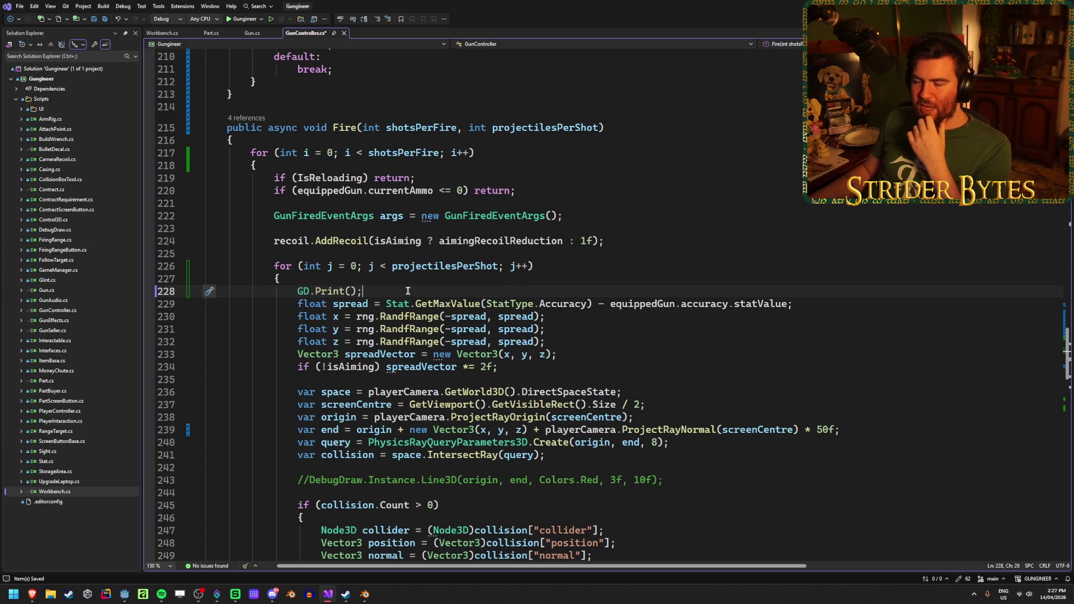
Position a GD.Print() call directly below the Vector3 spreadVector calculation line
click(659, 311)
key(Down)
key(Return)
text(GD.Print();)
key(Return)
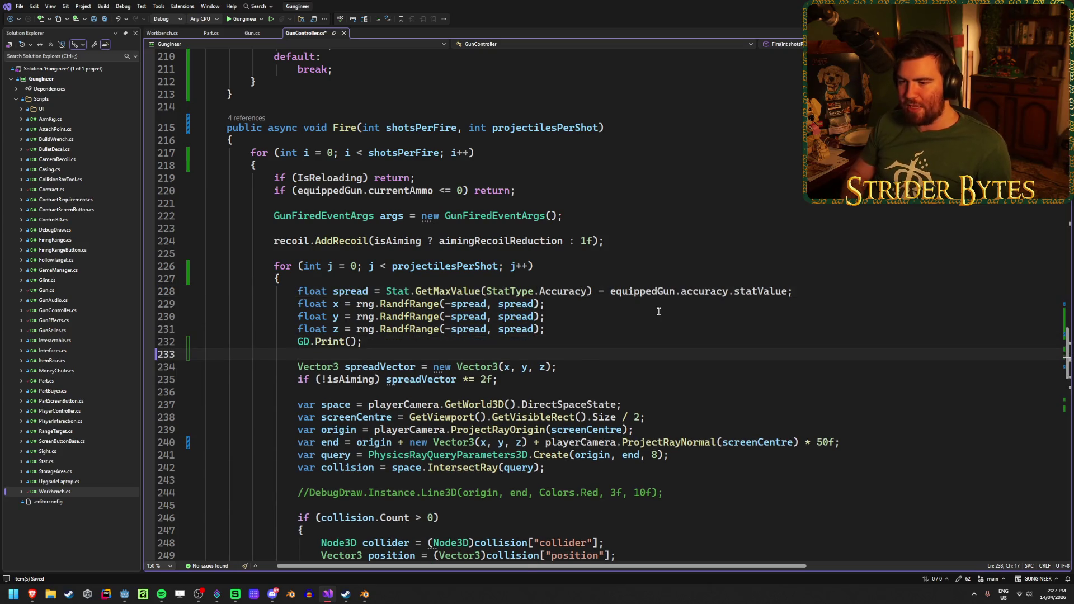
key(BackSpace)
key(Left)
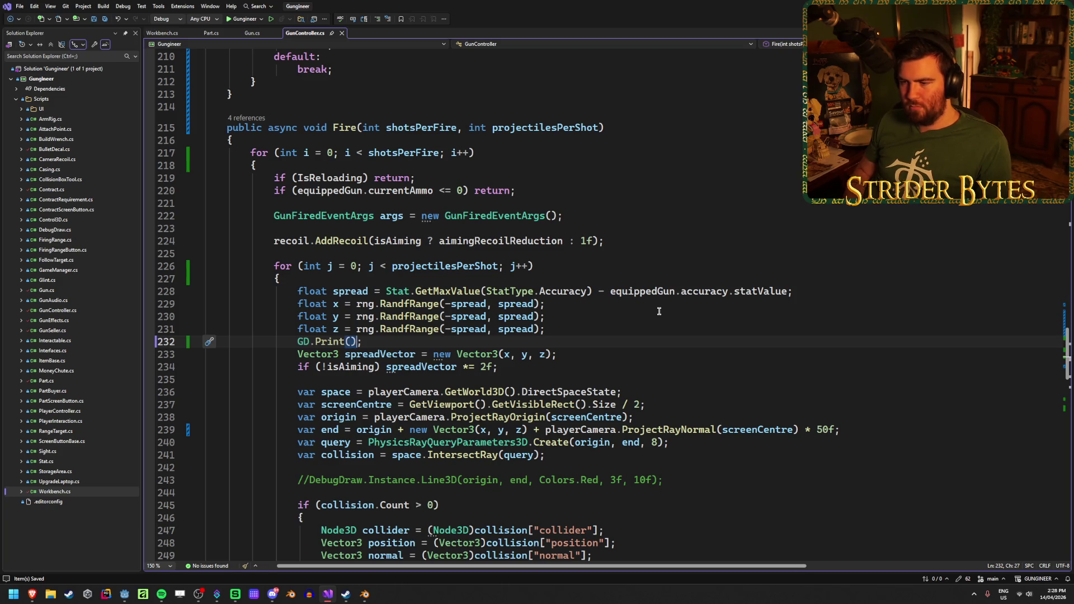
key(End)
key(alt+Down)
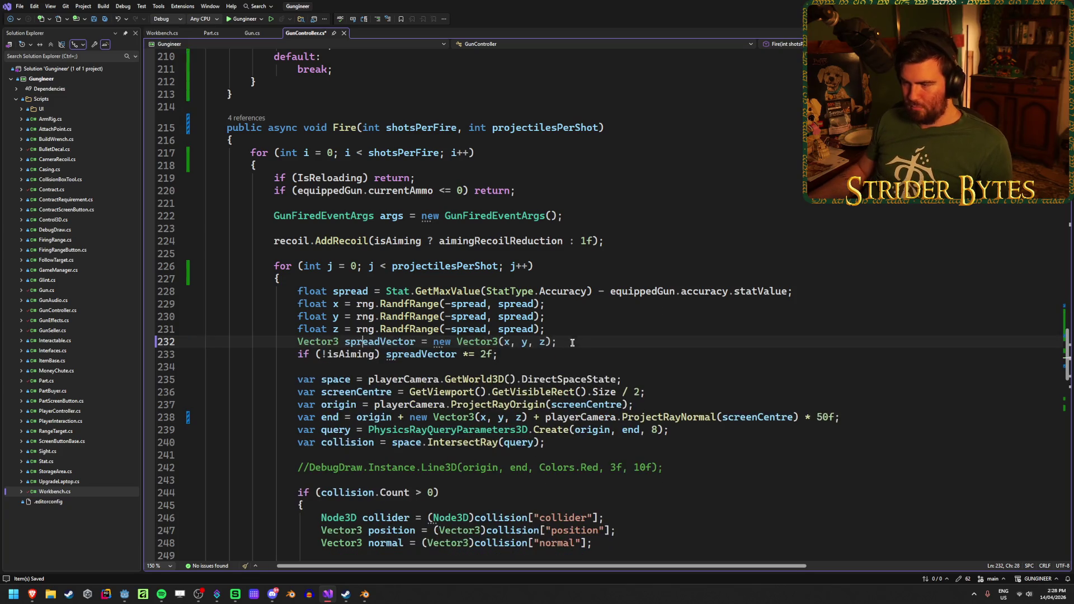
key(Return)
key(BackSpace)
Pass spreadVector into the GD.Print call via IntelliSense, then switch back to Godot
key(Left)
key(Left)
text(spread)
key(Down)
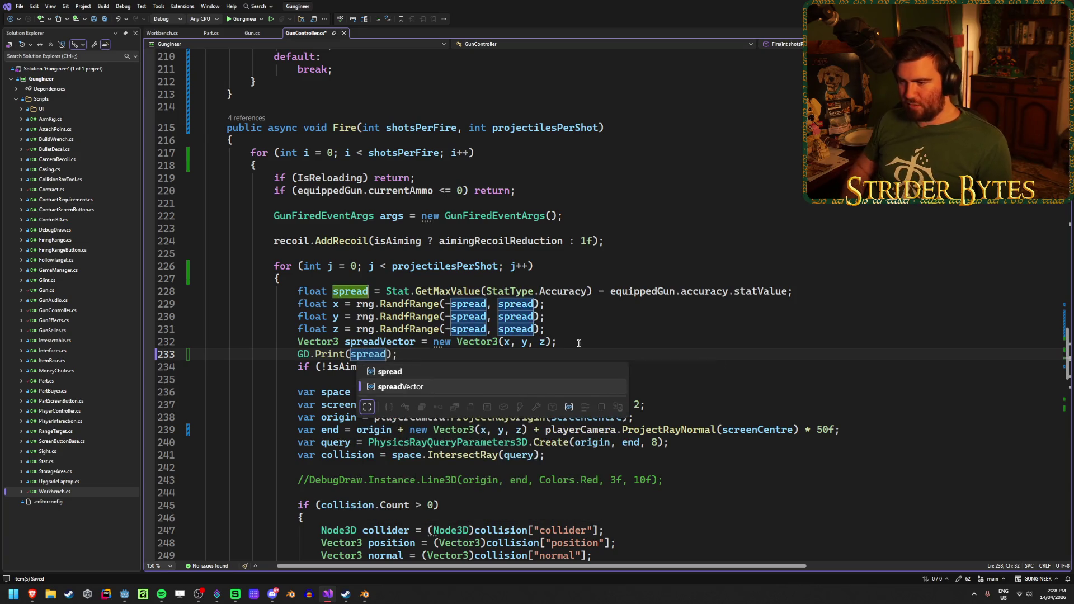
key(Tab)
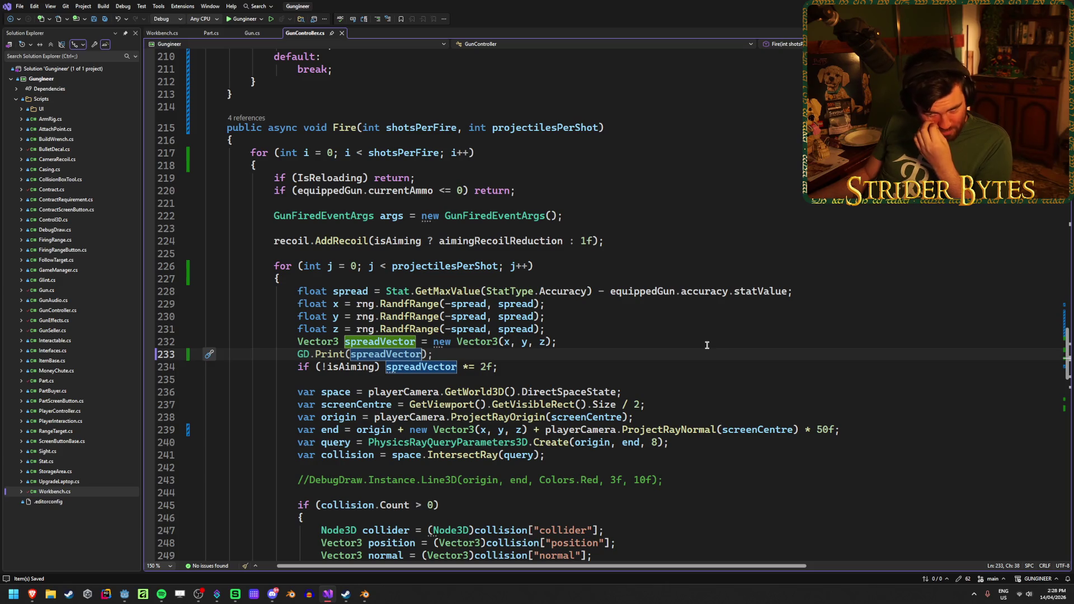
key(alt+Tab)
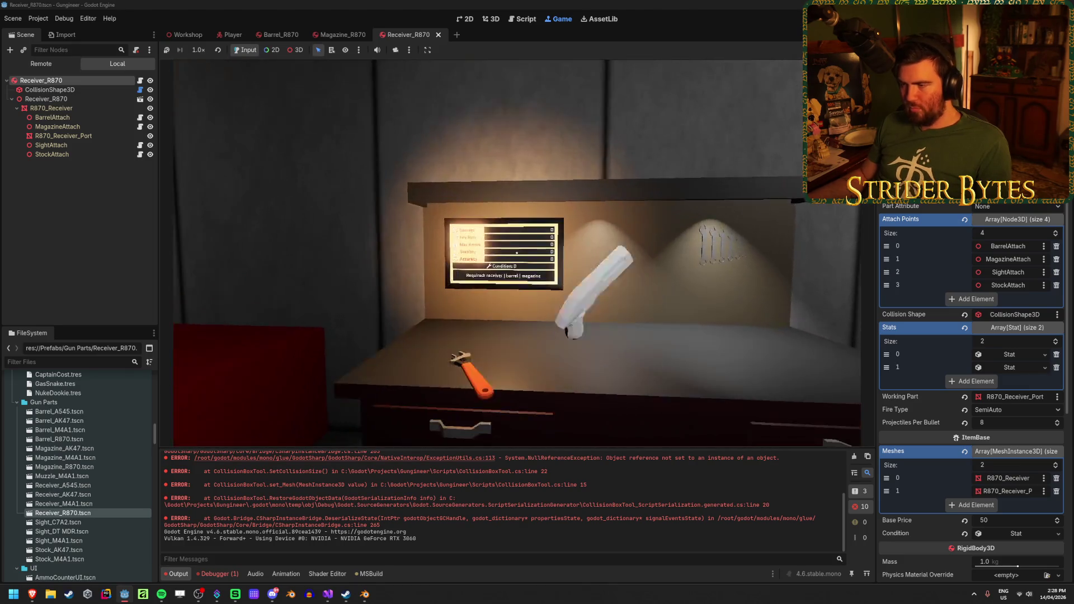
Walk up to the workbench and fire the R870 shotgun to log its spread vectors
key(s)
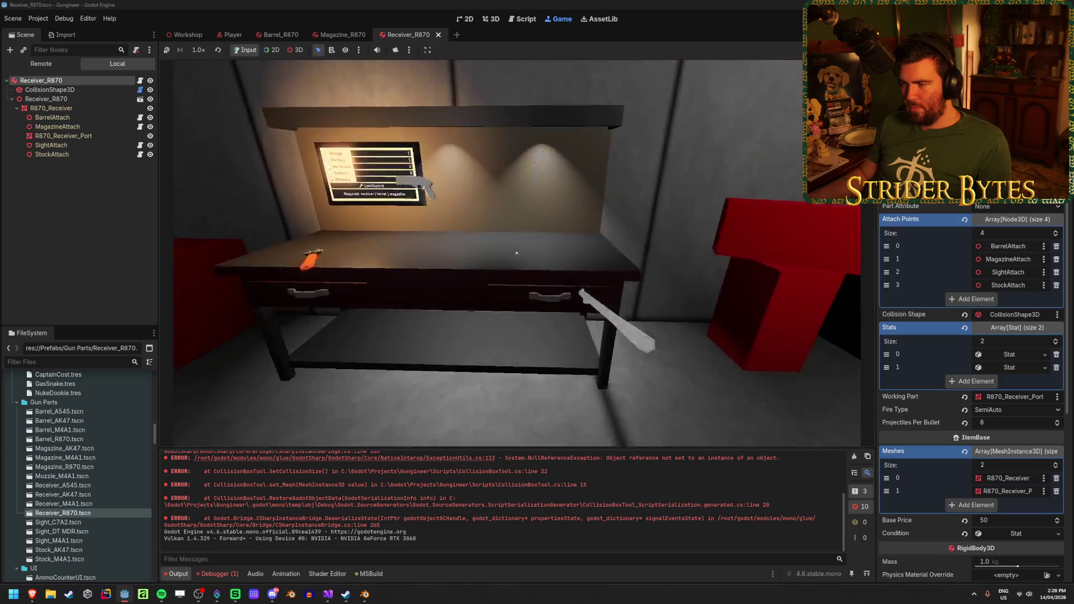
key(w)
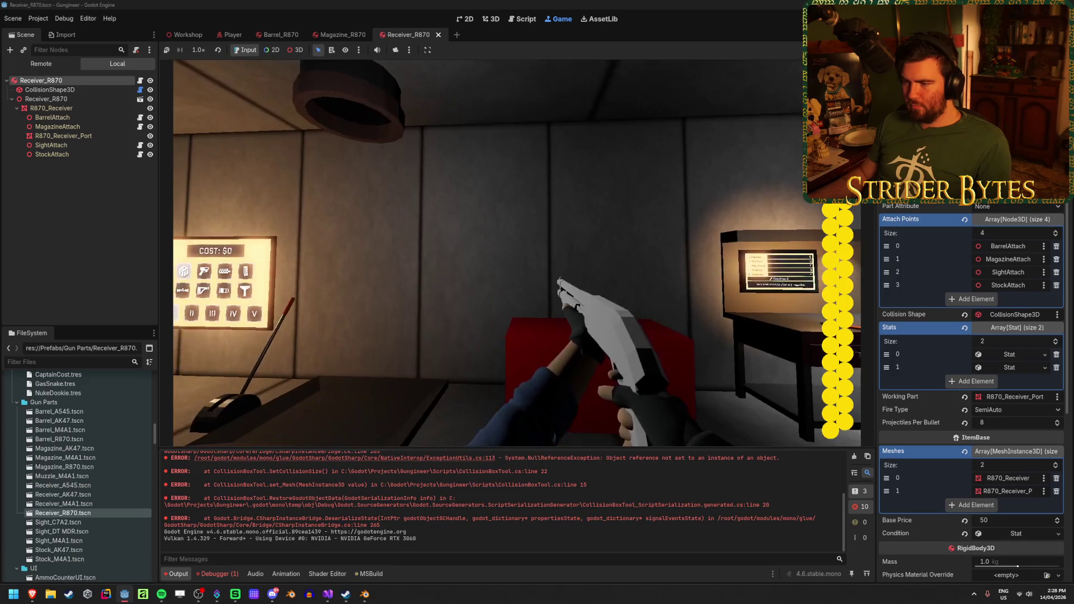
click(517, 250)
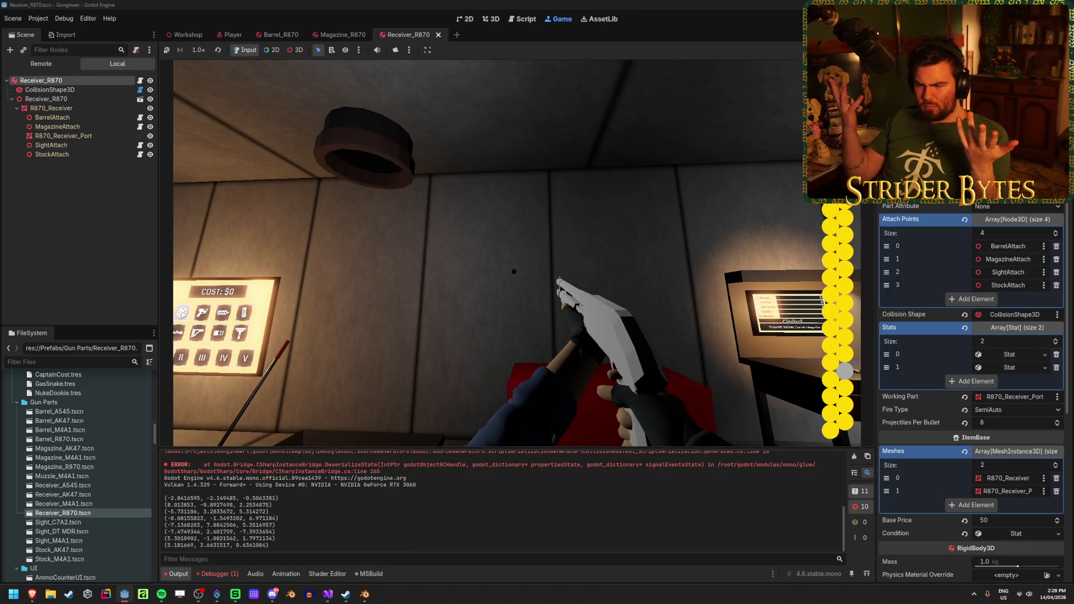
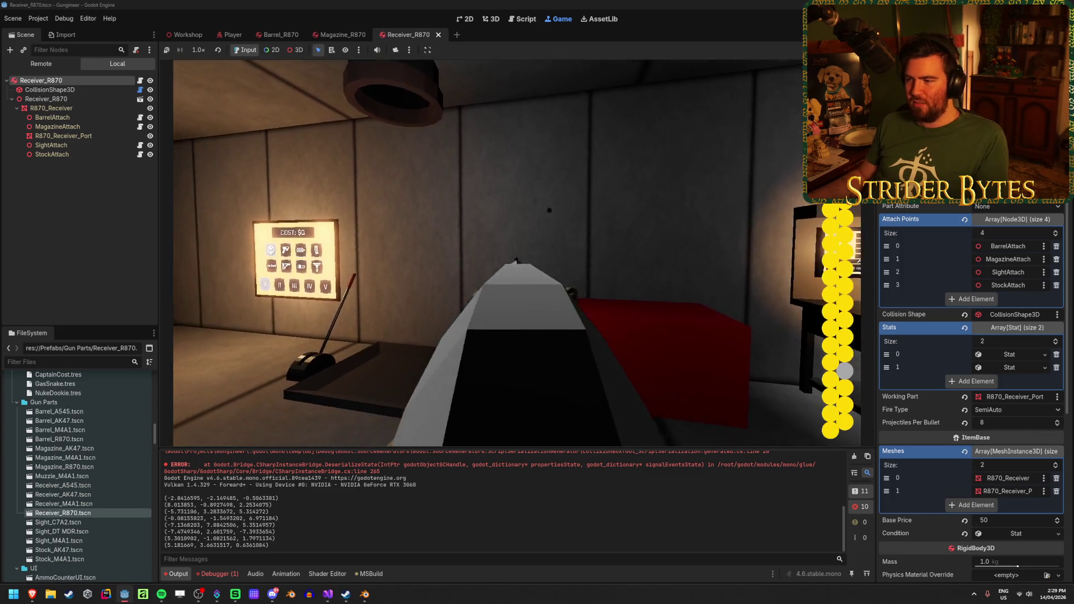
Fire the R870 shotgun in the running game, stop it with F8, and return to Visual Studio
click(489, 253)
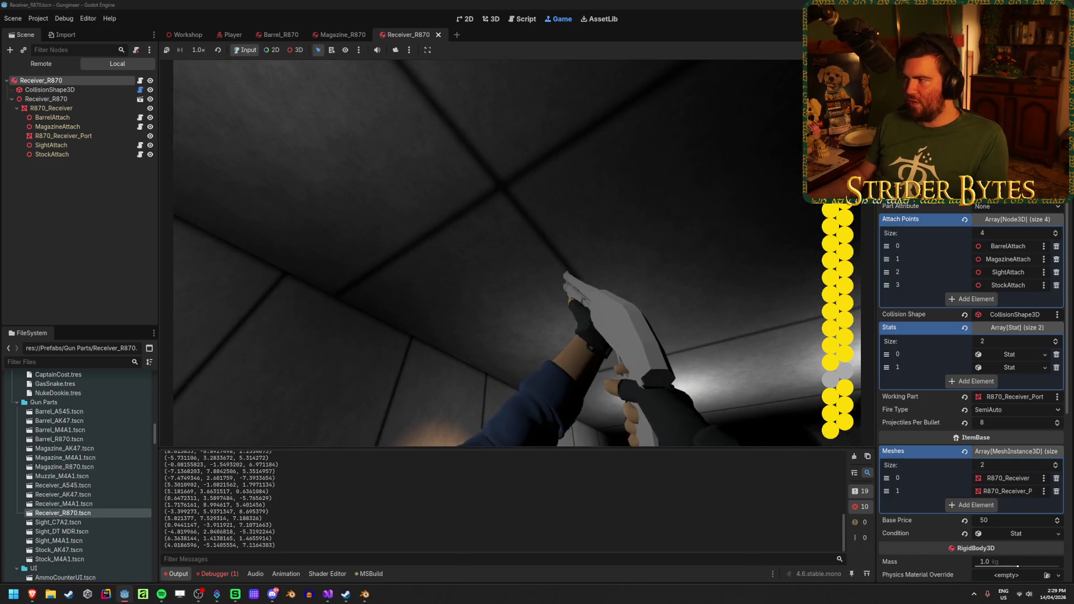
key(F8)
click(327, 594)
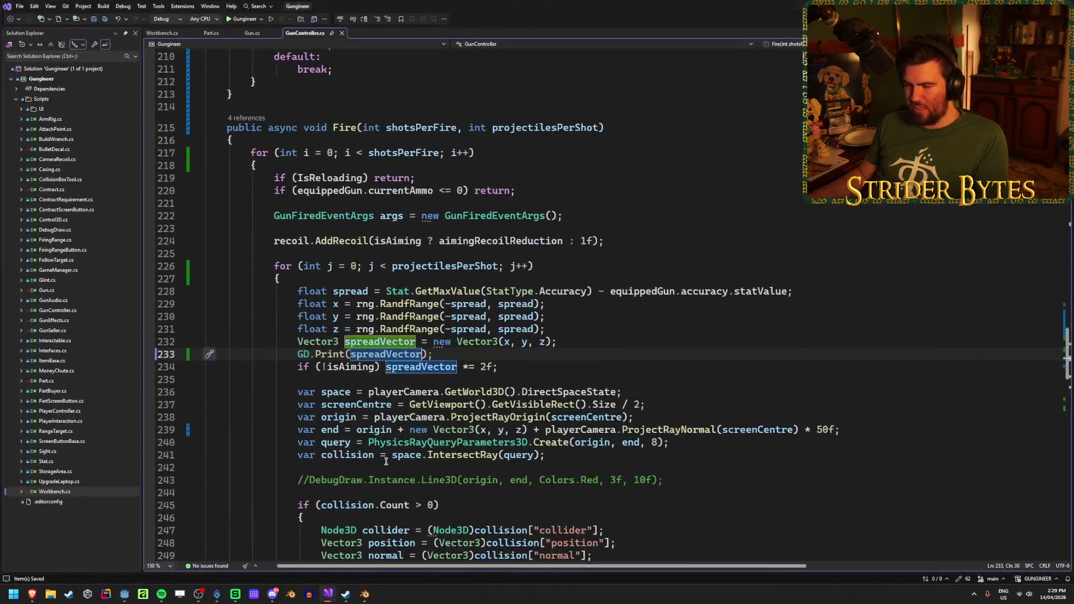
Scroll down Fire to the GunFiredEvent invoke on line 269
scroll(459, 354, down, 3)
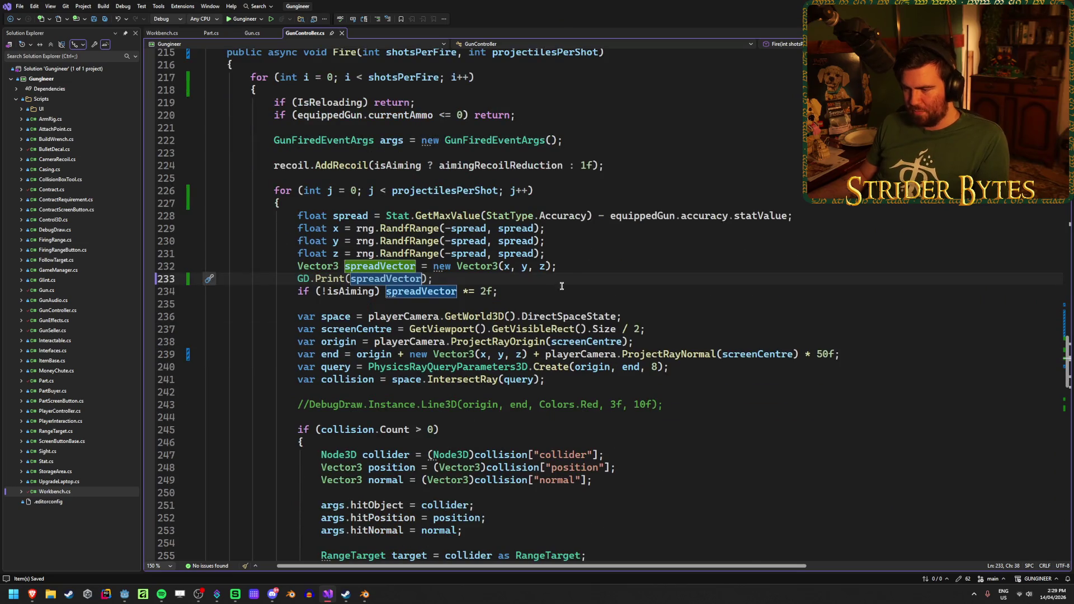
click(571, 341)
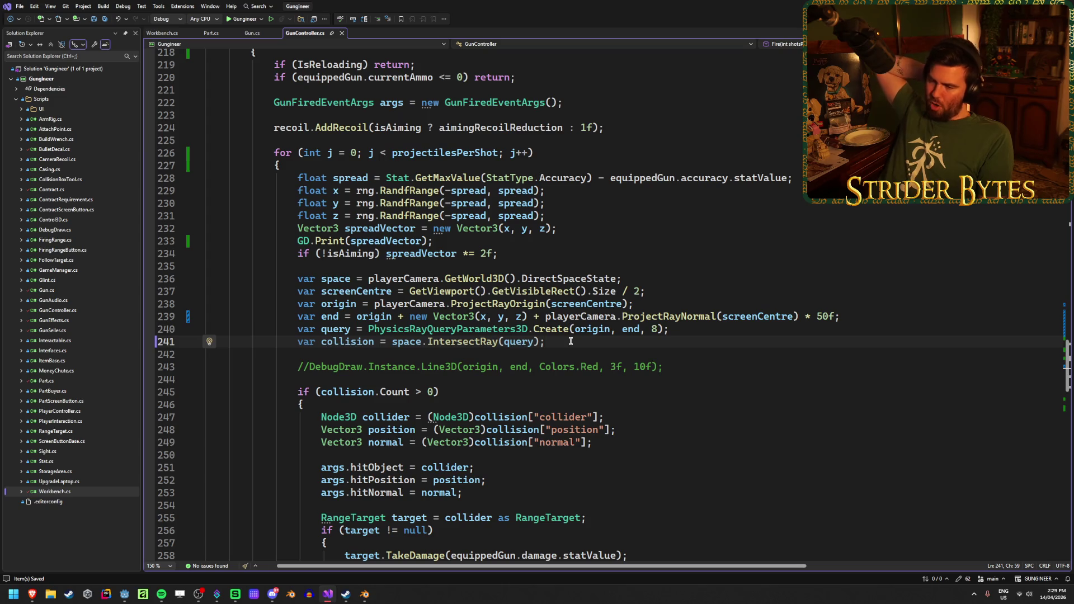
scroll(592, 388, down, 5)
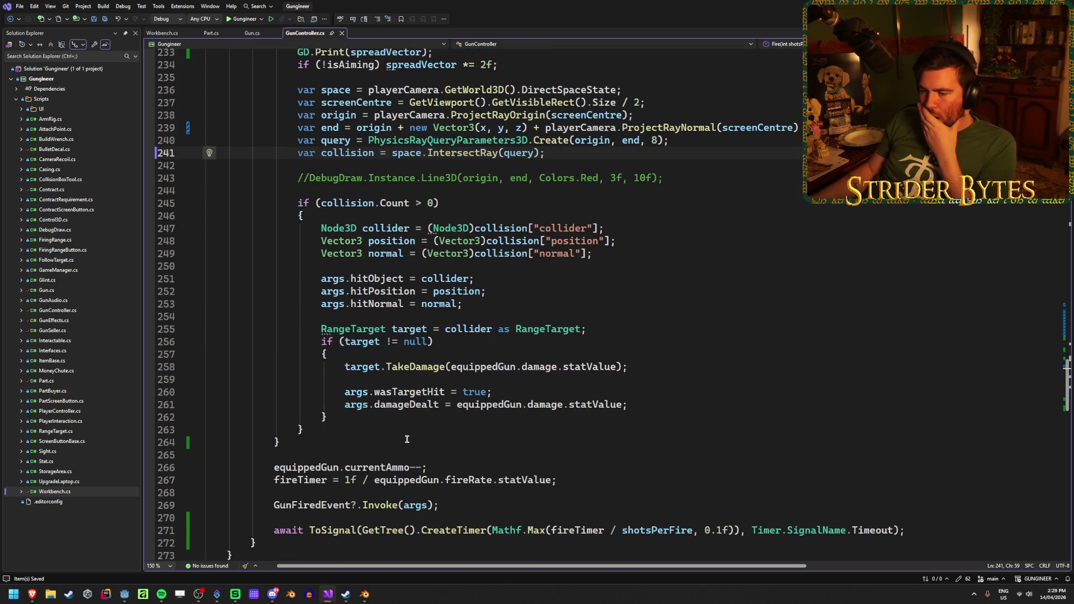
click(312, 435)
click(341, 505)
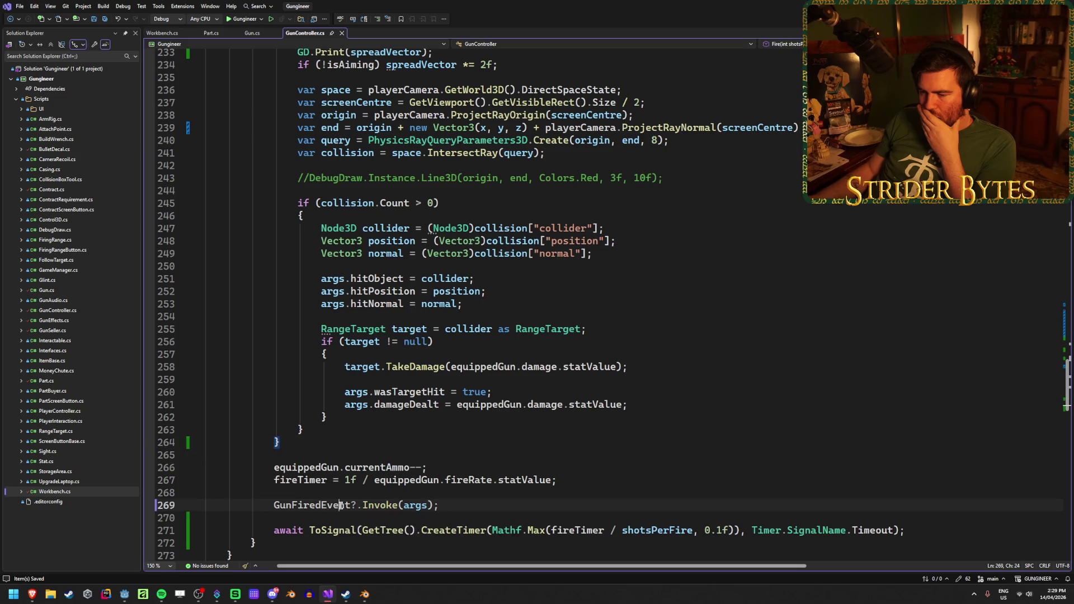
click(463, 506)
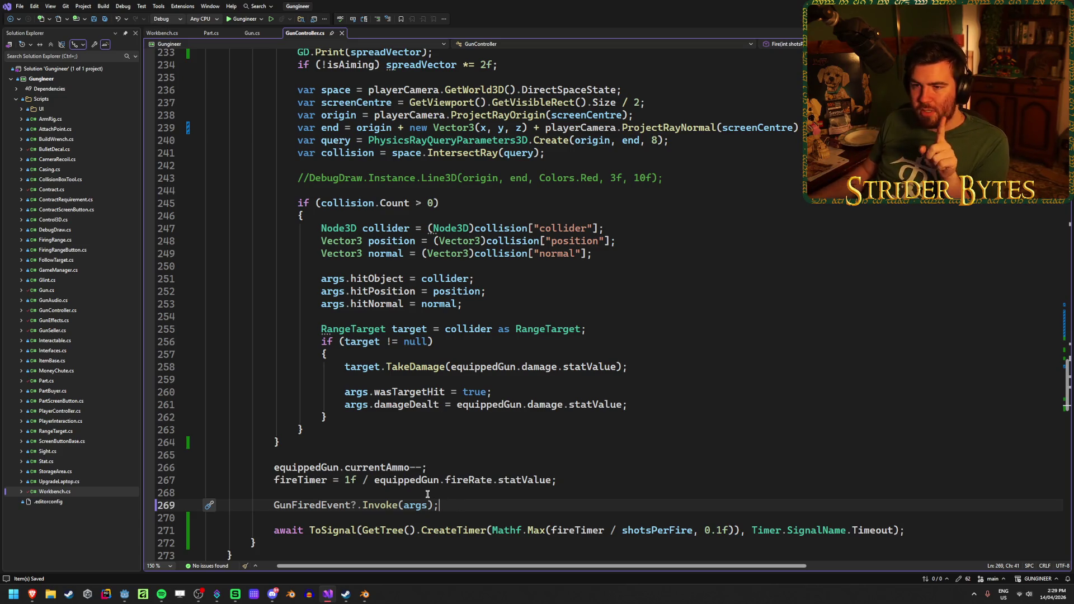
Find all references to GunFiredEvent to list its six usages
double_click(314, 504)
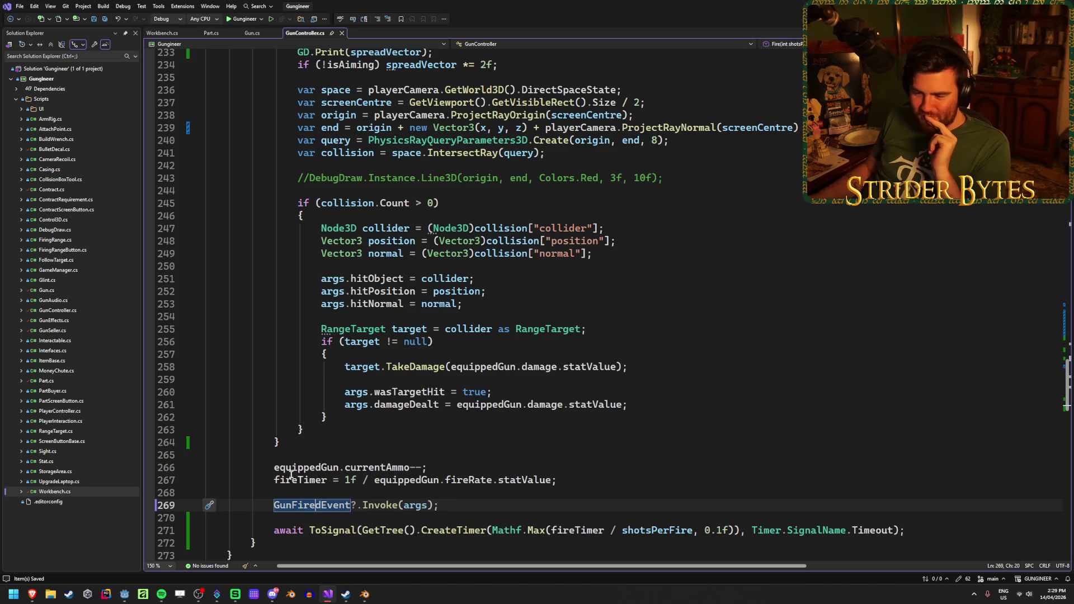
right_click(301, 504)
click(349, 426)
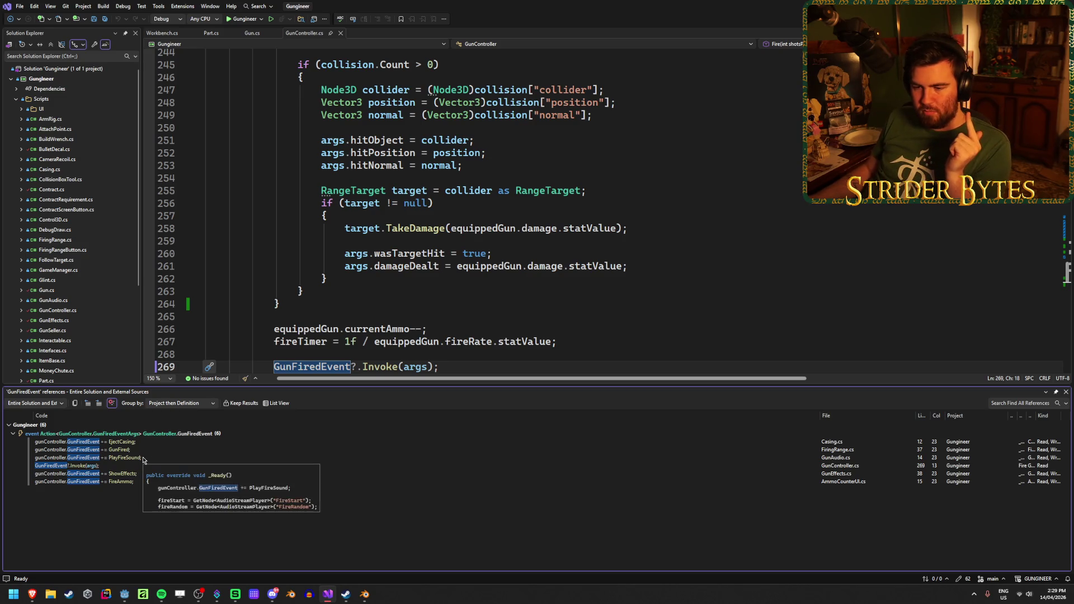
Open the GunEffects.cs reference and inspect the ShowBulletDecal call and hitObject on line 43
double_click(133, 476)
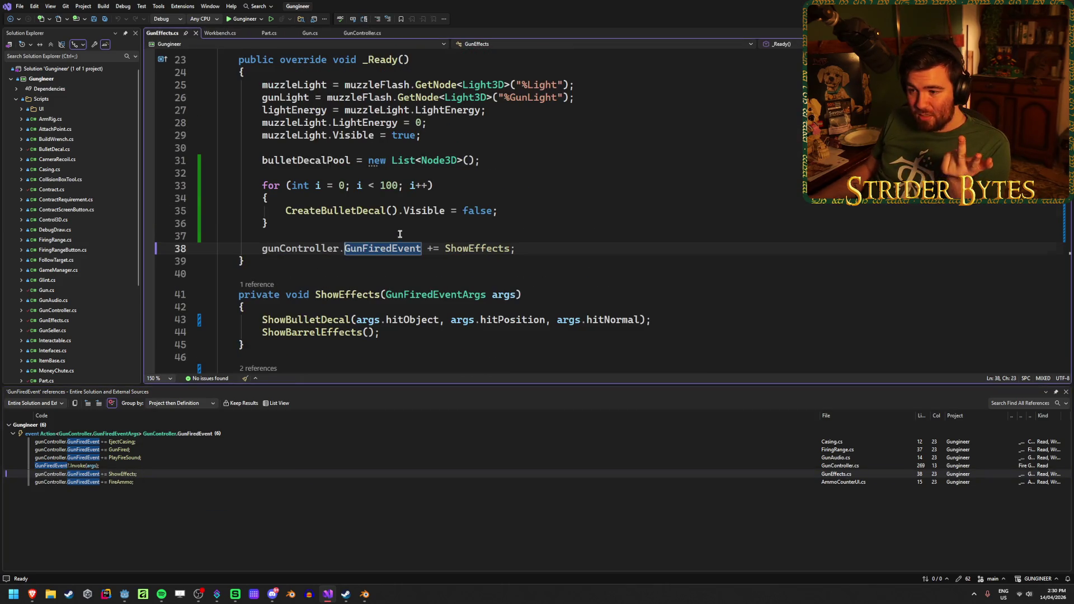
scroll(399, 234, down, 3)
click(305, 206)
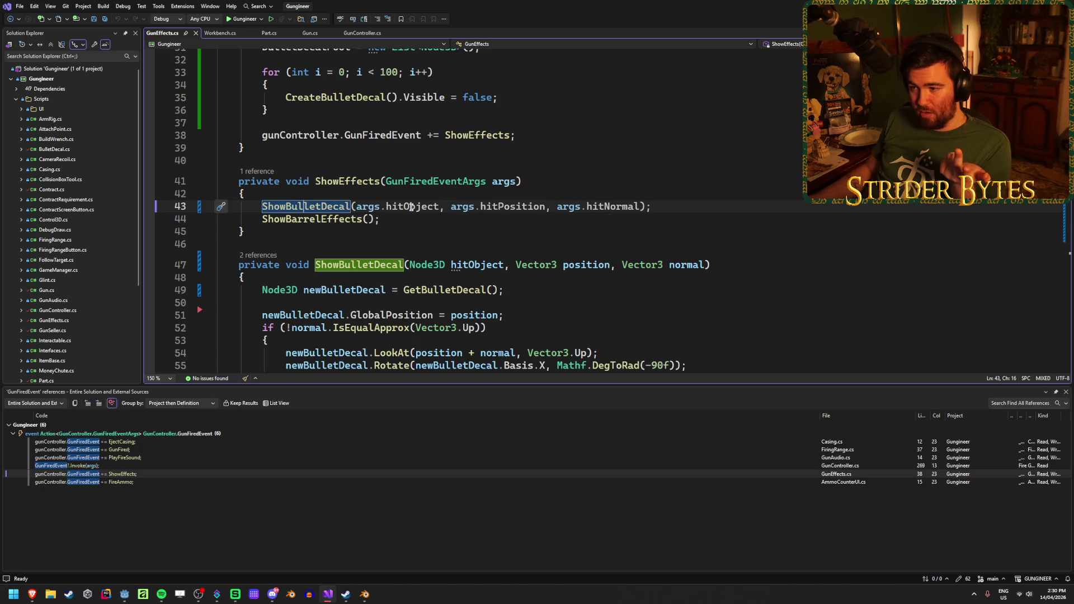
click(411, 207)
click(670, 205)
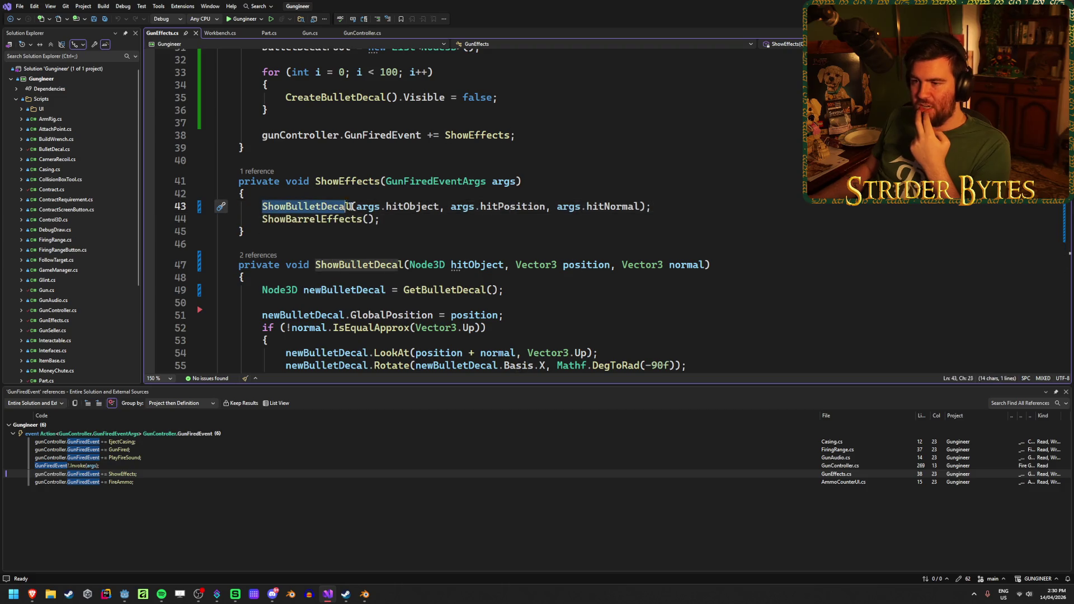
drag(265, 207, 653, 208)
key(Escape)
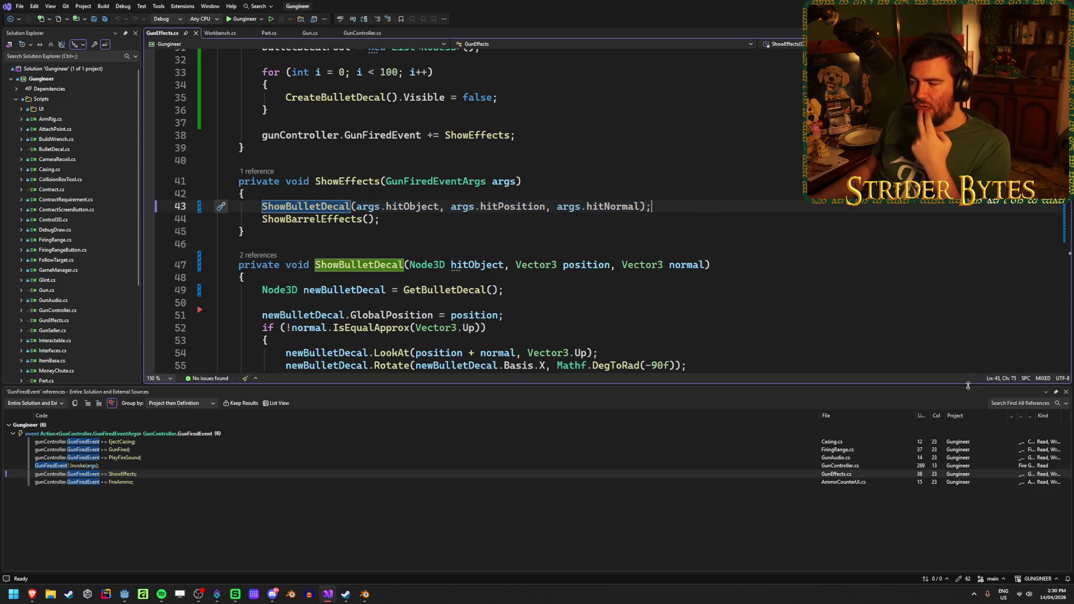
Close the references results, glance through Workbench.cs, and return to GunController.cs
click(1066, 391)
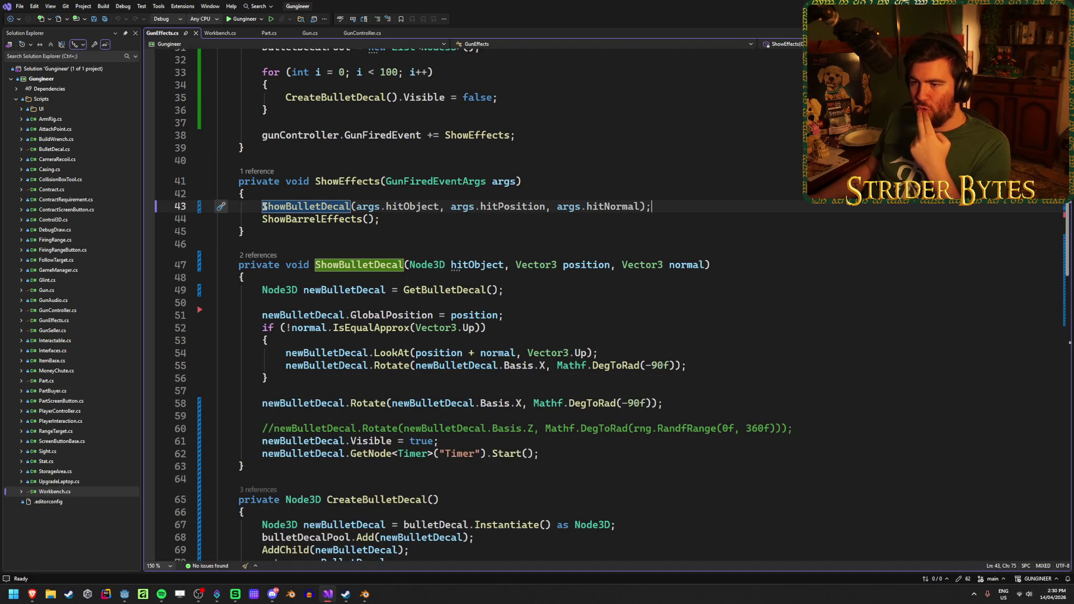
scroll(325, 217, up, 2)
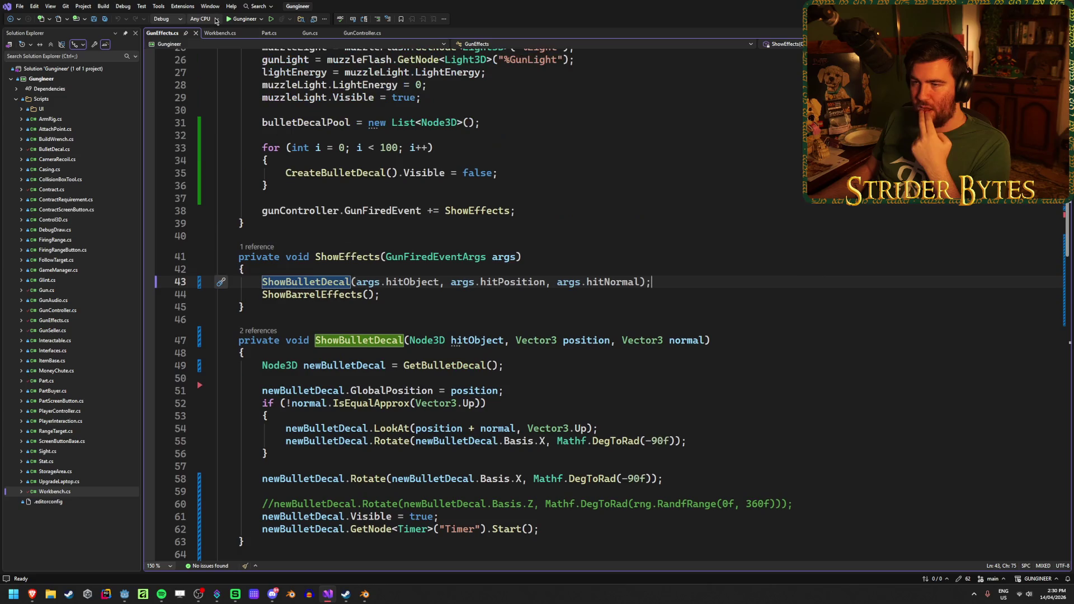
click(220, 32)
scroll(487, 380, down, 20)
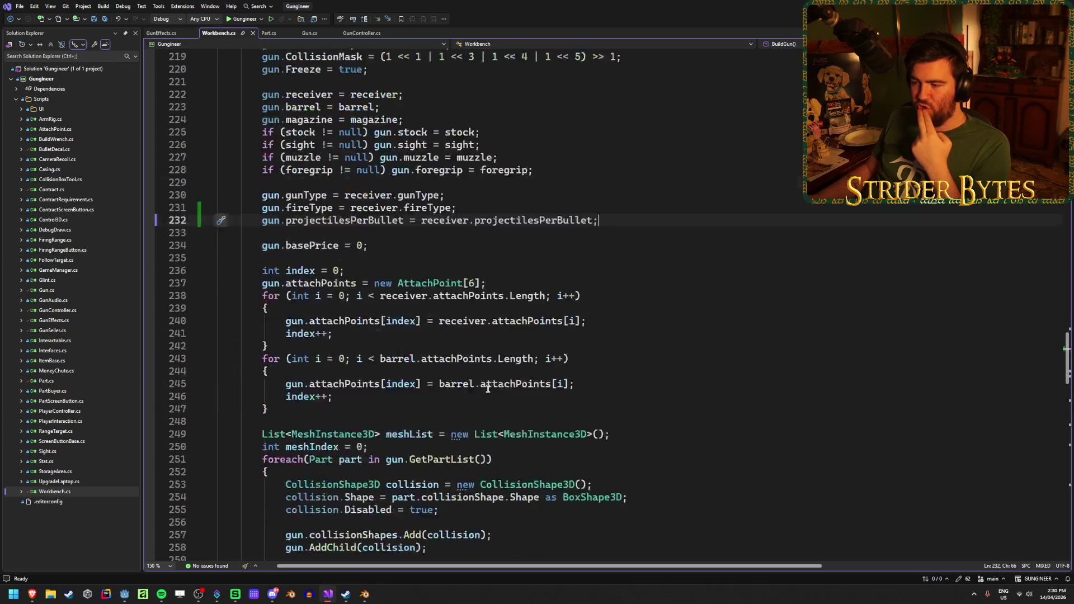
scroll(482, 371, up, 10)
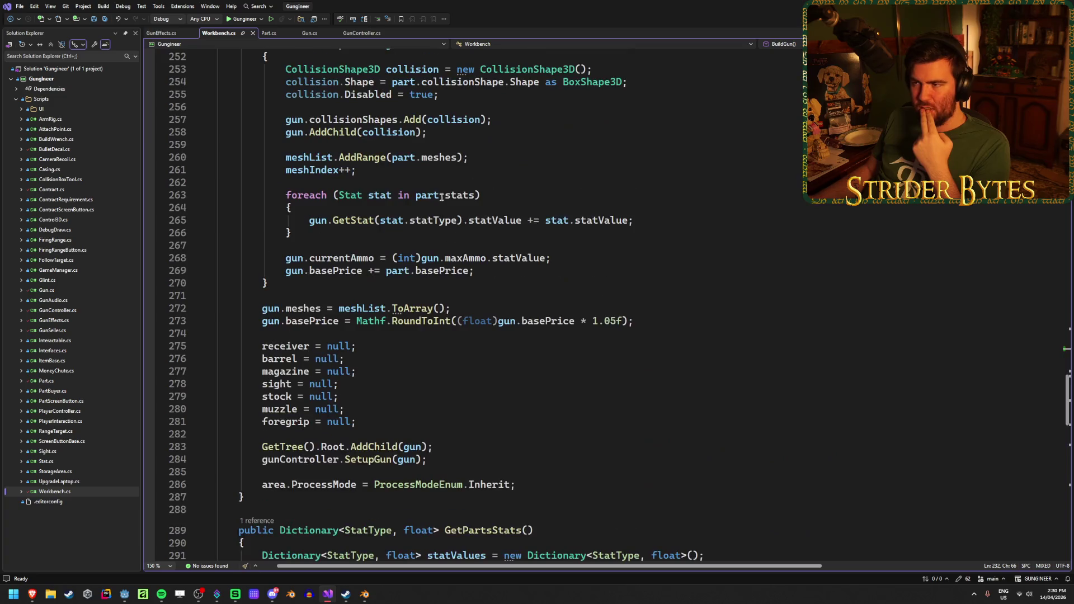
click(362, 33)
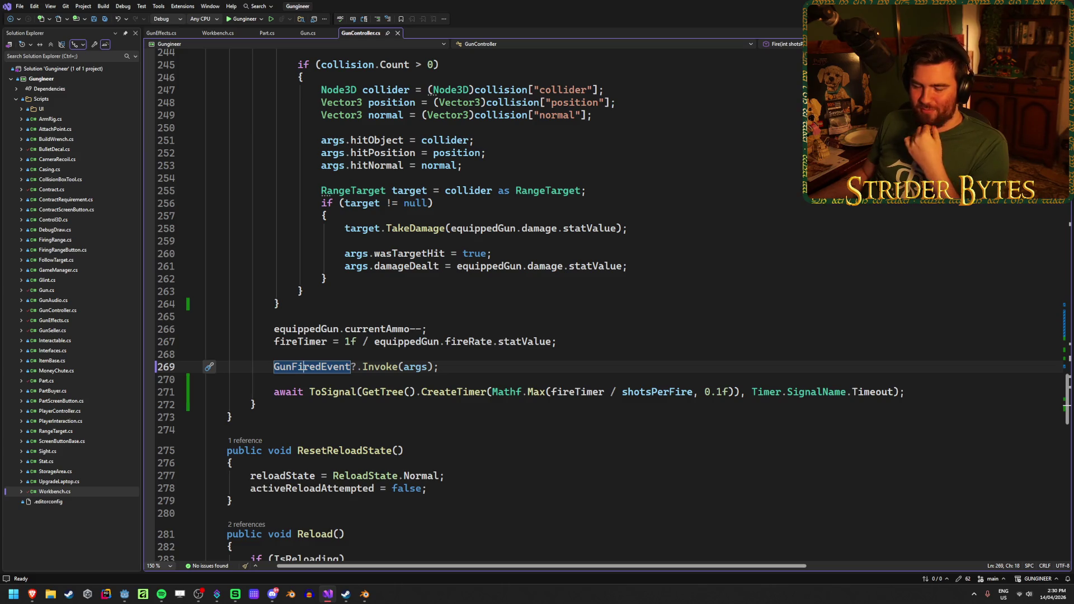
click(517, 363)
scroll(516, 363, down, 6)
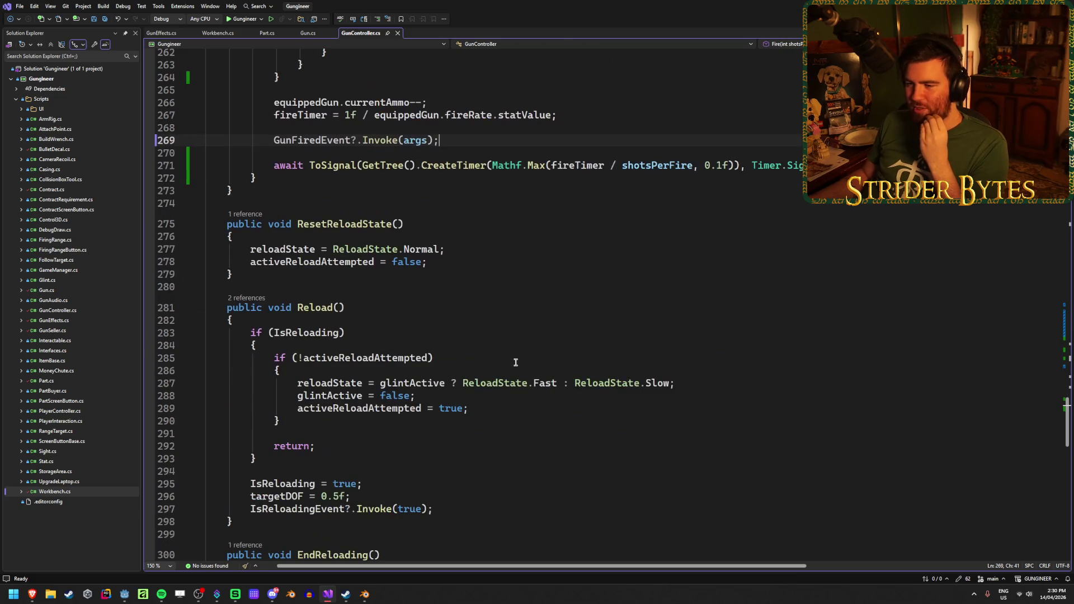
scroll(516, 363, up, 20)
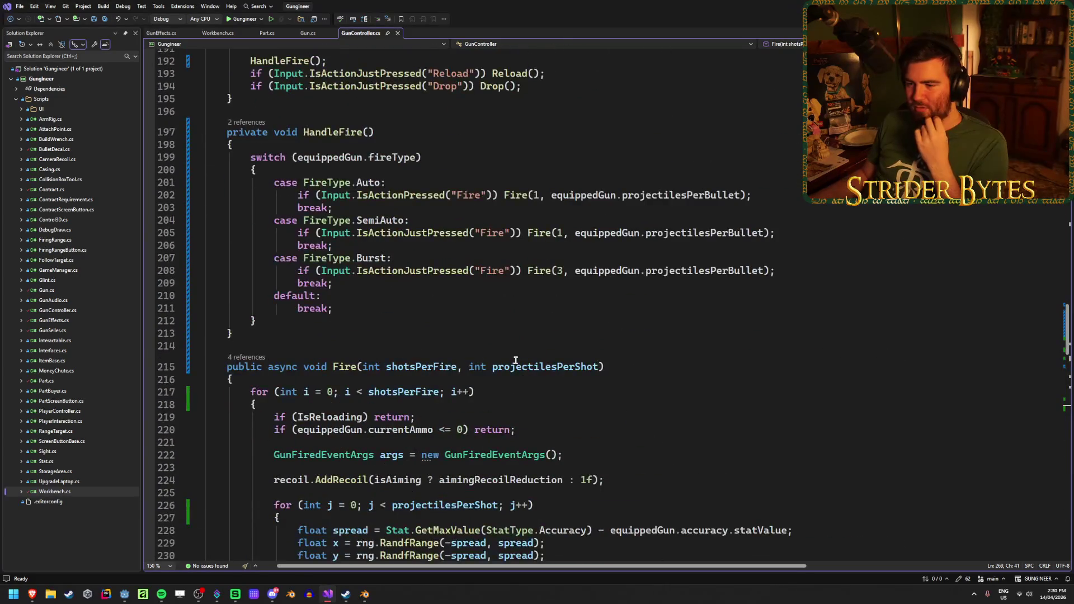
scroll(516, 360, down, 10)
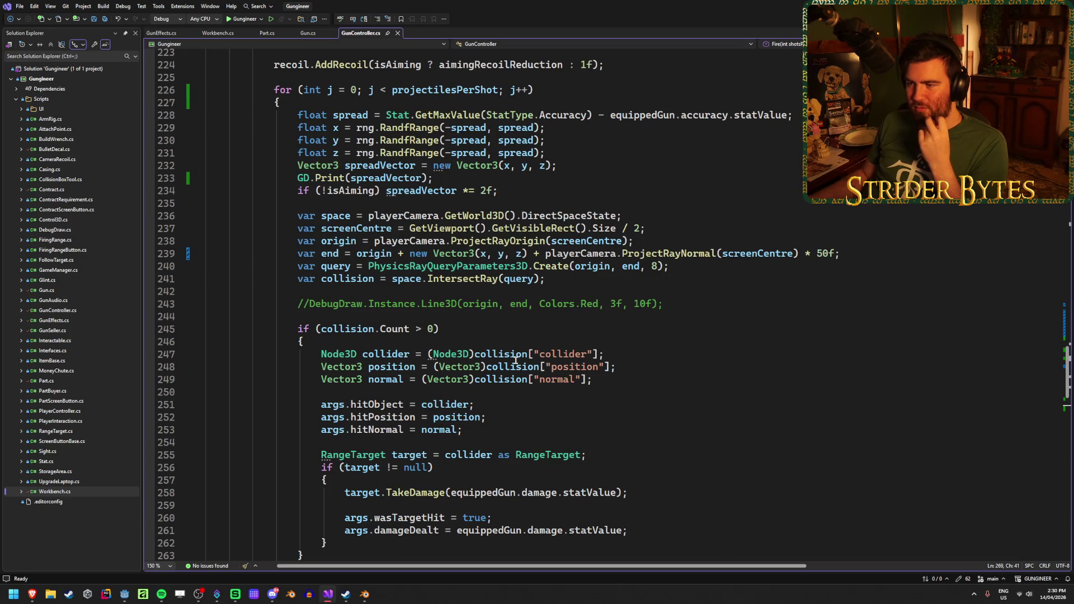
scroll(515, 361, down, 5)
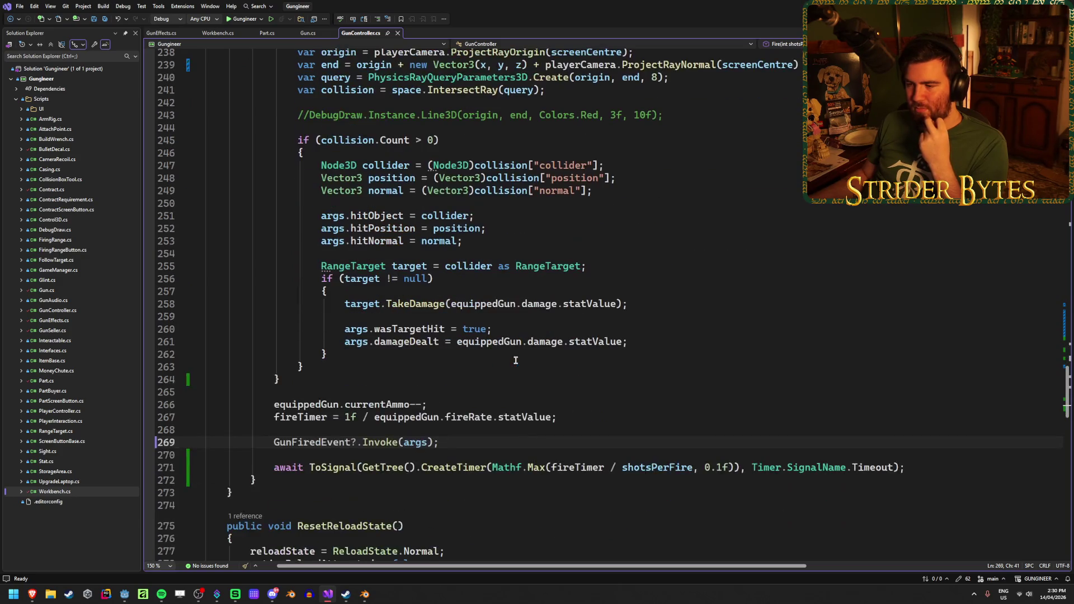
click(516, 359)
click(514, 371)
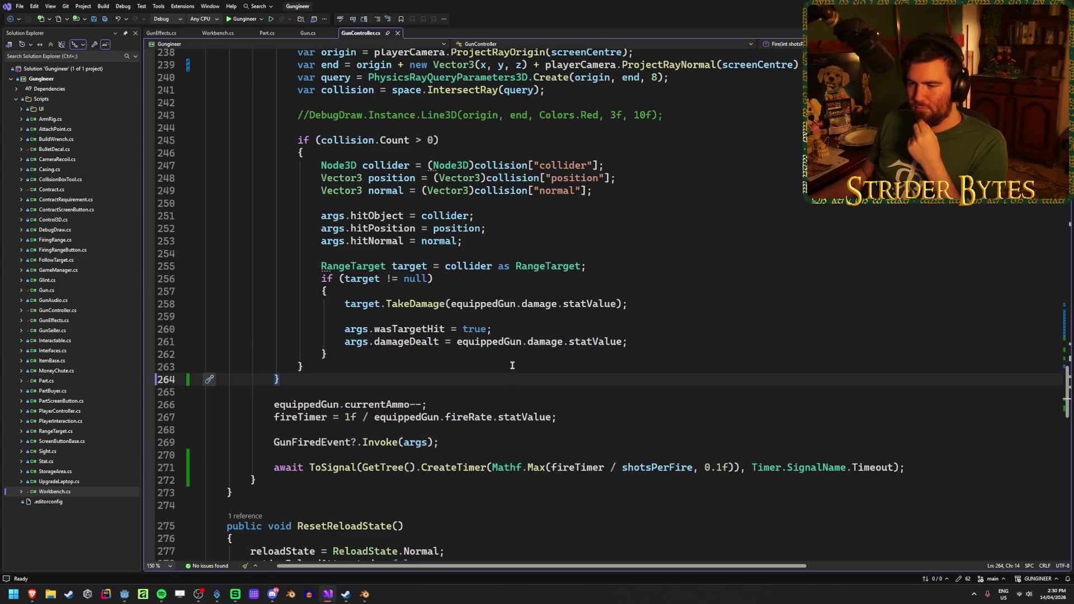
click(517, 354)
click(512, 366)
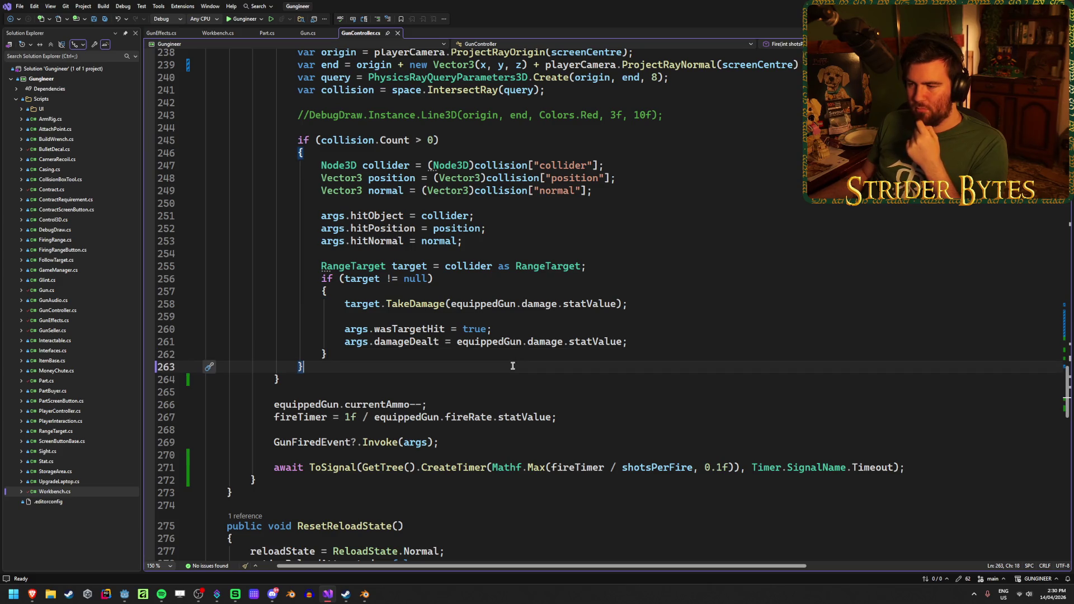
scroll(512, 366, down, 1)
scroll(512, 365, up, 1)
scroll(512, 366, up, 1)
scroll(512, 366, down, 1)
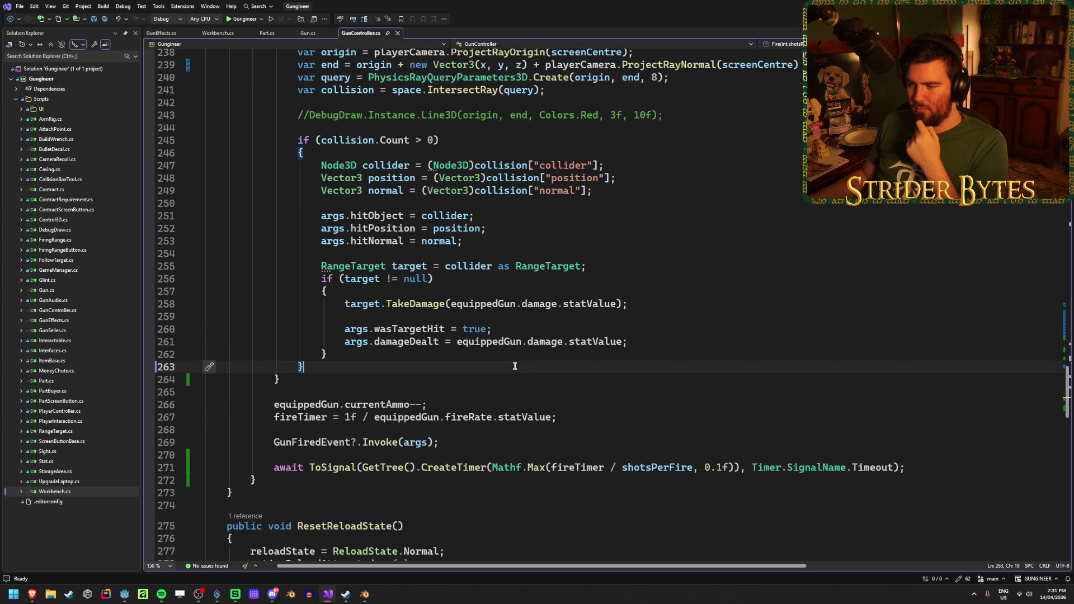
scroll(514, 365, up, 1)
scroll(515, 366, down, 1)
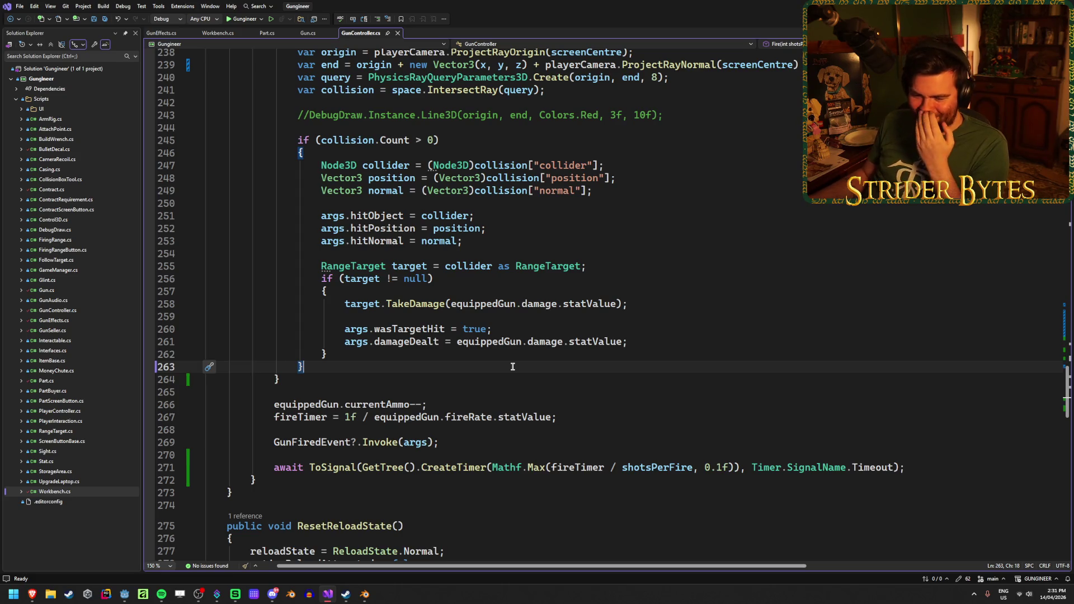
drag(444, 449, 269, 443)
click(455, 437)
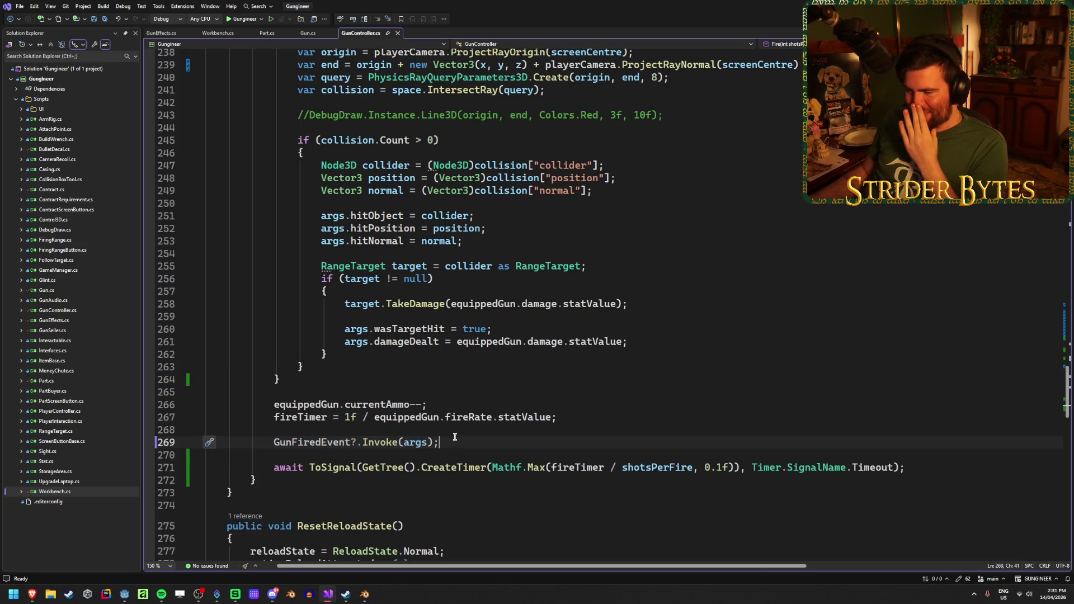
key(shift+Home)
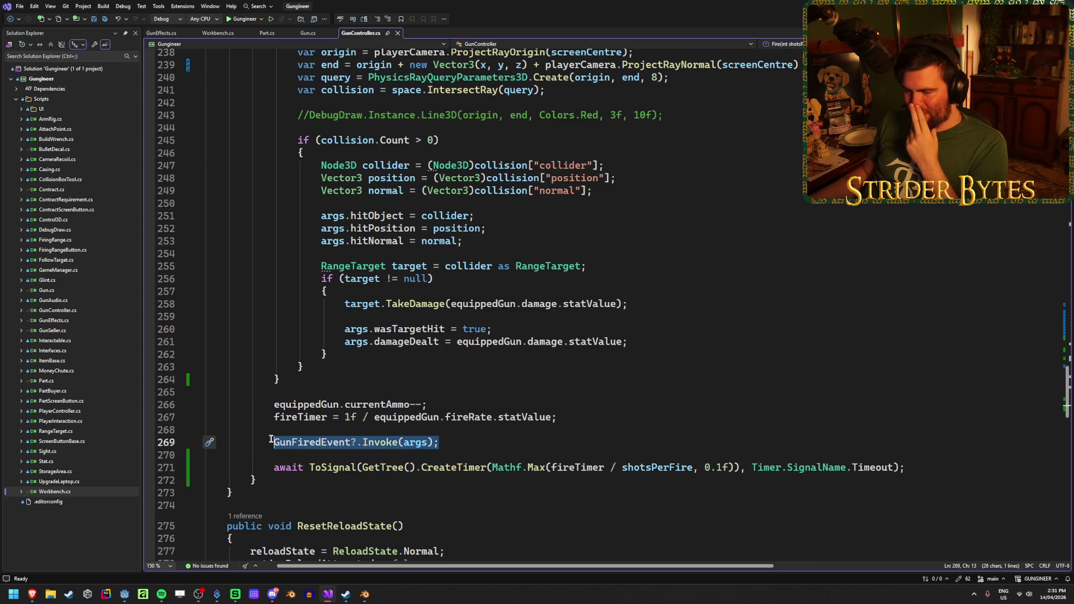
click(452, 445)
double_click(298, 442)
click(439, 446)
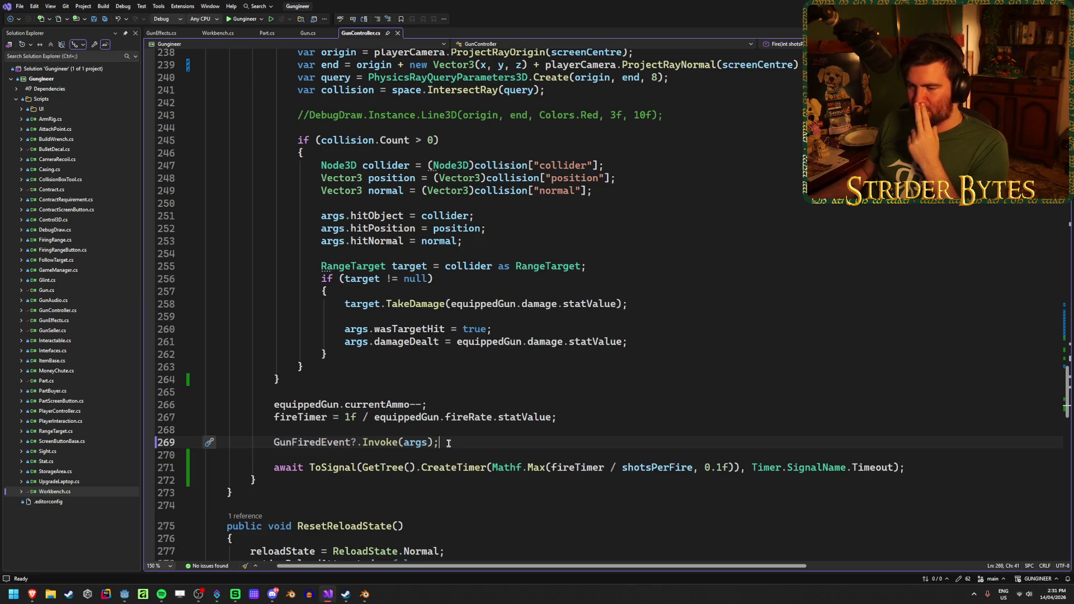
click(412, 442)
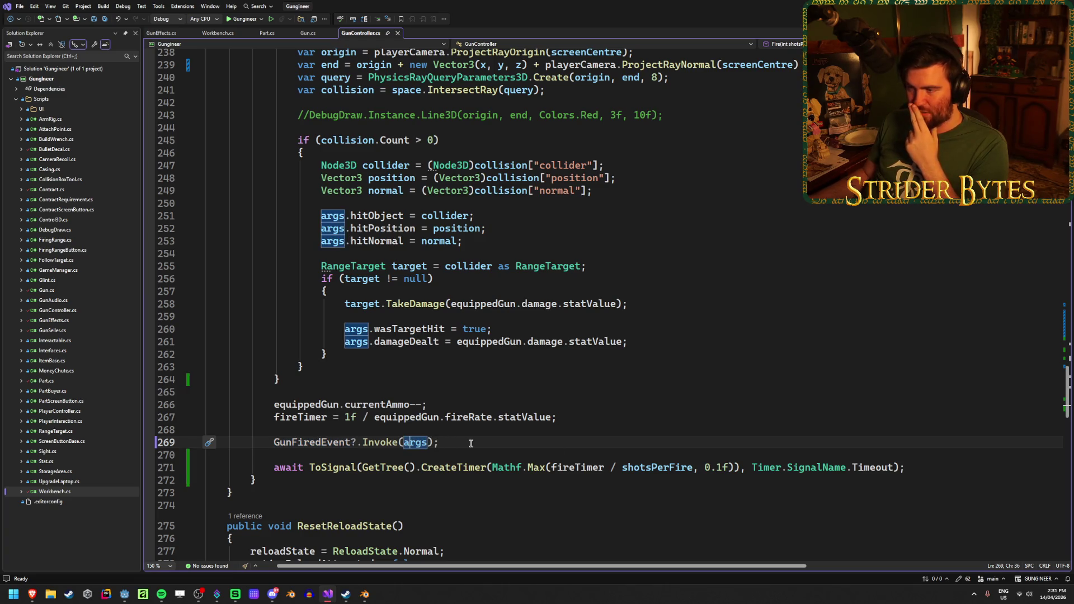
scroll(471, 443, up, 9)
scroll(503, 335, down, 9)
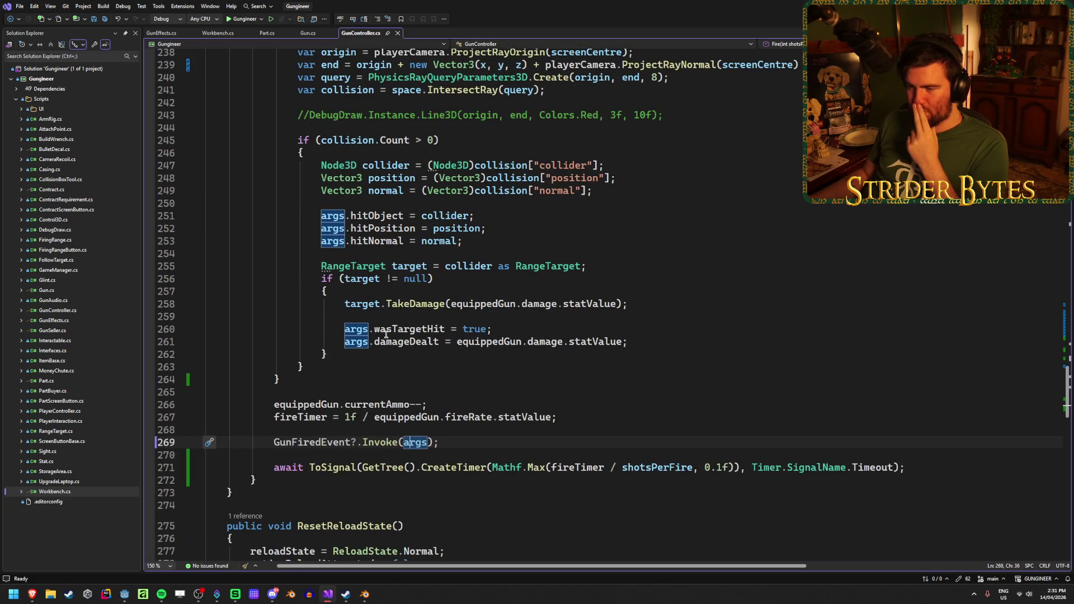
click(380, 216)
scroll(382, 207, up, 9)
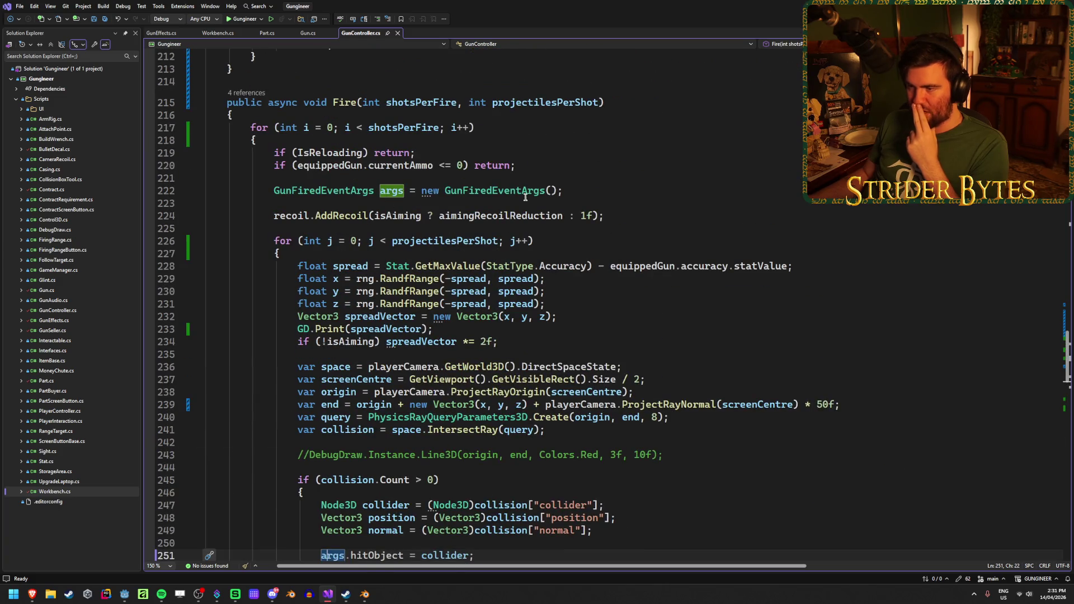
scroll(435, 469, up, 20)
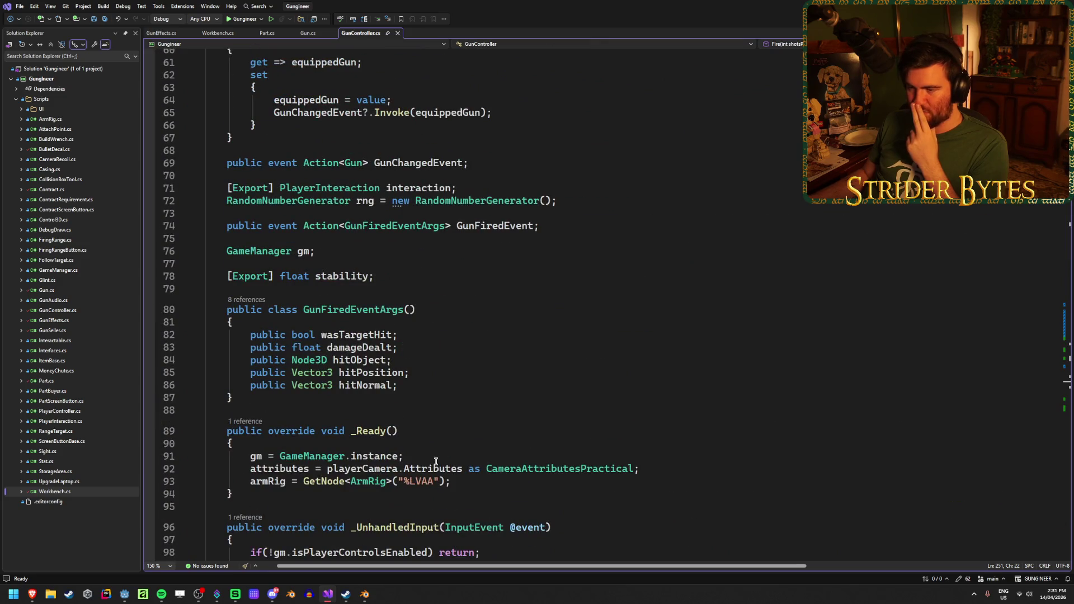
scroll(438, 372, up, 1)
scroll(445, 366, down, 3)
Add an unfinished 'public event Action<' line below the GunFiredEventArgs class
click(264, 322)
key(Return)
key(Return)
key(Return)
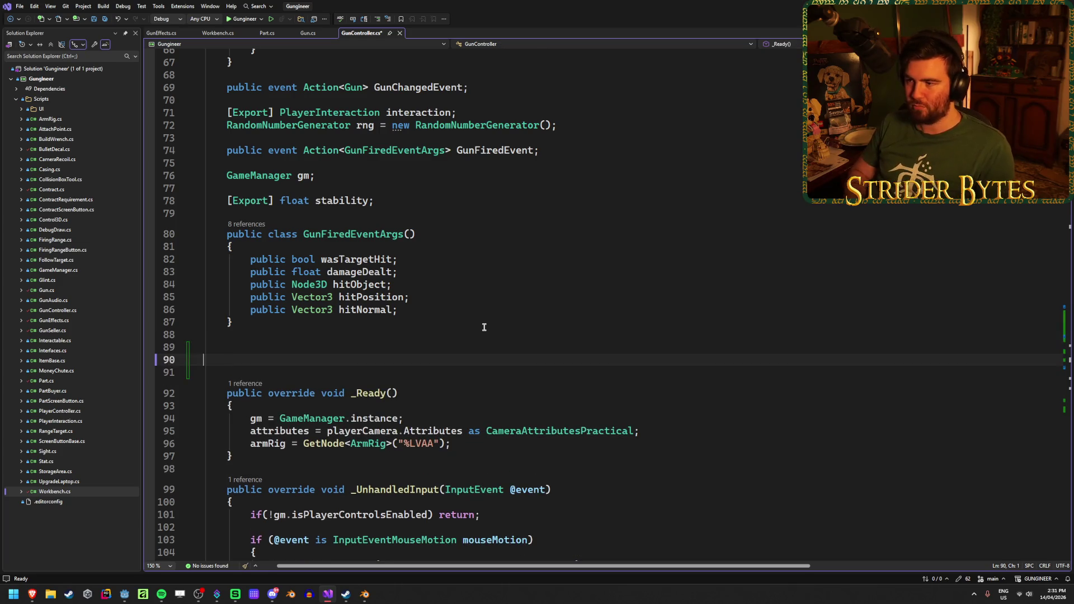
key(BackSpace)
text(public event)
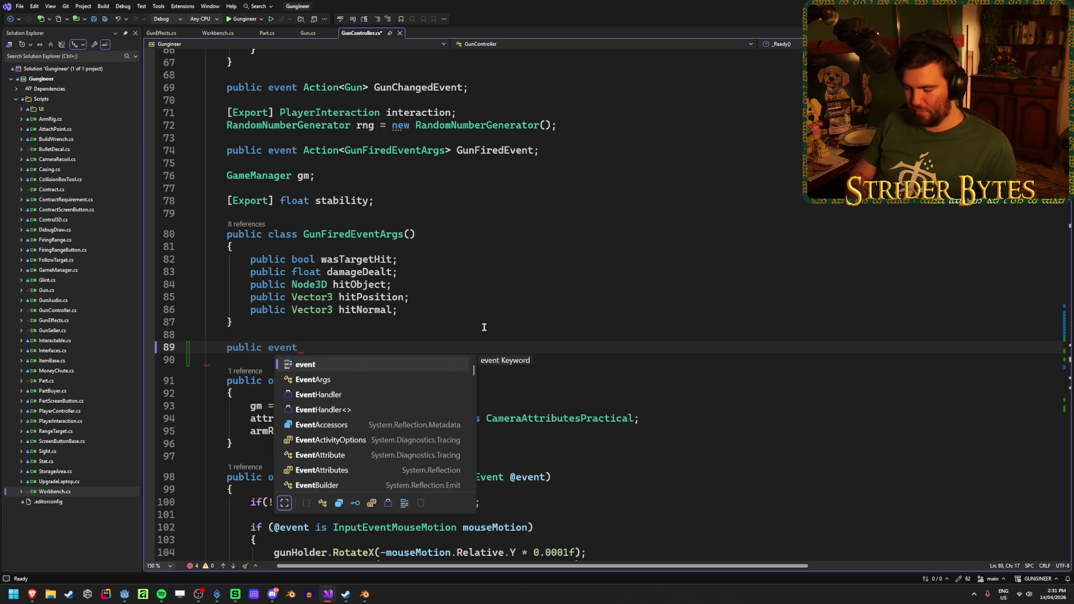
text( Actio)
key(Tab)
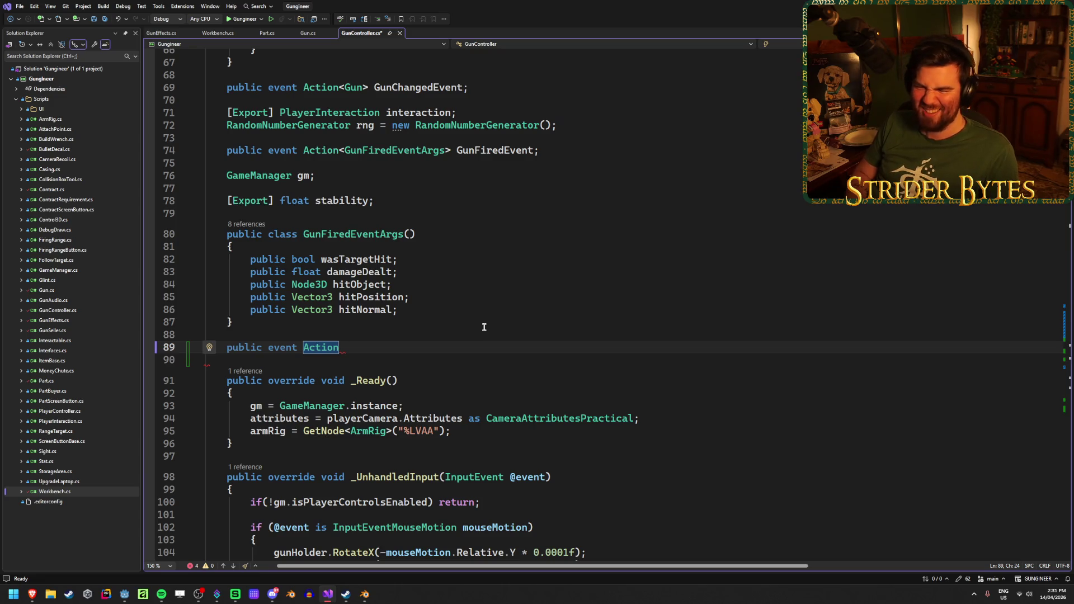
text(<>)
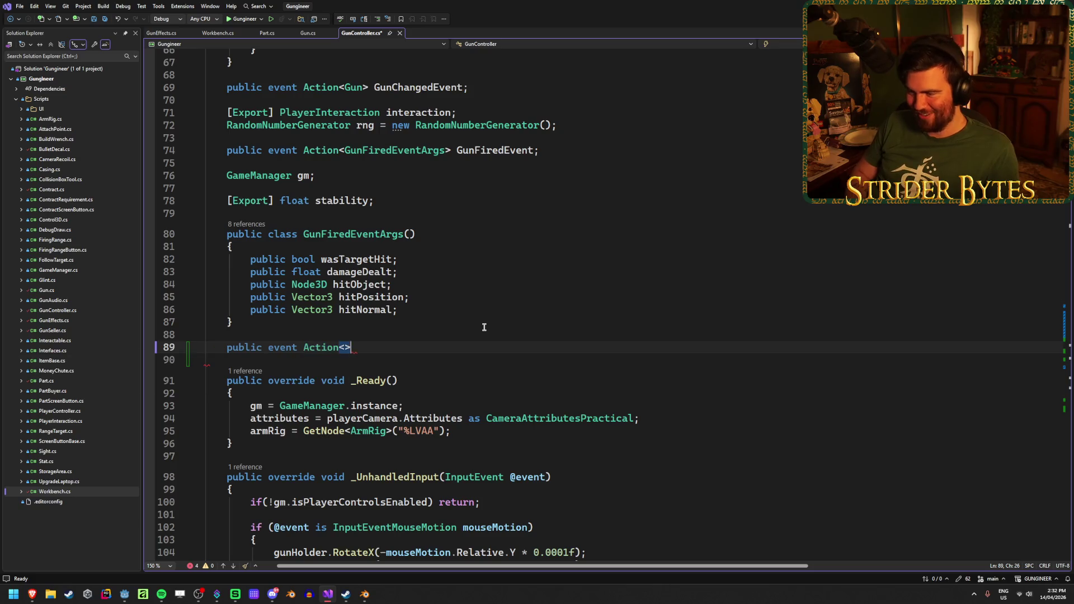
Add an empty ProjectileFiredEventArgs class below it and save GunController.cs
key(End)
key(Return)
key(Return)
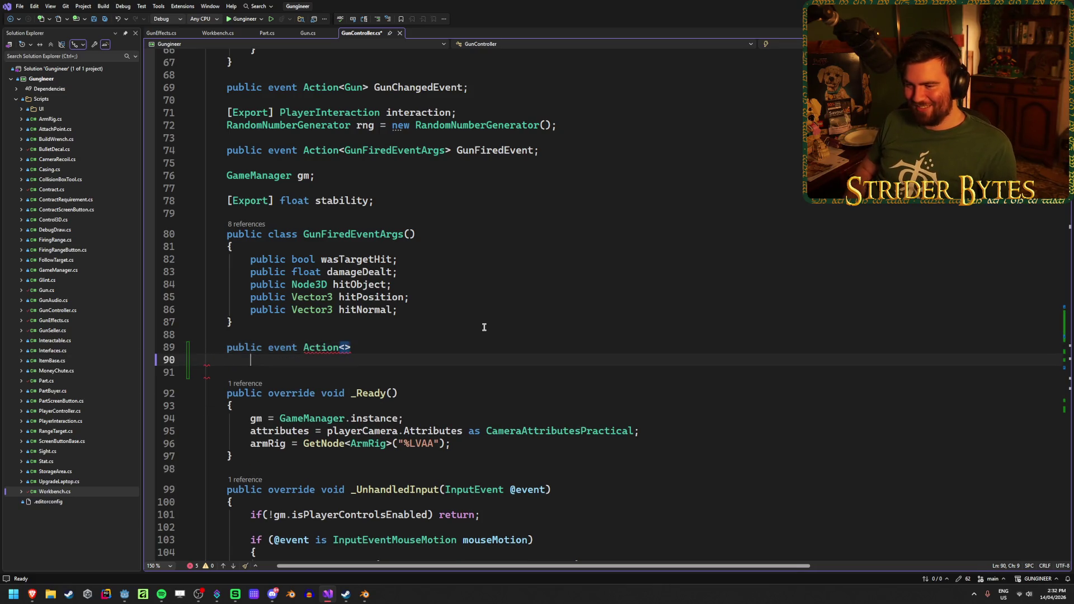
text(public class)
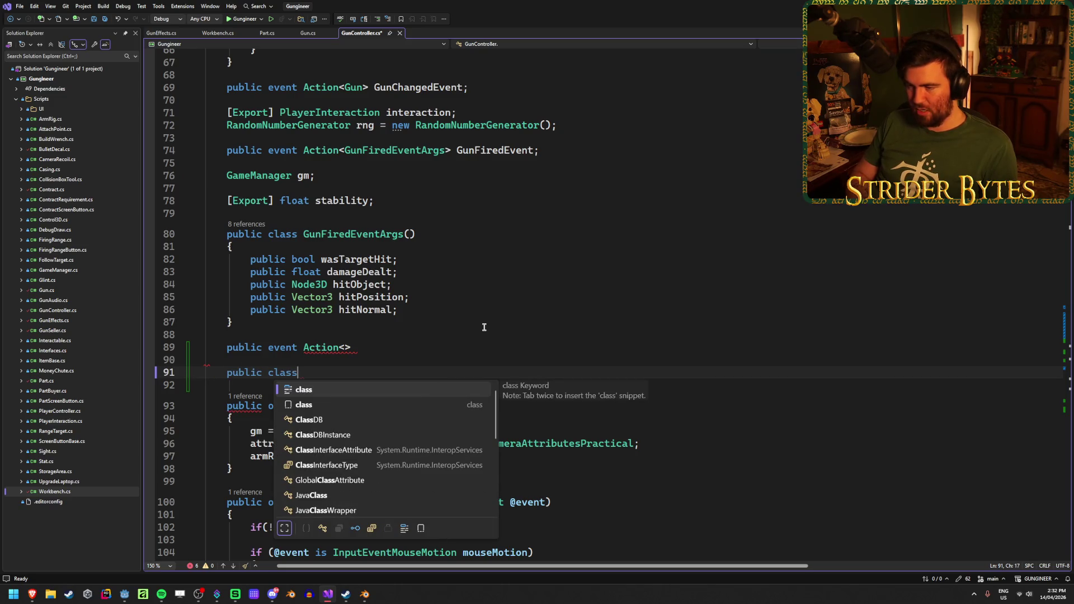
text( Projectiler)
key(BackSpace)
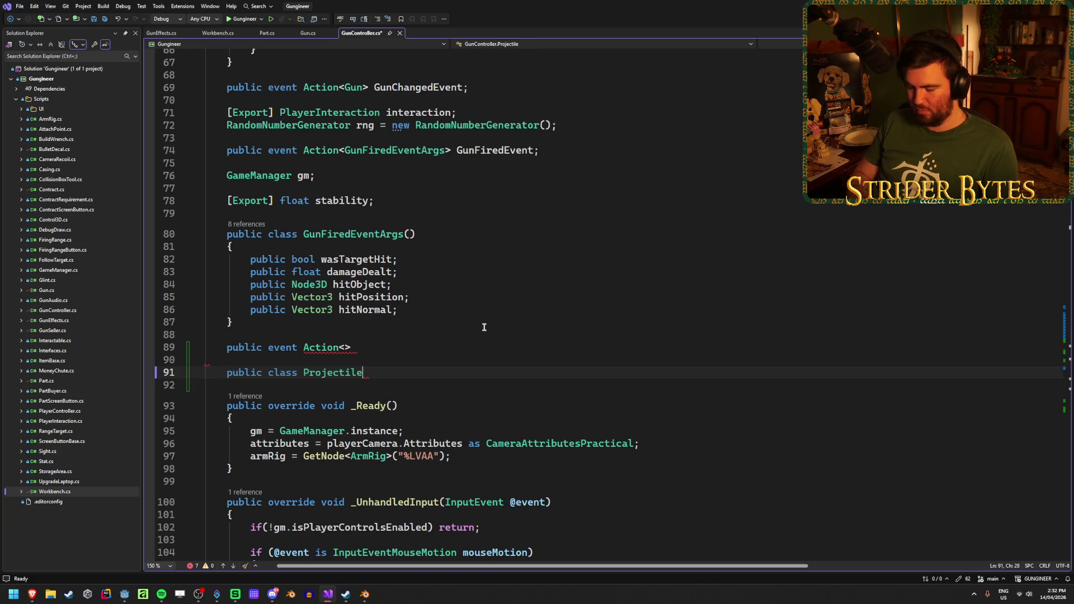
text(FiredEvewn)
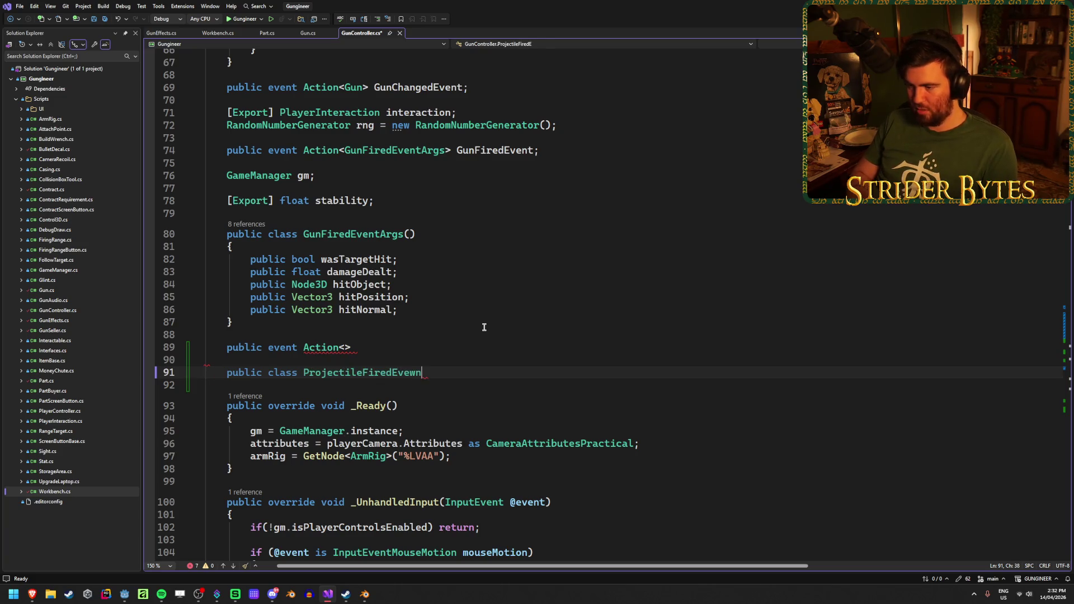
key(BackSpace)
key(BackSpace)
text(ntAr)
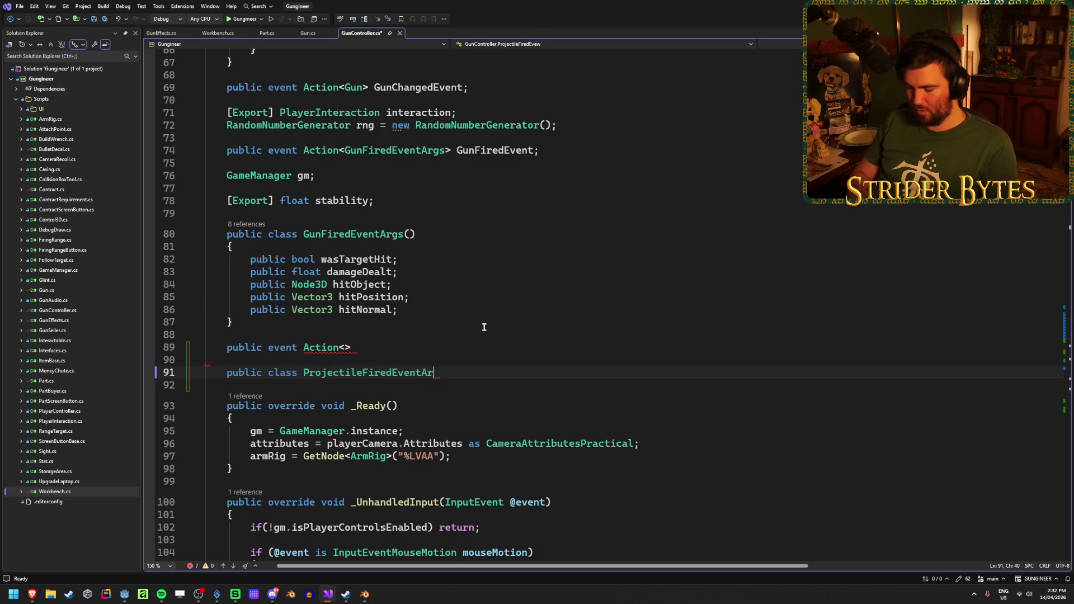
text(())
key(Return)
text({)
key(Return)
key(ctrl+s)
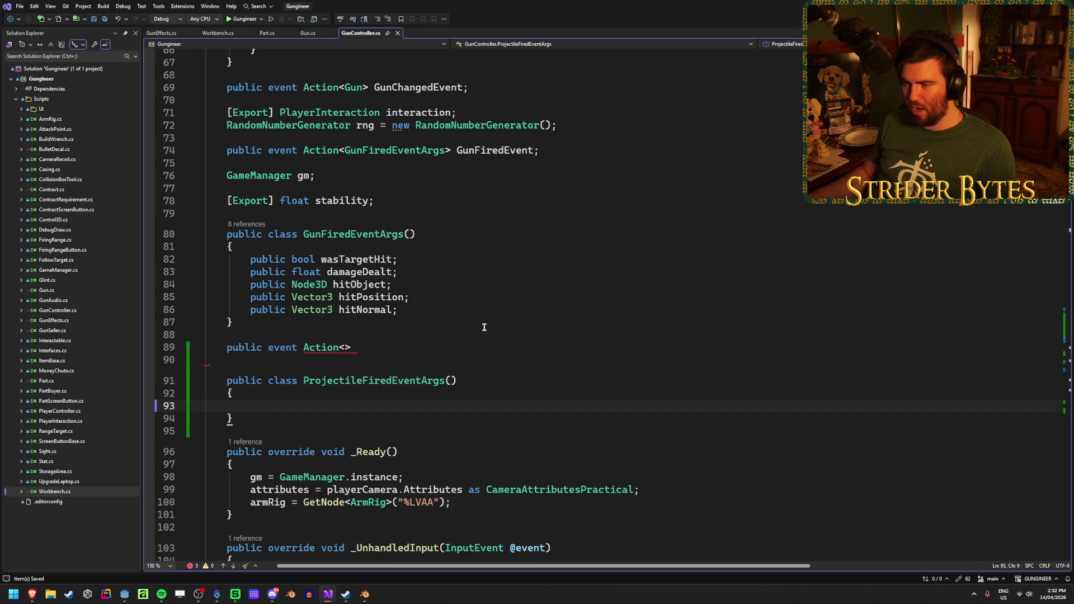
Inspect the hitObject field of GunFiredEventArgs
click(358, 285)
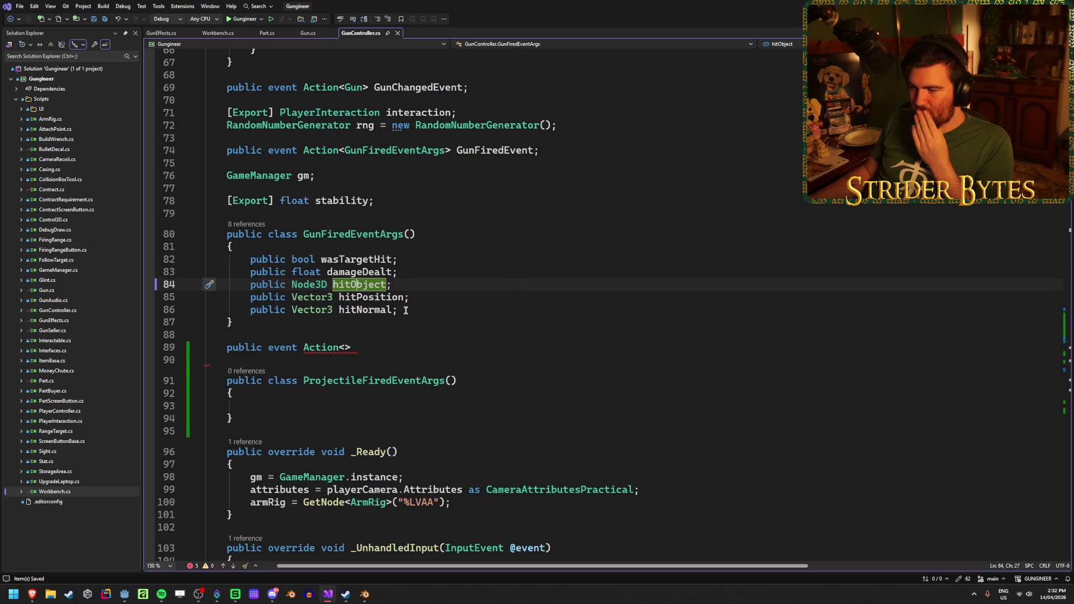
scroll(406, 310, down, 10)
scroll(405, 311, up, 5)
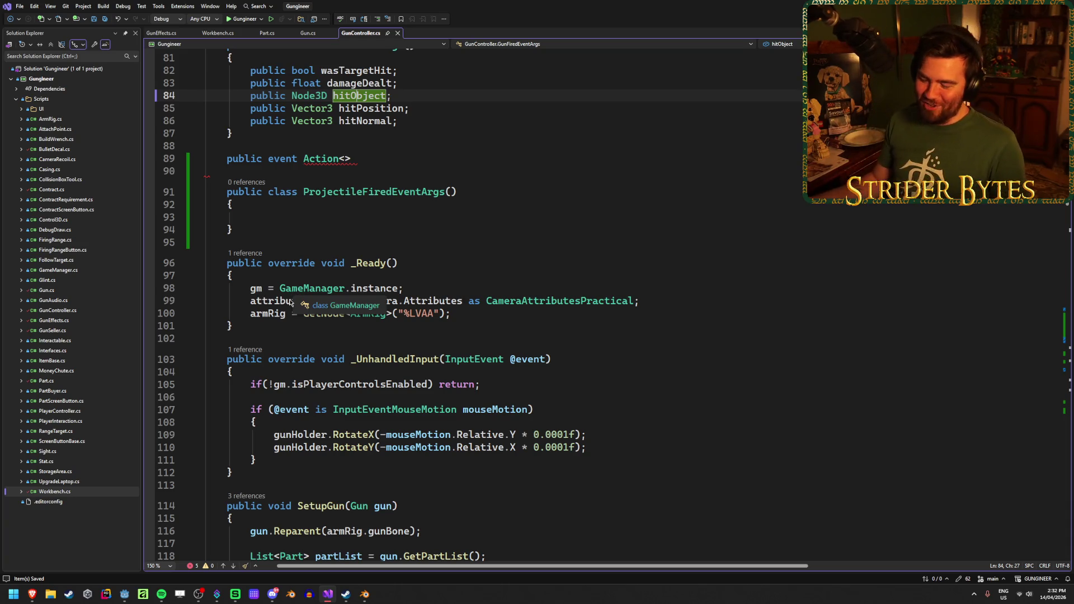
Check how Fire fills damageDealt, wasTargetHit and hitObject in the GunFiredEvent args
scroll(471, 277, down, 11)
scroll(471, 277, down, 20)
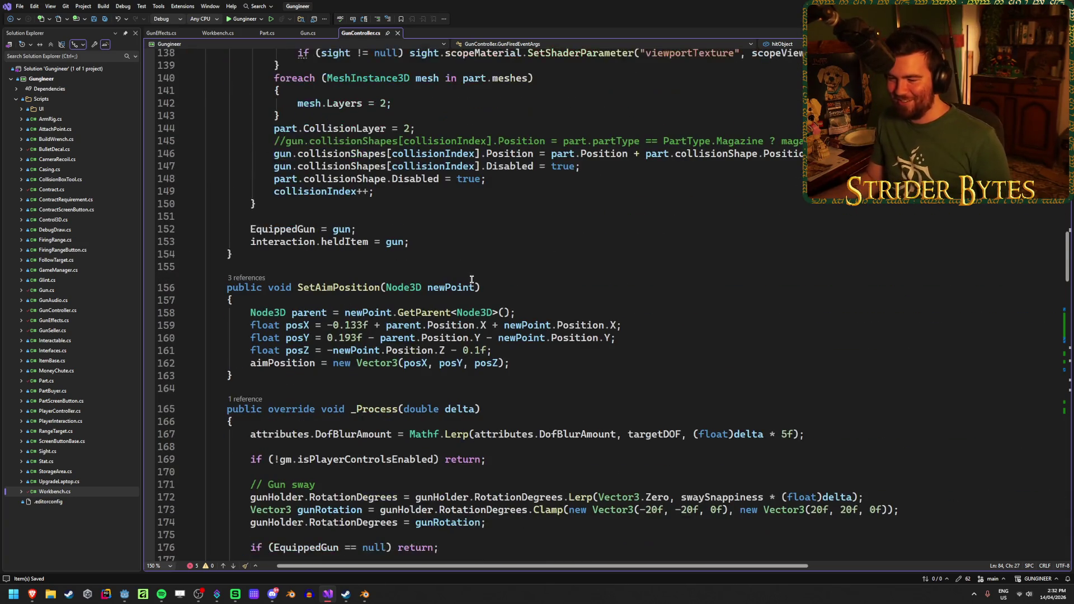
scroll(494, 257, down, 13)
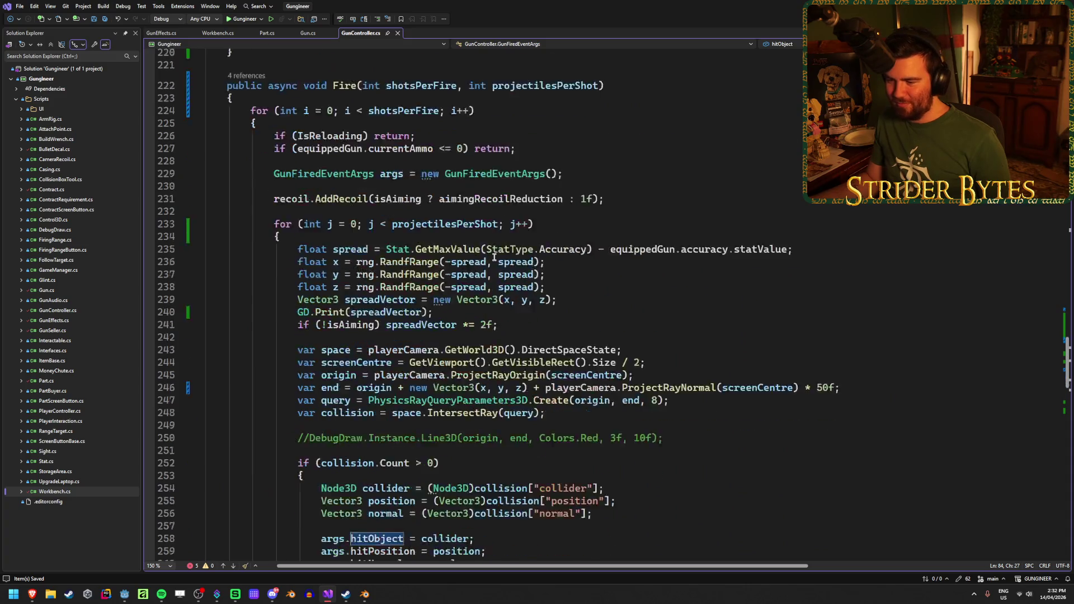
scroll(496, 387, down, 4)
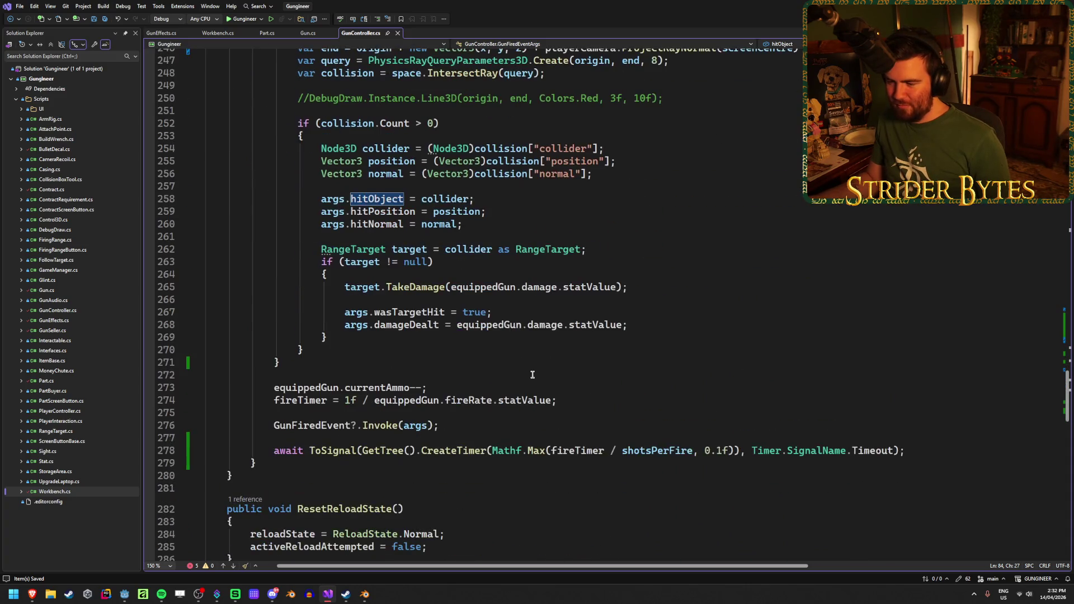
click(425, 426)
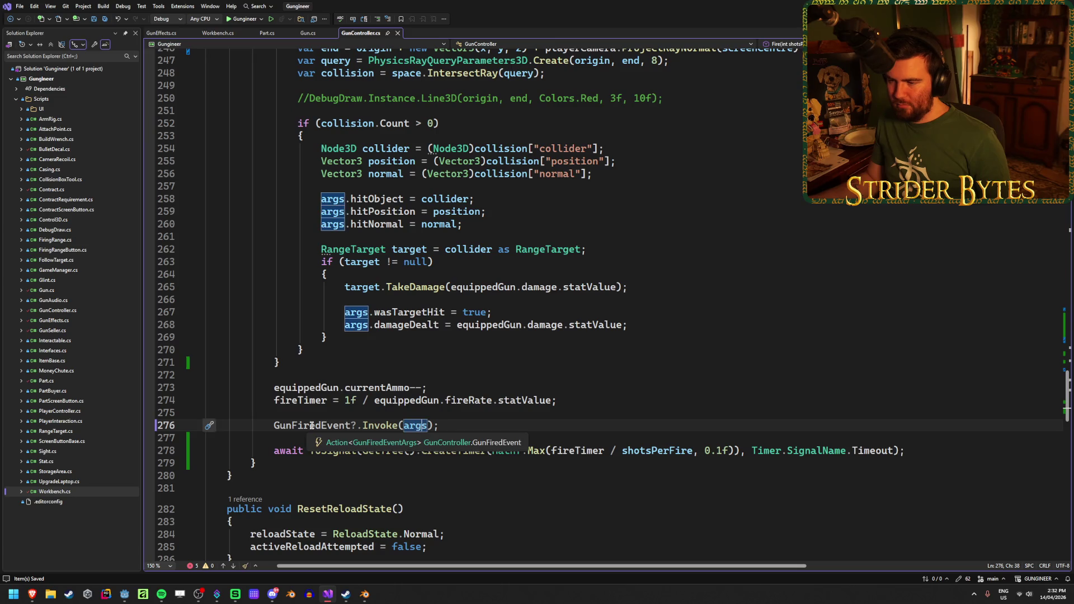
double_click(416, 326)
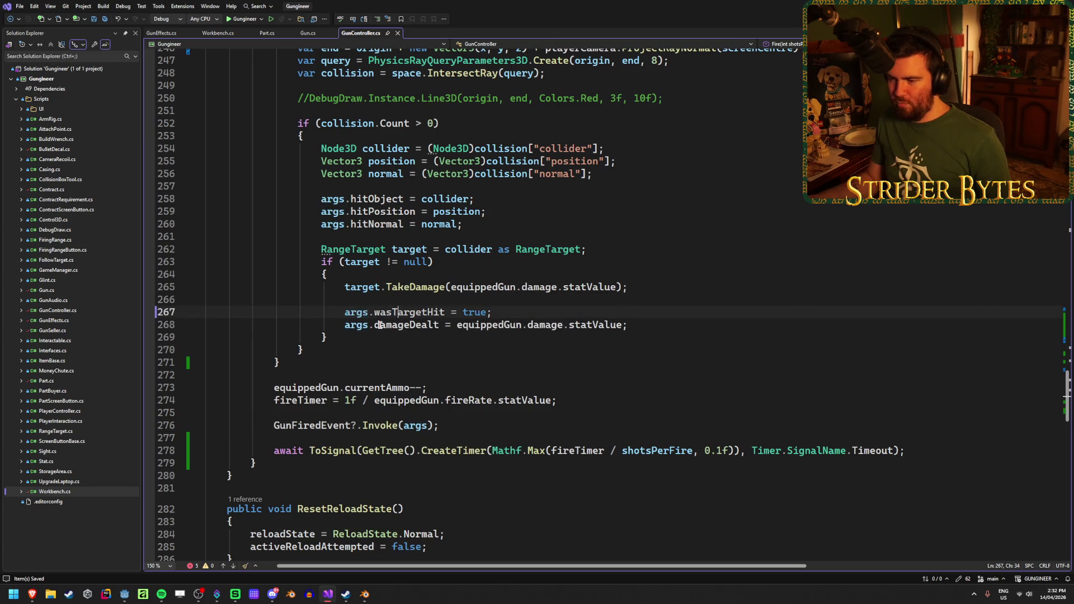
click(637, 329)
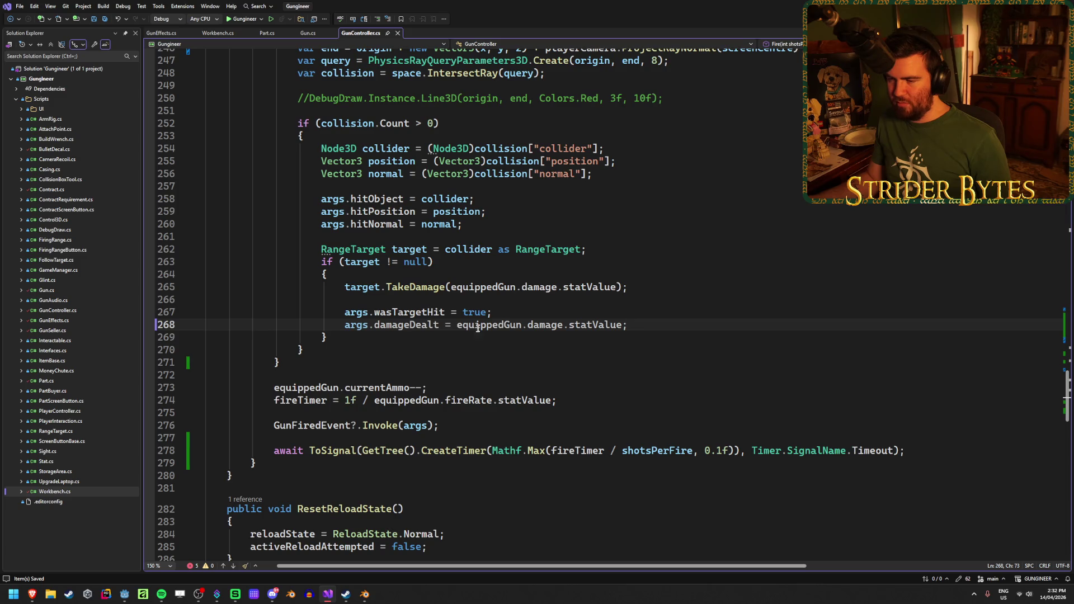
click(409, 312)
click(376, 224)
click(376, 212)
click(375, 199)
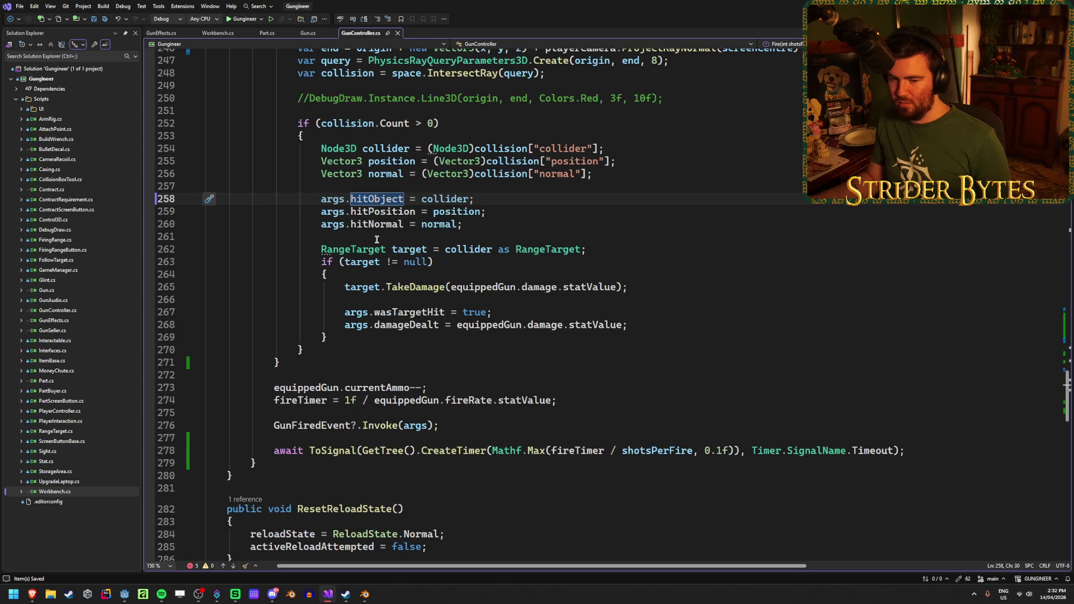
Scroll back up to GunFiredEventArgs and the empty ProjectileFiredEventArgs class
scroll(377, 232, up, 20)
scroll(373, 302, down, 20)
scroll(371, 377, up, 15)
scroll(370, 377, up, 20)
scroll(371, 377, down, 7)
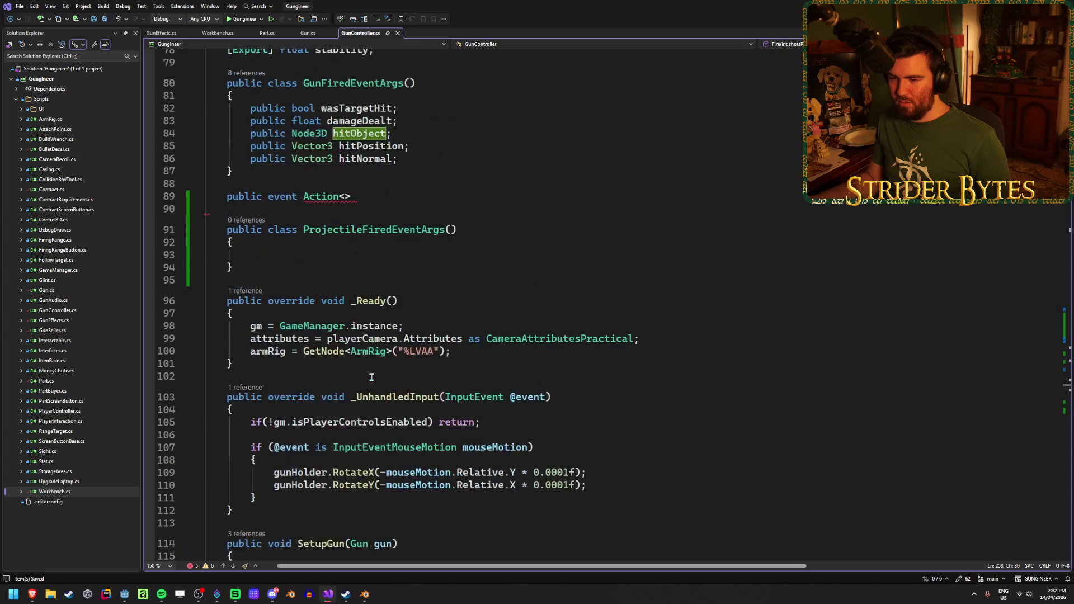
scroll(371, 377, up, 4)
Move the hitObject, hitPosition and hitNormal fields from GunFiredEventArgs into ProjectileFiredEventArgs
drag(412, 309, 165, 283)
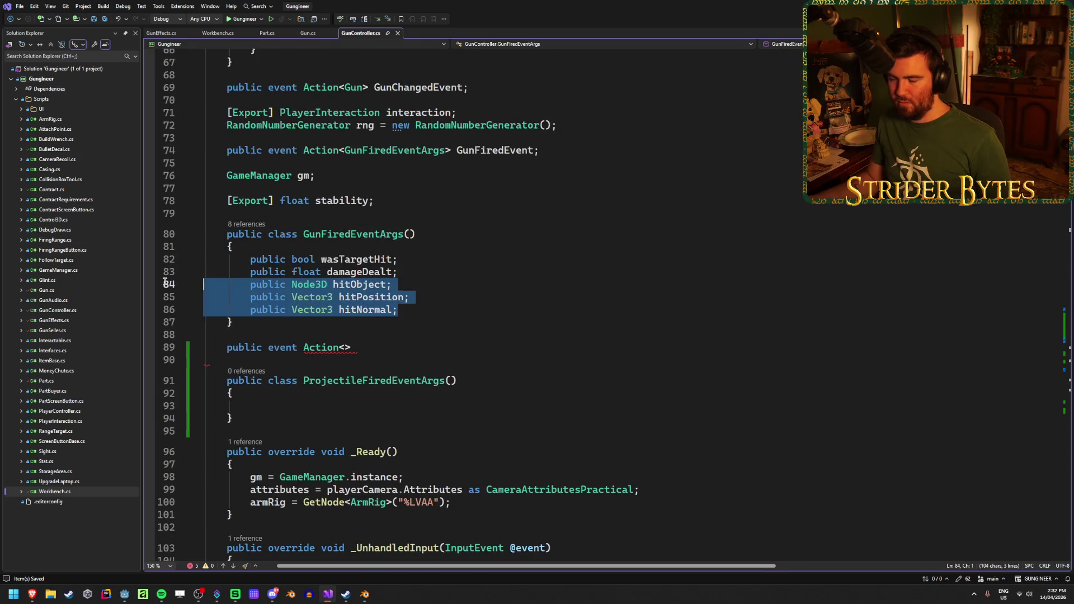
click(413, 309)
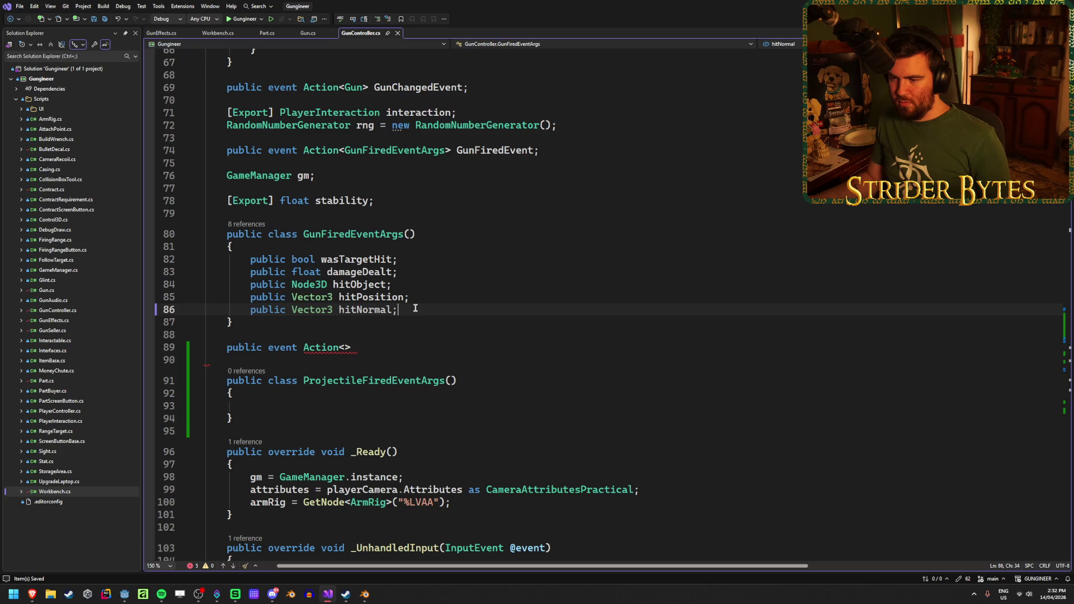
drag(413, 309, 101, 284)
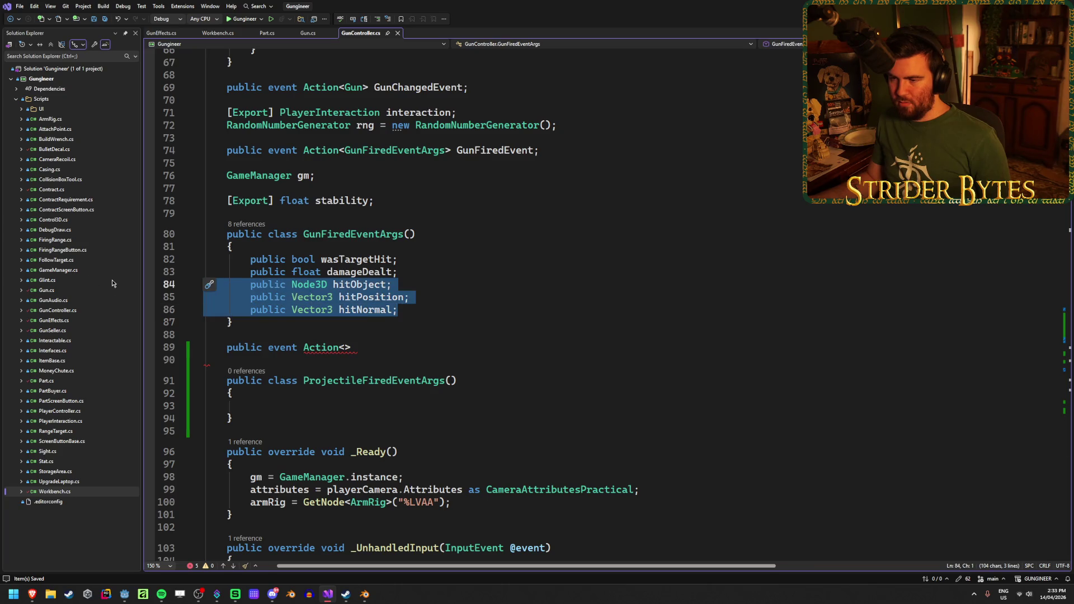
key(ctrl+x)
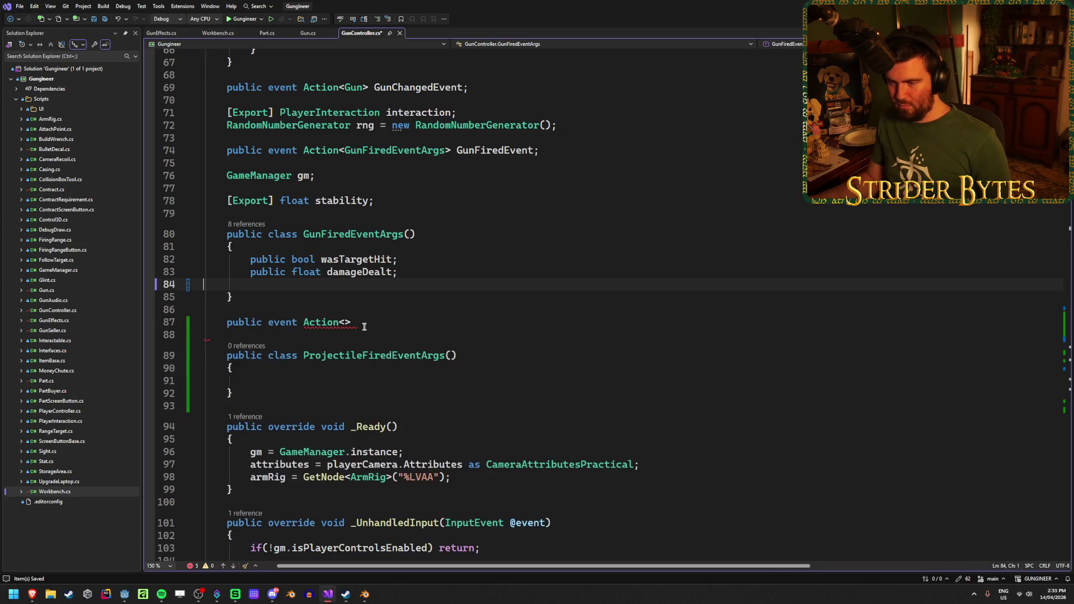
click(340, 378)
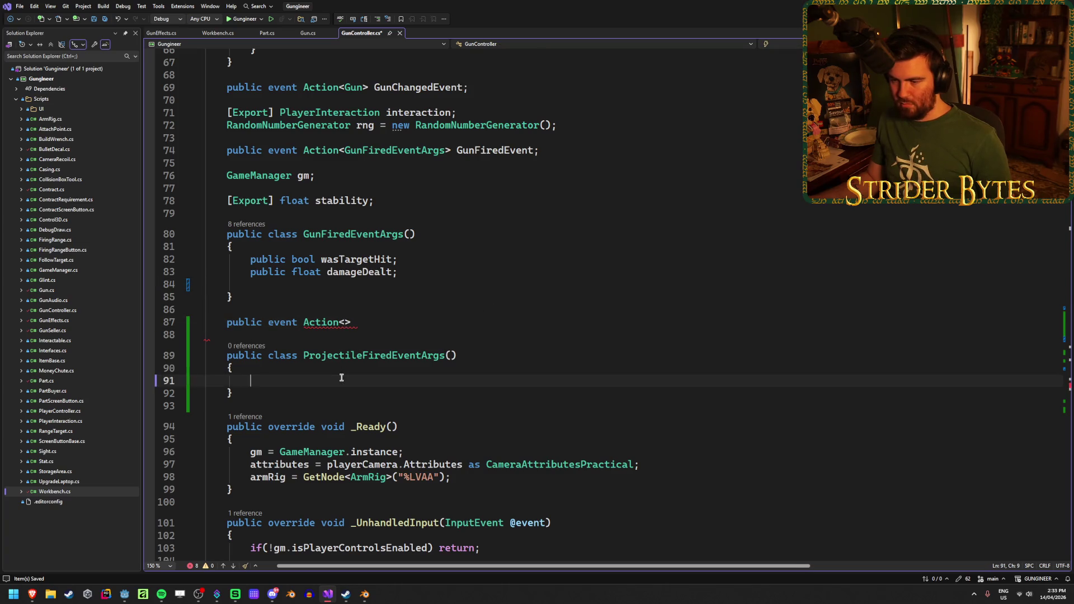
key(ctrl+v)
Complete the event as Action<ProjectileFiredEventArgs> named ProjectileFiredEvent
double_click(341, 355)
key(ctrl+c)
click(344, 323)
key(ctrl+v)
text(P)
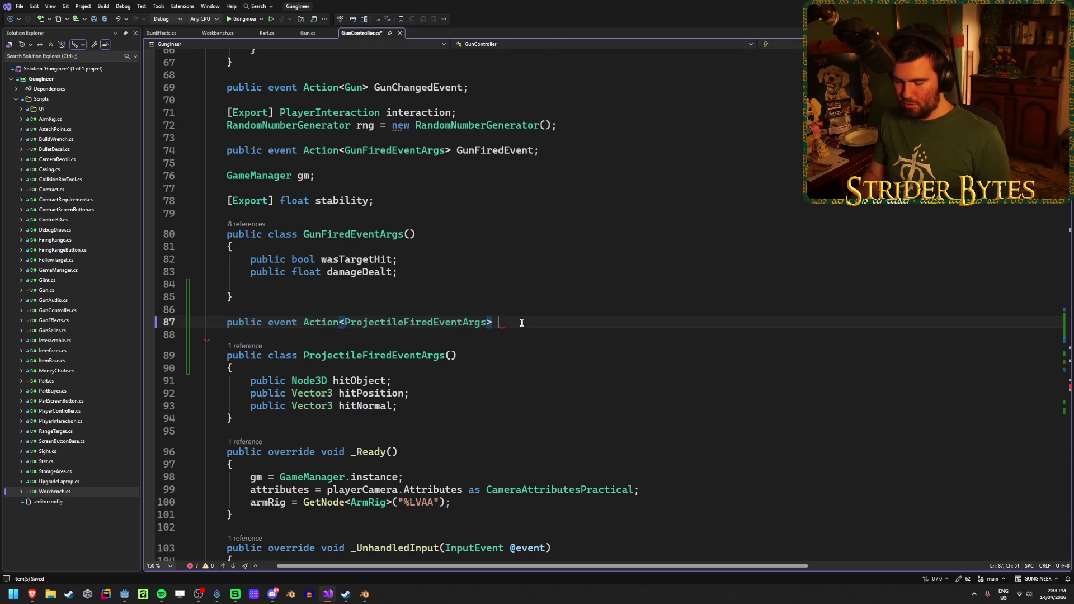
text(rojectileF)
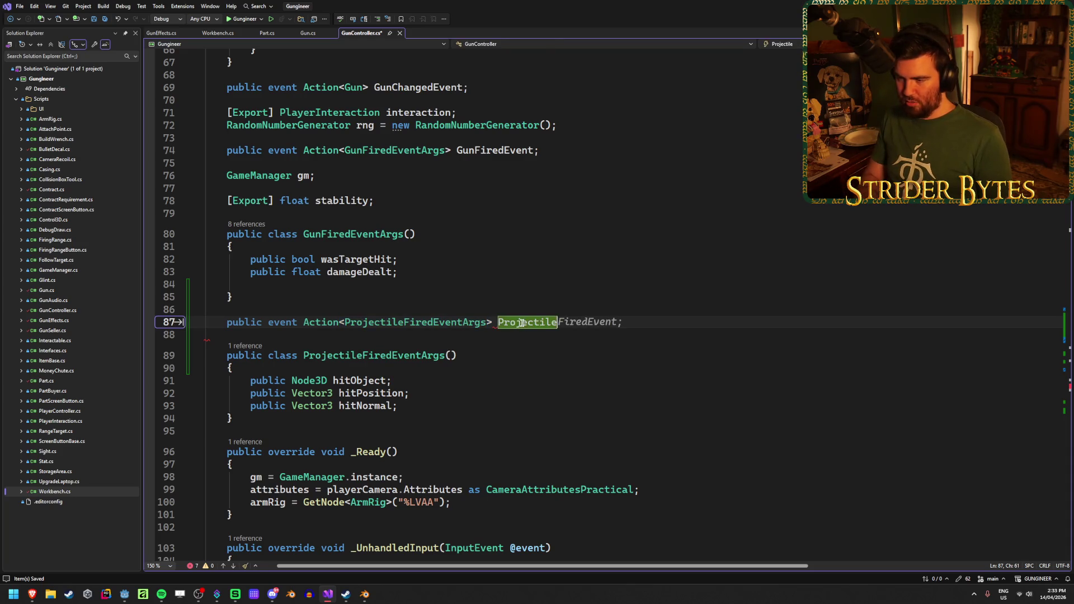
key(Tab)
scroll(487, 344, down, 20)
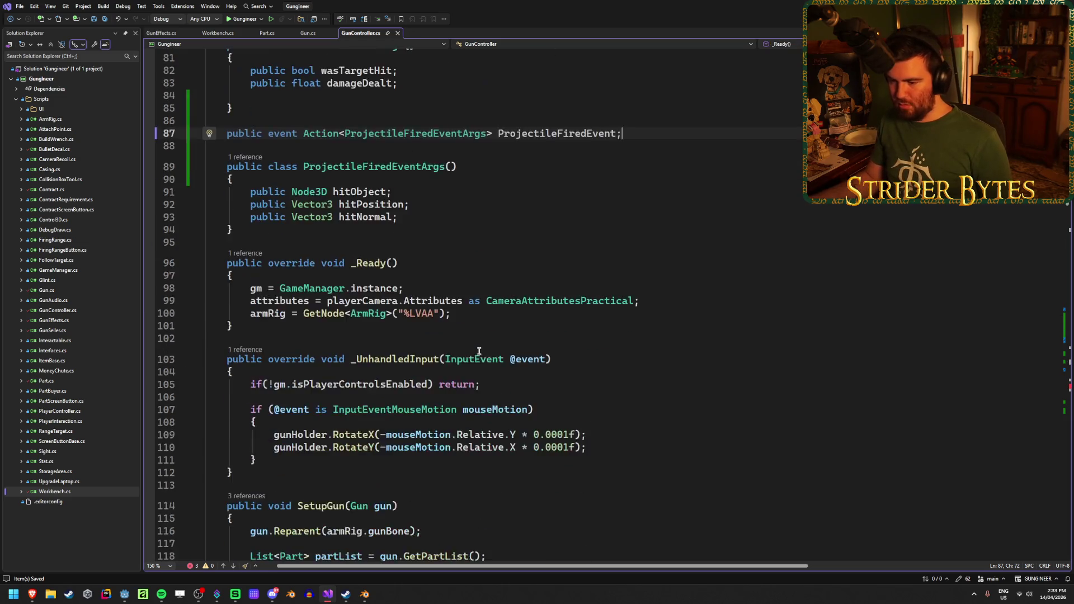
Start a new line below the args declaration in Fire with the ProjectileFiredEvent completion
scroll(466, 349, down, 14)
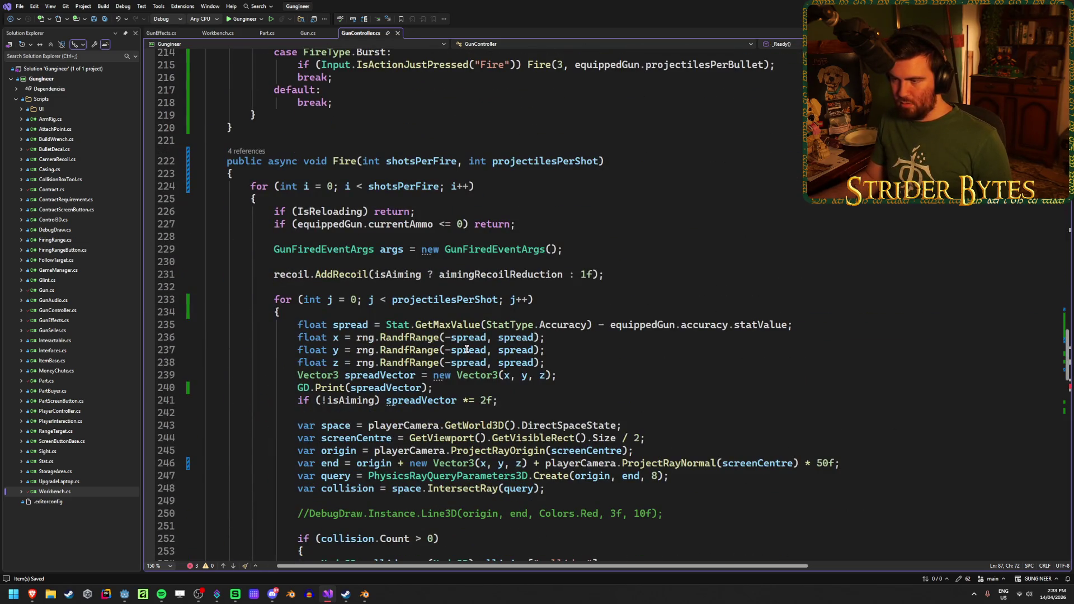
click(593, 249)
key(Return)
text(Projec)
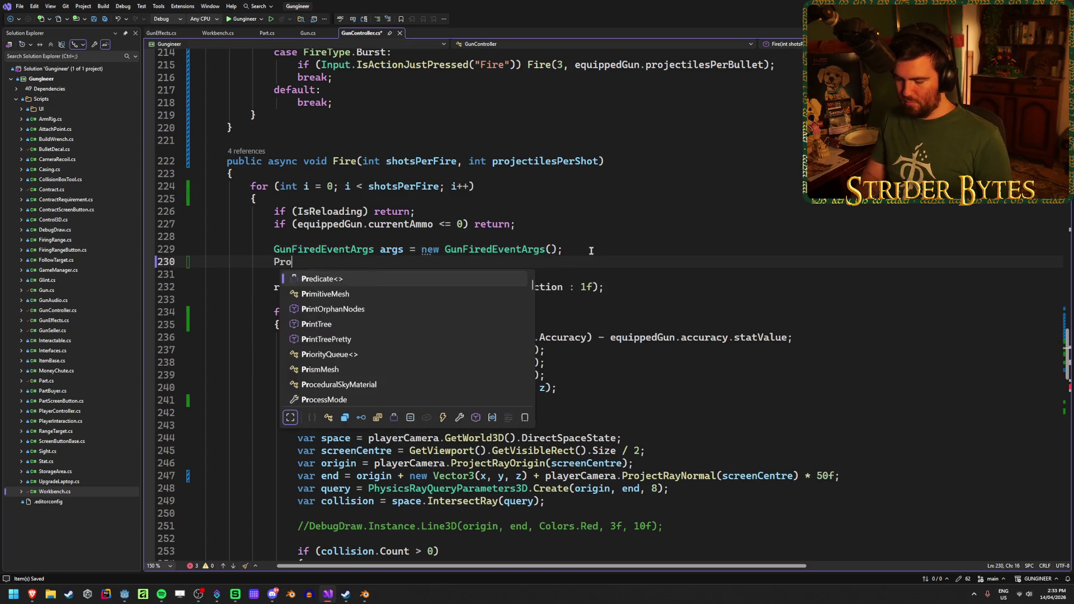
key(Tab)
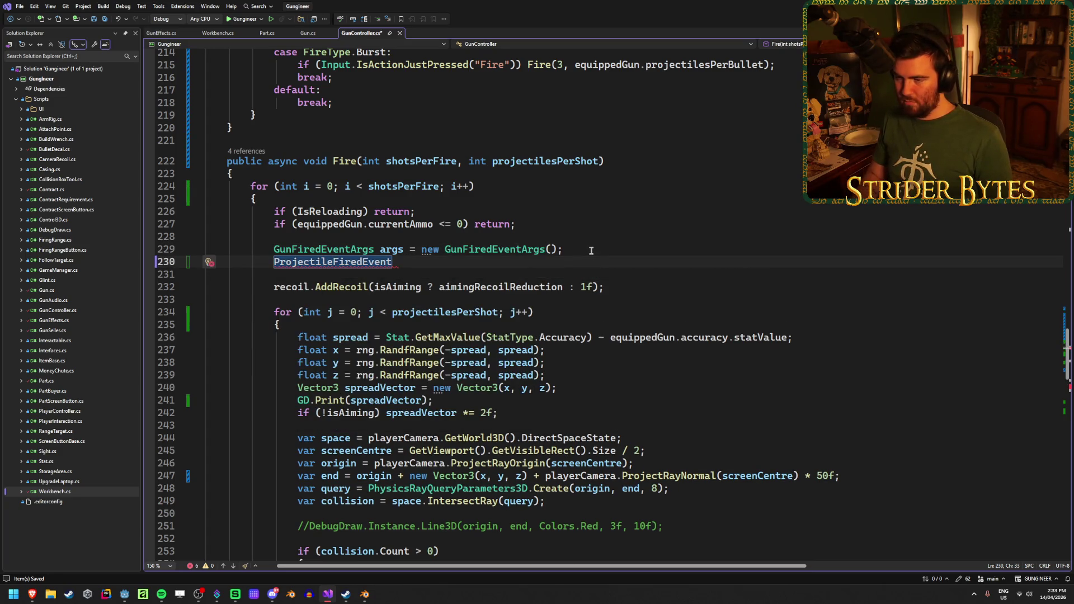
Rename Fire's args variable to gunArgs everywhere with Ctrl+R
click(386, 249)
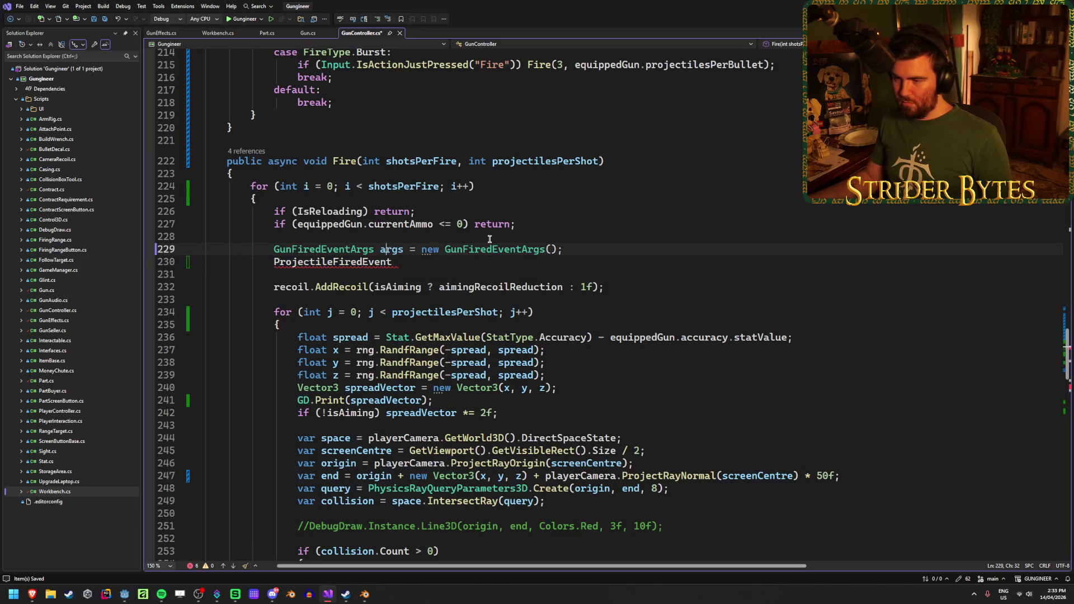
key(BackSpace)
text(gunA)
key(Return)
key(Down)
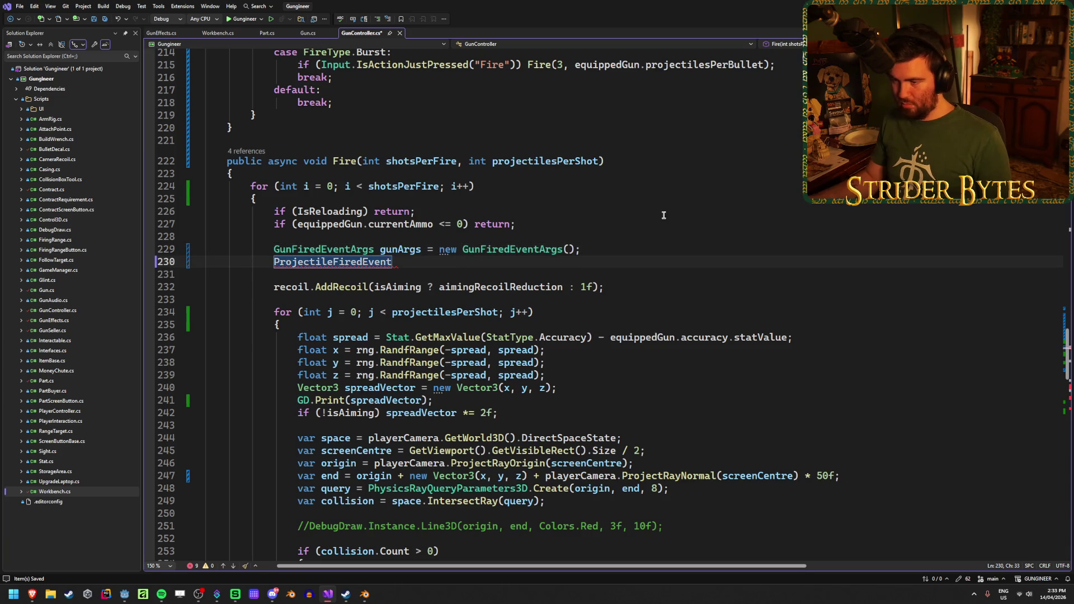
key(ctrl+z)
click(381, 250)
key(ctrl+r)
key(ctrl+r)
text(g)
key(Delete)
text(unA)
key(Return)
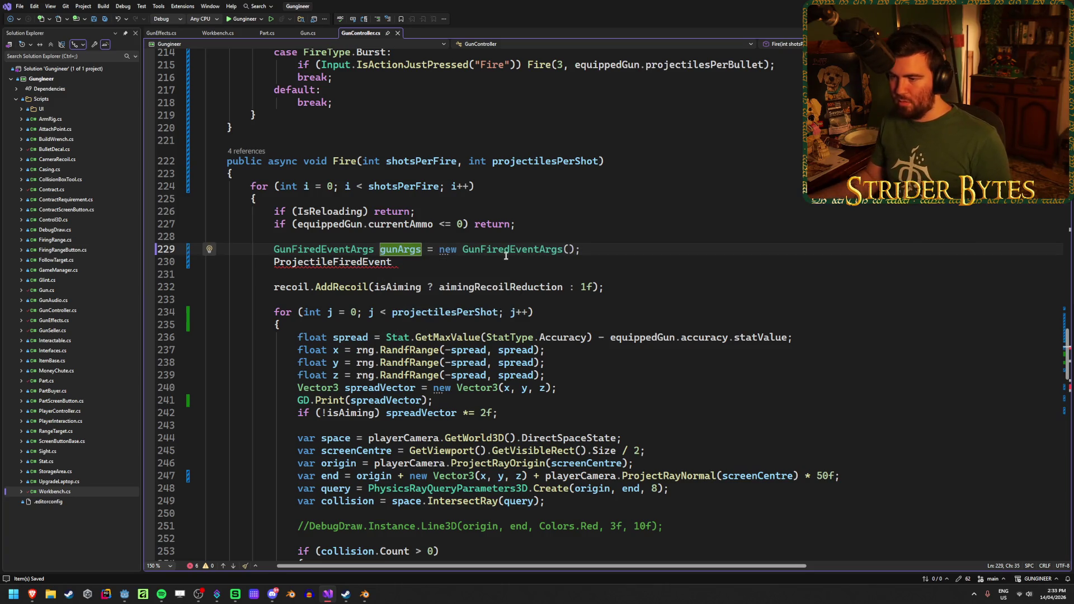
Finish the new line as 'projectileArgs = new ProjectileFiredEventArgs();'
key(Down)
text(projectileArgs)
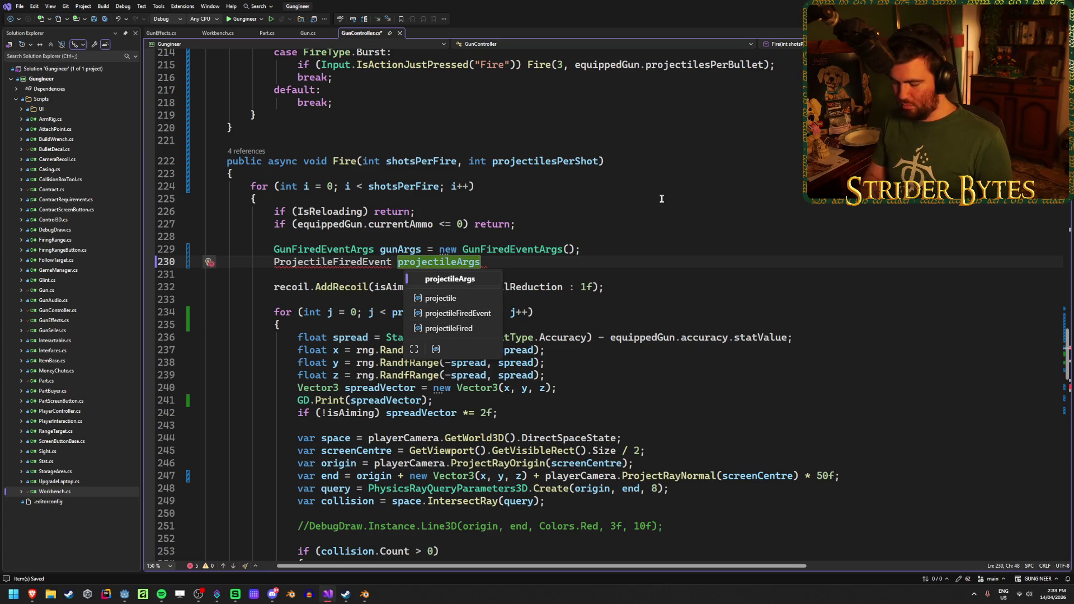
text( = new )
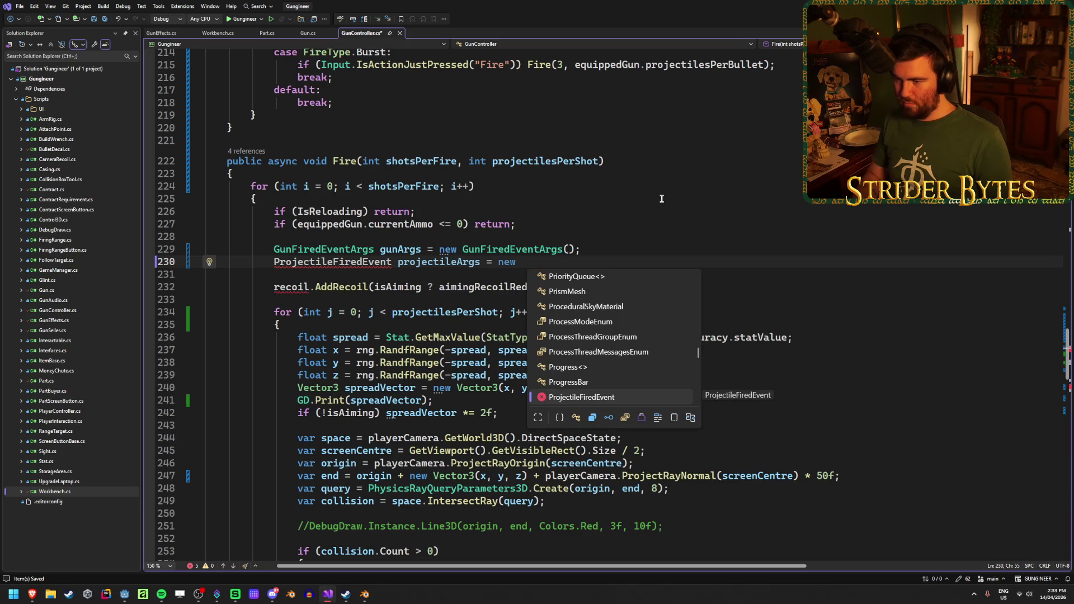
text(Pro)
key(Down)
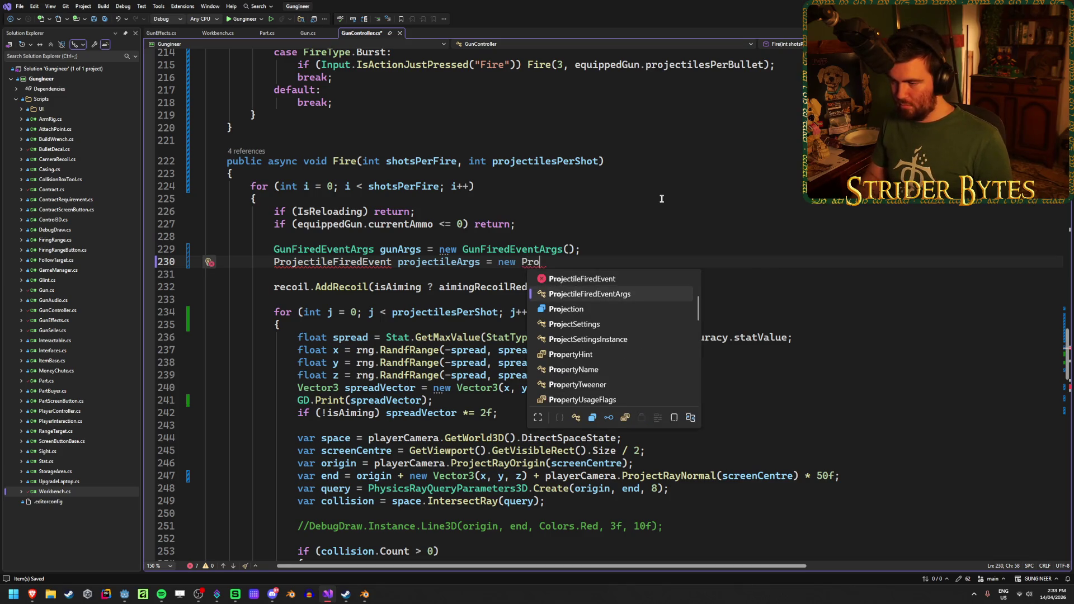
key(Tab)
text(();)
Correct the projectileArgs variable's declared type to ProjectileFiredEventArgs
click(404, 263)
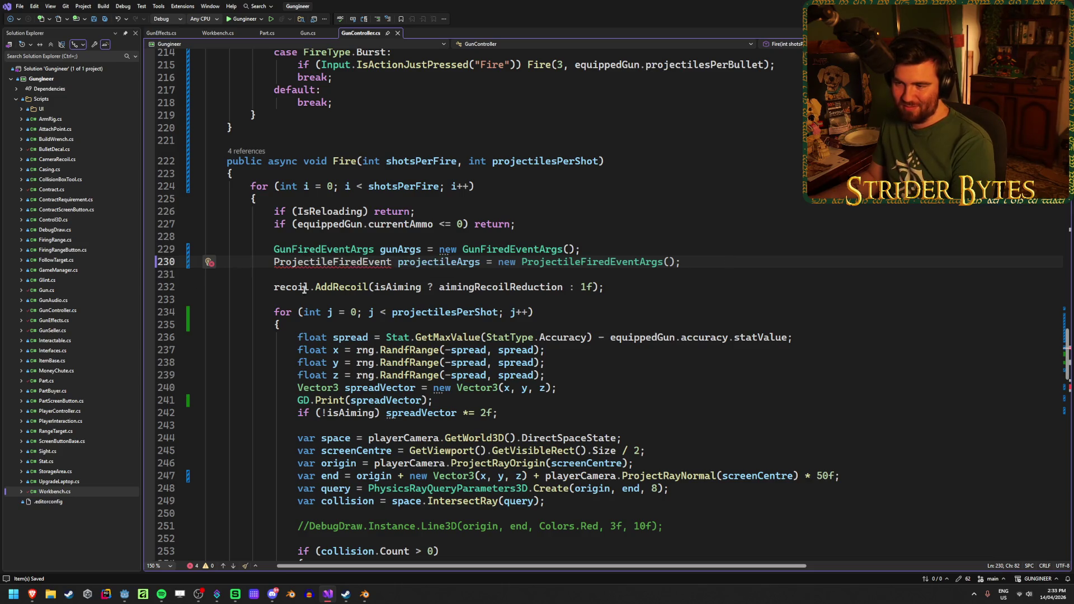
mouse_move(353, 261)
click(393, 261)
text(Argds)
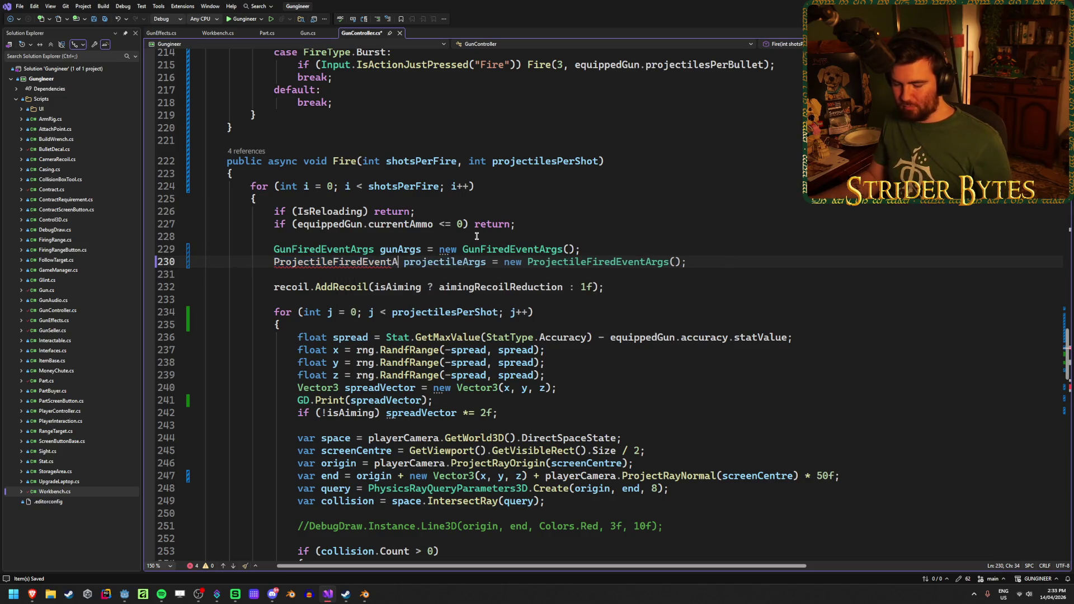
key(BackSpace)
key(BackSpace)
text(s)
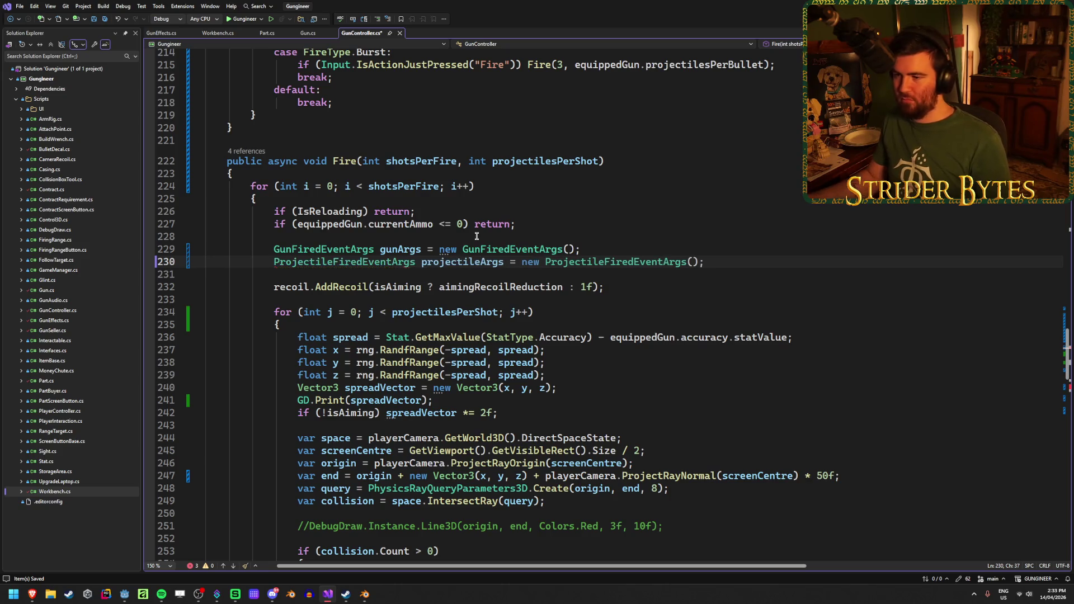
click(737, 262)
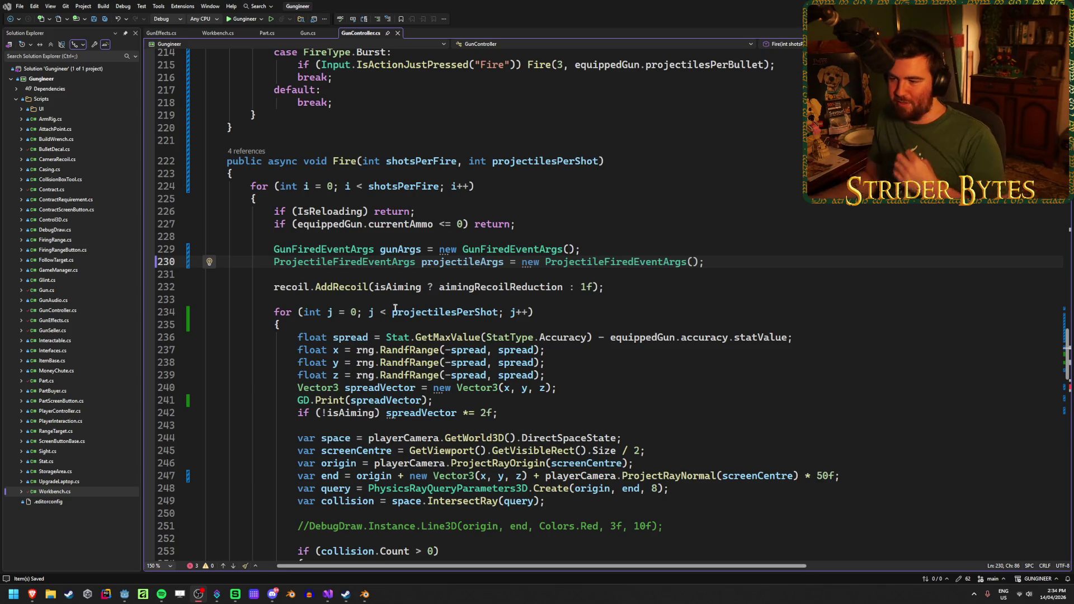
scroll(592, 329, down, 6)
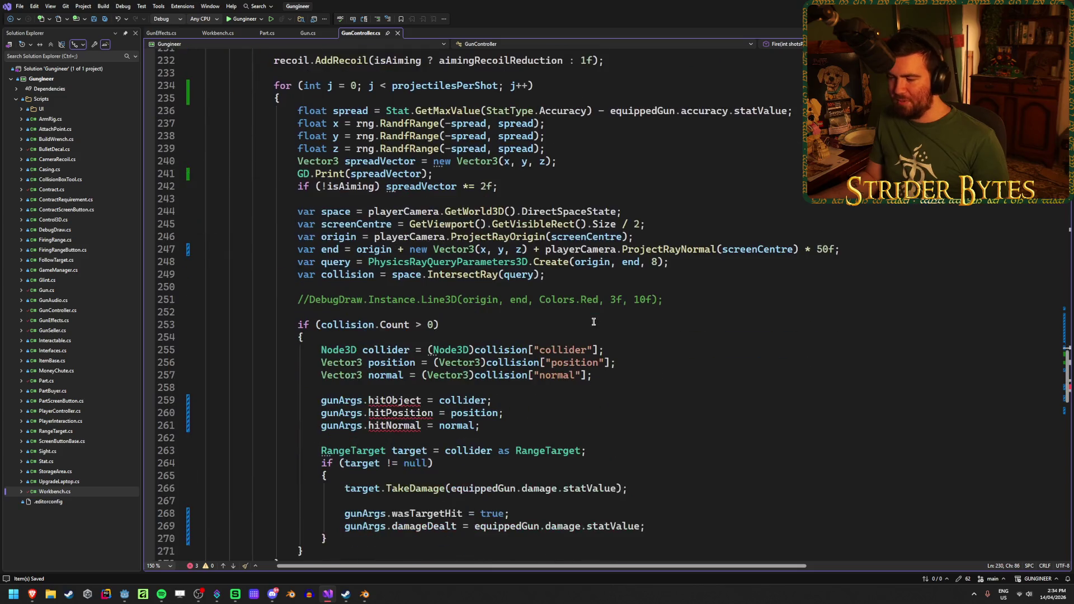
Highlight gunArgs uses in Fire and open a blank line below the hit block
double_click(341, 400)
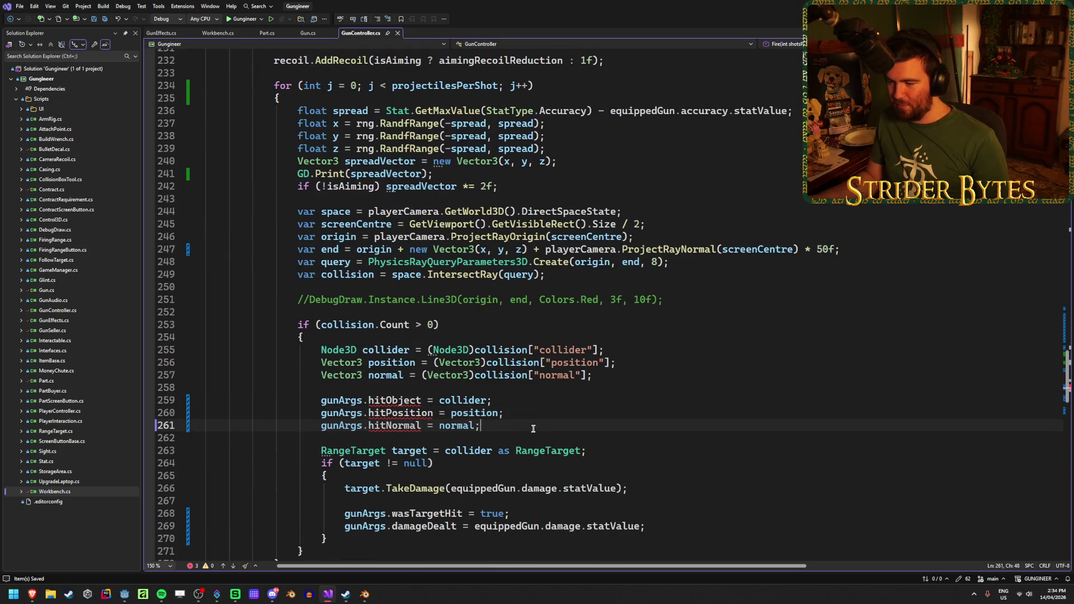
scroll(340, 336, down, 3)
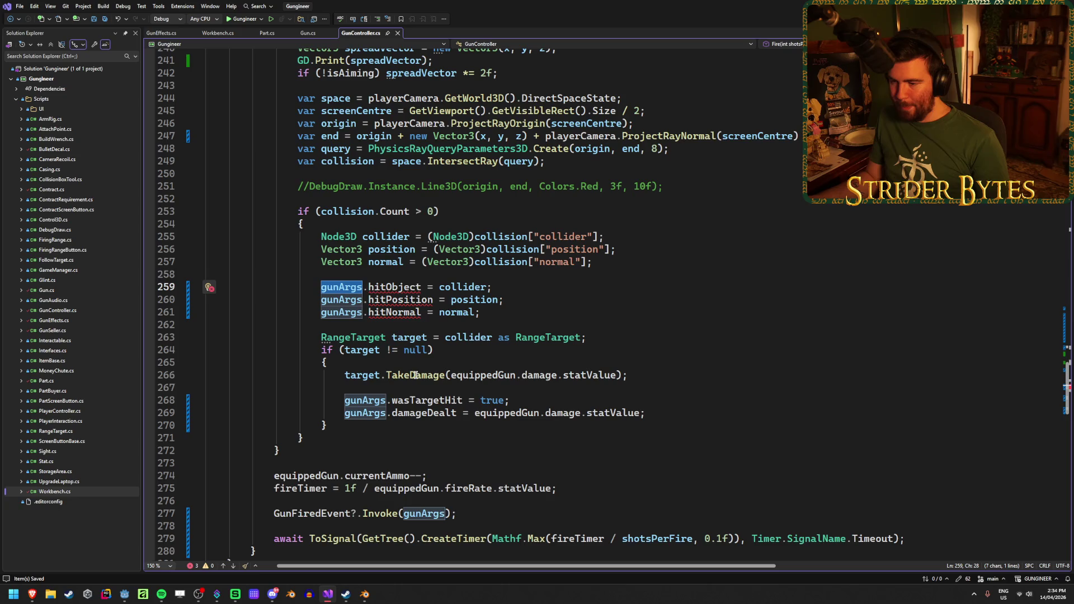
scroll(430, 440, down, 2)
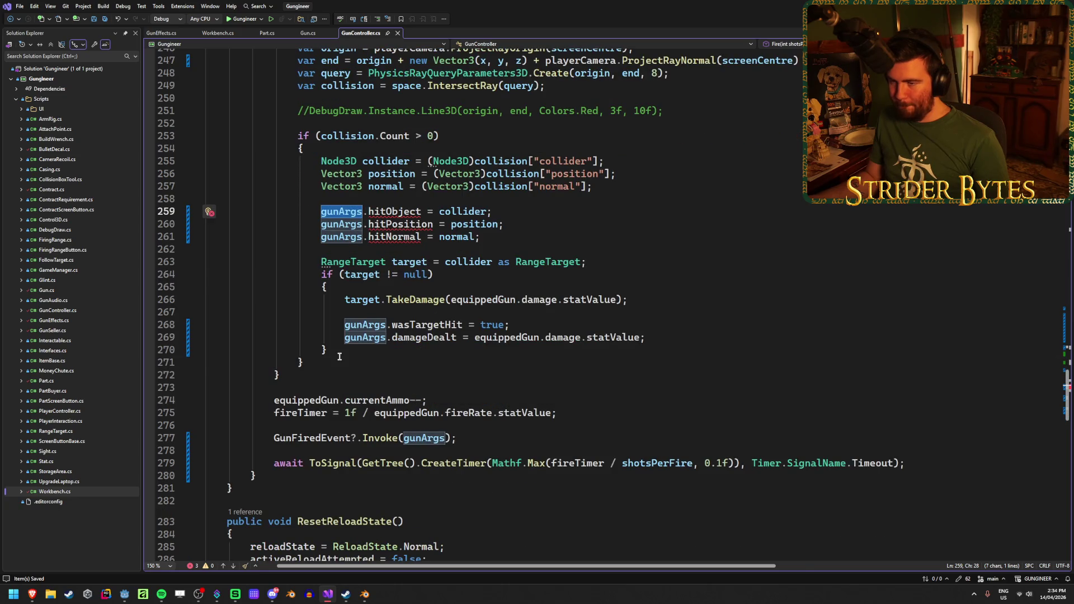
click(391, 362)
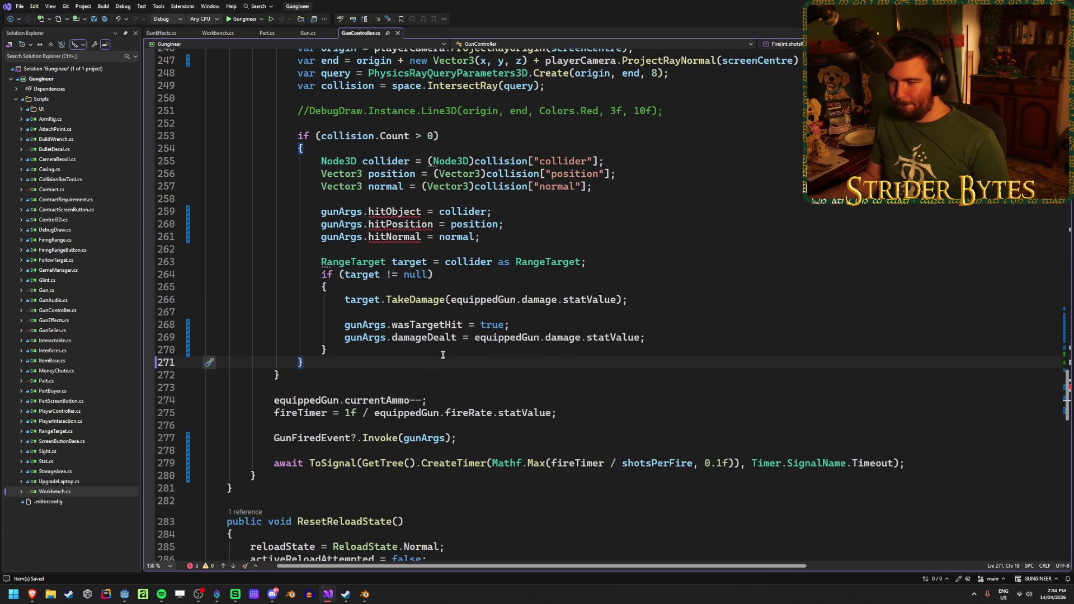
scroll(639, 288, up, 2)
key(Return)
key(Return)
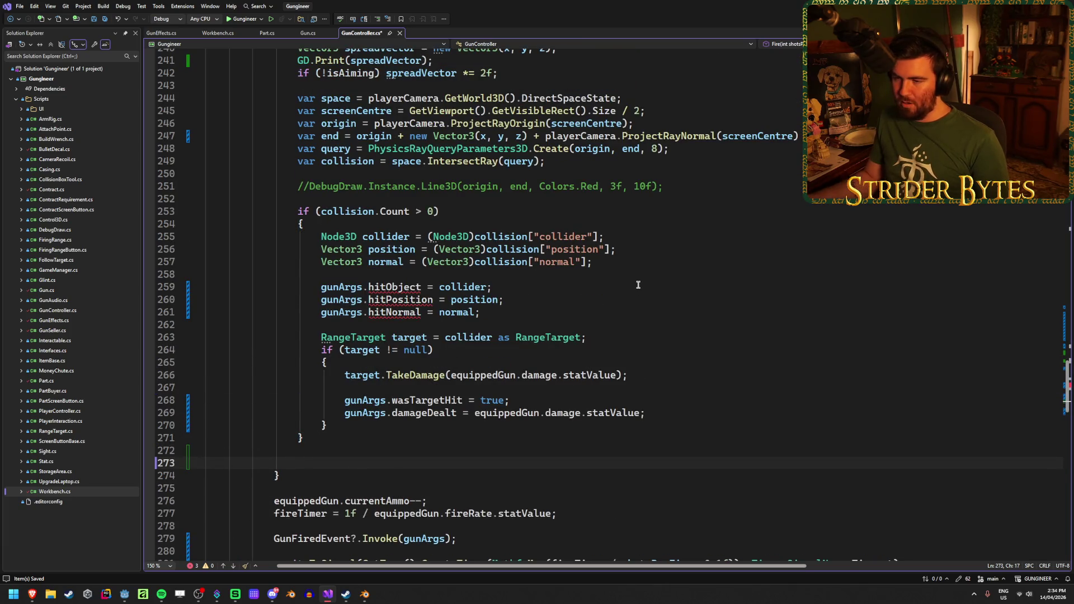
scroll(638, 288, up, 10)
scroll(675, 309, down, 12)
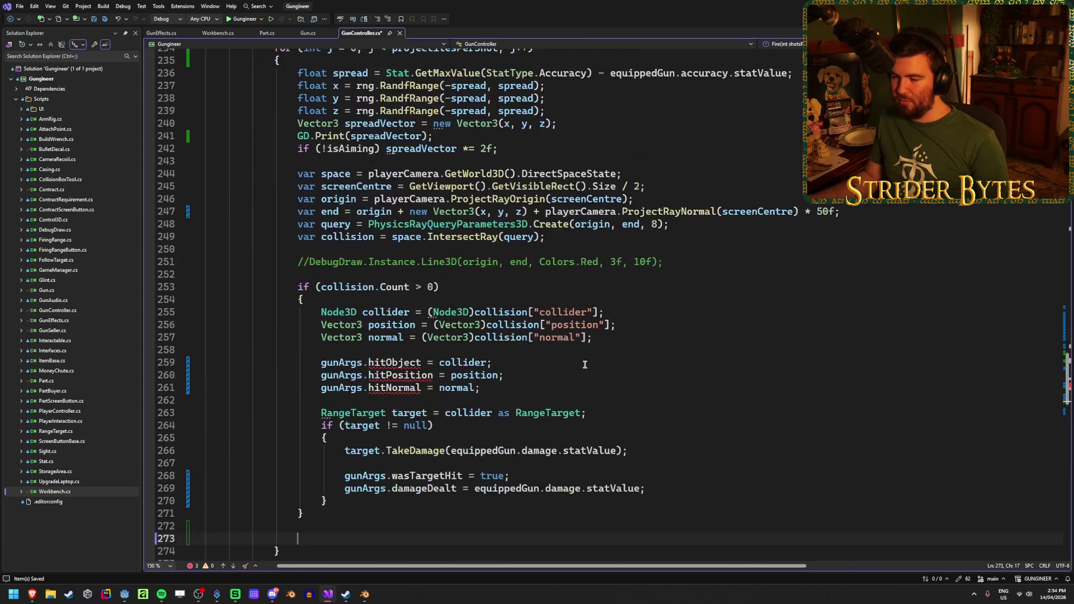
scroll(422, 371, up, 2)
scroll(422, 371, up, 2)
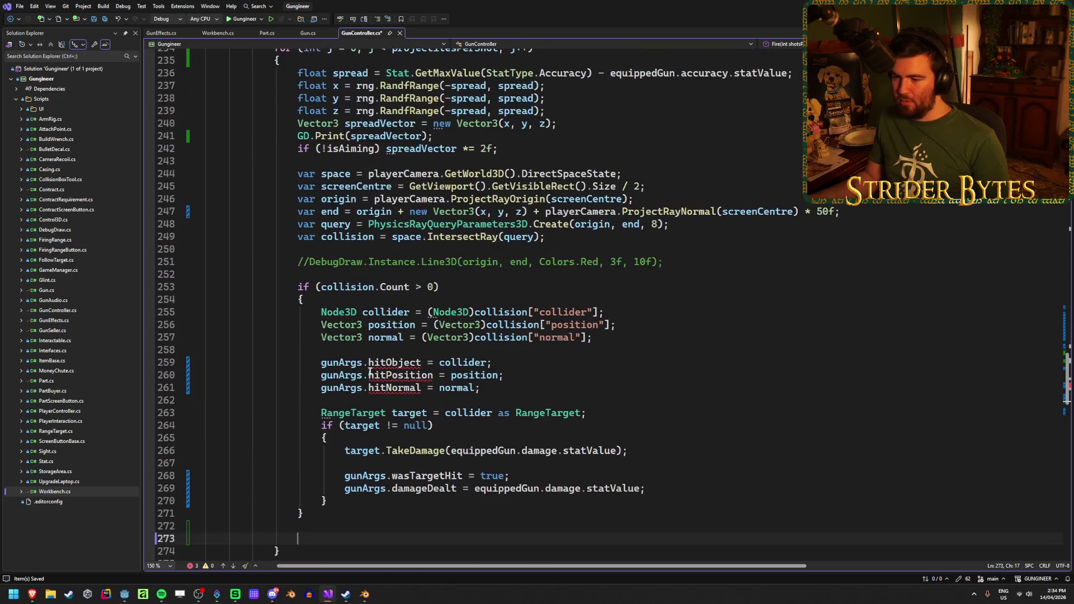
Change the hitObject, hitPosition and hitNormal assignments from gunArgs to projectileArgs
double_click(336, 363)
text(proje)
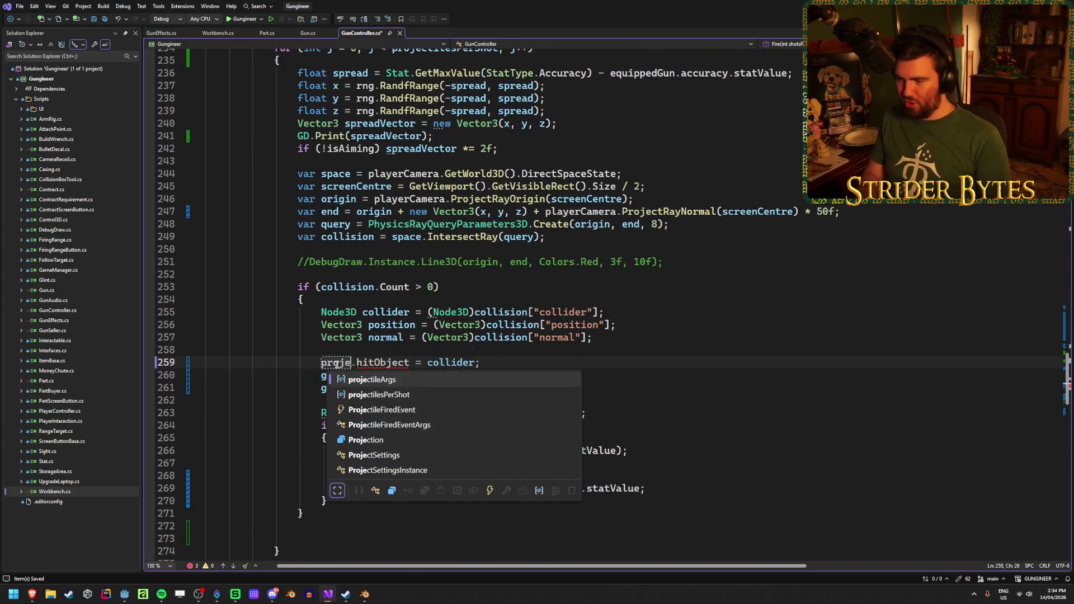
key(Tab)
key(ctrl+c)
double_click(337, 376)
key(ctrl+v)
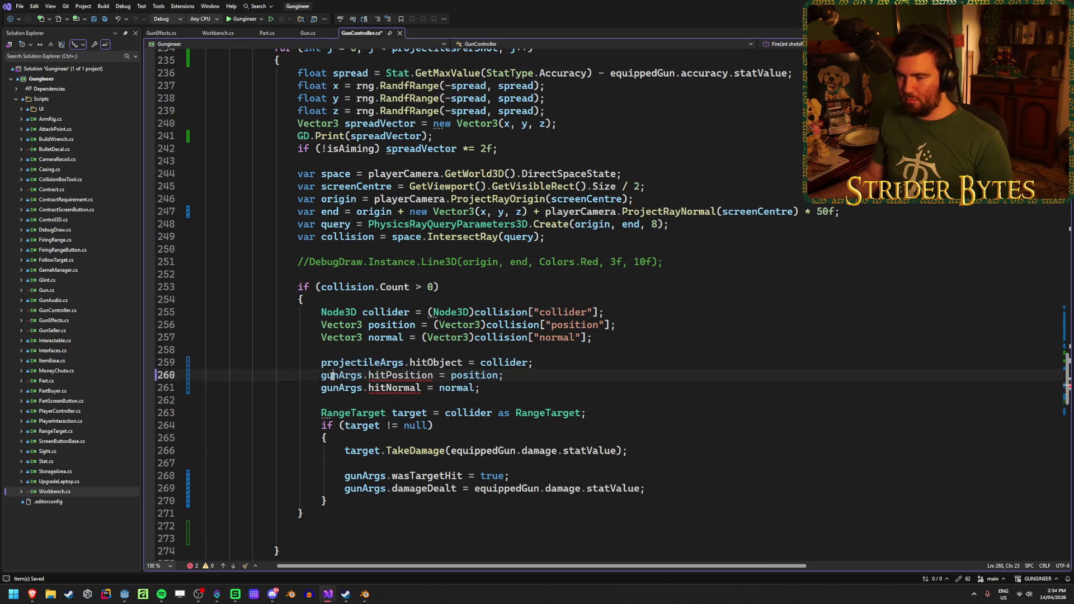
double_click(331, 390)
key(ctrl+v)
Add ProjectileFiredEvent?.Invoke(projectileArgs) after the hit block, then go to ShowEffects in GunEffects.cs
scroll(331, 428, down, 3)
click(330, 428)
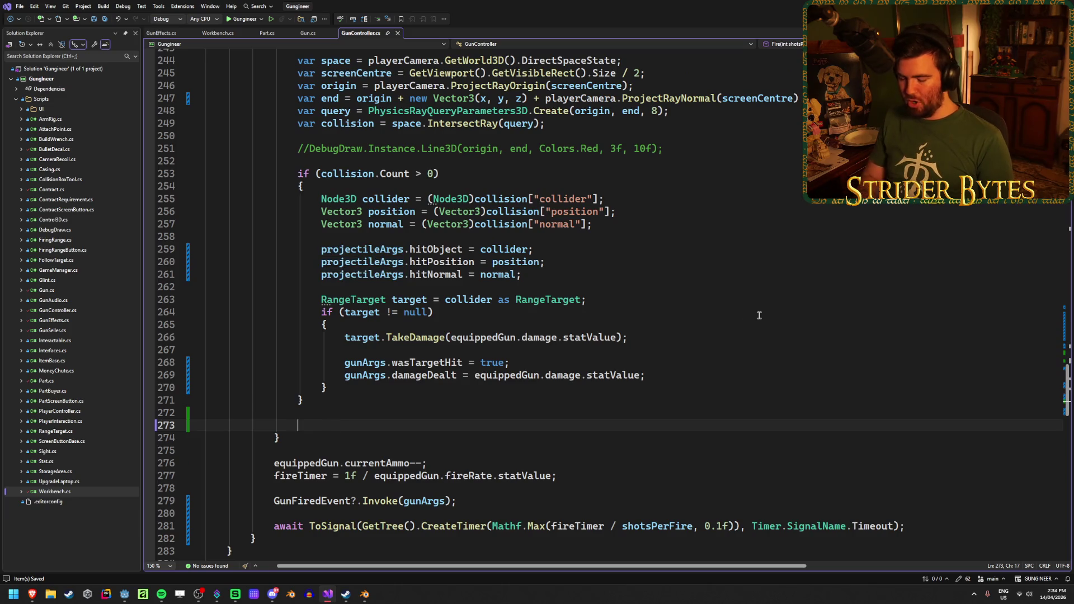
text(Projec)
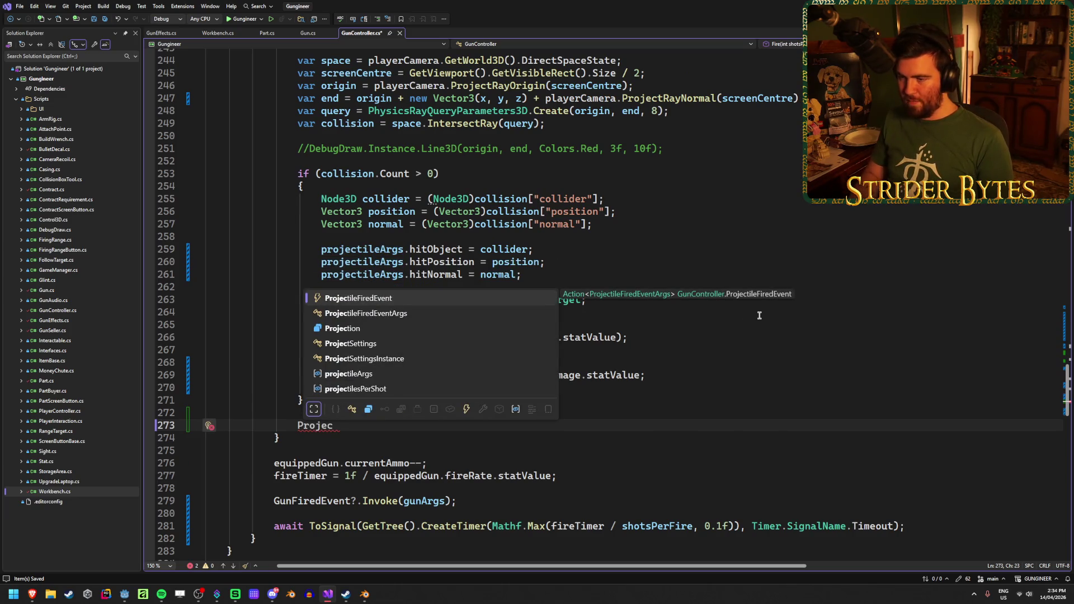
key(Tab)
text(.I)
key(Tab)
key(Tab)
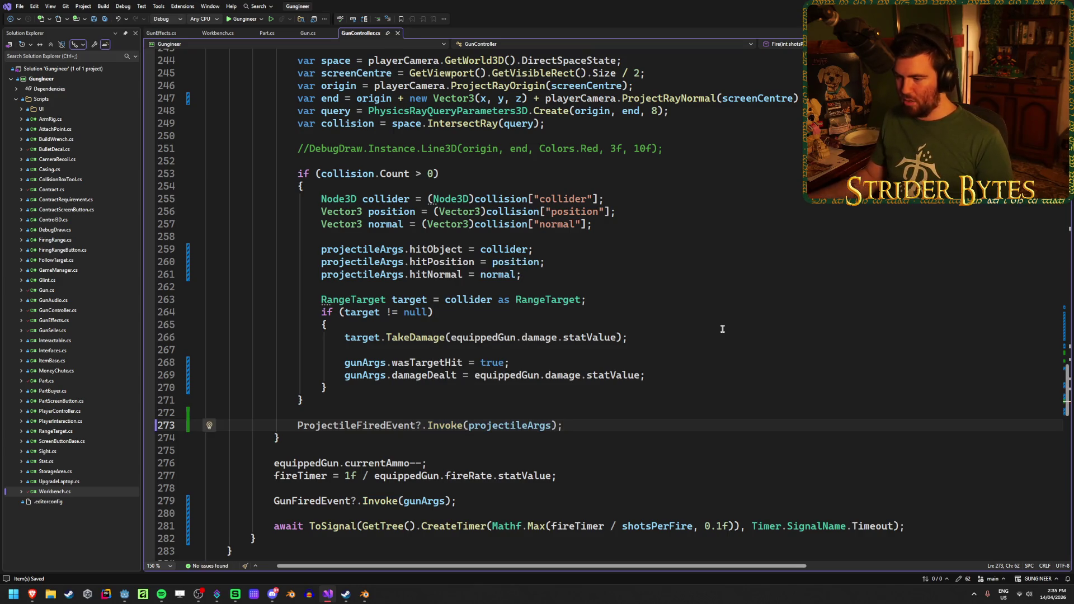
scroll(727, 321, down, 5)
scroll(502, 183, up, 5)
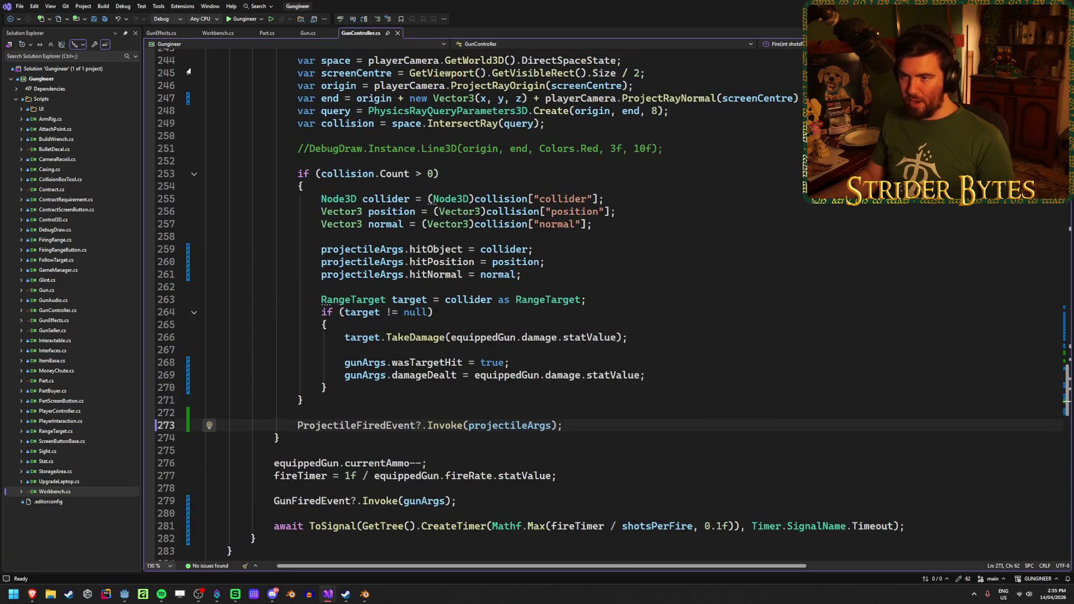
click(161, 32)
click(474, 297)
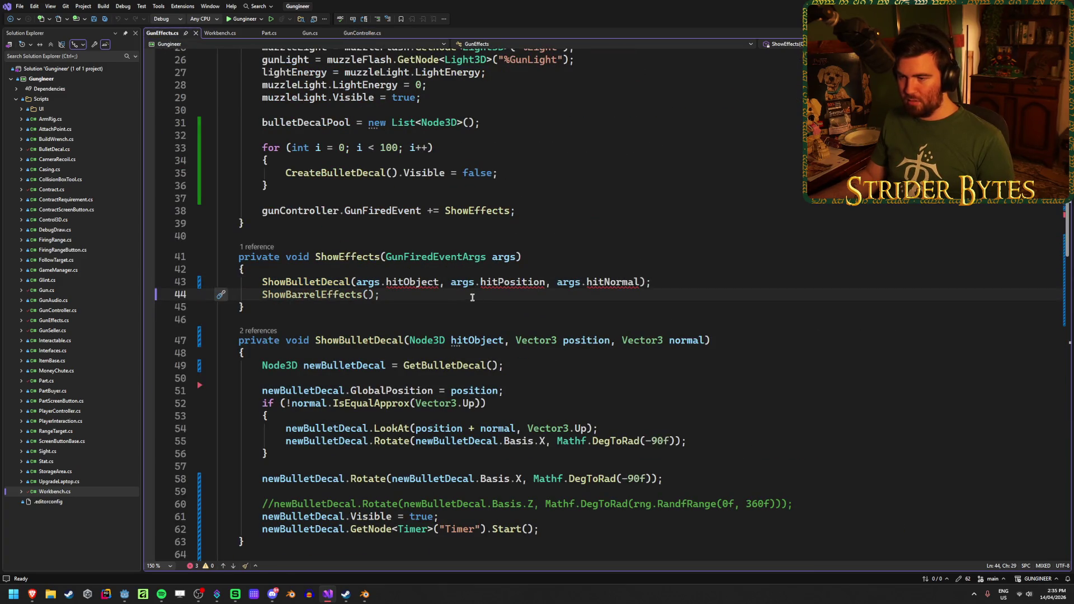
Add 'gunController.ProjectileFiredEvent += ProjectileEffects;' below the GunFiredEvent subscription and save
scroll(396, 294, up, 3)
click(518, 323)
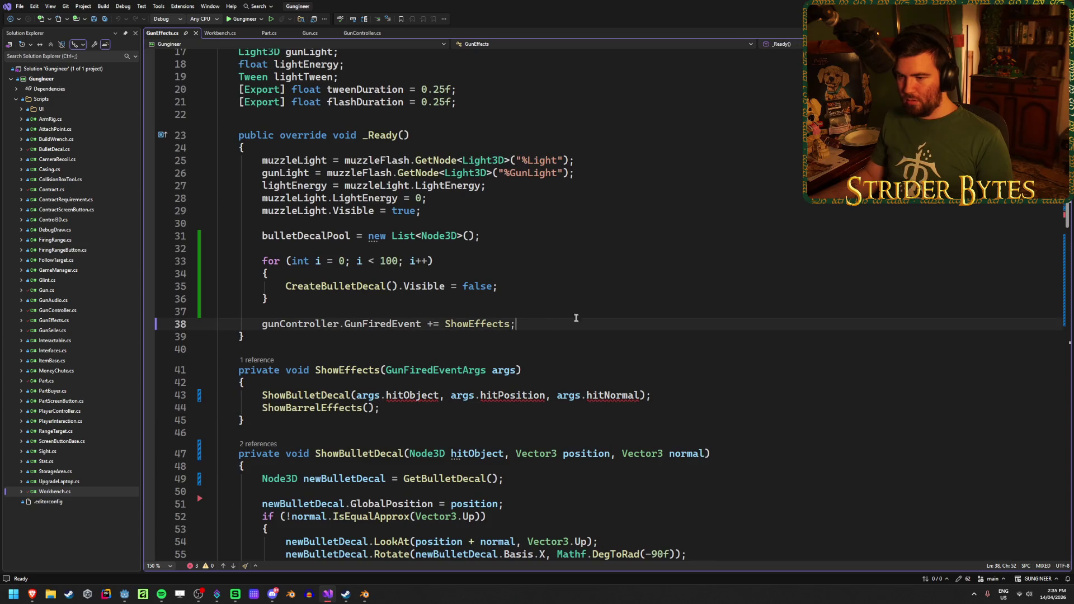
key(Return)
text(gun)
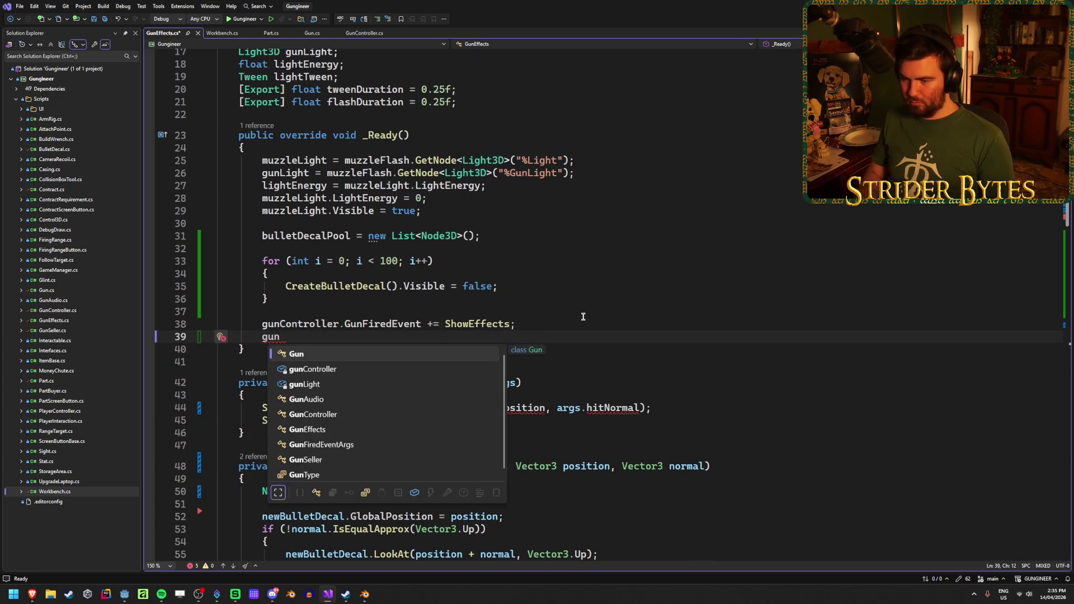
key(Tab)
text(.Pro)
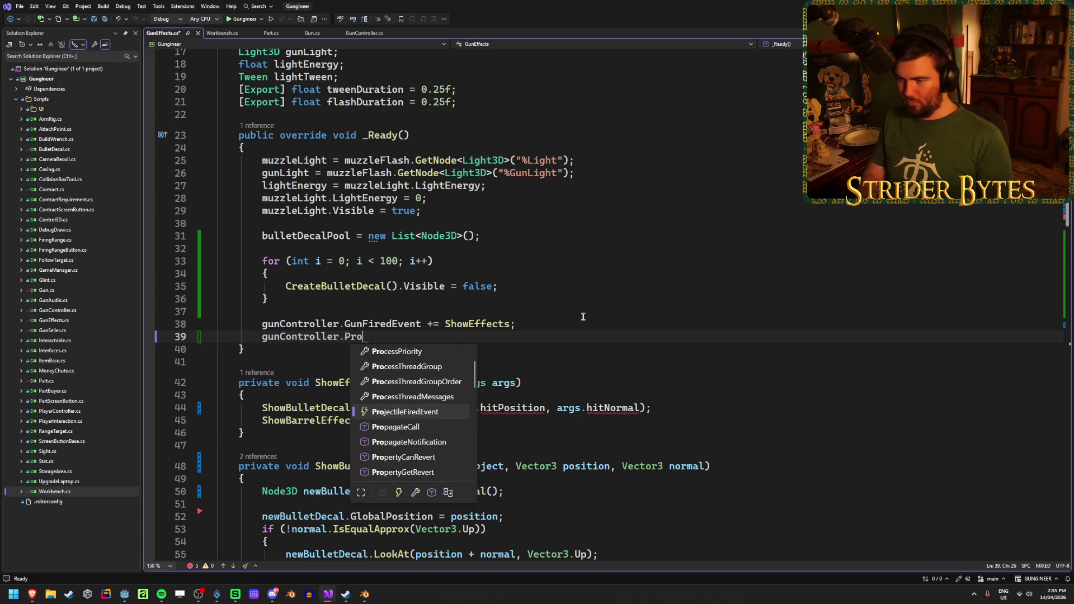
key(Tab)
text(+=)
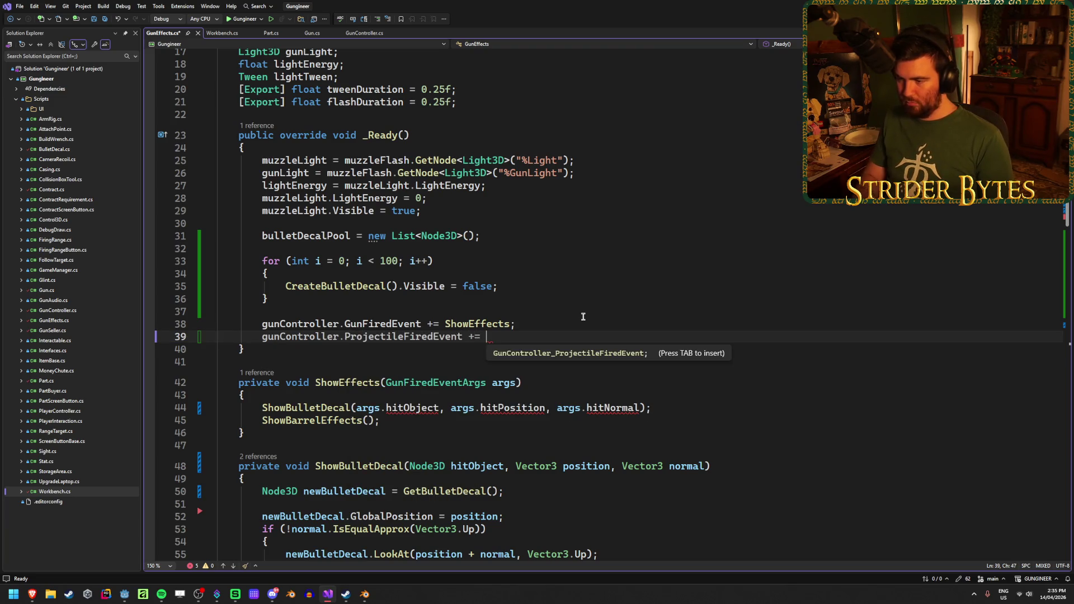
key(Escape)
text(Projectile)
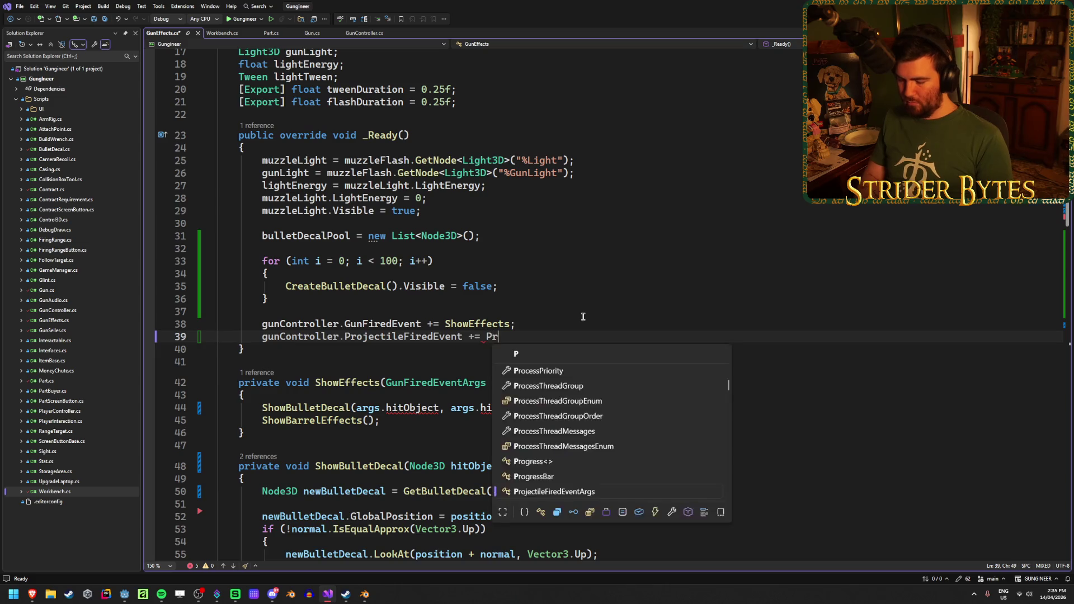
text(E)
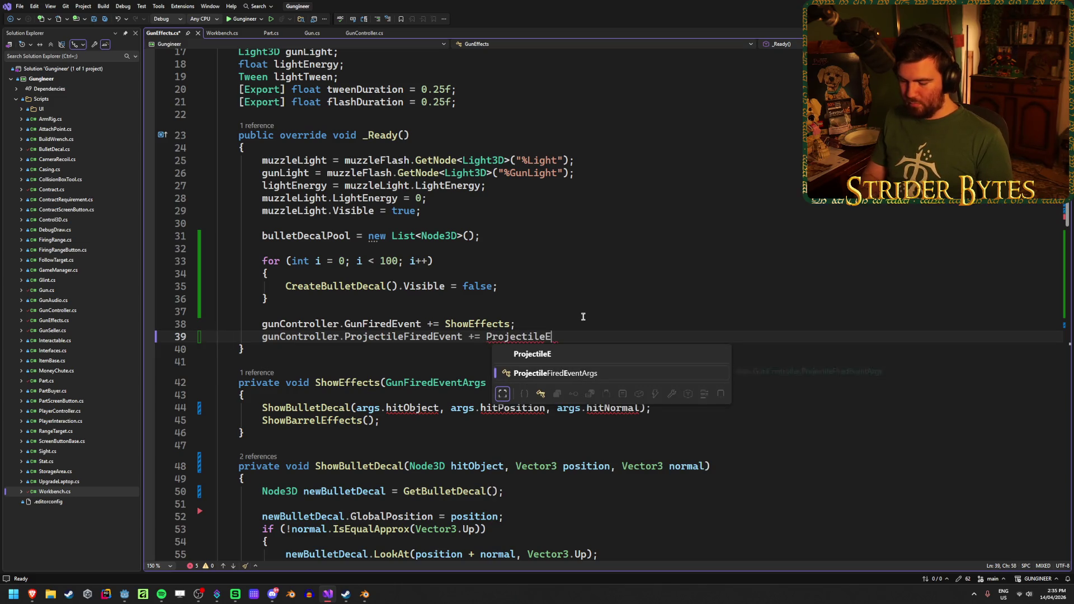
text(ffects;)
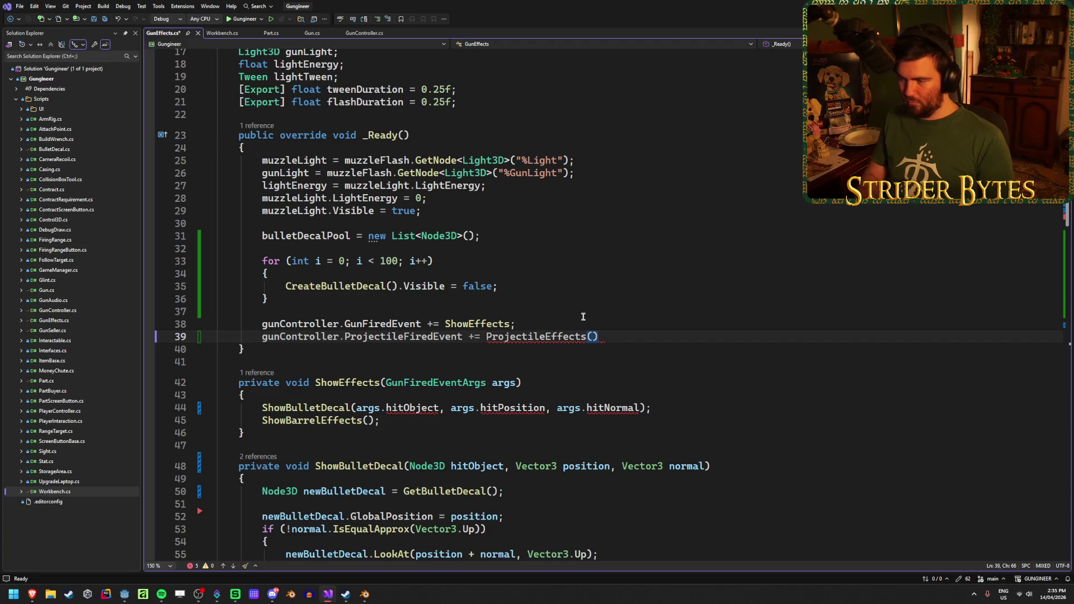
key(ctrl+s)
Generate the ProjectileEffects method and move the ShowBulletDecal call into it from ShowEffects
click(569, 338)
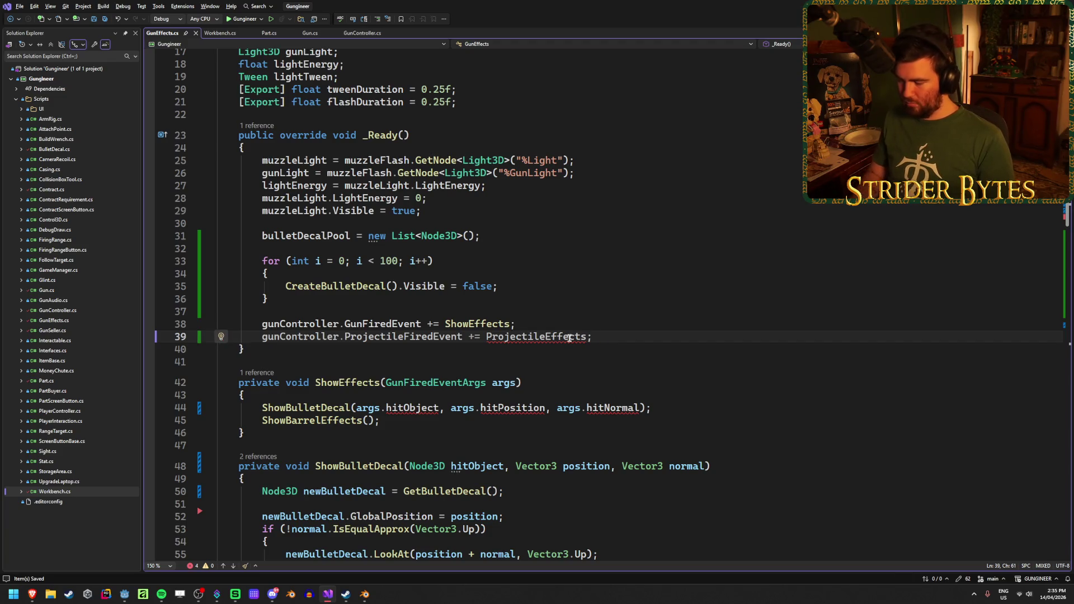
key(ctrl+period)
key(Return)
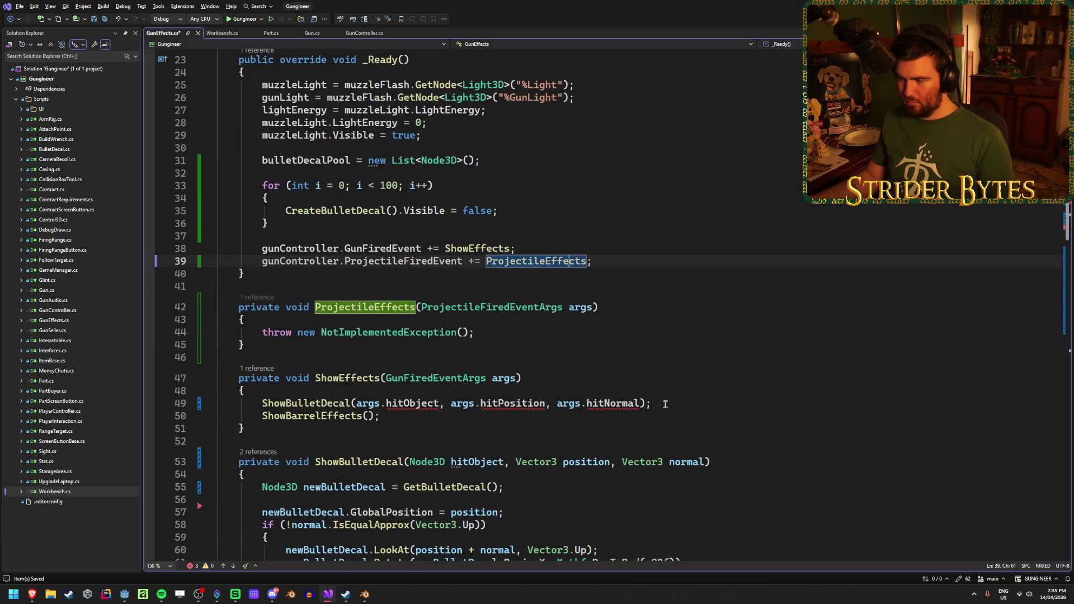
click(558, 402)
key(ctrl+x)
drag(474, 332, 260, 334)
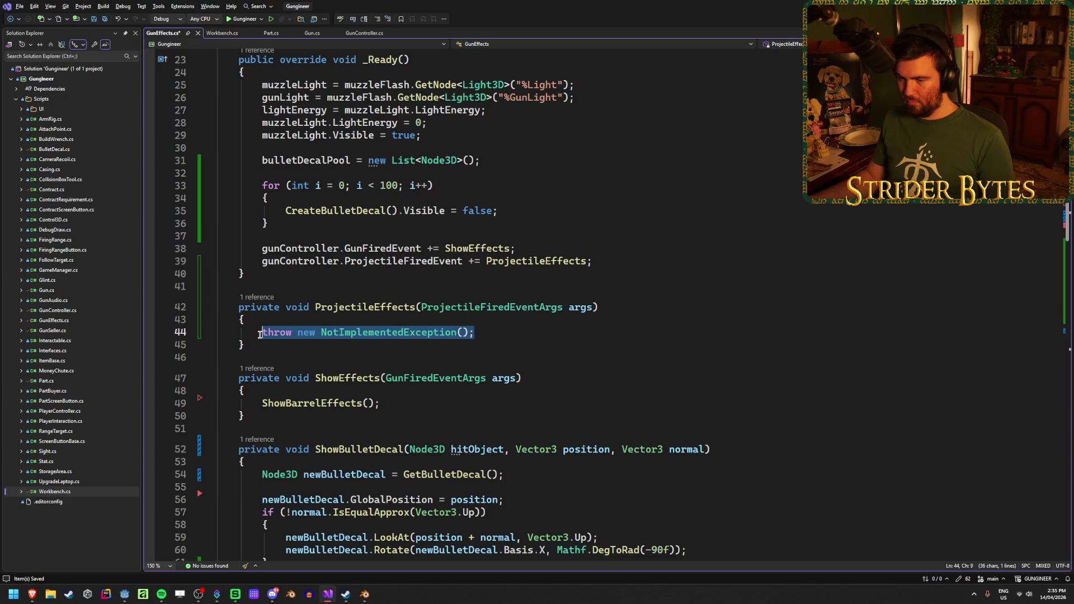
key(ctrl+v)
key(BackSpace)
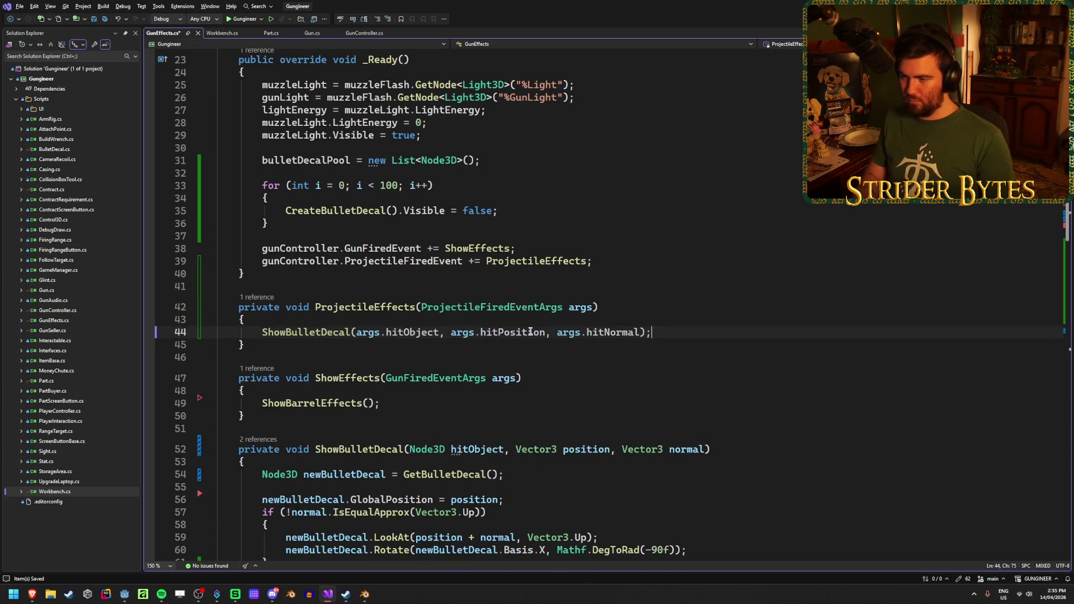
click(399, 404)
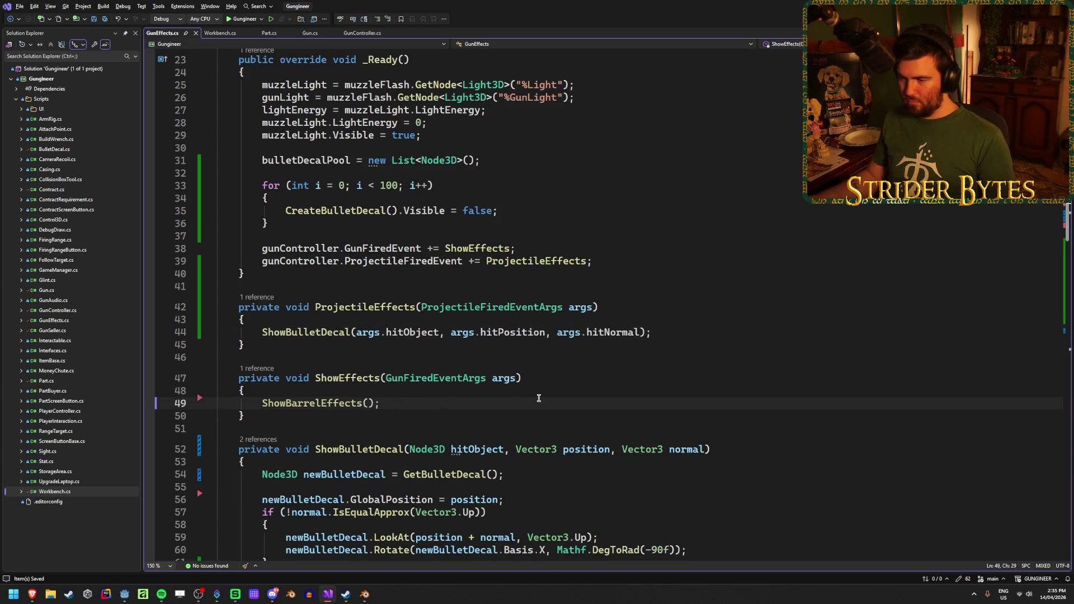
click(617, 260)
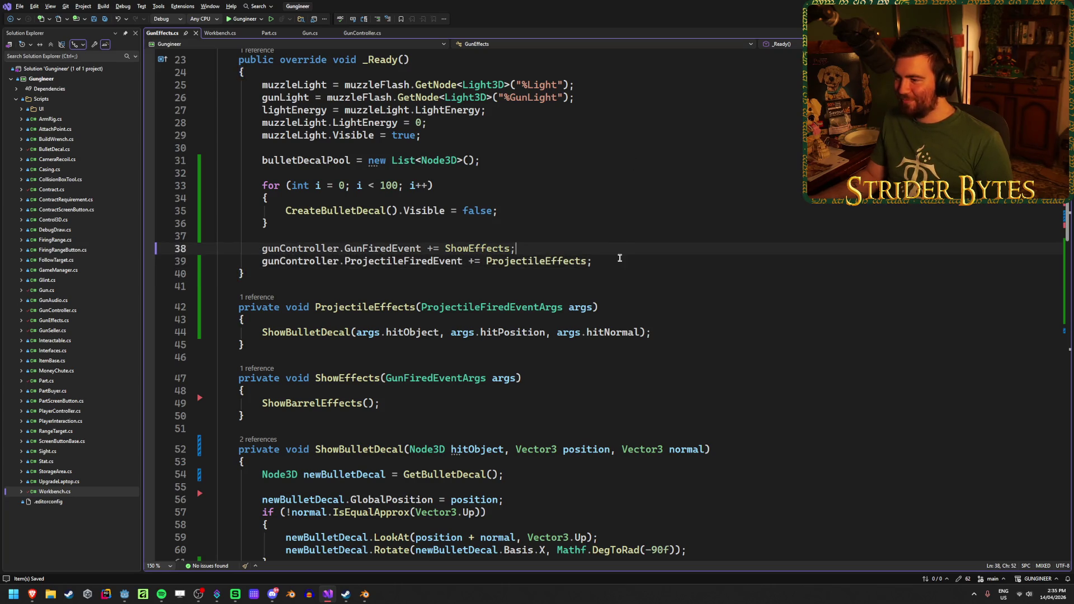
key(alt+Tab)
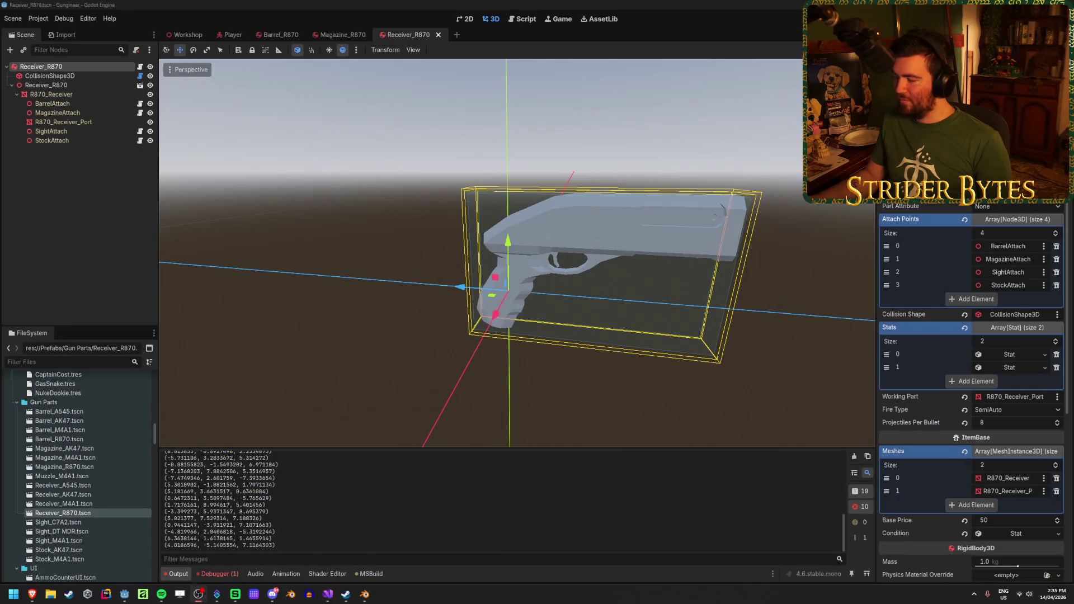
Run the game, walk to the workbench, and fire eight shotgun blasts at the wall
key(F5)
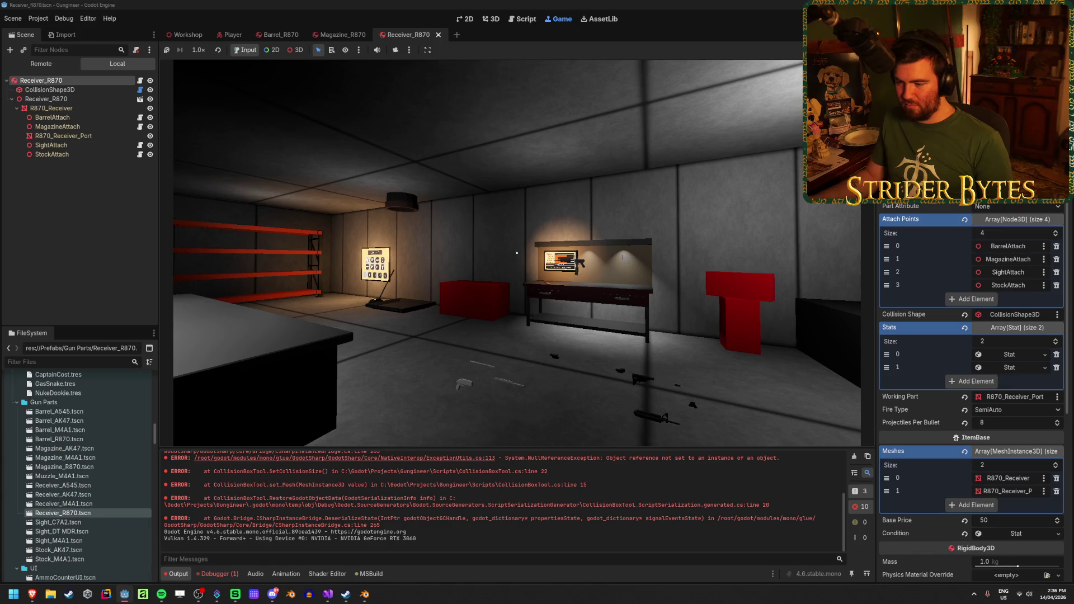
key(w)
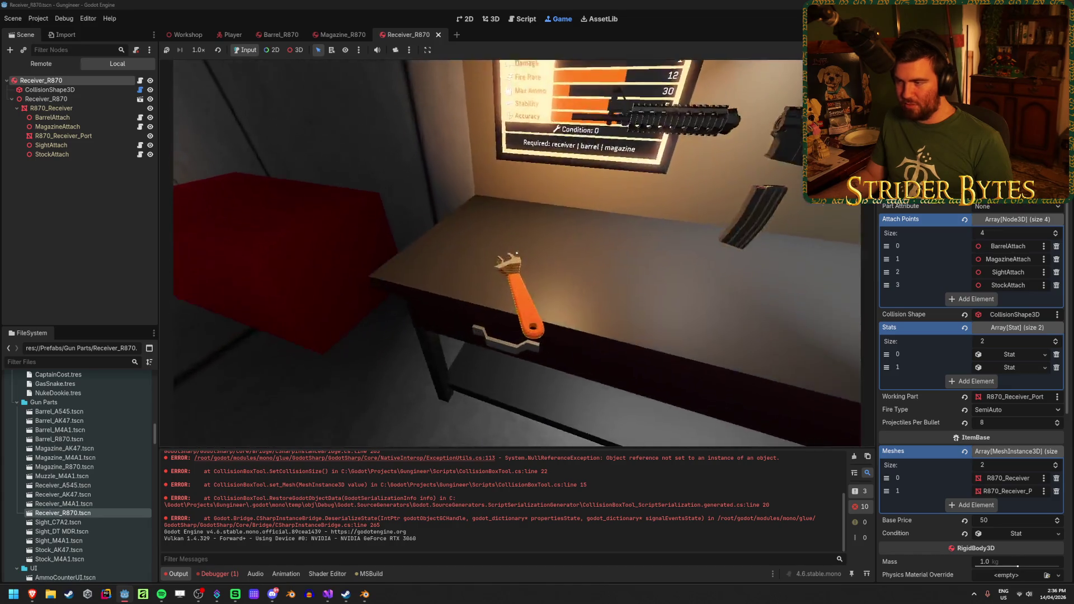
key(w)
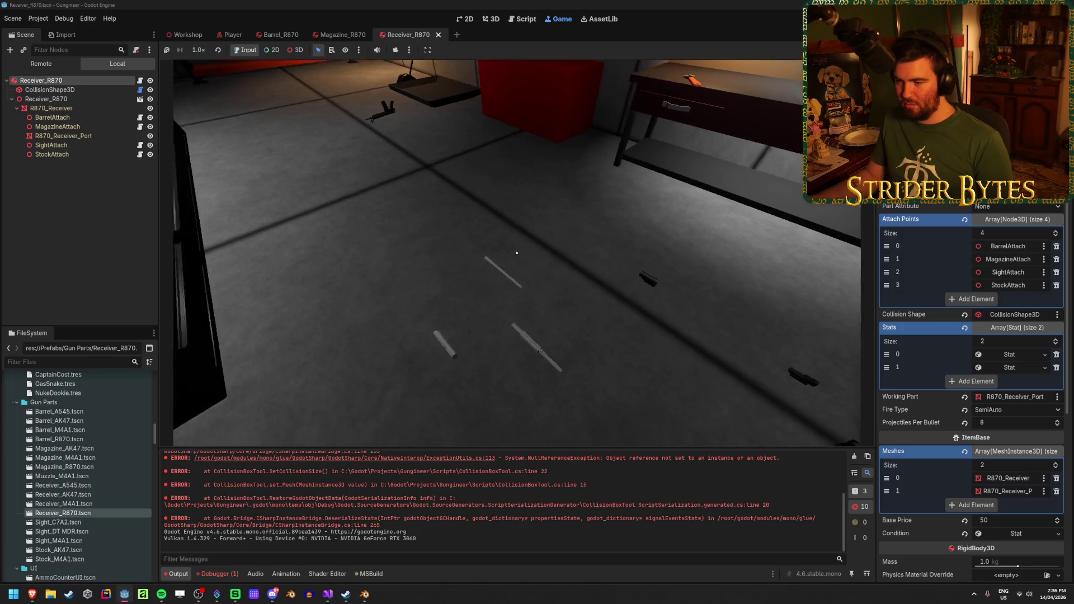
key(s)
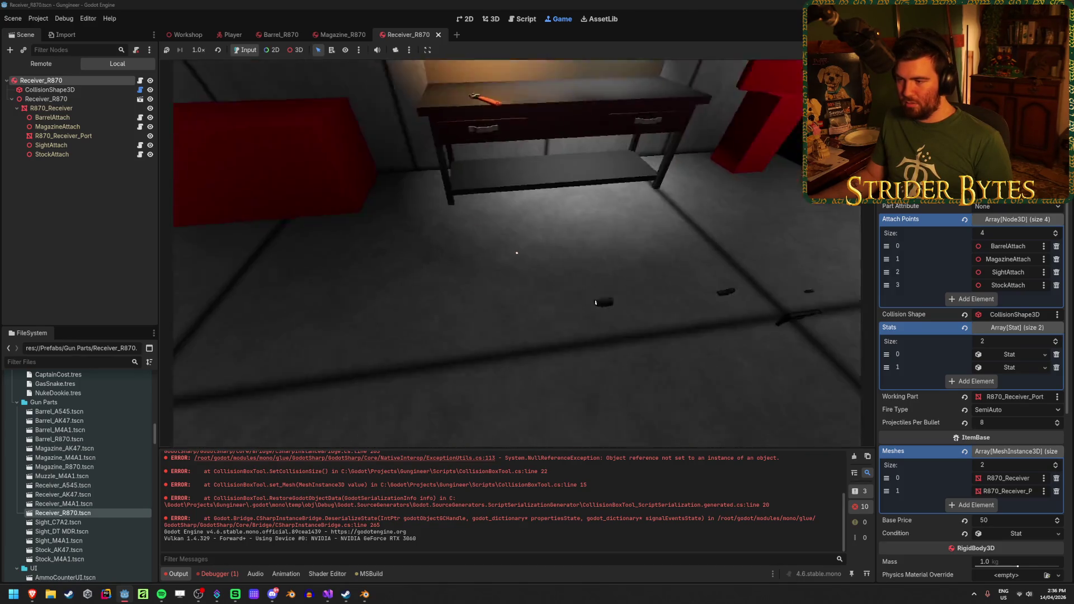
mouse_move(516, 253)
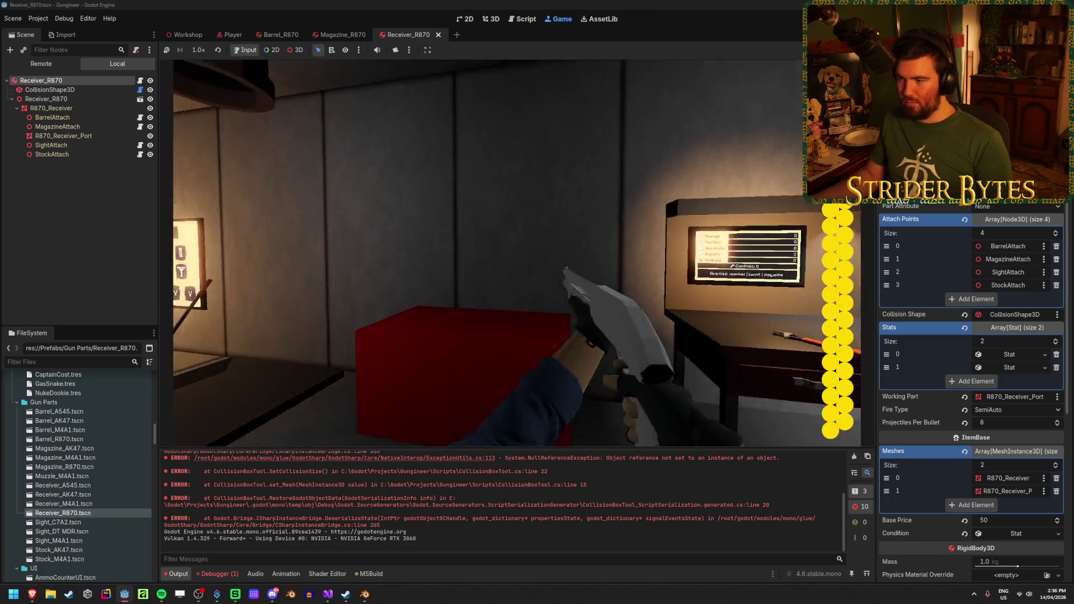
click(523, 252)
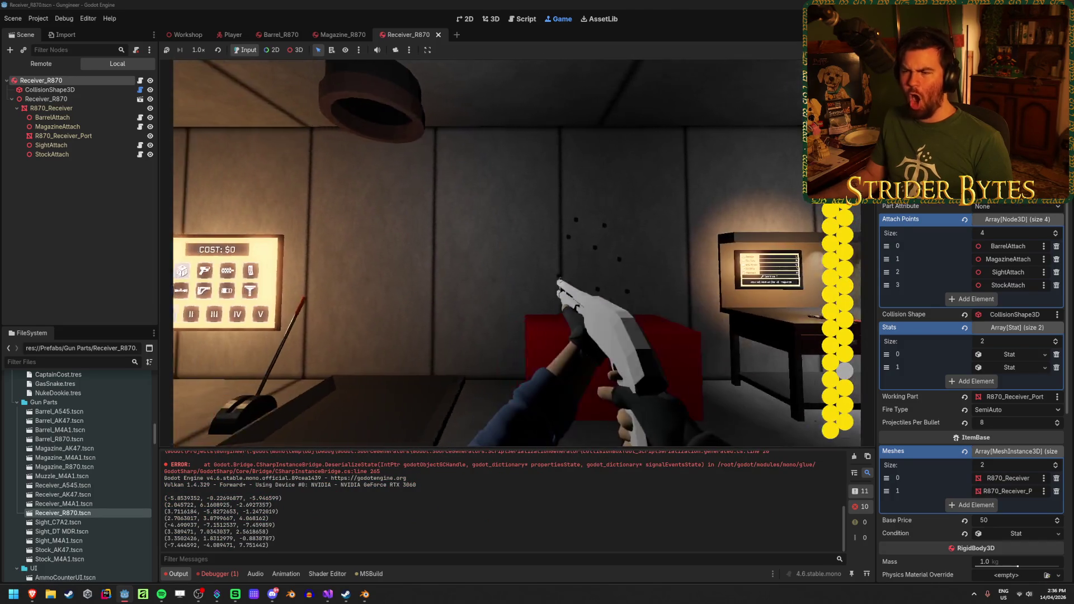
click(524, 253)
click(524, 253)
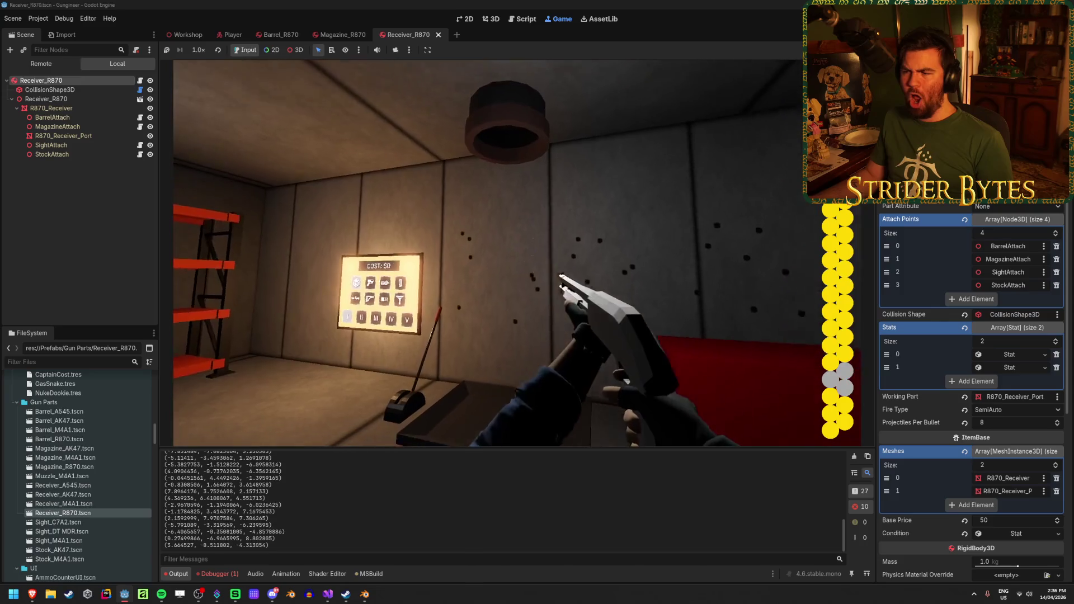
click(524, 253)
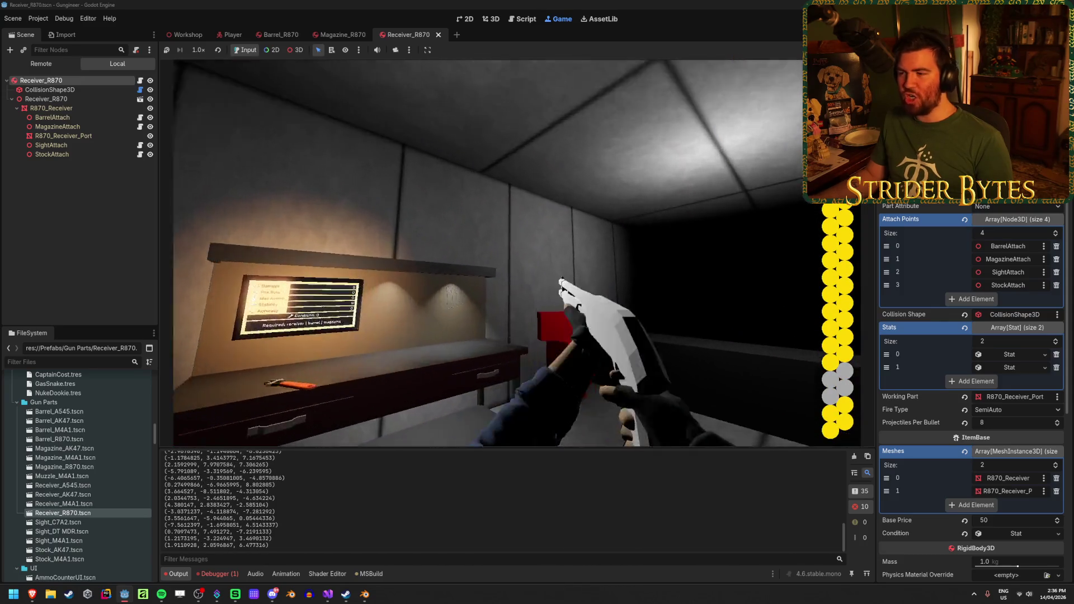
click(524, 253)
click(525, 253)
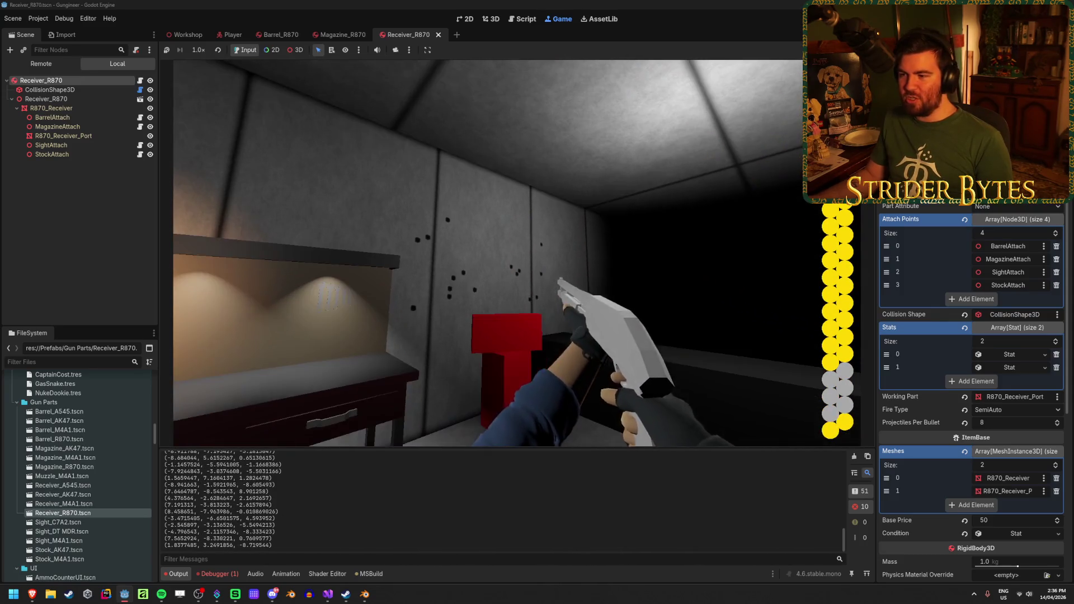
click(524, 253)
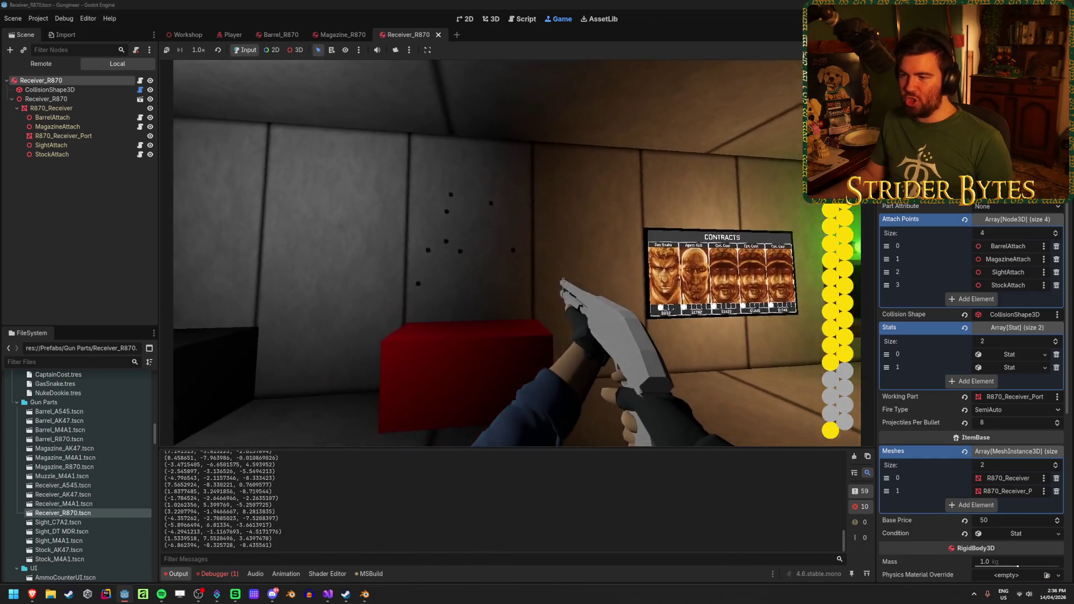
click(524, 253)
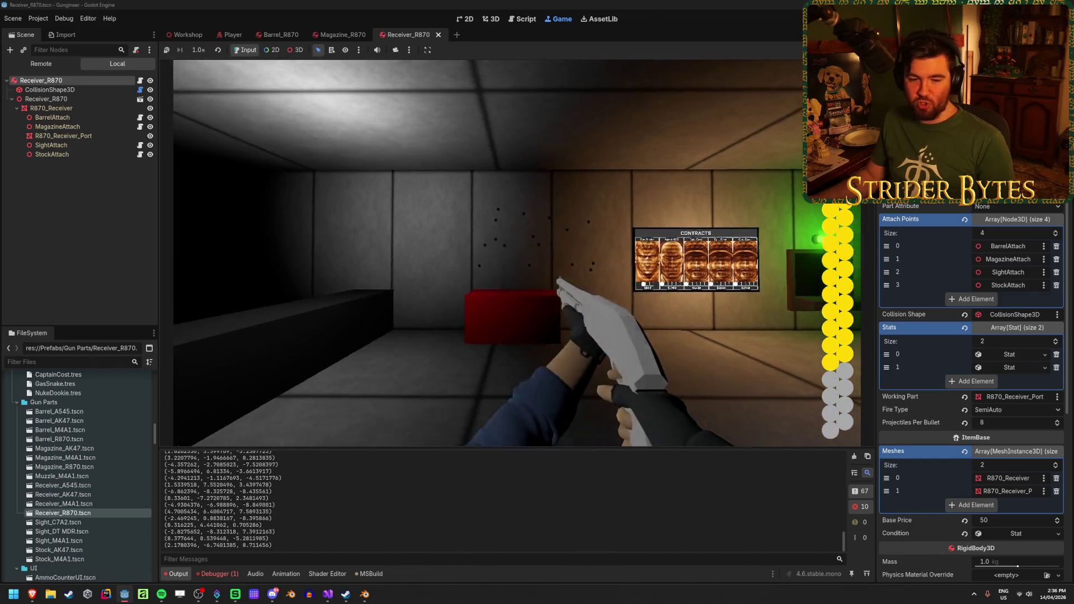
Aim down sights, reload, fire more blasts around the room, then stop the game
right_click(524, 252)
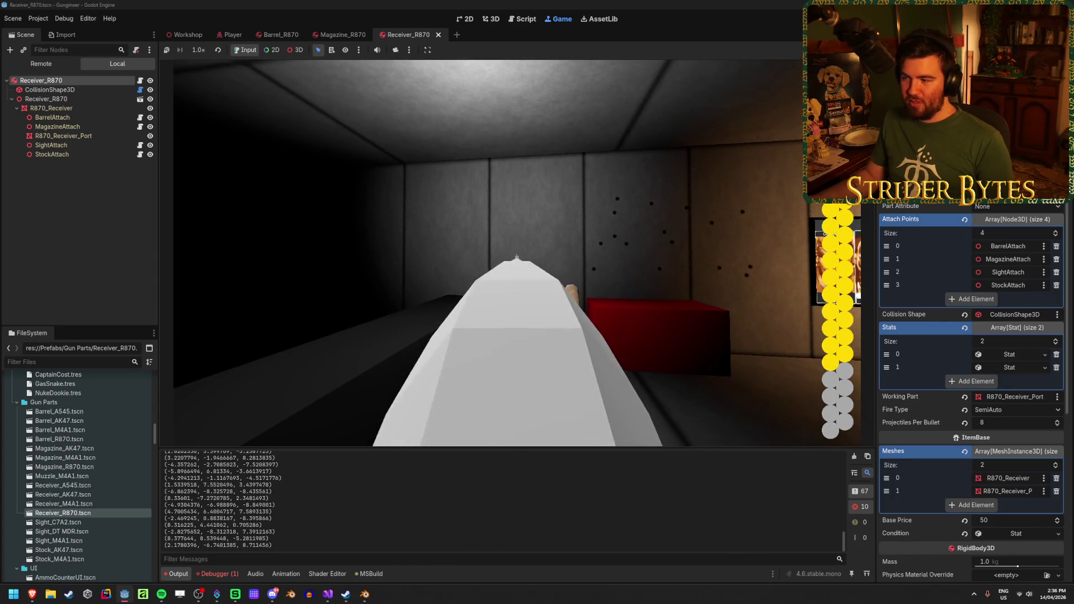
right_click(524, 253)
key(r)
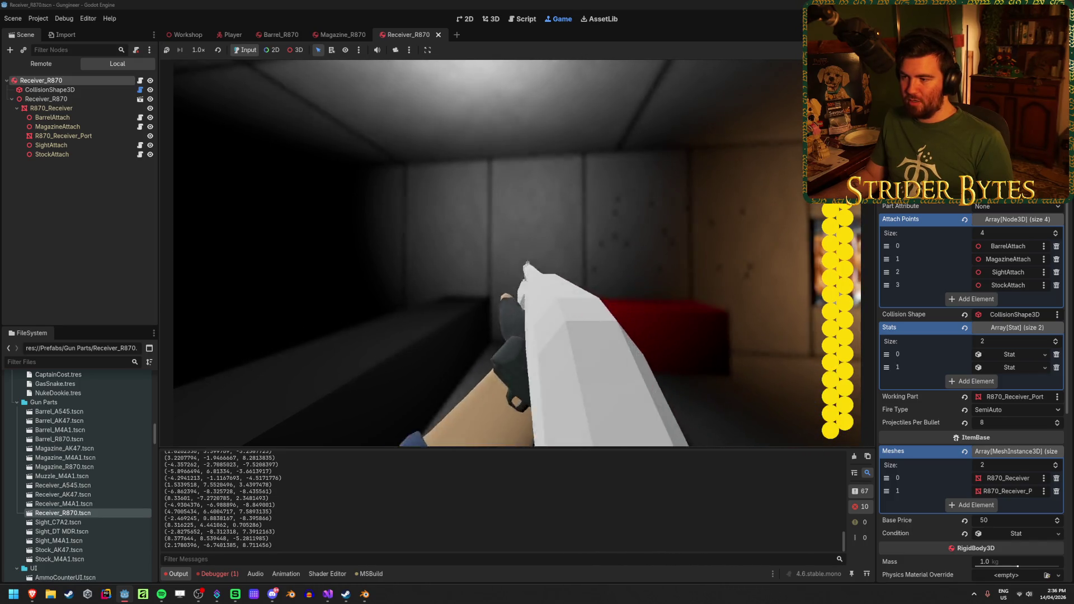
click(488, 252)
click(489, 252)
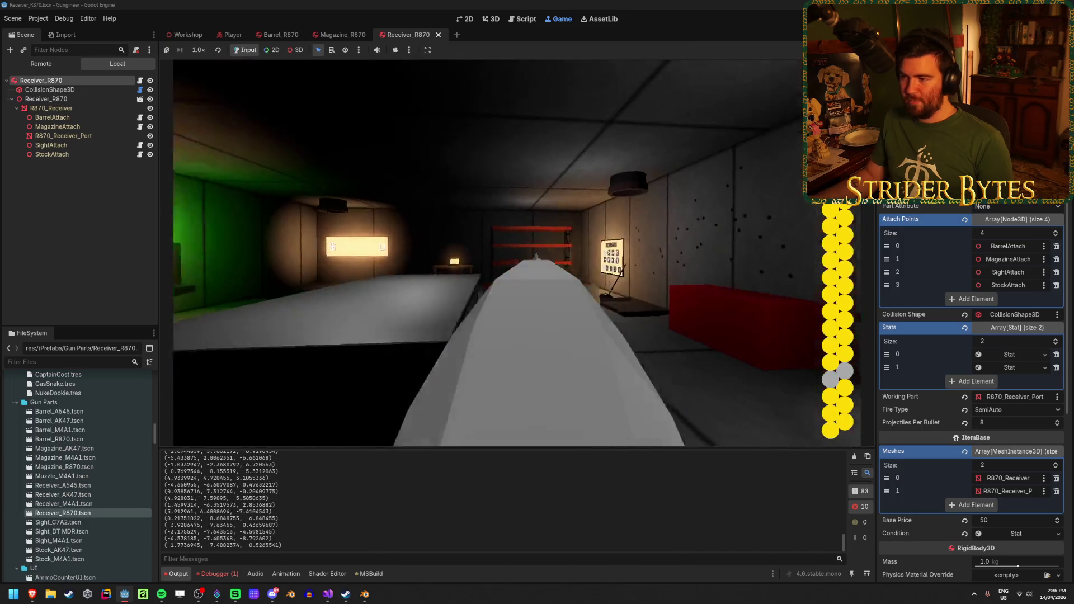
click(521, 251)
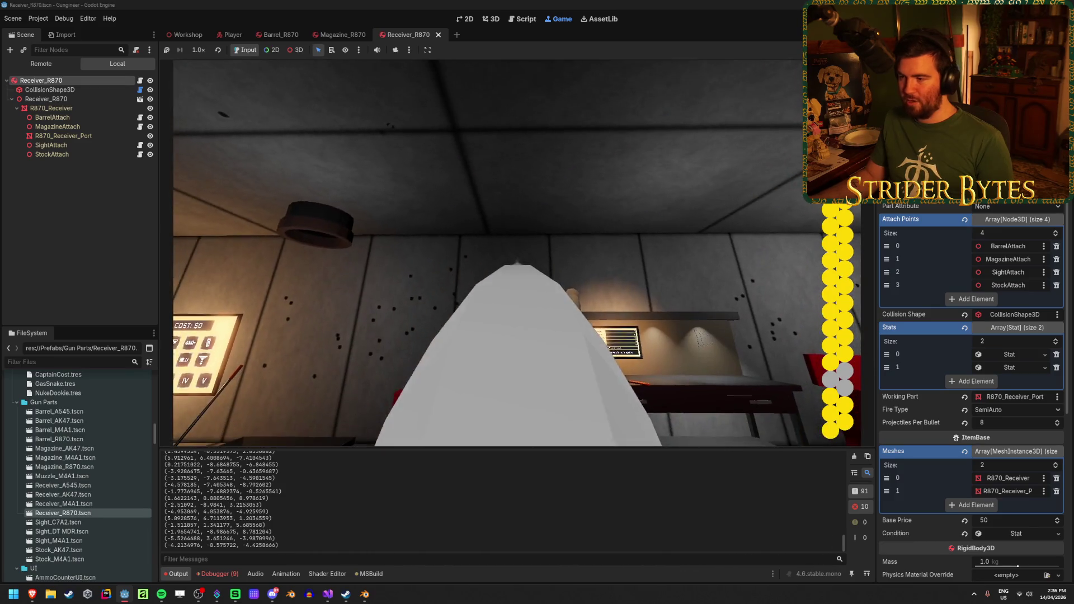
click(520, 254)
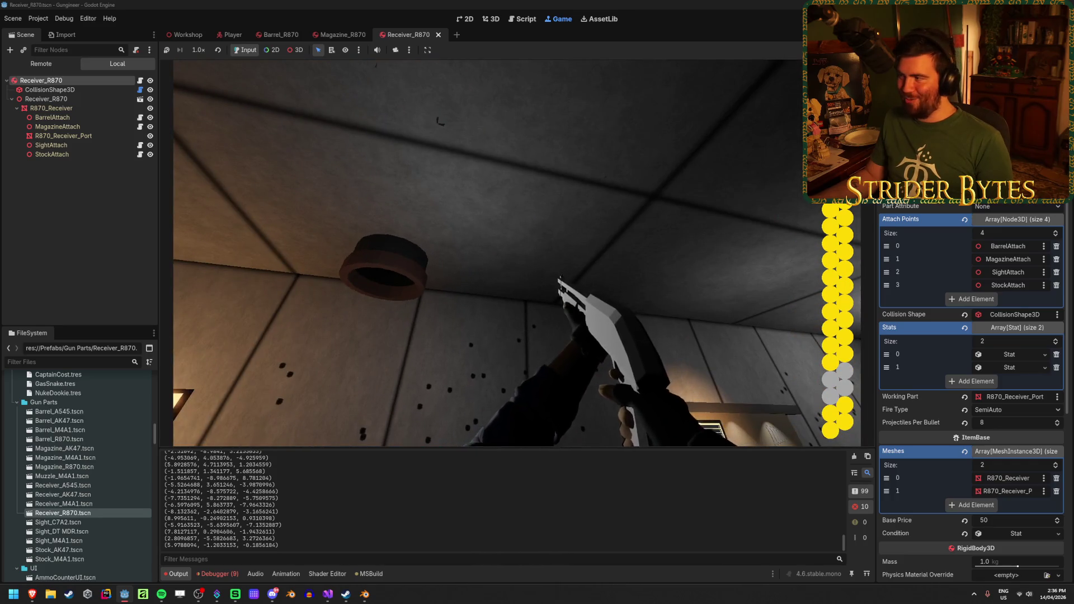
key(F8)
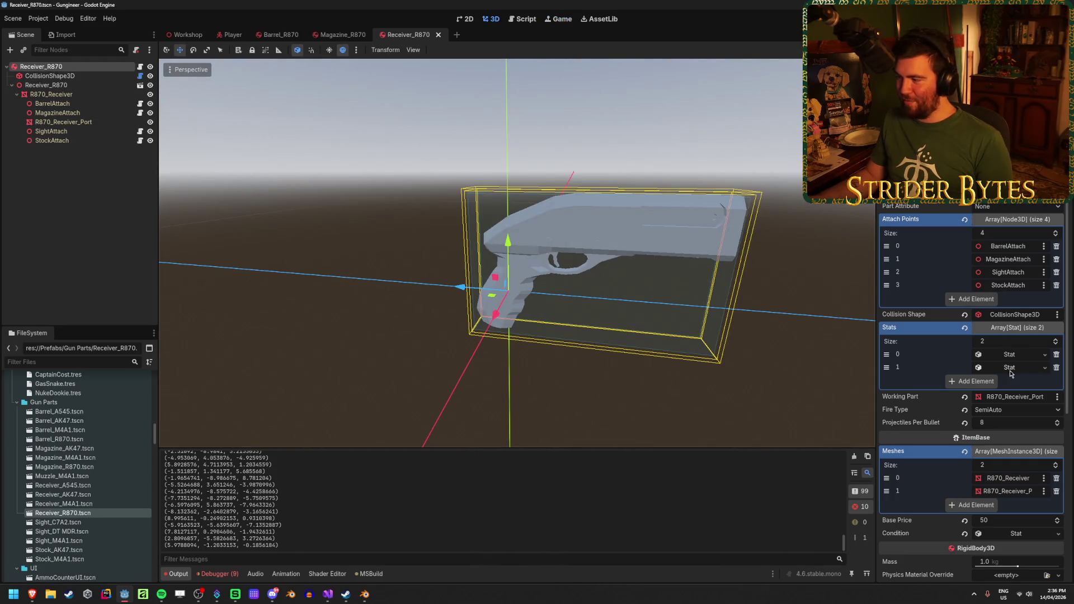
Set the Barrel_R870 Accuracy stat value to 5.0 and relaunch the game with F5
click(1012, 369)
click(1014, 359)
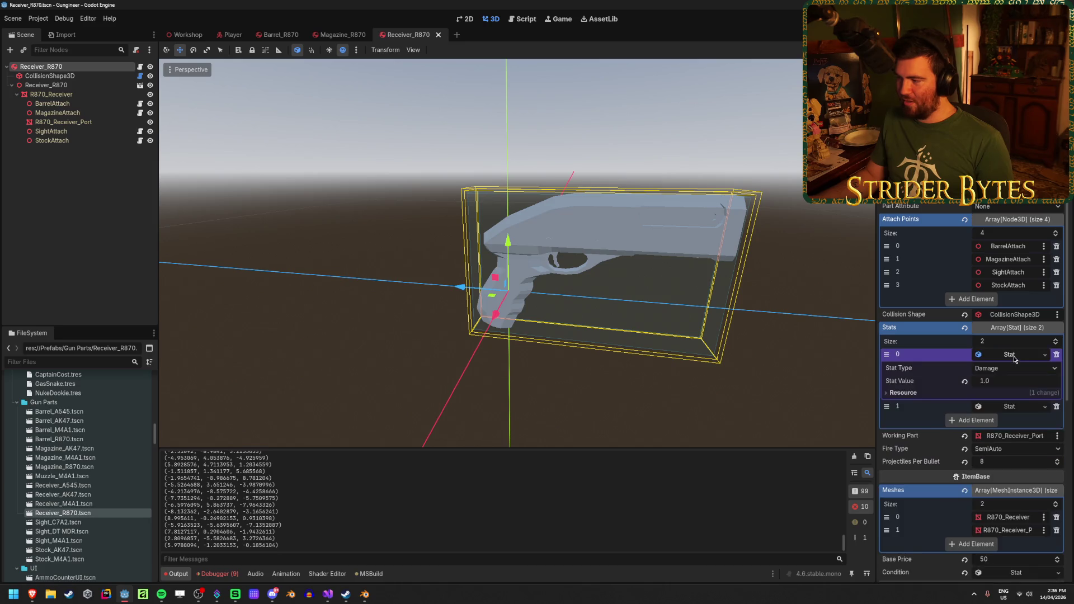
click(1015, 359)
key(ctrl+Tab)
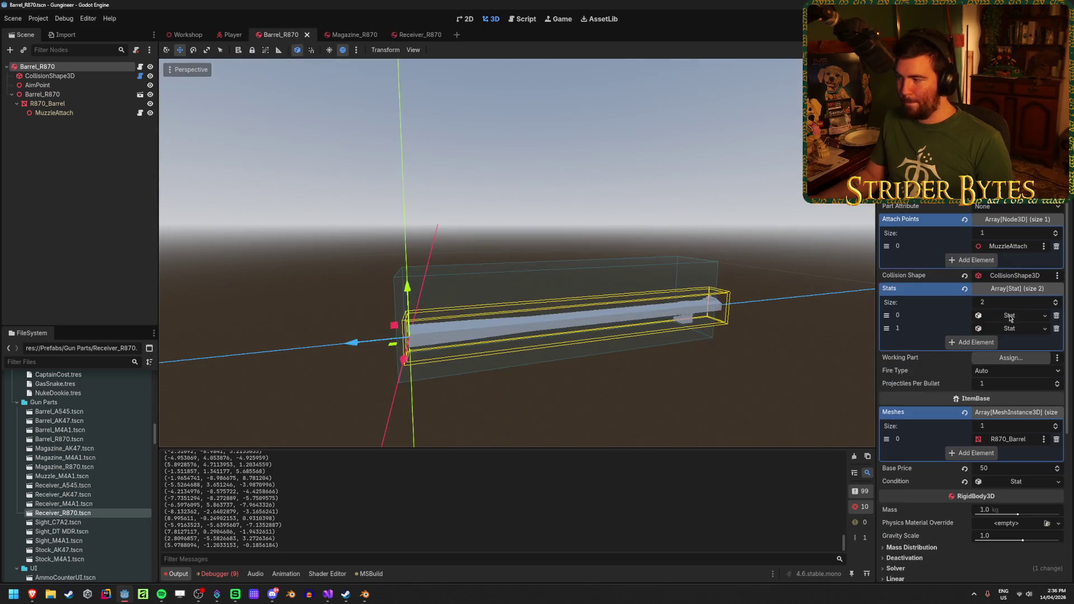
click(1013, 329)
click(1013, 355)
text(5)
key(Return)
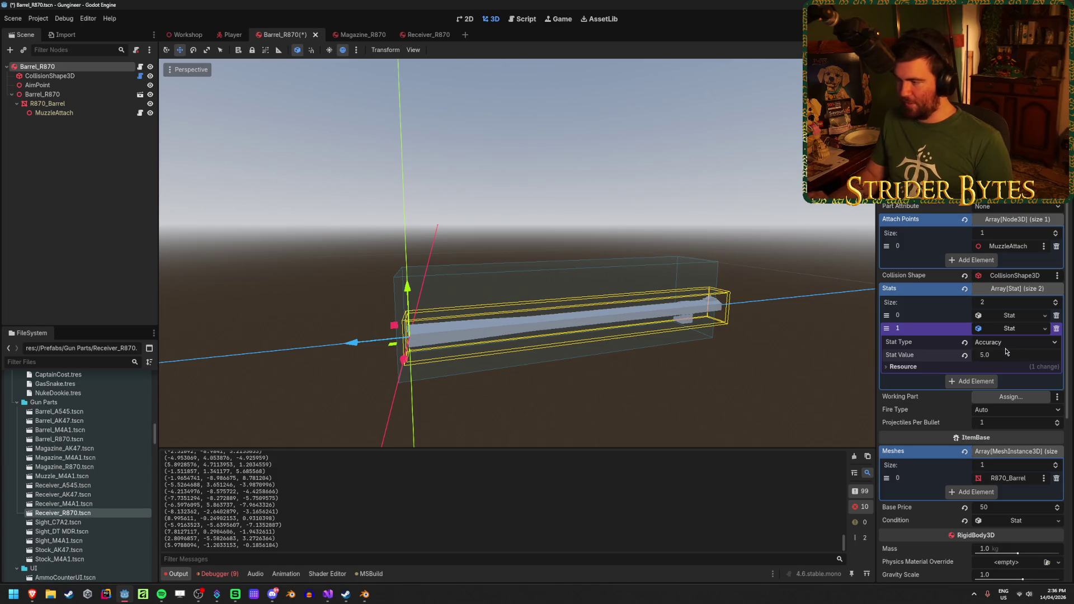
key(F5)
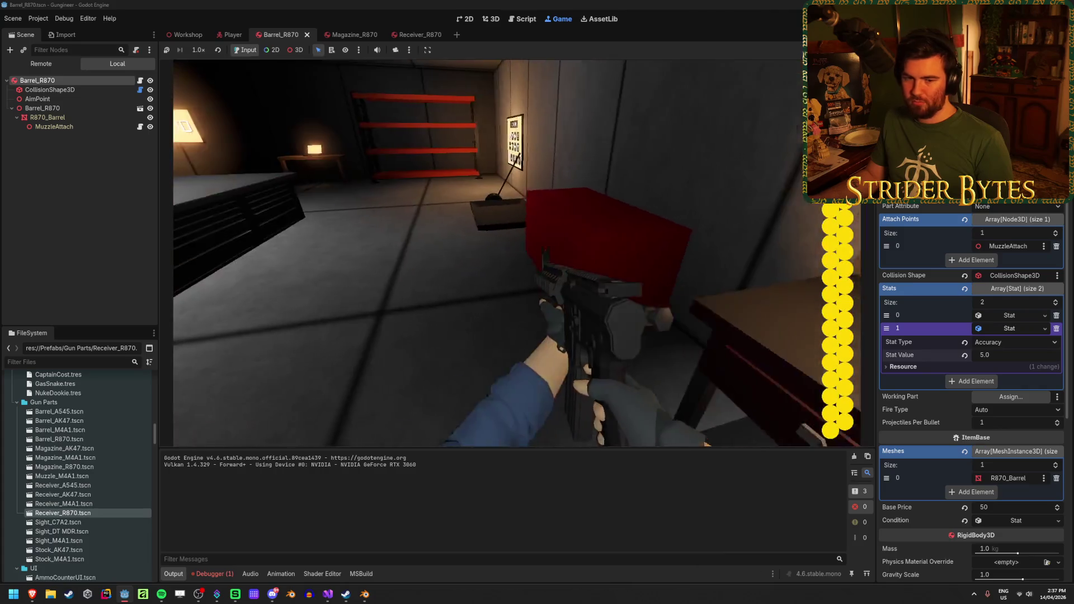
Drop the held gun, then fire five shotgun blasts at the wall with the 5.0-accuracy barrel
key(q)
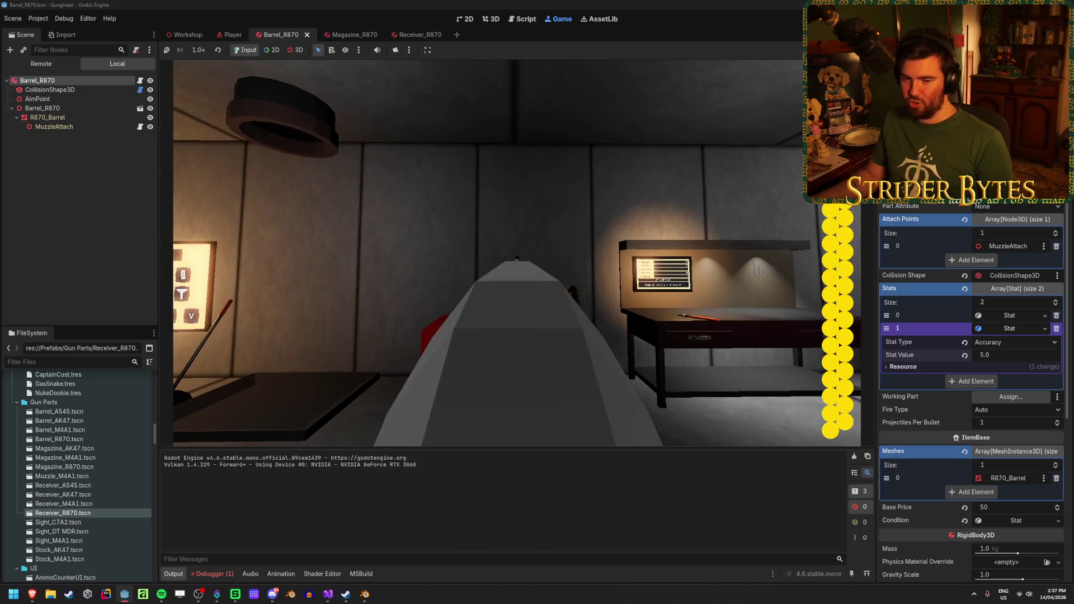
click(517, 253)
click(517, 253)
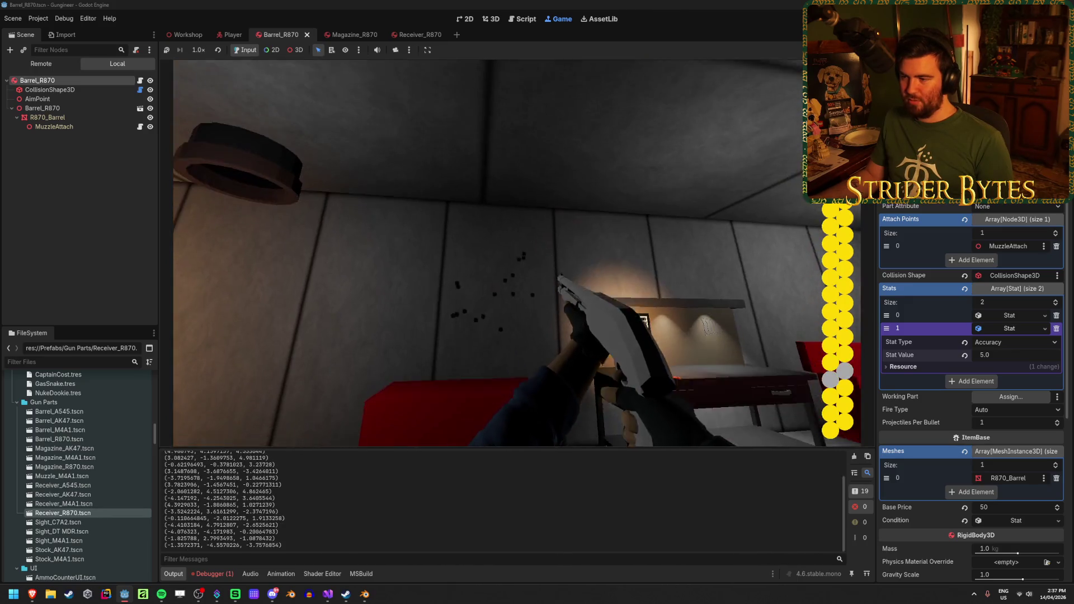
click(517, 253)
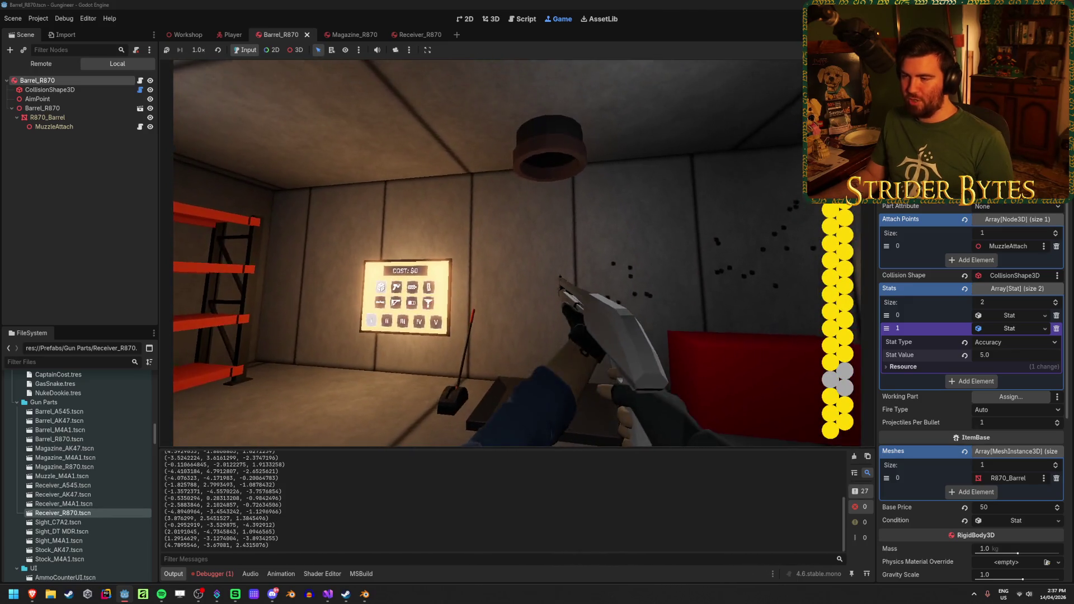
click(516, 252)
click(516, 253)
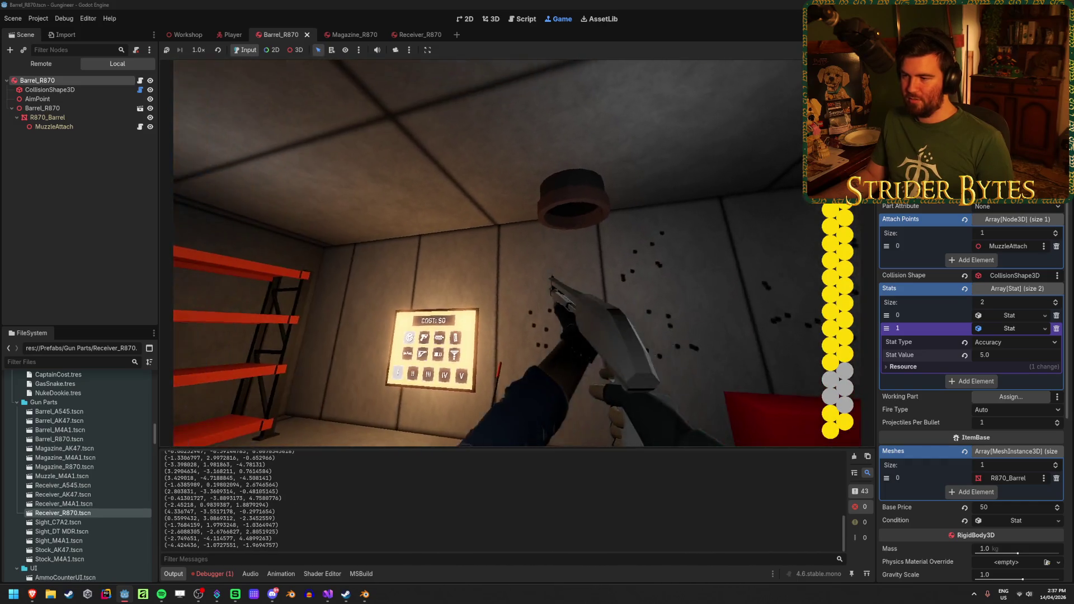